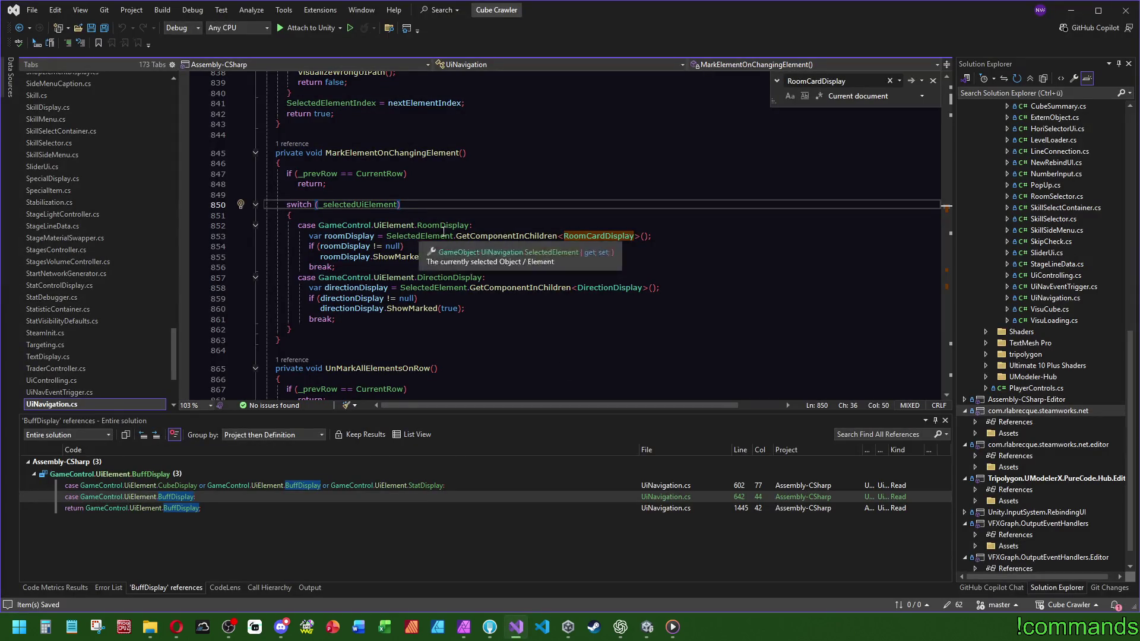
Look up the ShowMarked definition, then navigate back to its call in UiNavigation.
ctrl+click(403, 257)
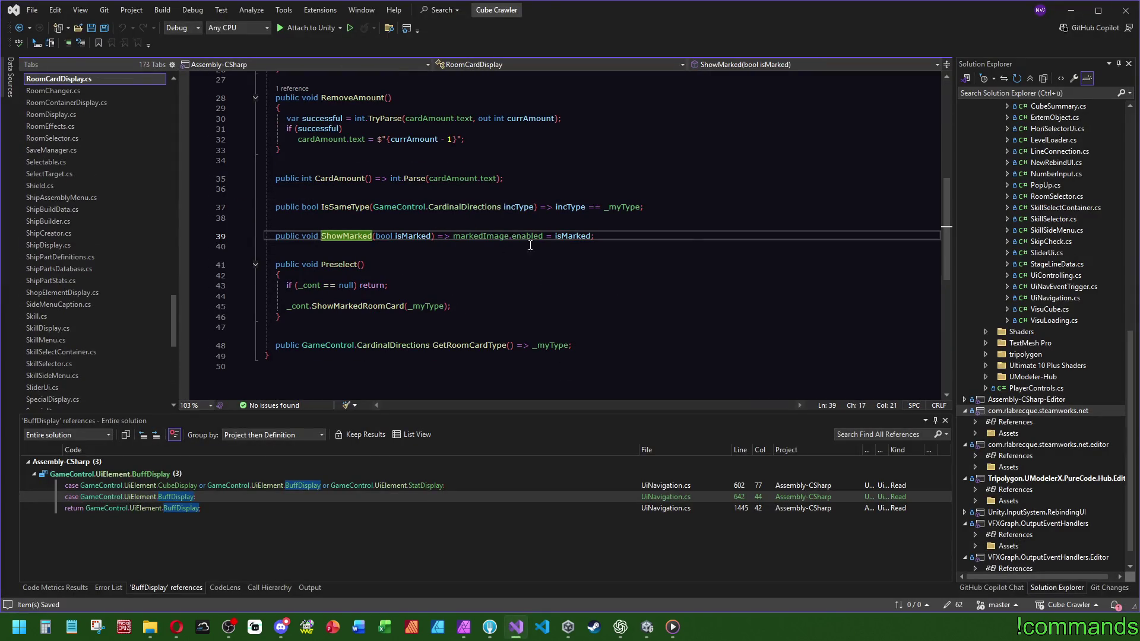
scroll(517, 273, up, 9)
scroll(511, 291, down, 8)
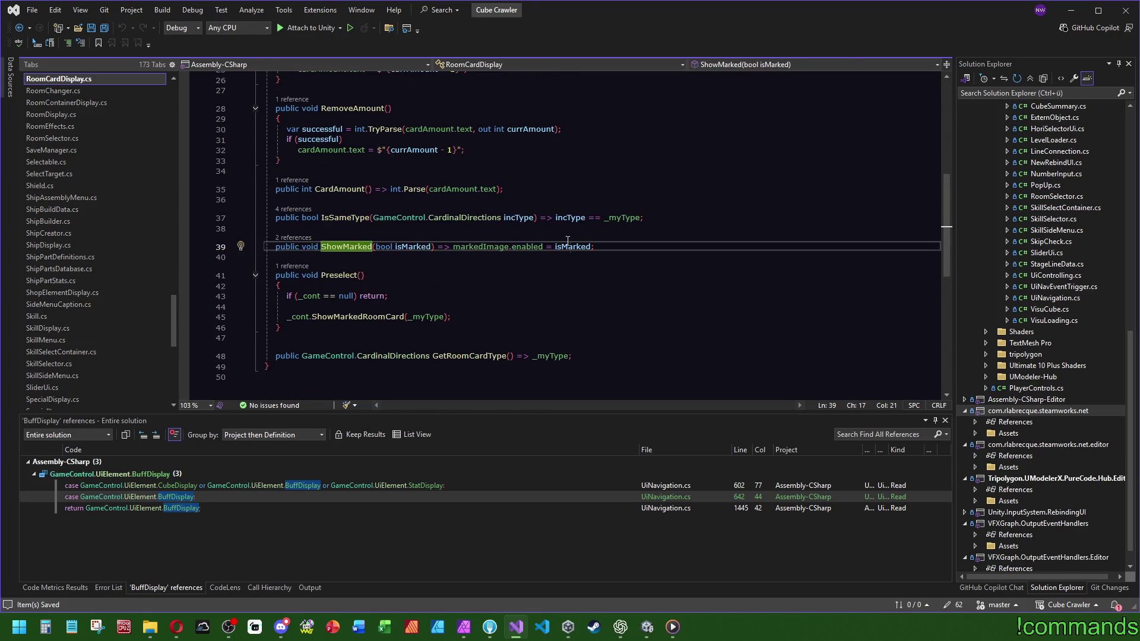
key(ctrl+minus)
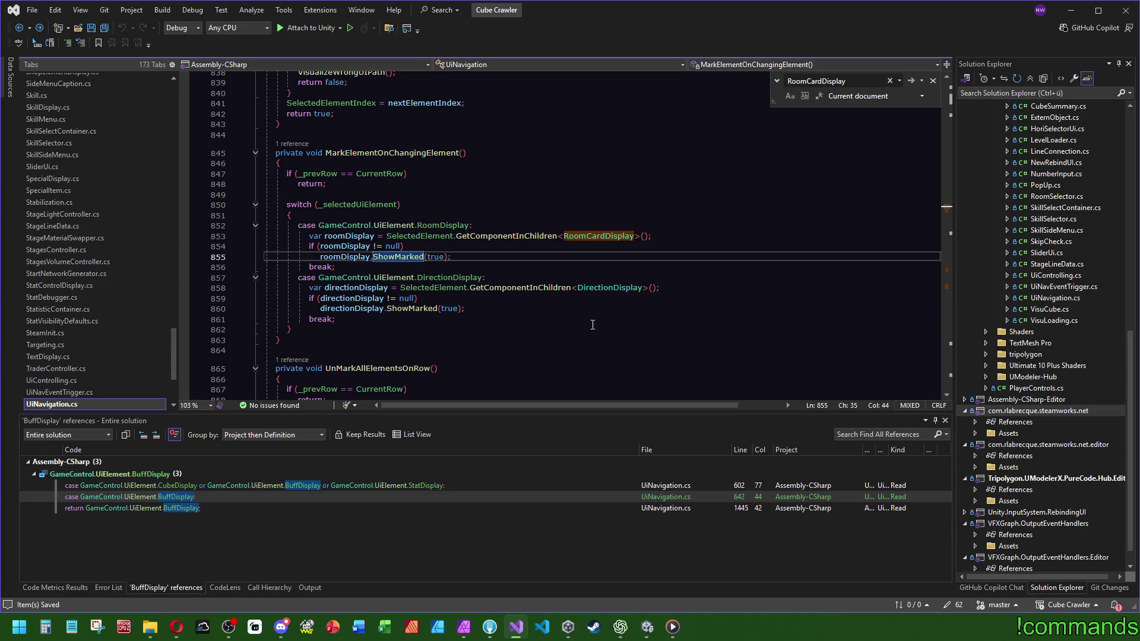
Inspect the DirectionDisplay class definition, then navigate back to its usage in UiNavigation.
ctrl+click(606, 288)
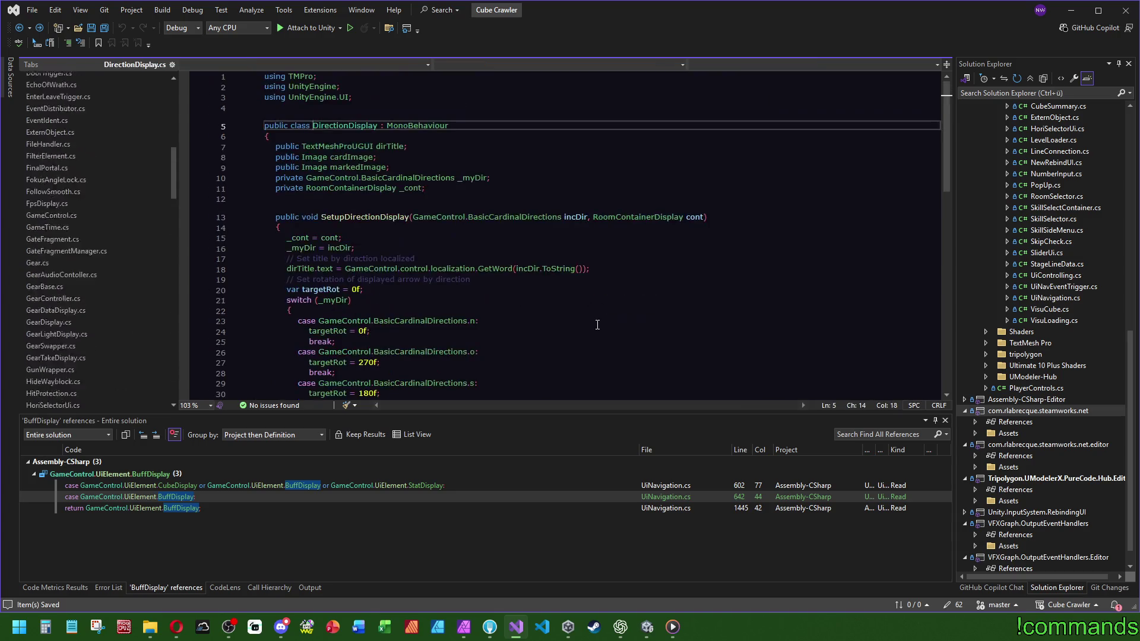
scroll(597, 325, down, 9)
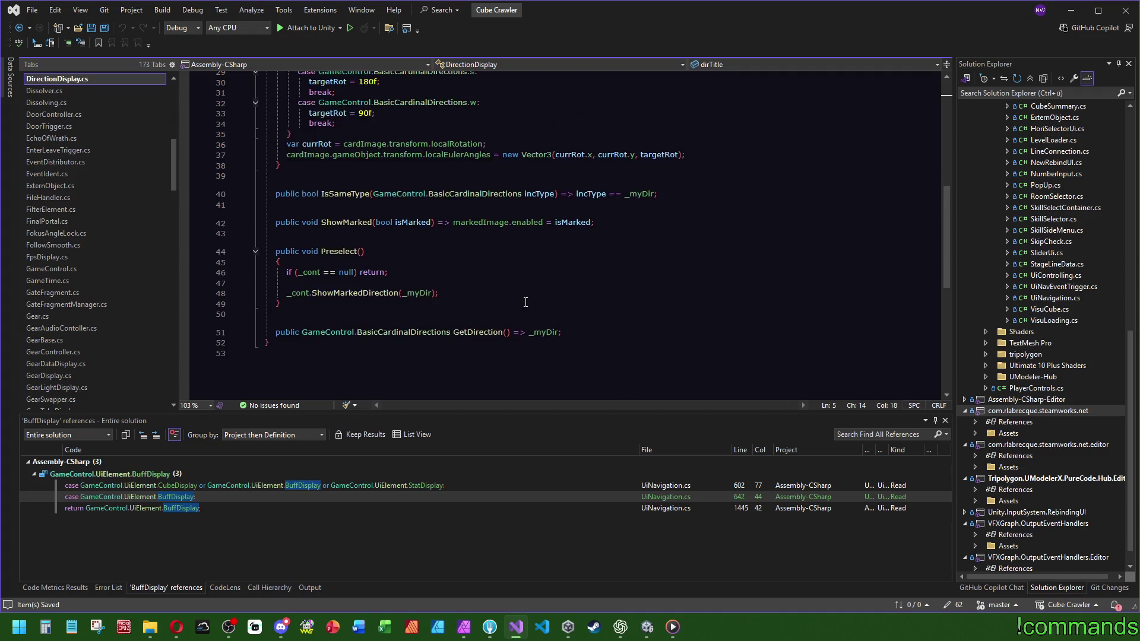
scroll(525, 302, up, 9)
key(ctrl+minus)
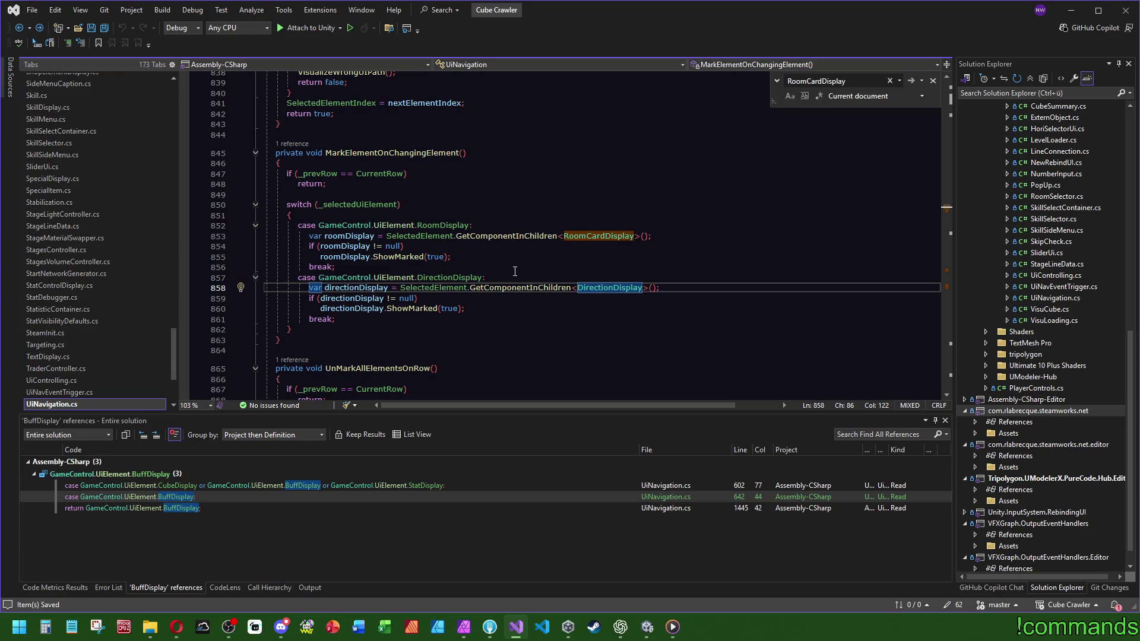
Scroll UiNavigation.cs to the RoomCardDisplay handling code near line 1281.
scroll(508, 275, down, 4)
scroll(506, 275, down, 7)
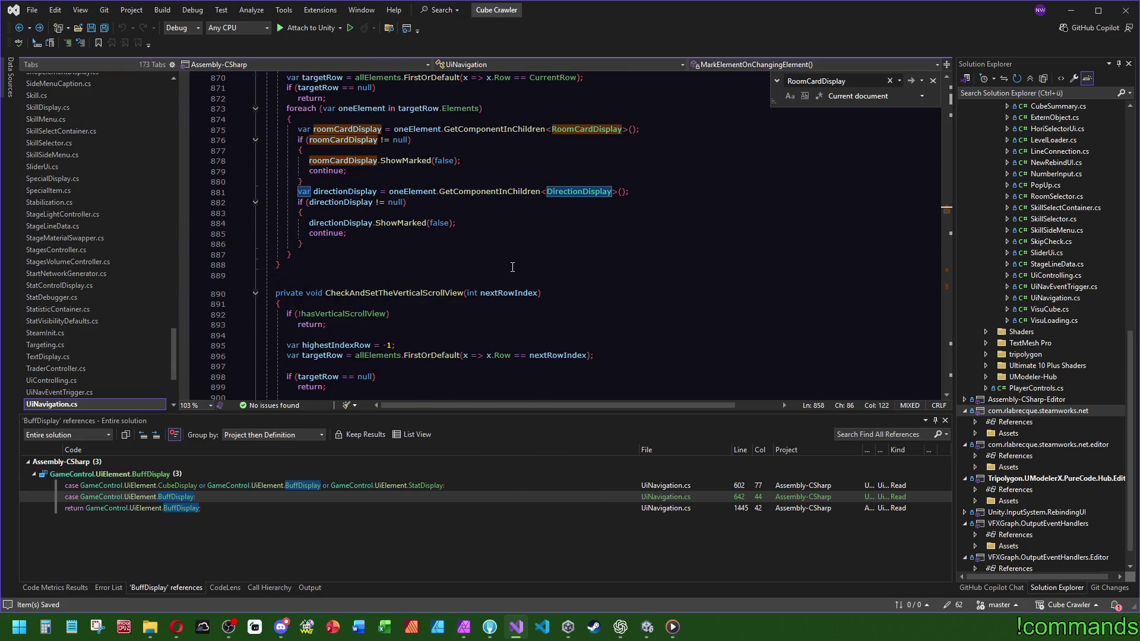
scroll(624, 249, down, 1)
scroll(679, 258, up, 6)
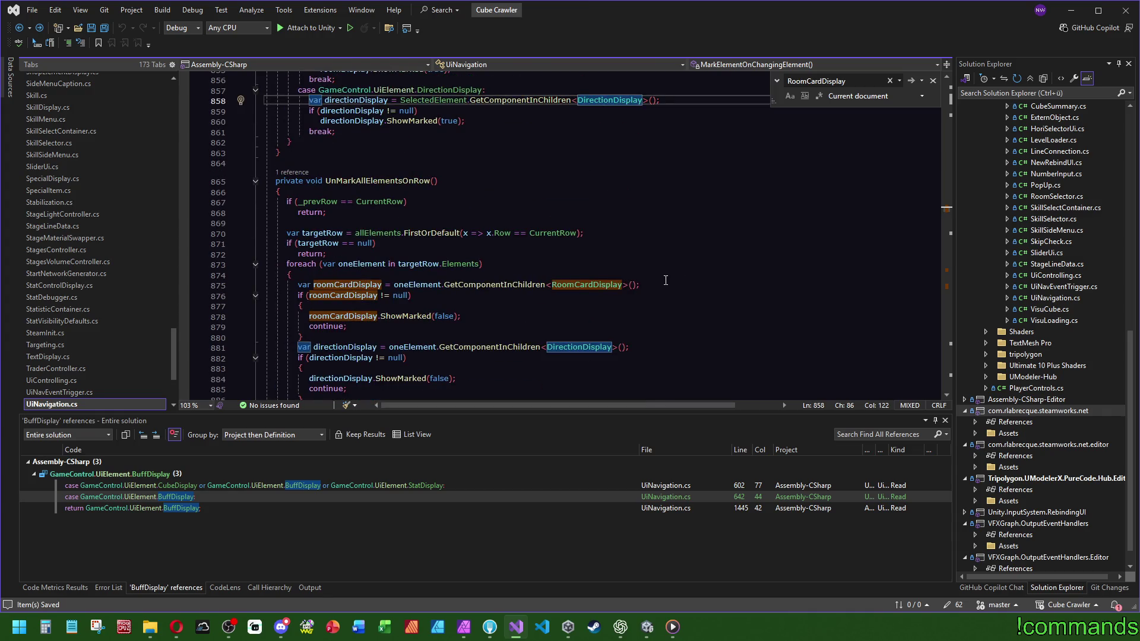
scroll(665, 283, up, 6)
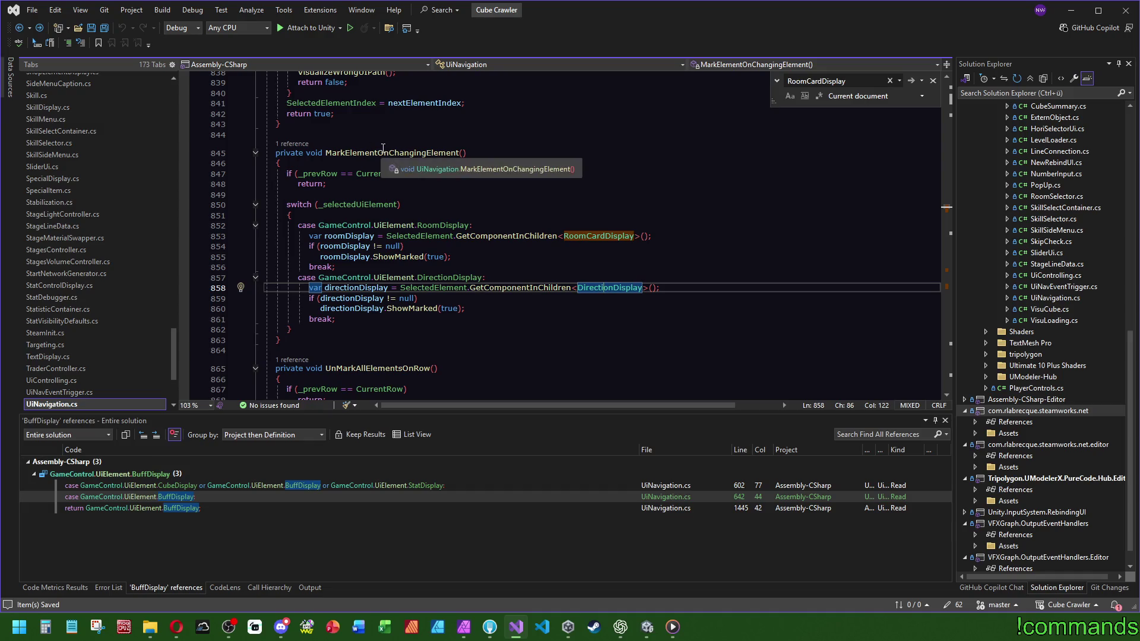
scroll(632, 206, down, 3)
scroll(631, 205, down, 3)
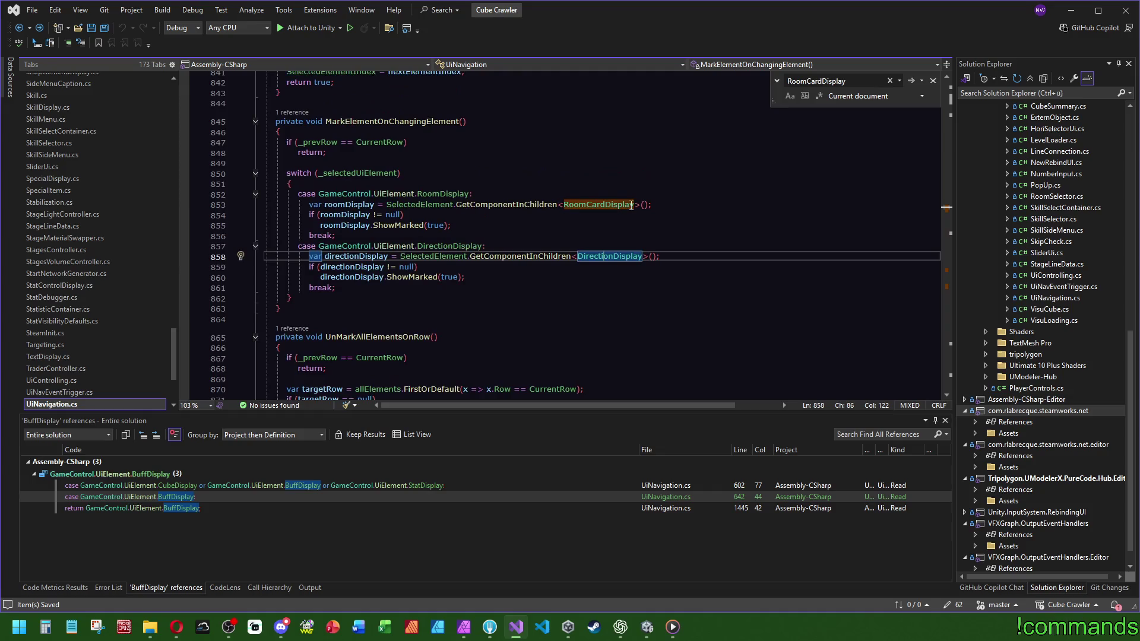
scroll(627, 200, down, 3)
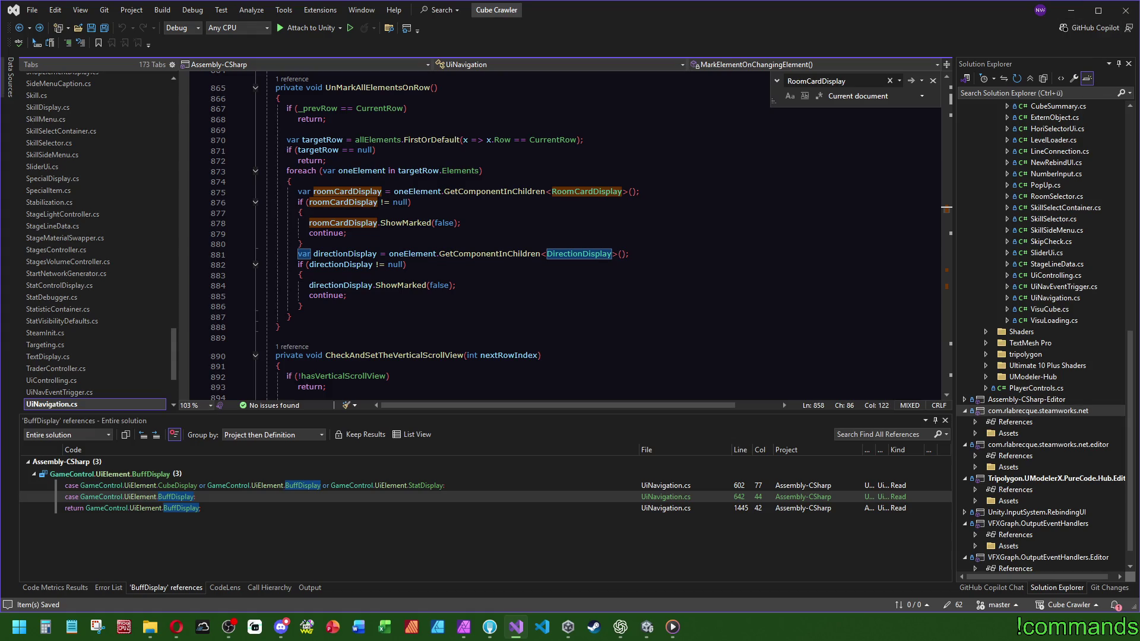
Switch away from Visual Studio and bring the Unity editor to the front.
key(alt+Tab)
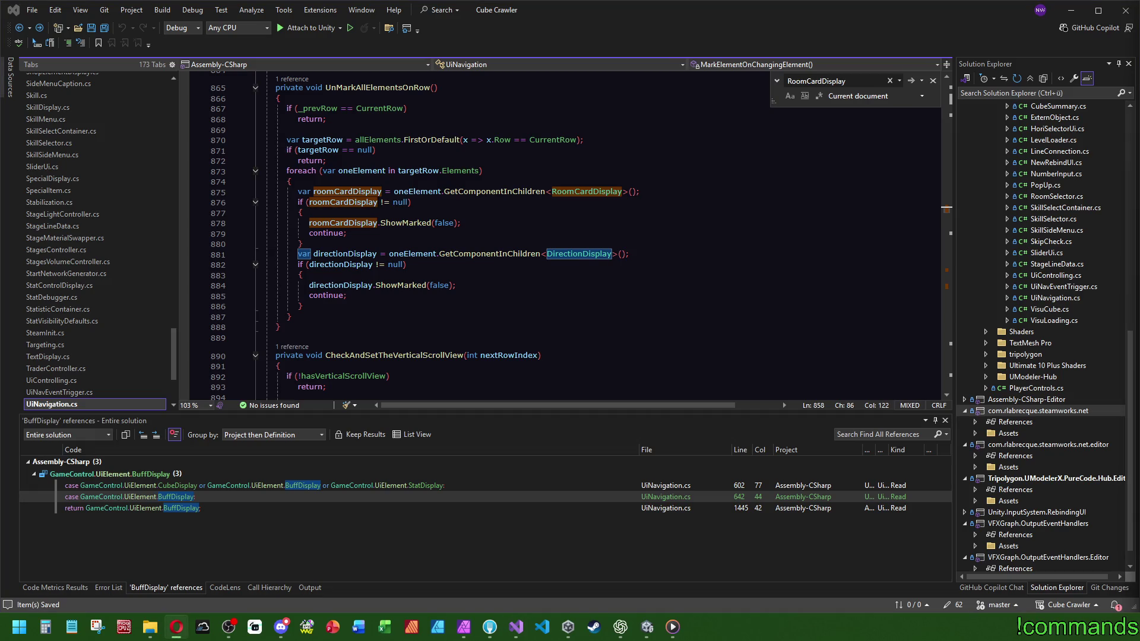
drag(946, 211, 953, 269)
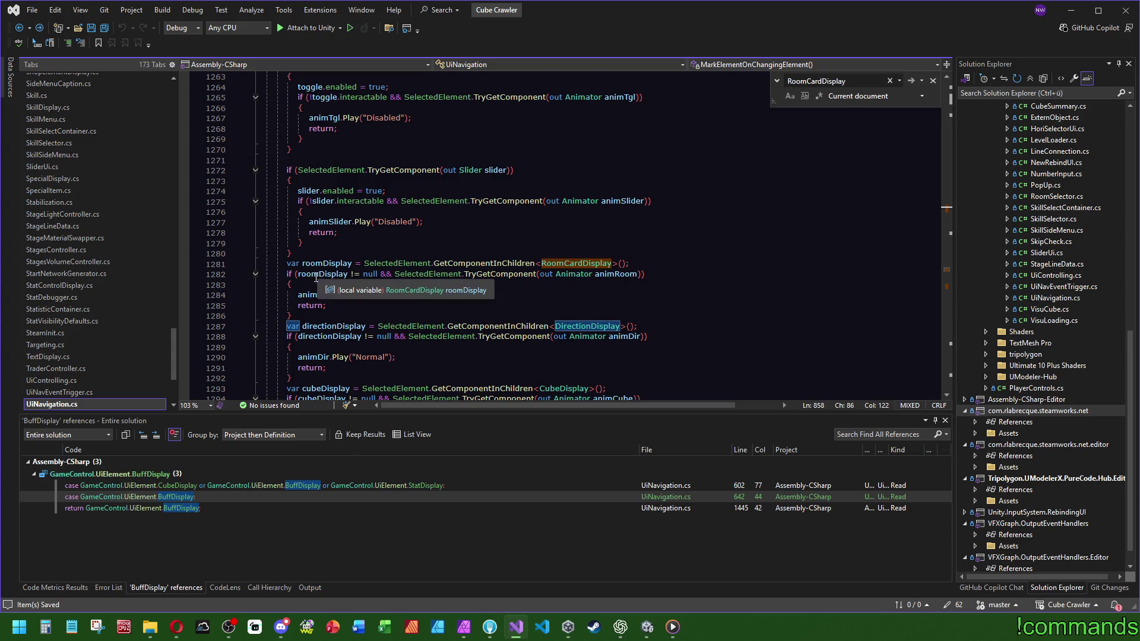
mouse_move(430, 274)
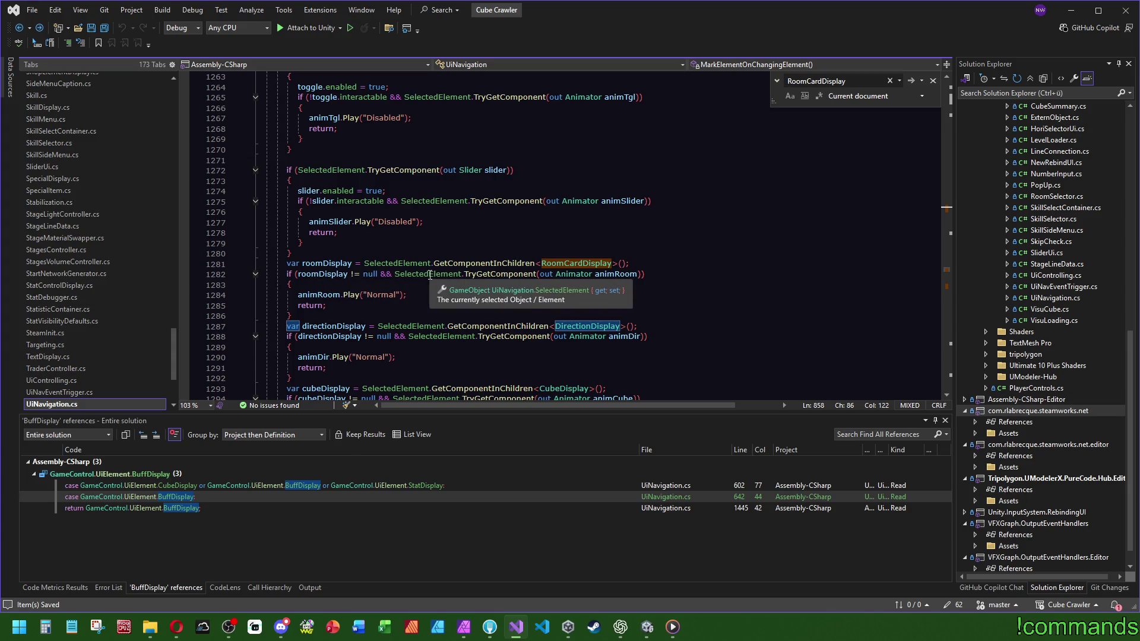
mouse_move(563, 263)
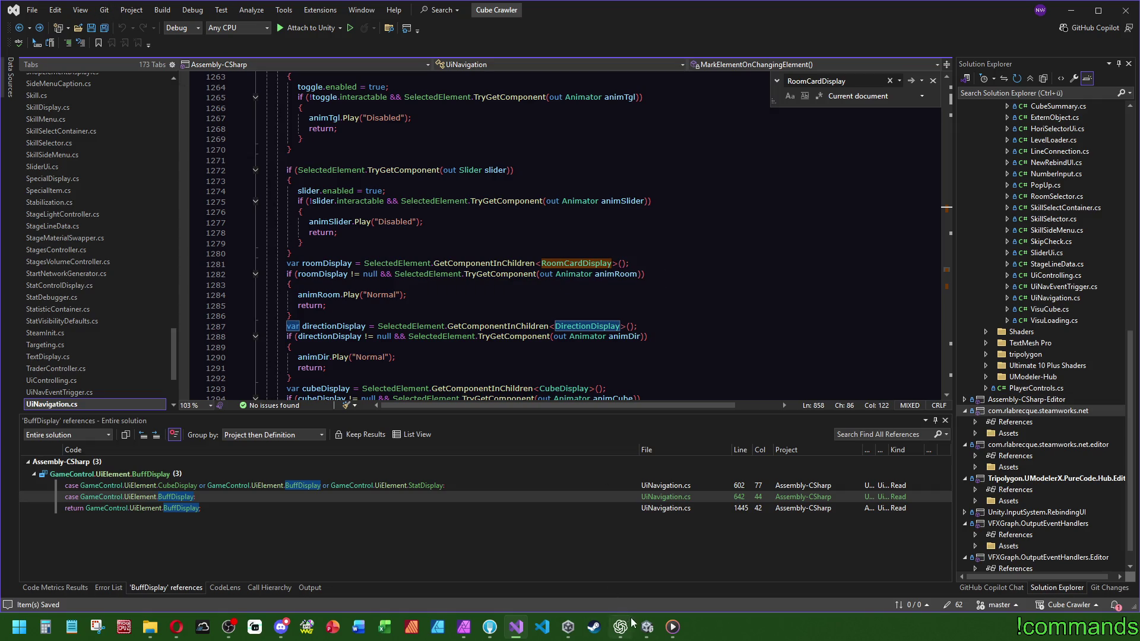
click(648, 626)
Leave the RoomCardDisplay prefab and select the InsertRoomUI prefab in Assets/Prefabs/UI.
click(112, 108)
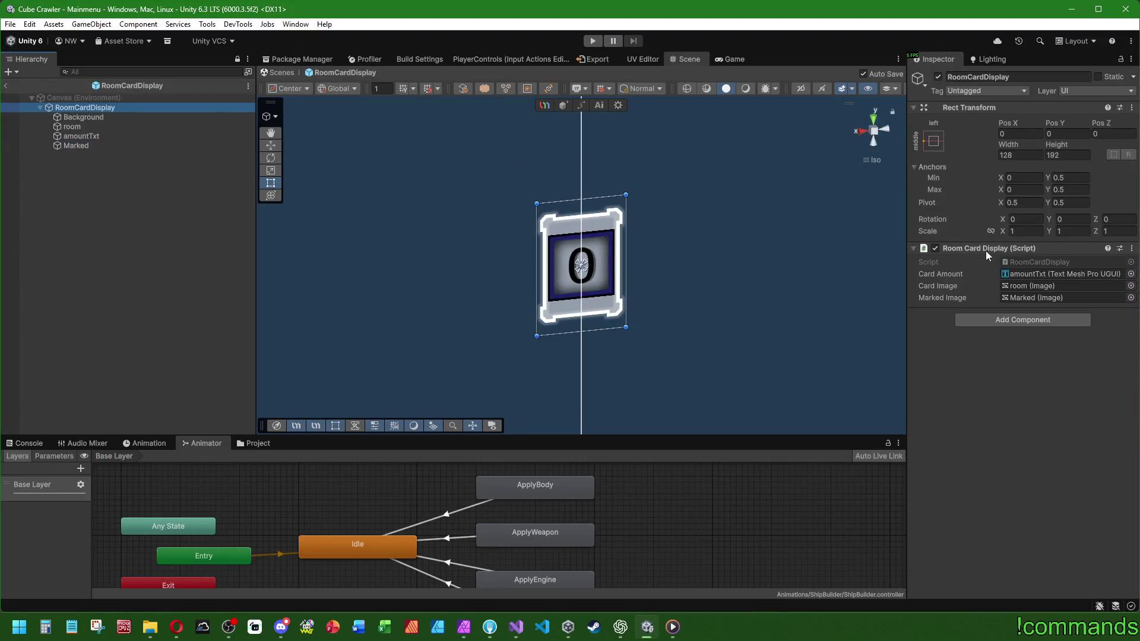
click(4, 88)
click(254, 443)
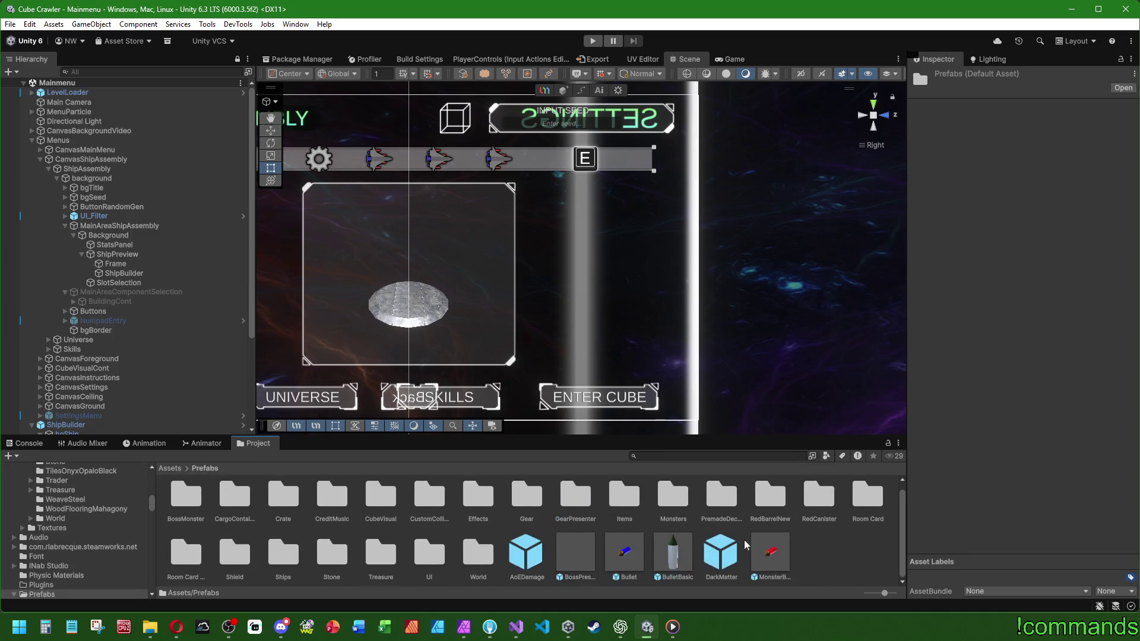
double_click(429, 554)
scroll(440, 554, down, 2)
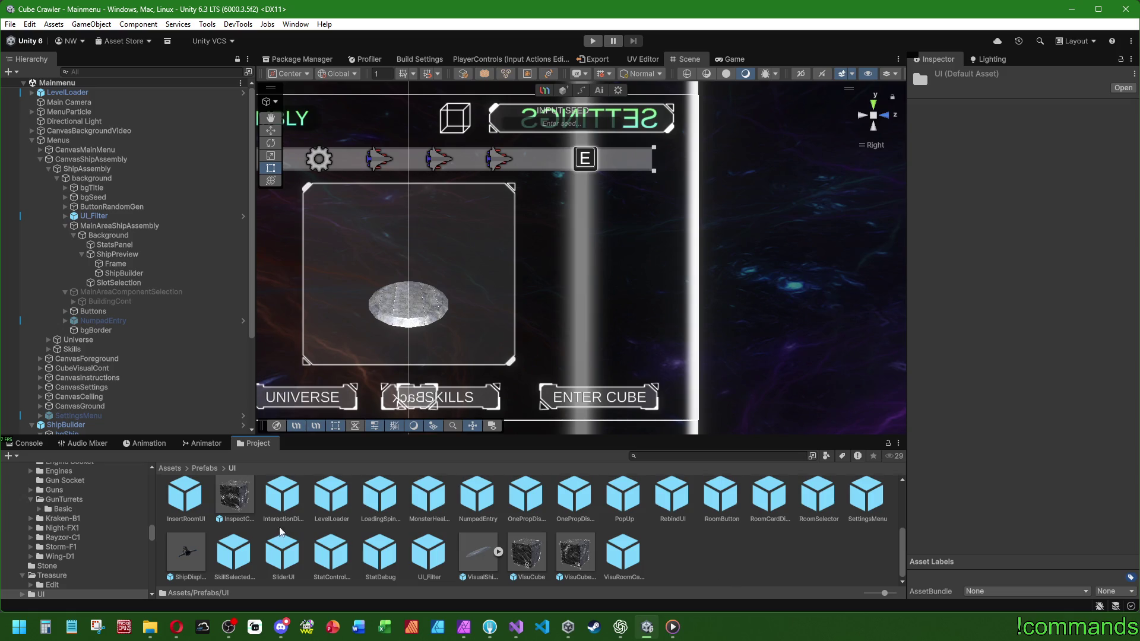
scroll(314, 524, up, 1)
click(185, 532)
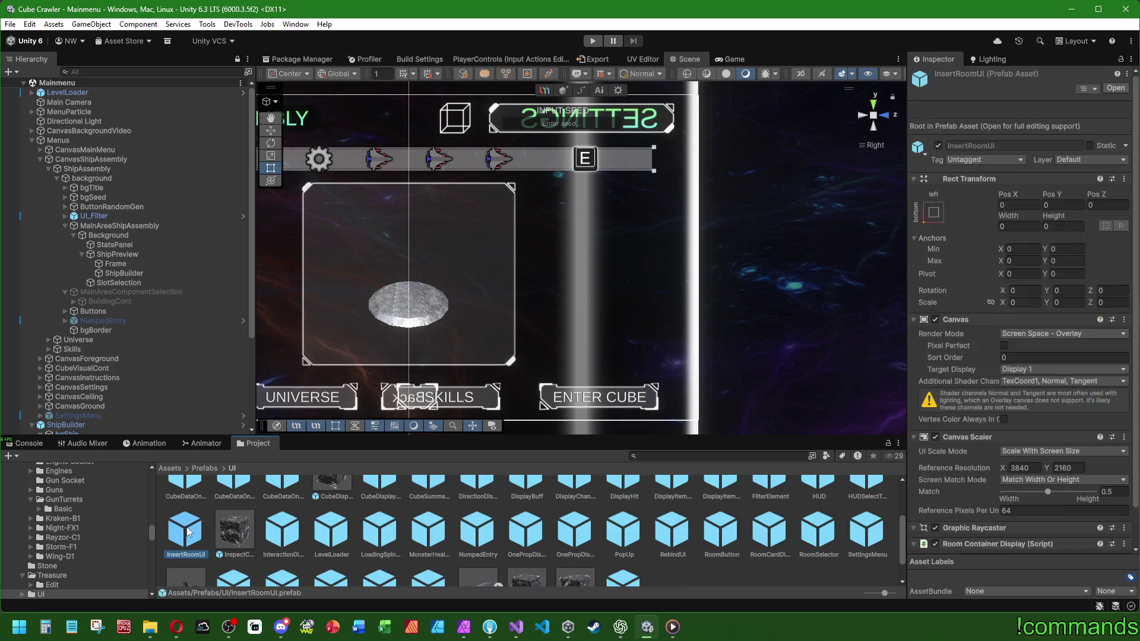
Ping the One Room Display Template asset and open VisuRoomCardDisplay for editing.
scroll(1009, 376, down, 10)
scroll(944, 456, down, 5)
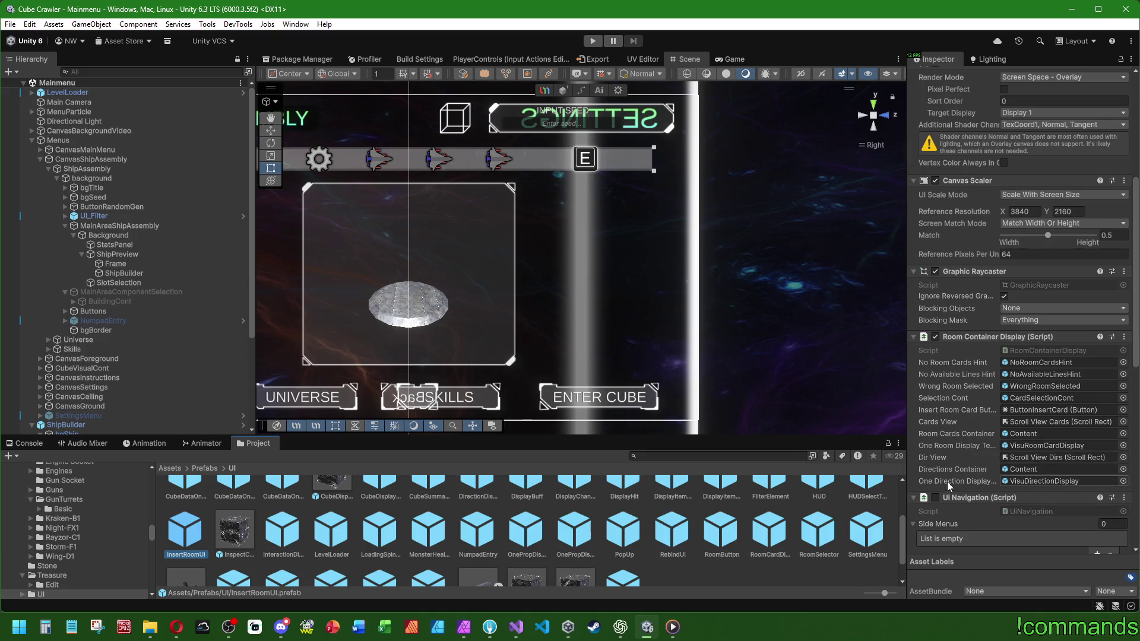
click(1036, 434)
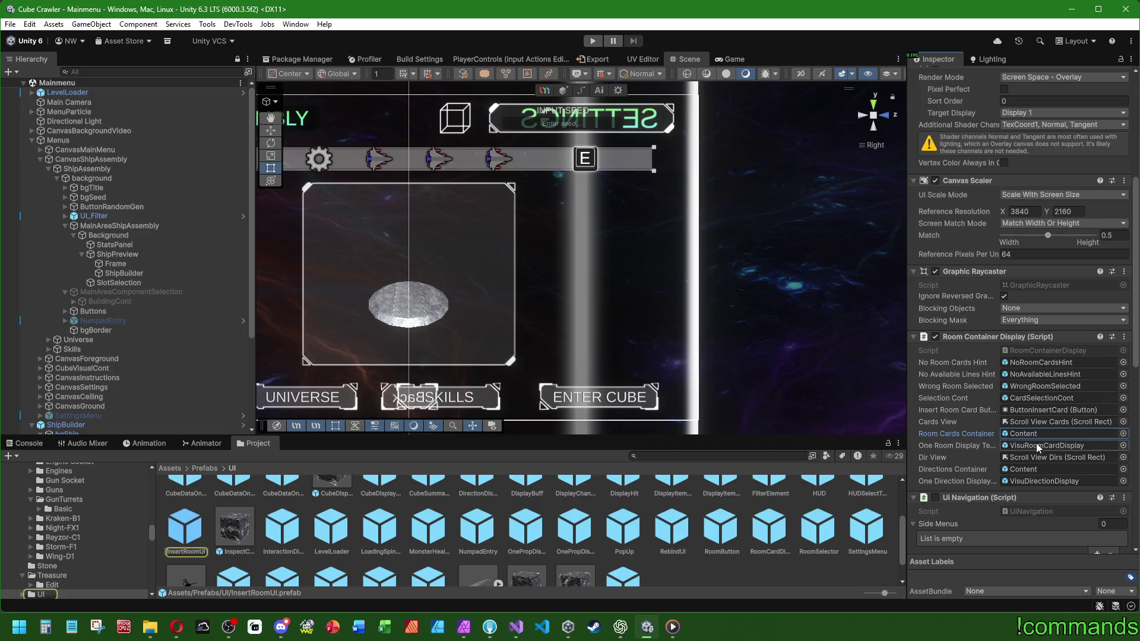
click(1036, 445)
double_click(631, 558)
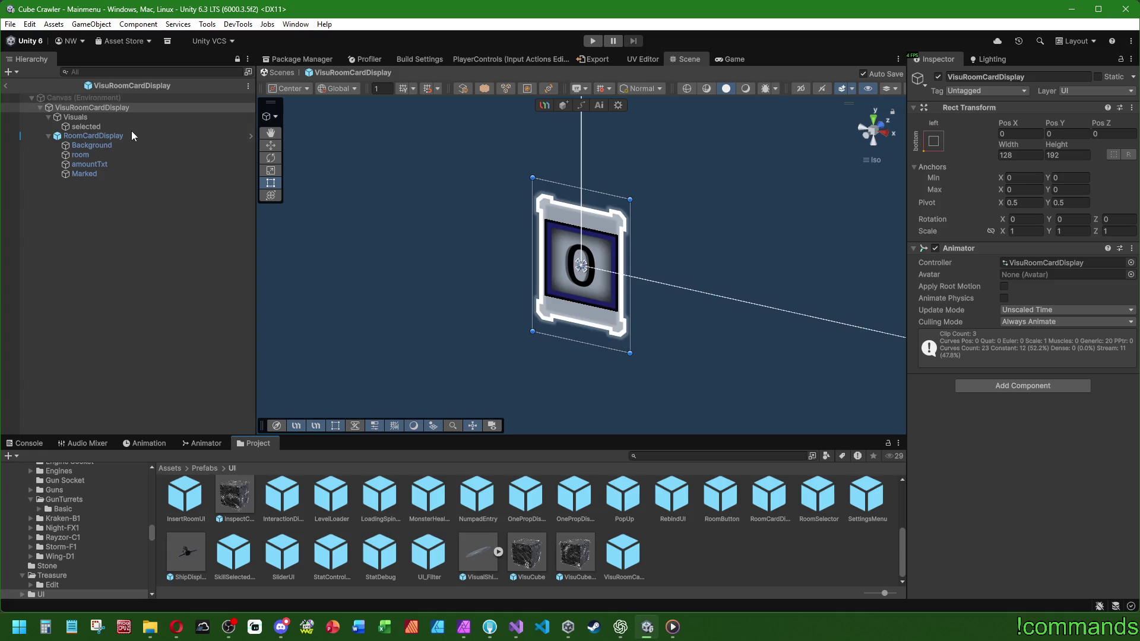
Preview the card's Selected animation clip in the Animation window.
click(82, 126)
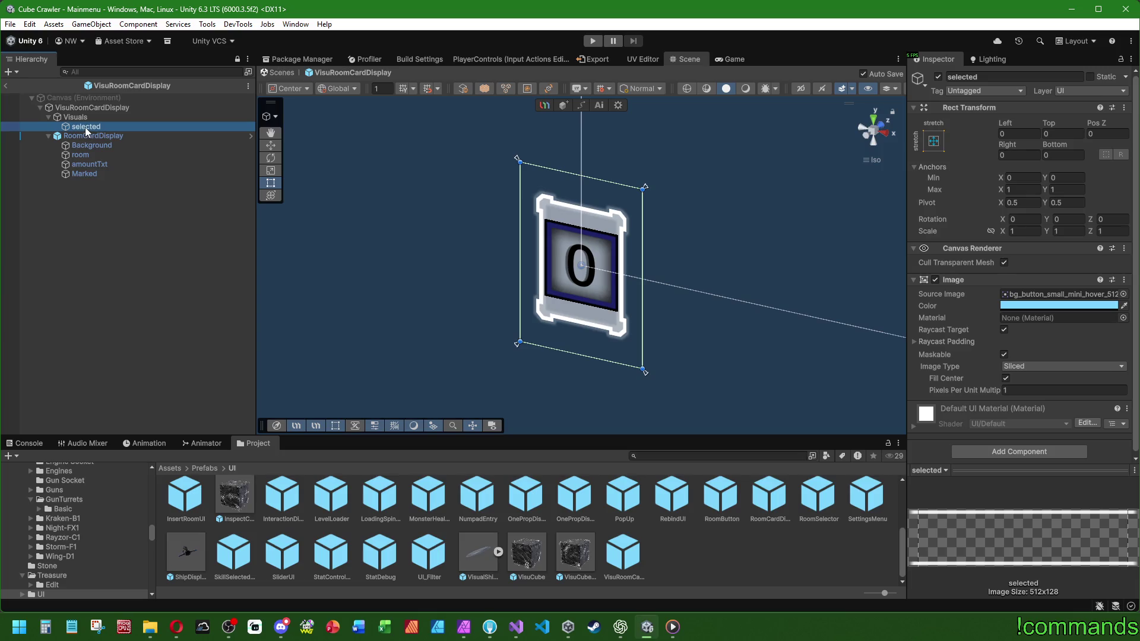
click(144, 443)
click(68, 469)
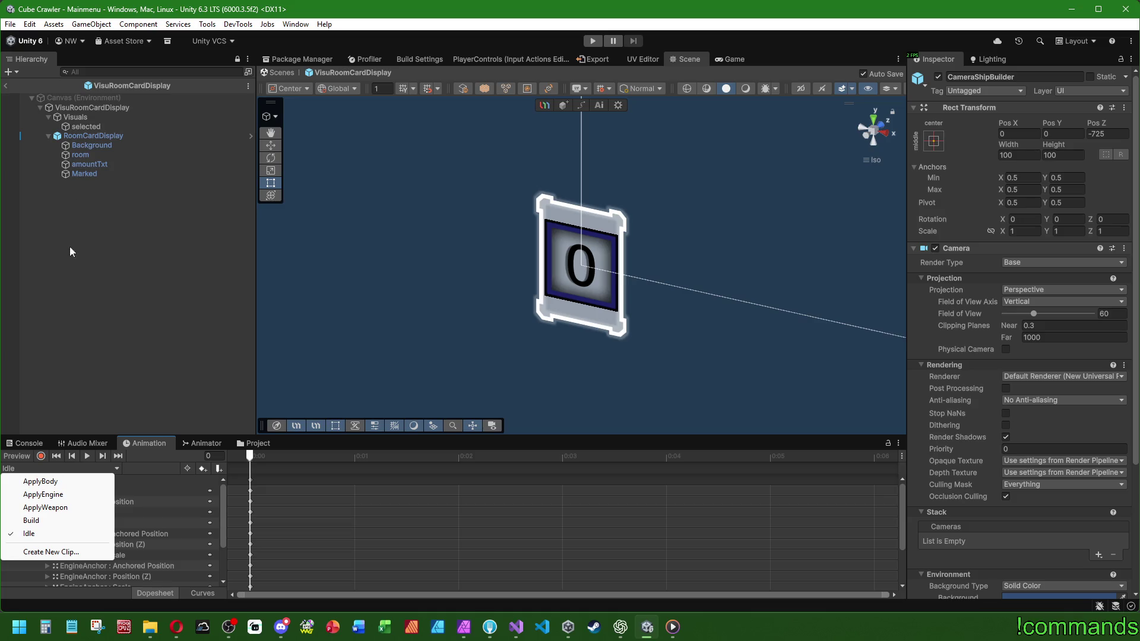
click(123, 109)
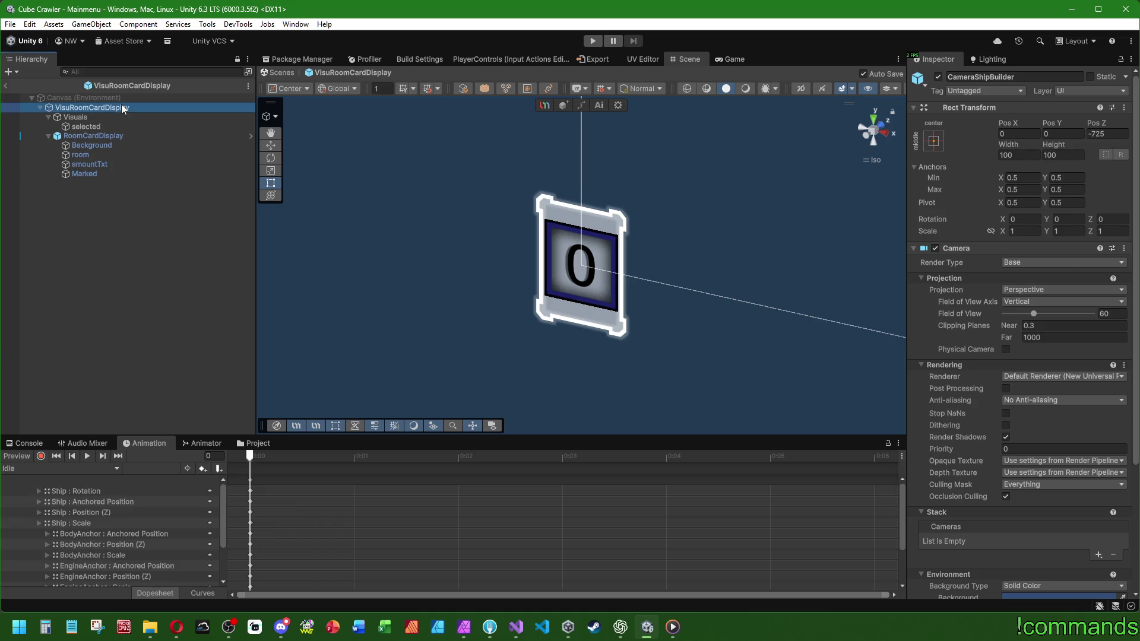
click(899, 444)
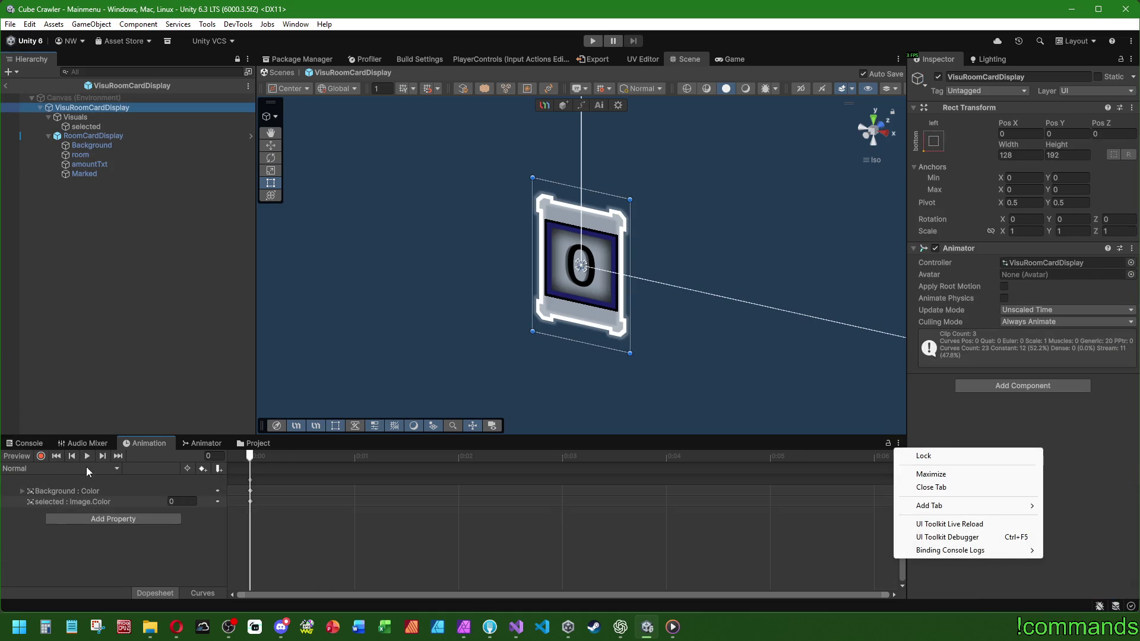
click(86, 469)
click(52, 496)
click(87, 455)
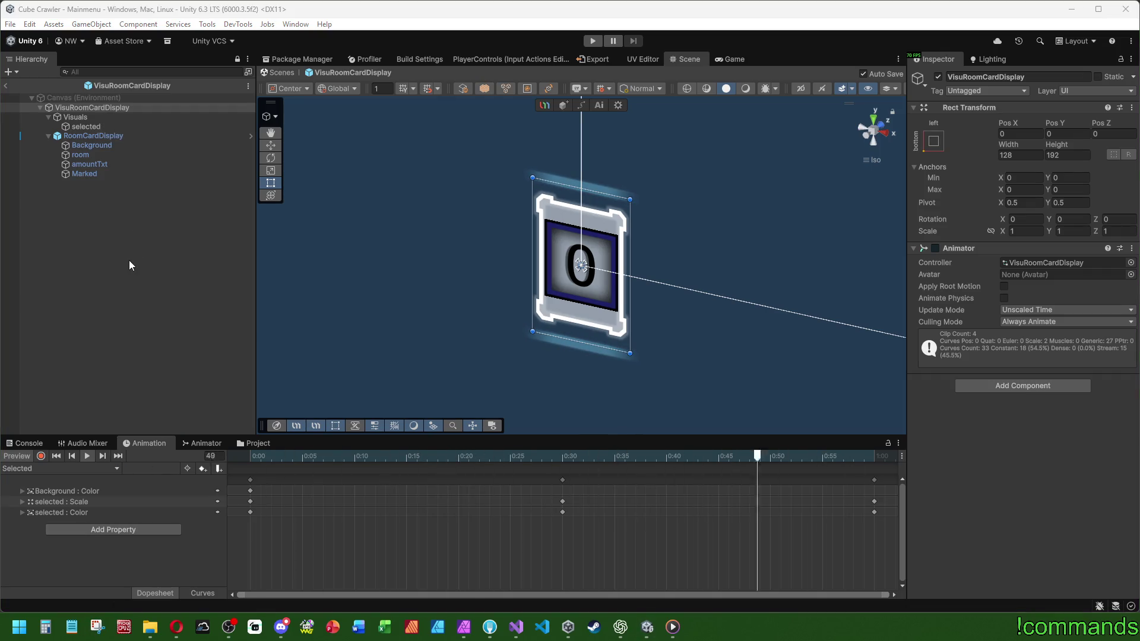
Snip a screenshot of the card hierarchy and return to the Mainmenu scene.
key(super+shift+s)
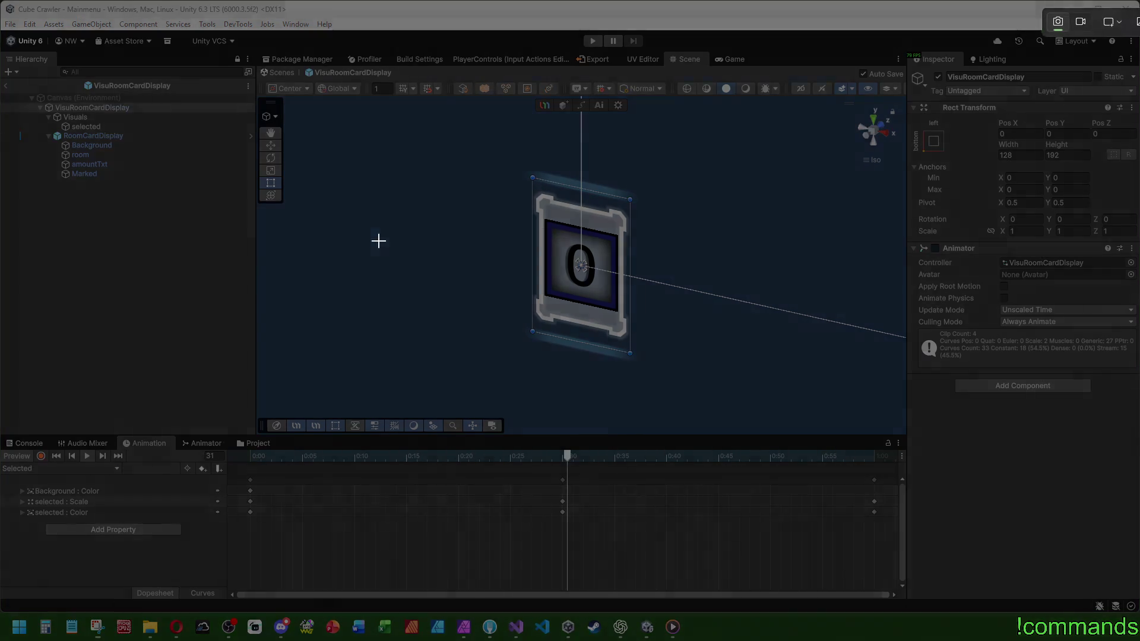
mouse_move(26, 98)
mouse_down()
mouse_move(266, 218)
mouse_move(259, 186)
mouse_up()
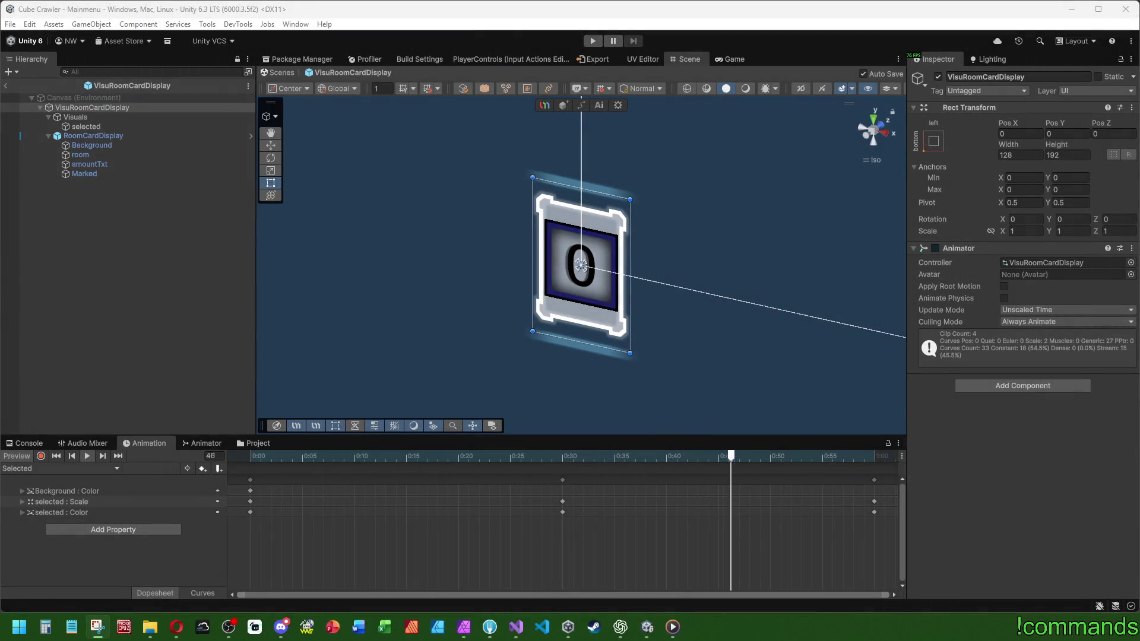
click(6, 85)
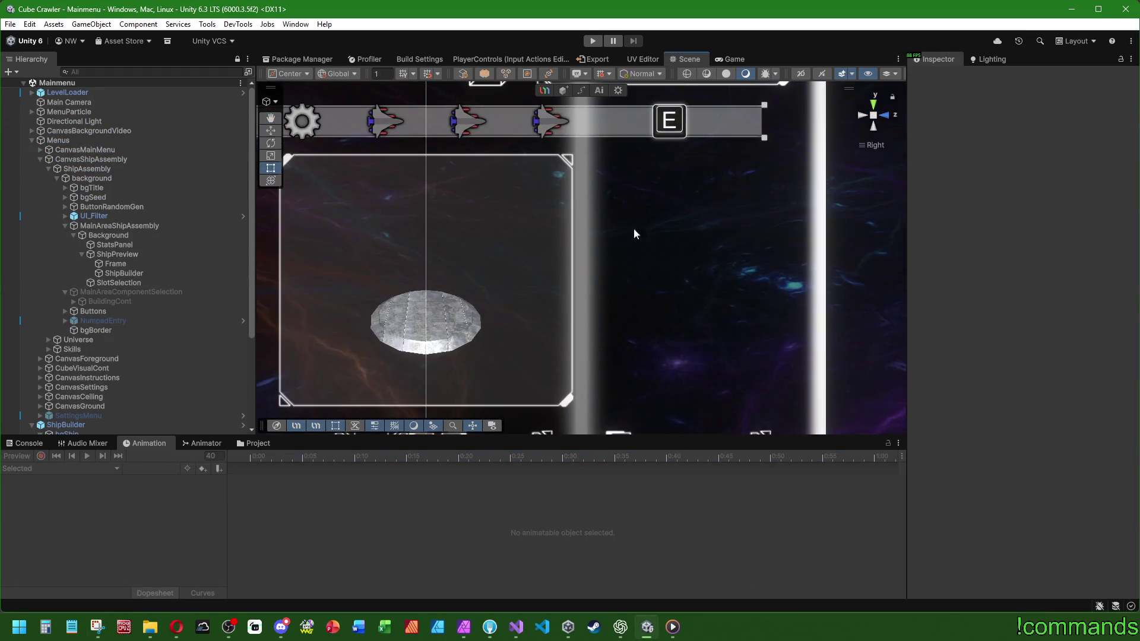
click(119, 282)
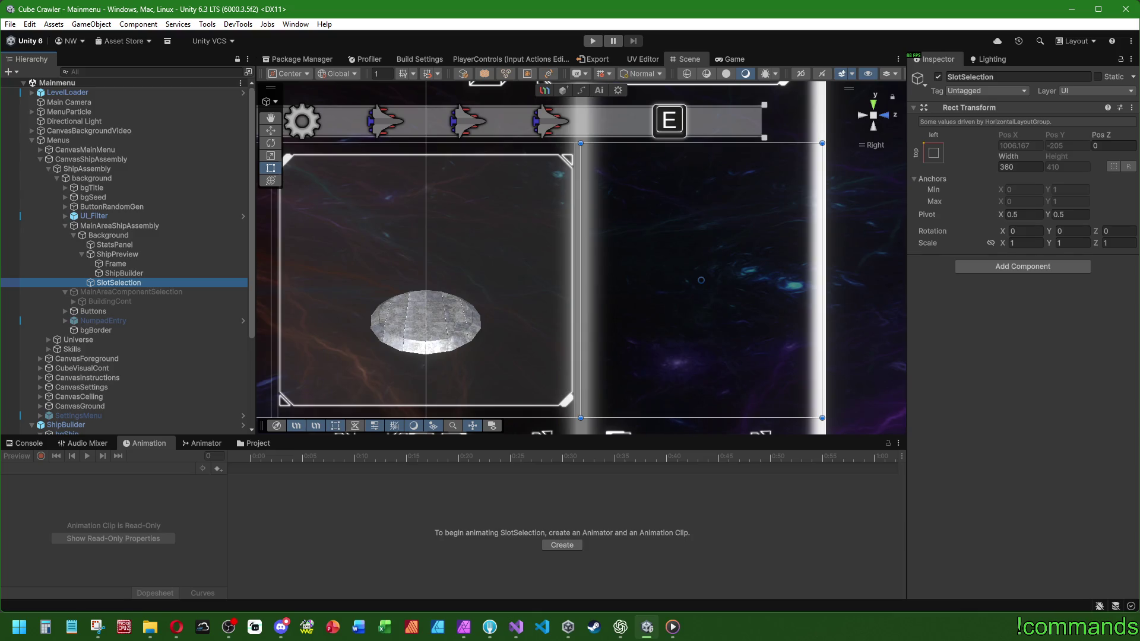
Create an empty child under SlotSelection and name it Part.
right_click(134, 282)
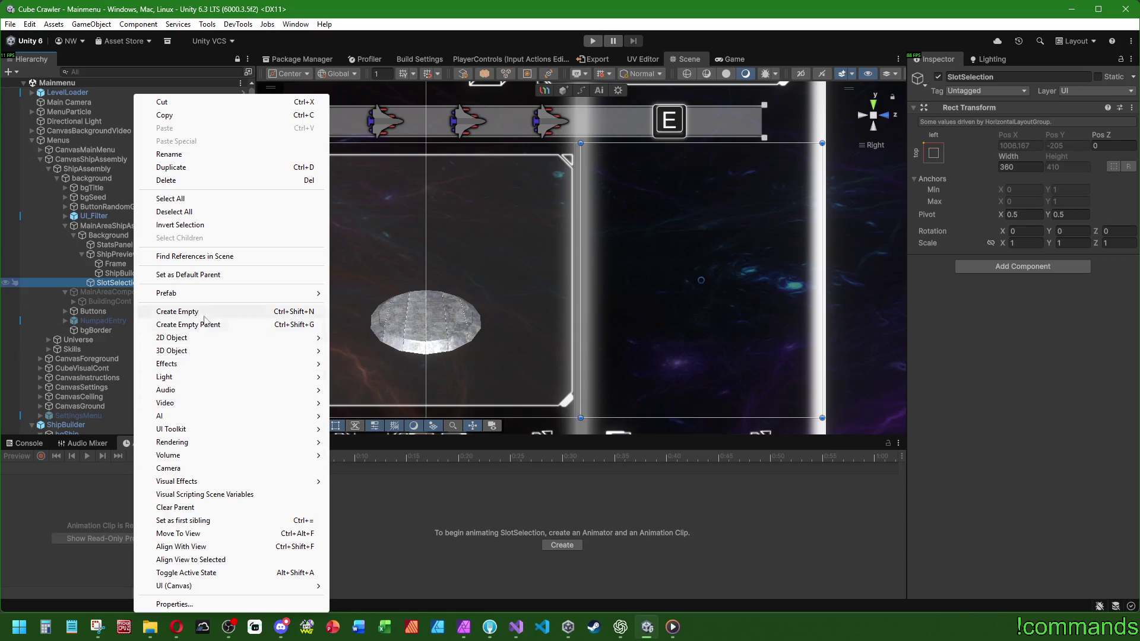
click(204, 314)
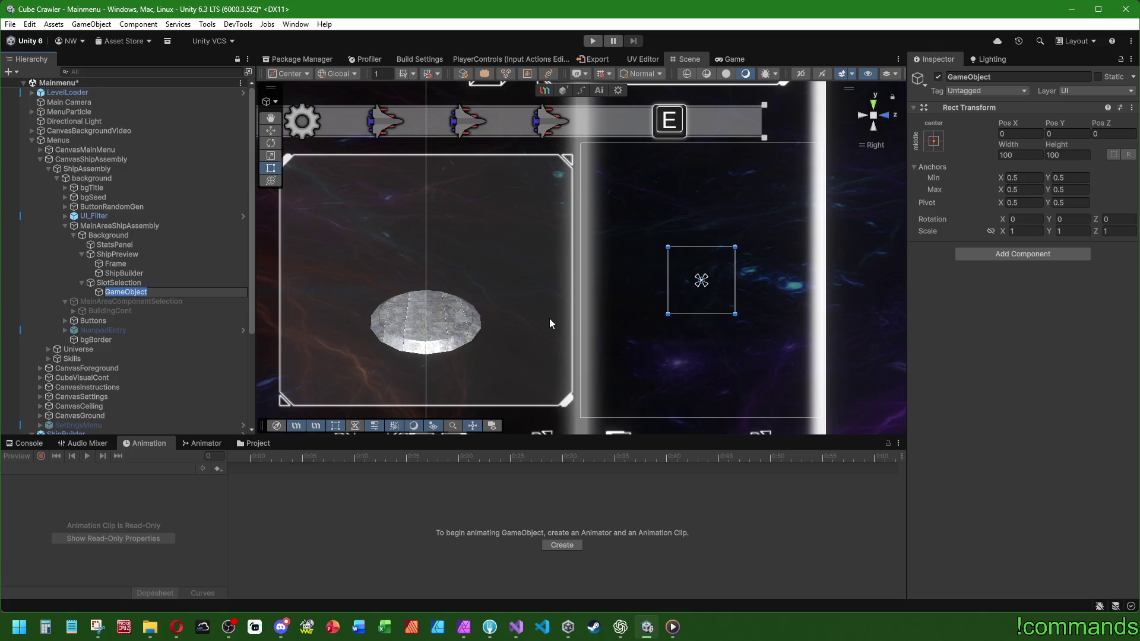
text(Co)
key(BackSpace)
key(BackSpace)
text(Part)
key(Return)
click(620, 629)
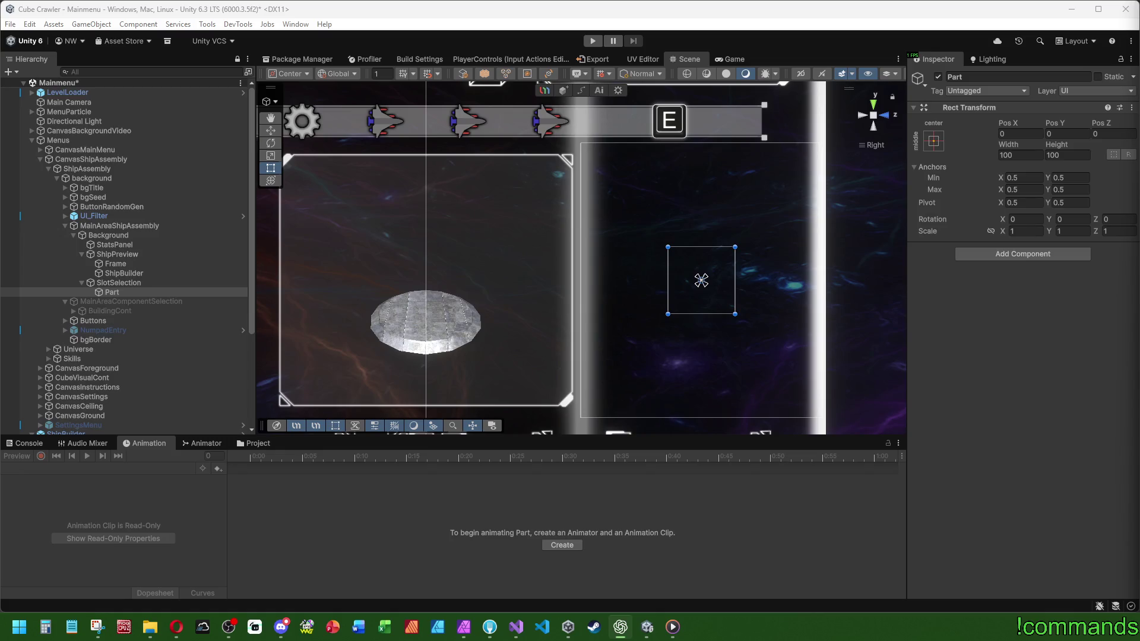
Rename the Part object to PartDisplay.
key(alt+Tab)
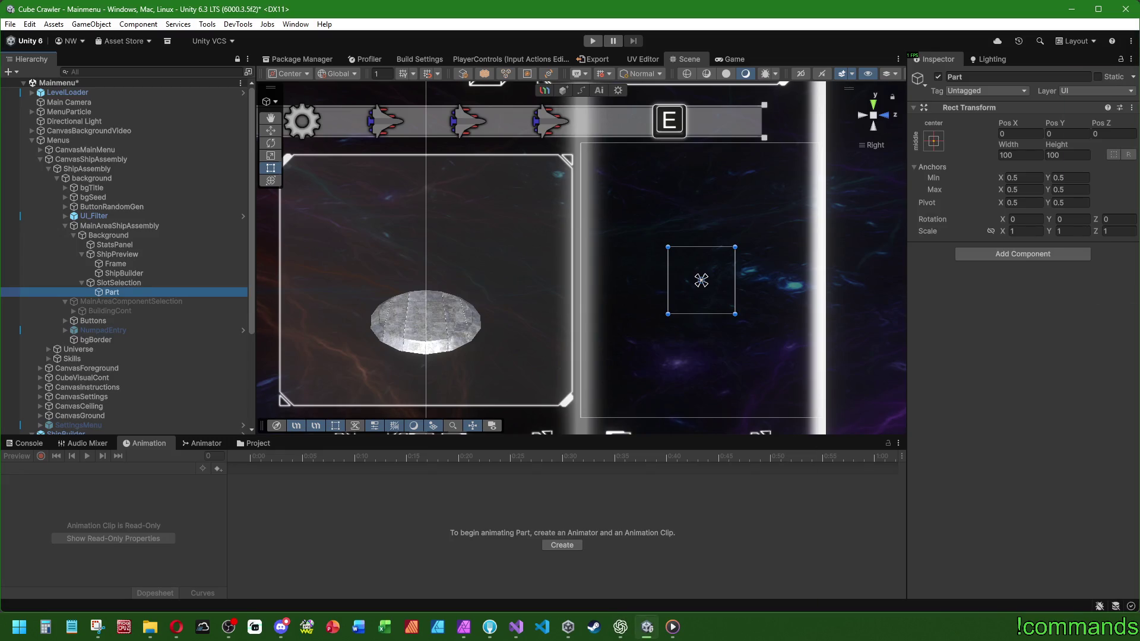
click(130, 292)
text(Display)
key(Return)
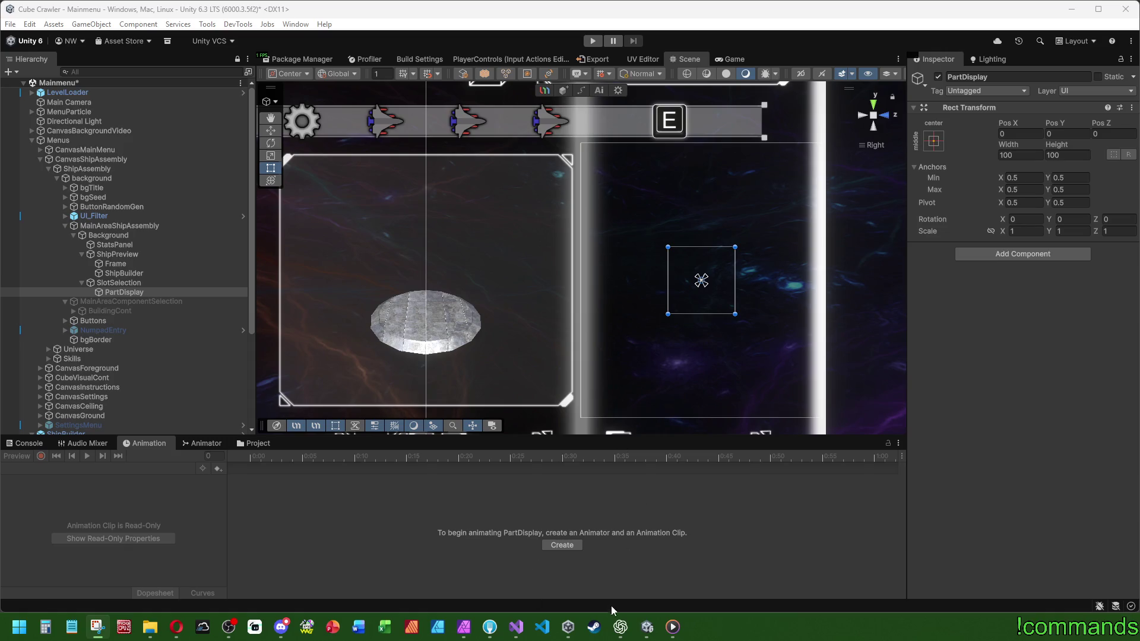
click(620, 627)
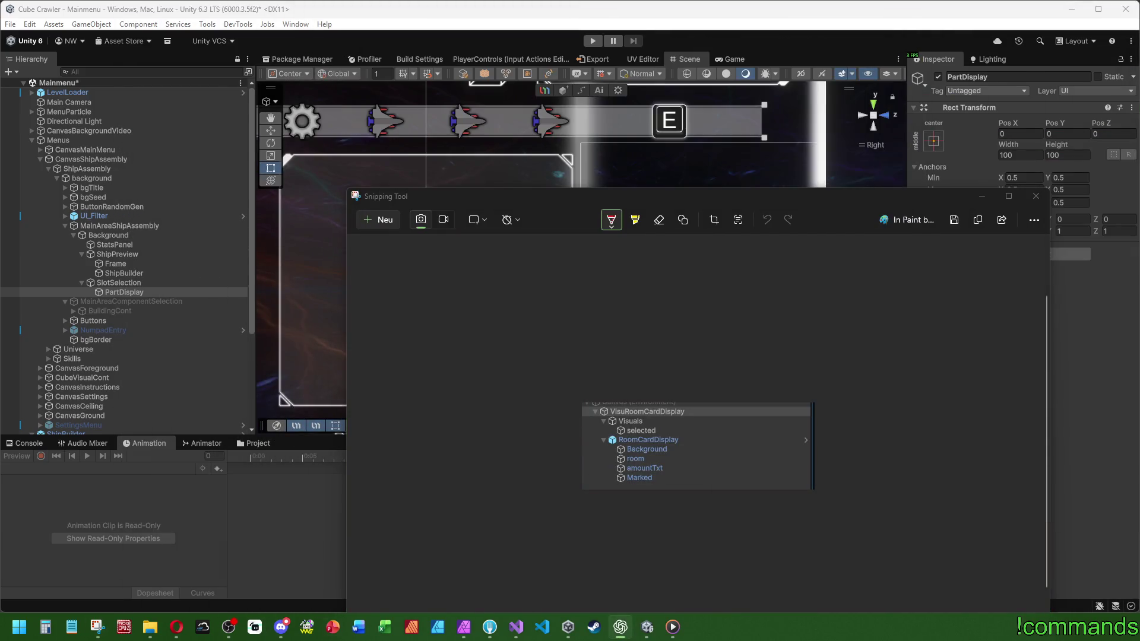
Drag the Snipping Tool window to the right screen edge to reveal the Unity scene.
drag(718, 195, 1139, 58)
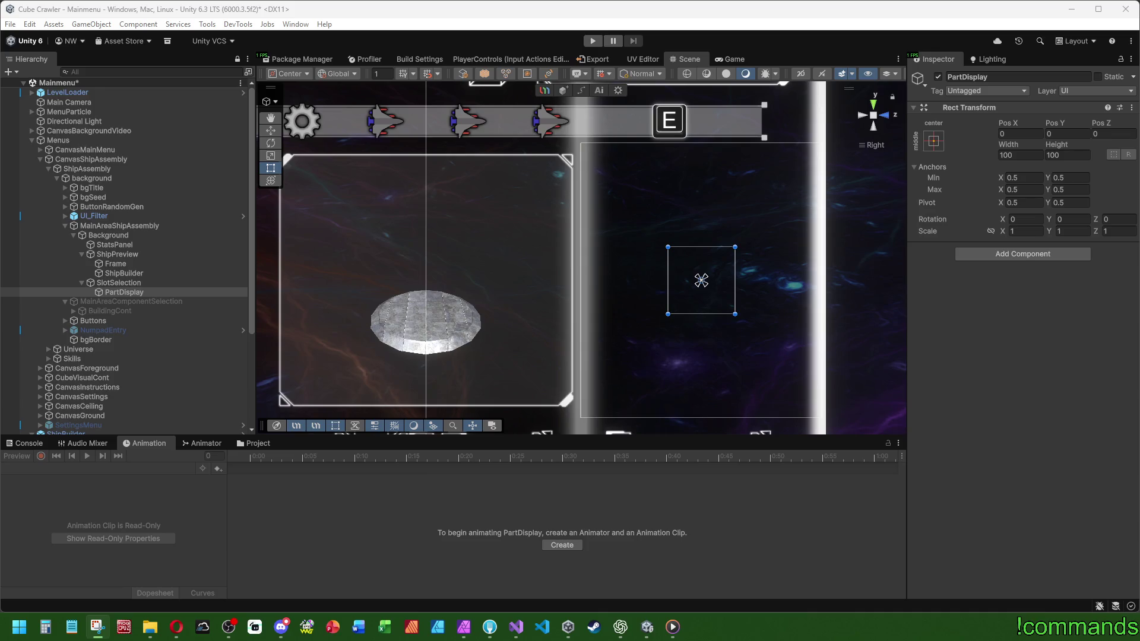
scroll(558, 276, down, 3)
mouse_move(608, 254)
mouse_down()
mouse_move(881, 280)
mouse_move(654, 244)
mouse_up()
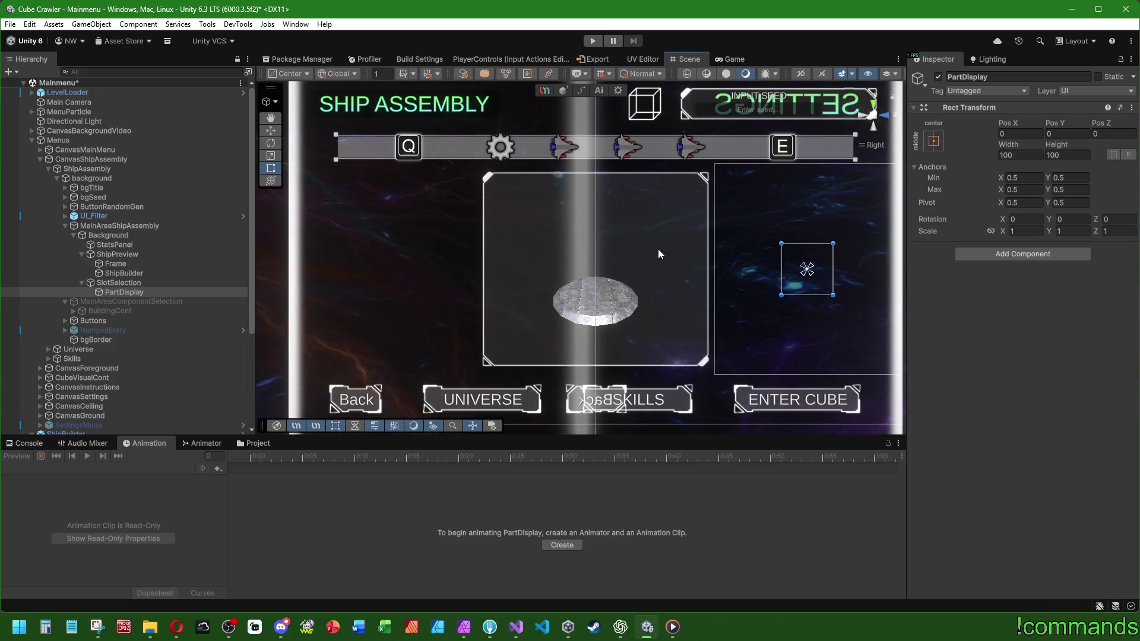
mouse_move(657, 261)
mouse_down()
mouse_move(720, 241)
mouse_move(631, 262)
mouse_up()
scroll(754, 265, up, 5)
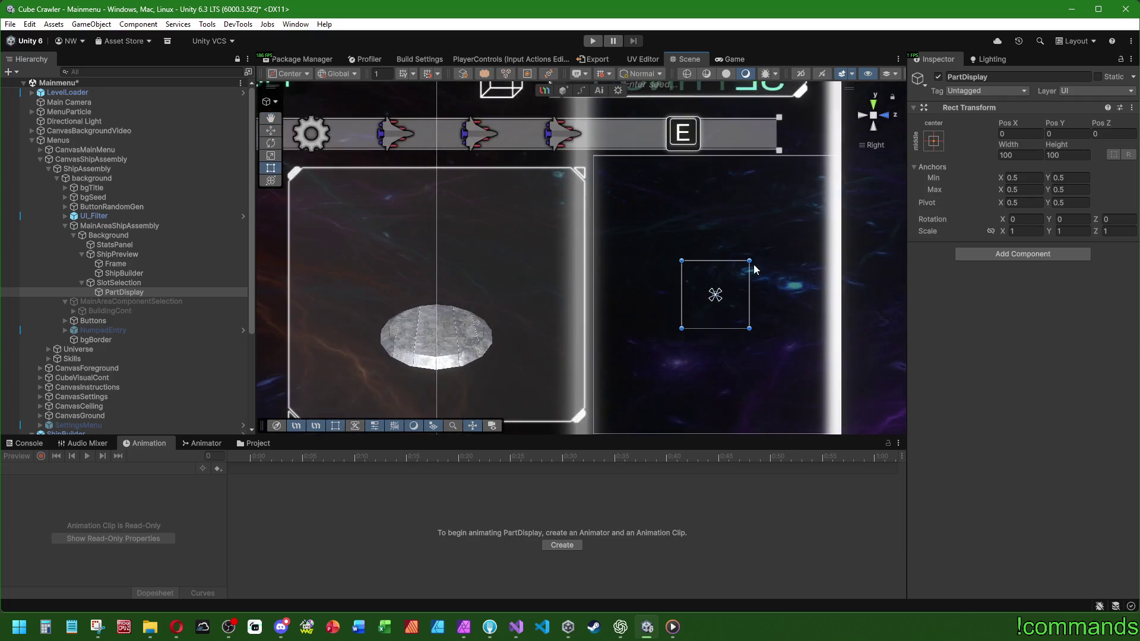
scroll(580, 258, down, 2)
click(1020, 155)
click(142, 279)
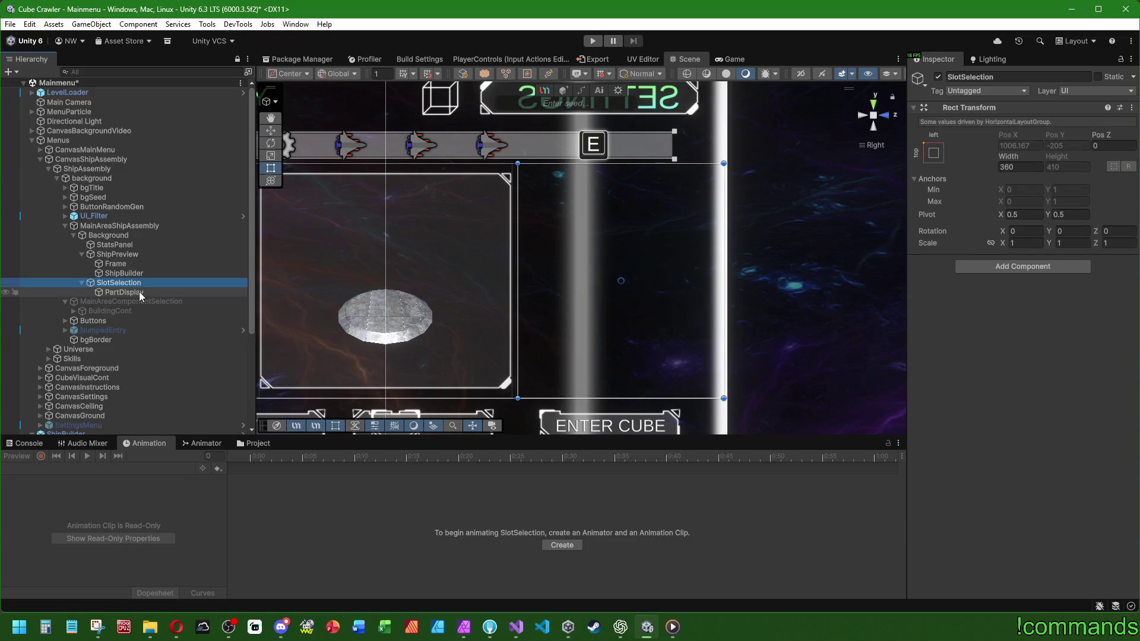
click(139, 291)
click(1026, 155)
click(1027, 154)
Set PartDisplay's width to 256 and height to 128.
text(360)
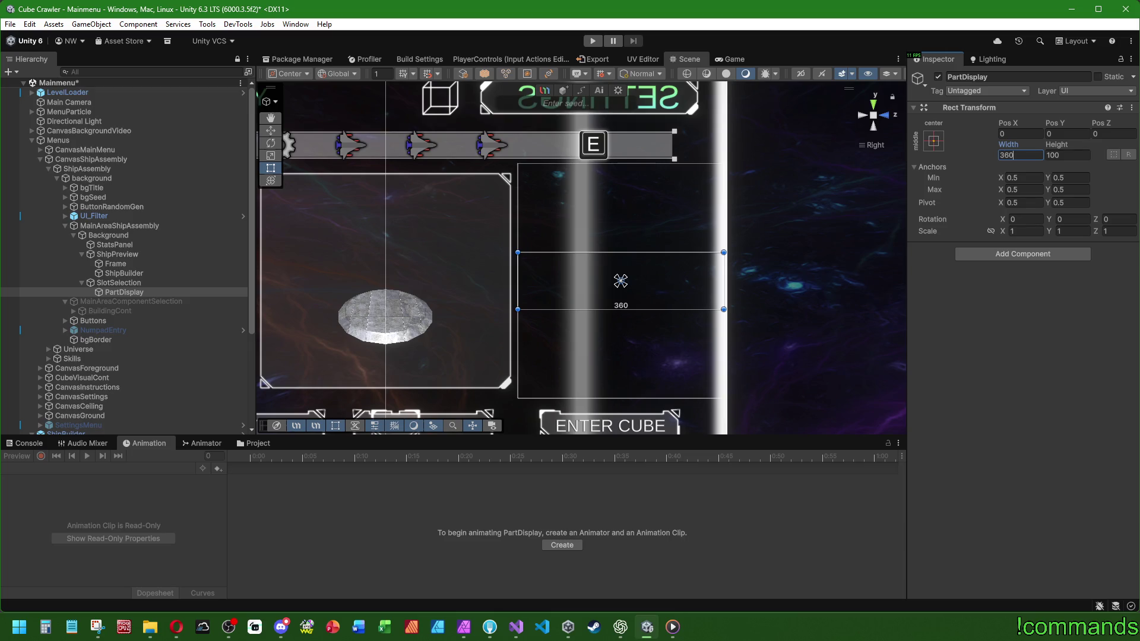
key(BackSpace)
key(BackSpace)
key(BackSpace)
text(256)
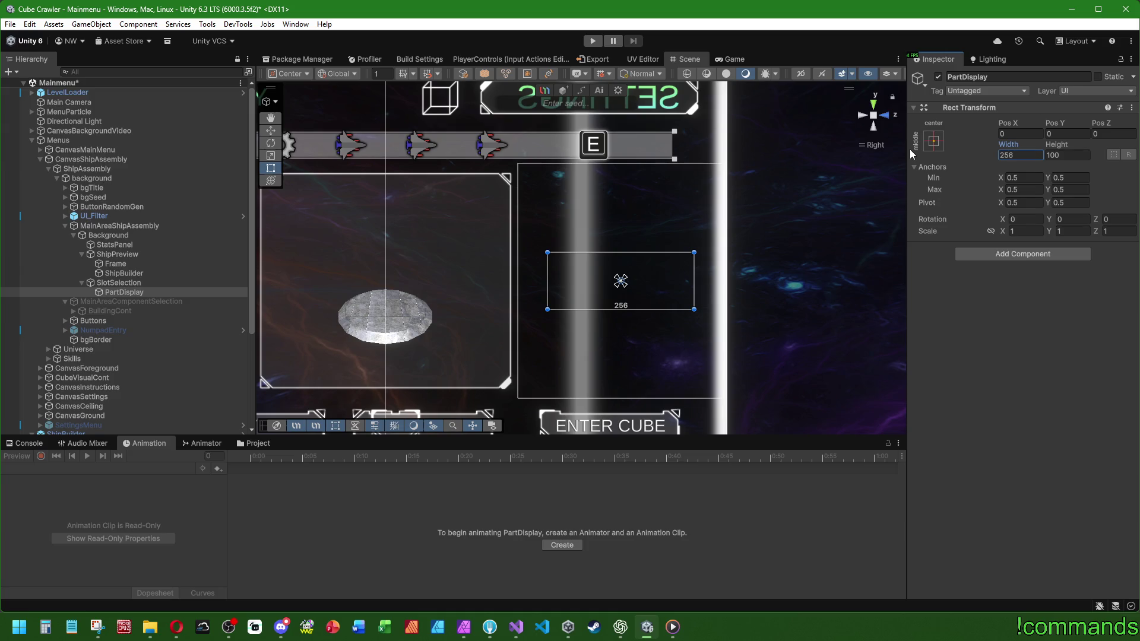
key(Tab)
text(128)
click(122, 293)
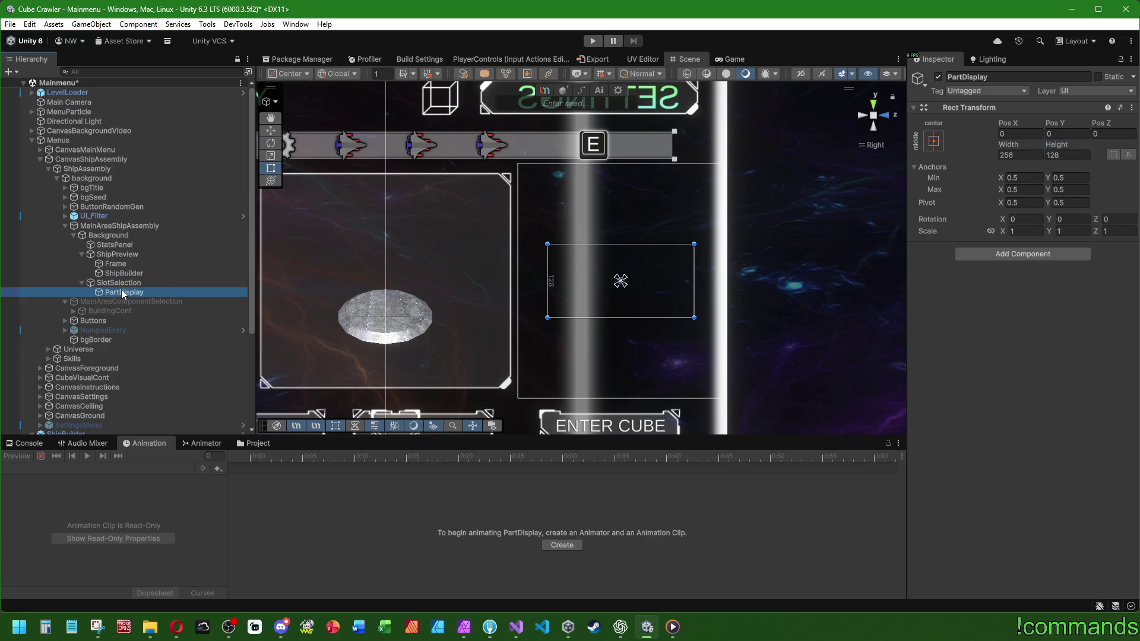
Add a Vertical Layout Group component to SlotSelection.
key(Up)
key(Up)
key(Down)
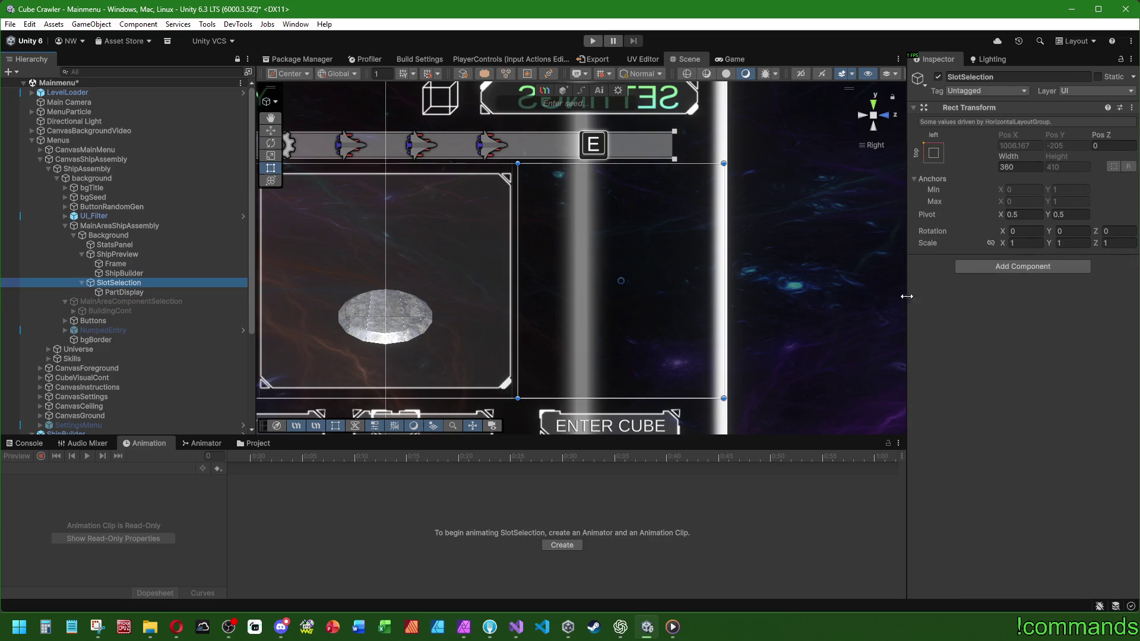
click(1003, 267)
text(ver)
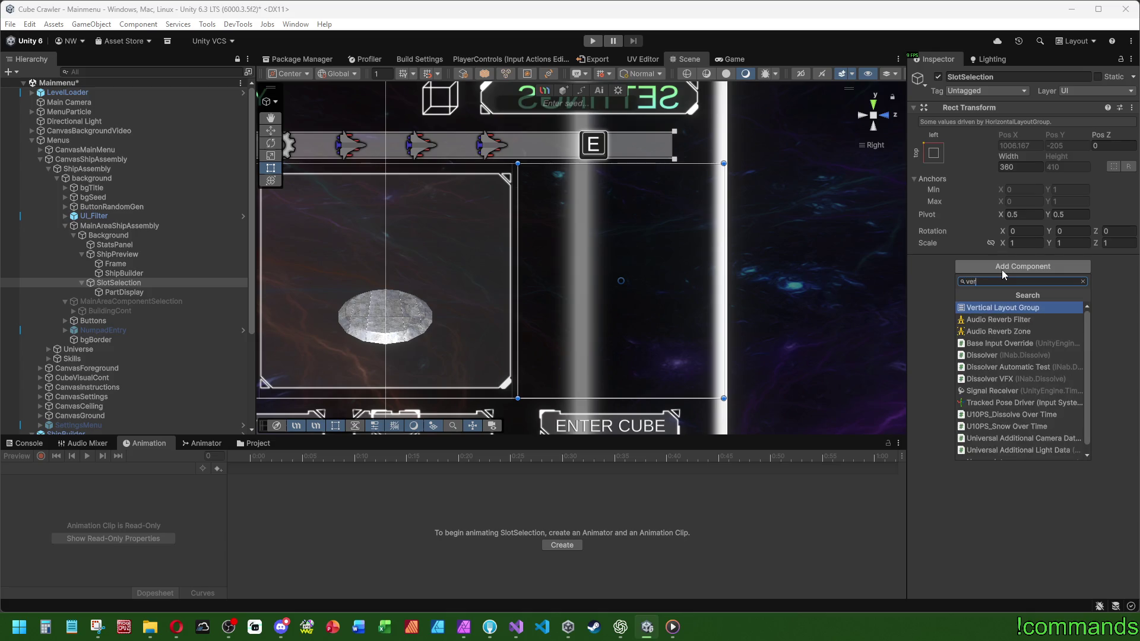
click(992, 307)
Set the layout's Child Alignment to Middle Center and duplicate PartDisplay to test it.
click(146, 293)
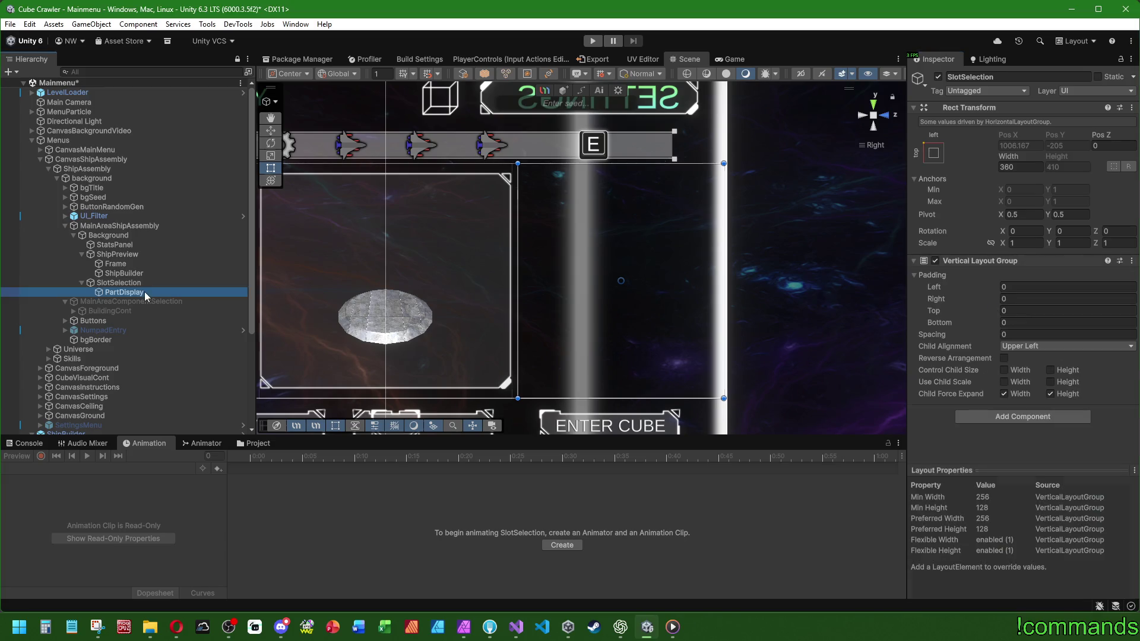
click(159, 283)
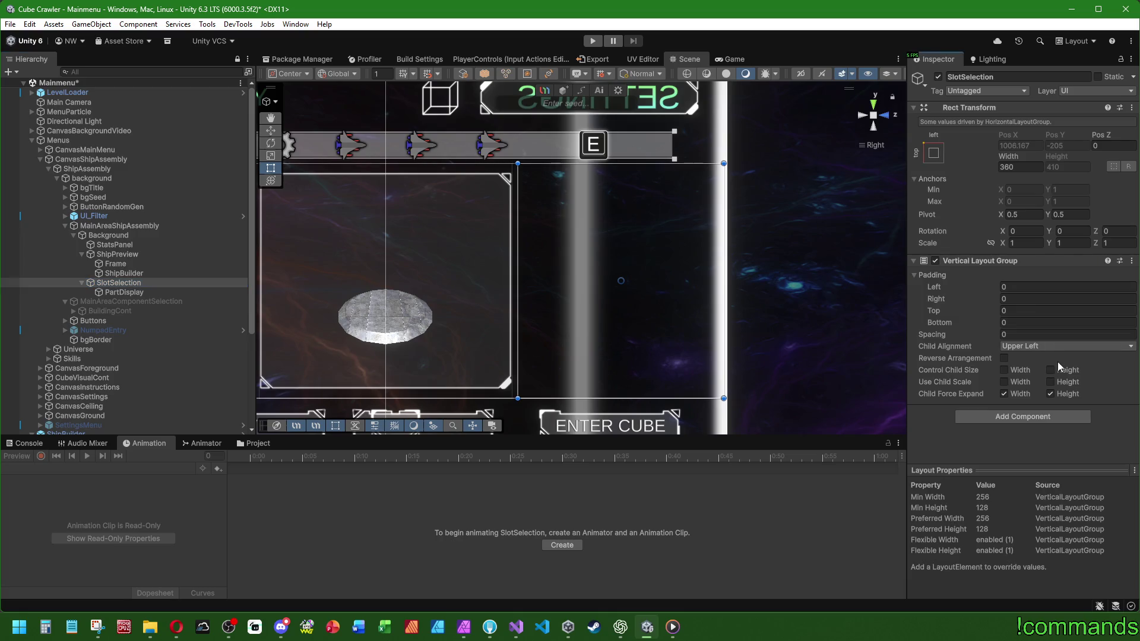
click(1060, 346)
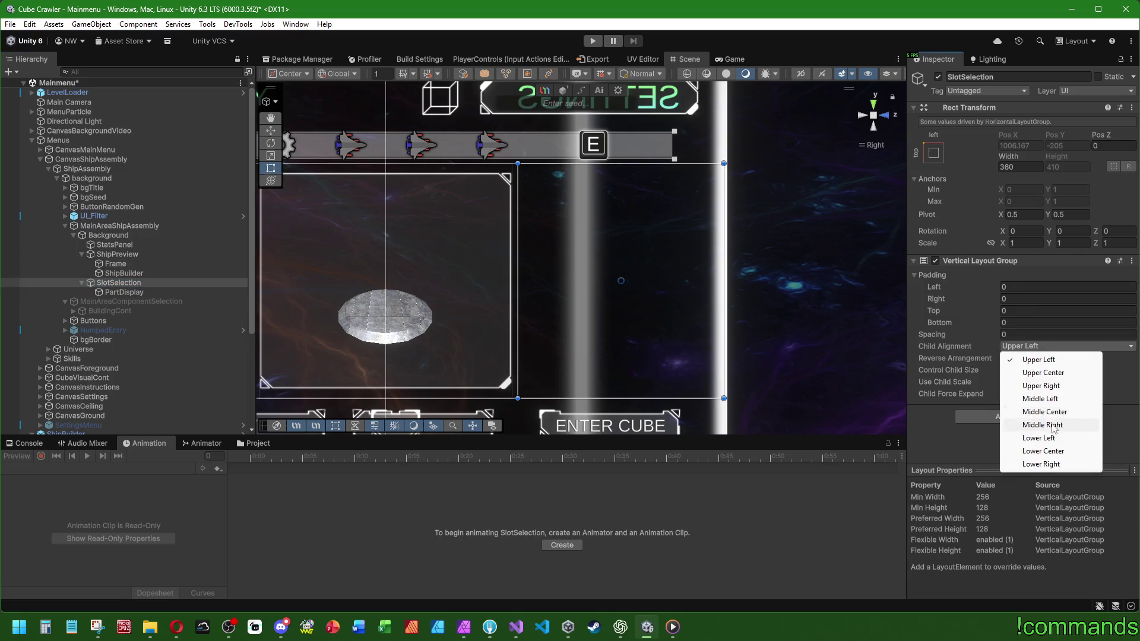
click(1051, 425)
click(121, 293)
click(119, 283)
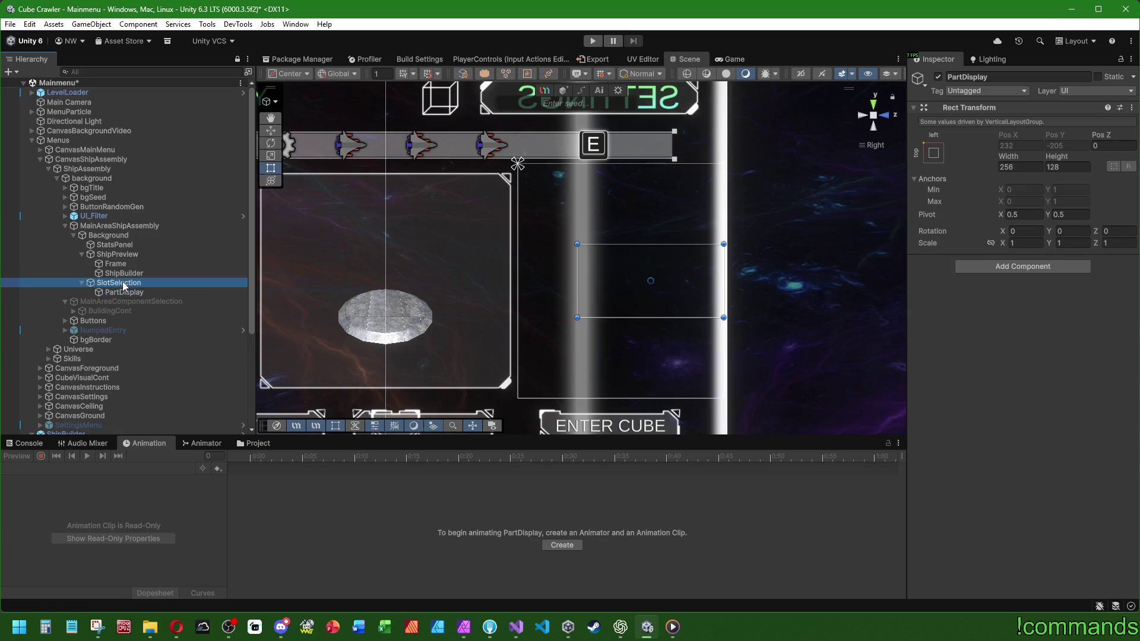
click(1028, 346)
click(1043, 411)
click(124, 292)
key(ctrl+d)
key(ctrl+d)
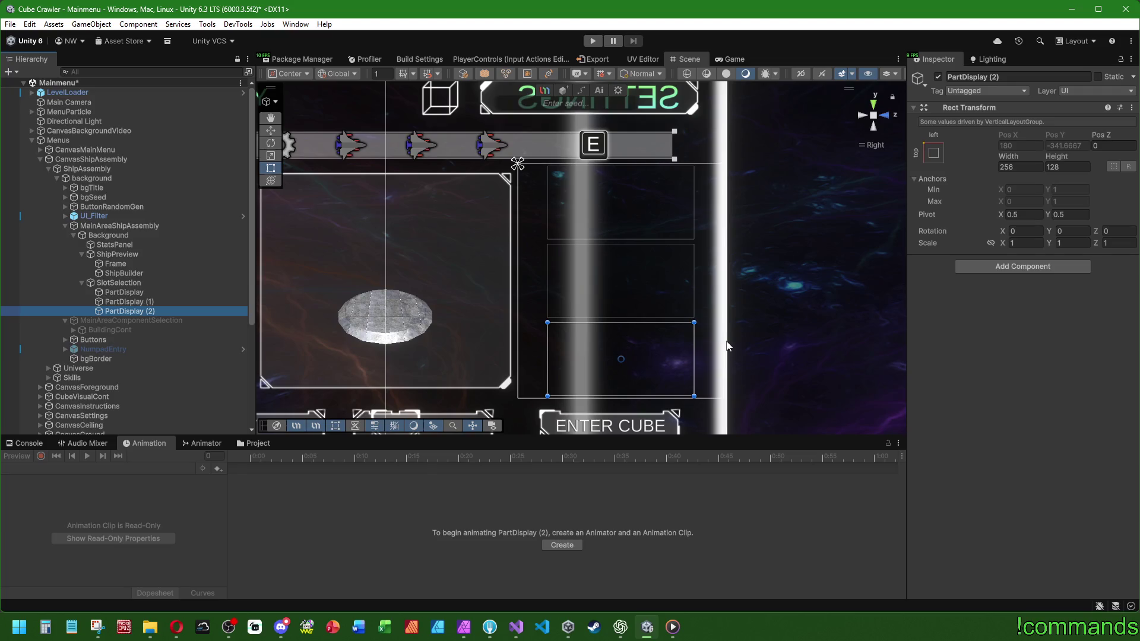
Delete the two duplicate PartDisplay cards, keeping the original.
ctrl+click(150, 312)
shift+click(144, 301)
key(Delete)
click(141, 293)
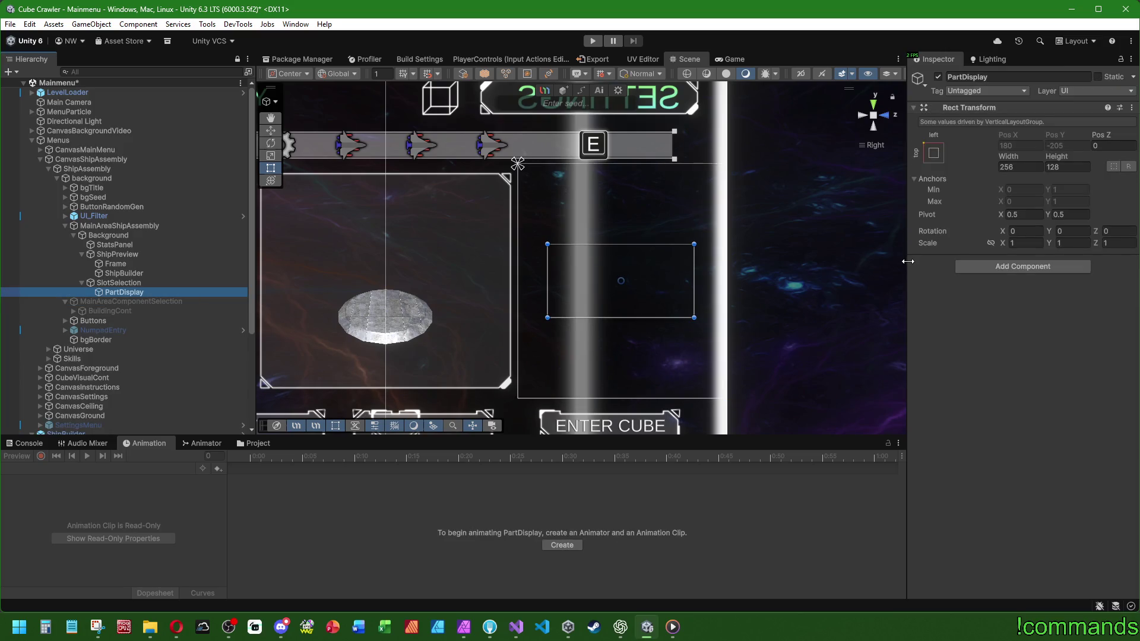
Change PartDisplay's height from 128 to 120 and frame it in the scene view.
click(1070, 167)
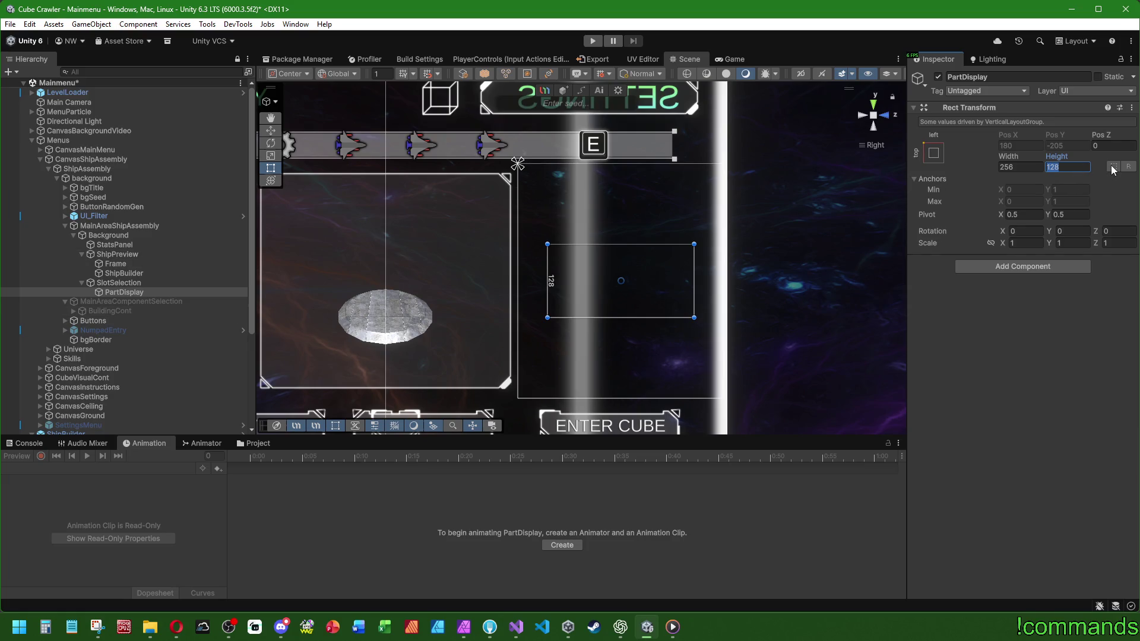
key(Right)
key(BackSpace)
text(0)
click(119, 283)
click(134, 292)
key(f)
scroll(617, 324, down, 2)
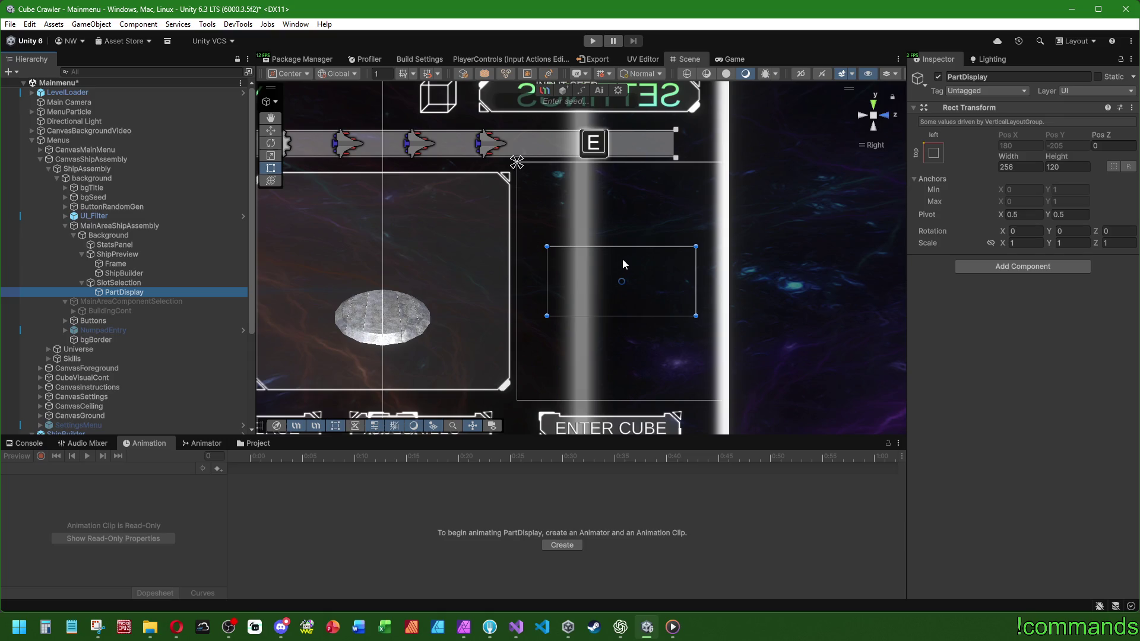
double_click(128, 293)
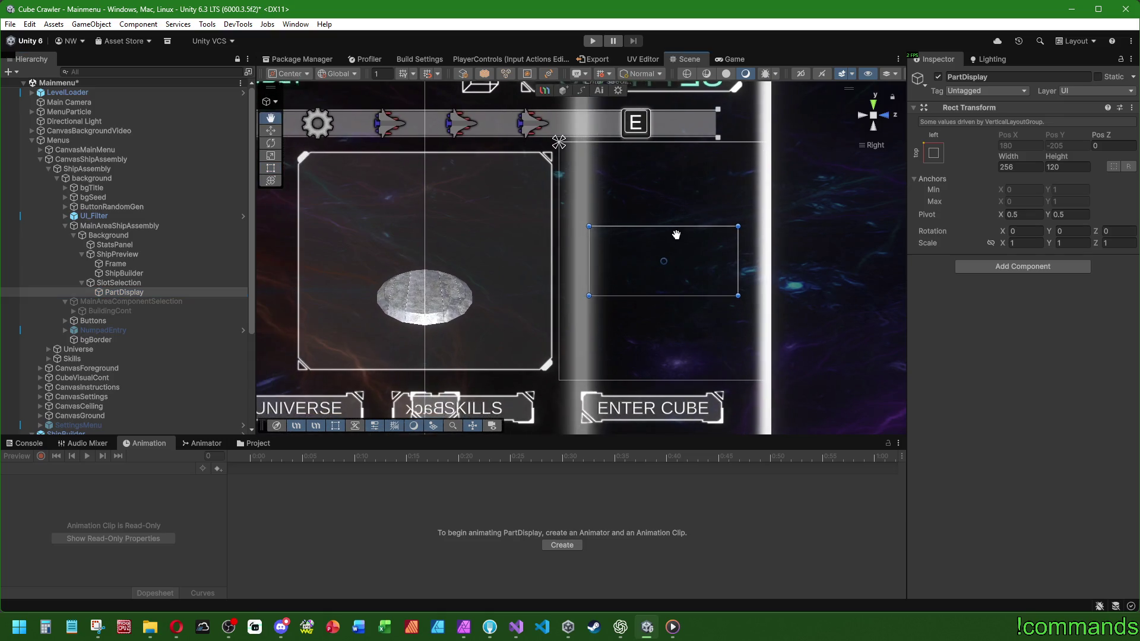
right_click(129, 291)
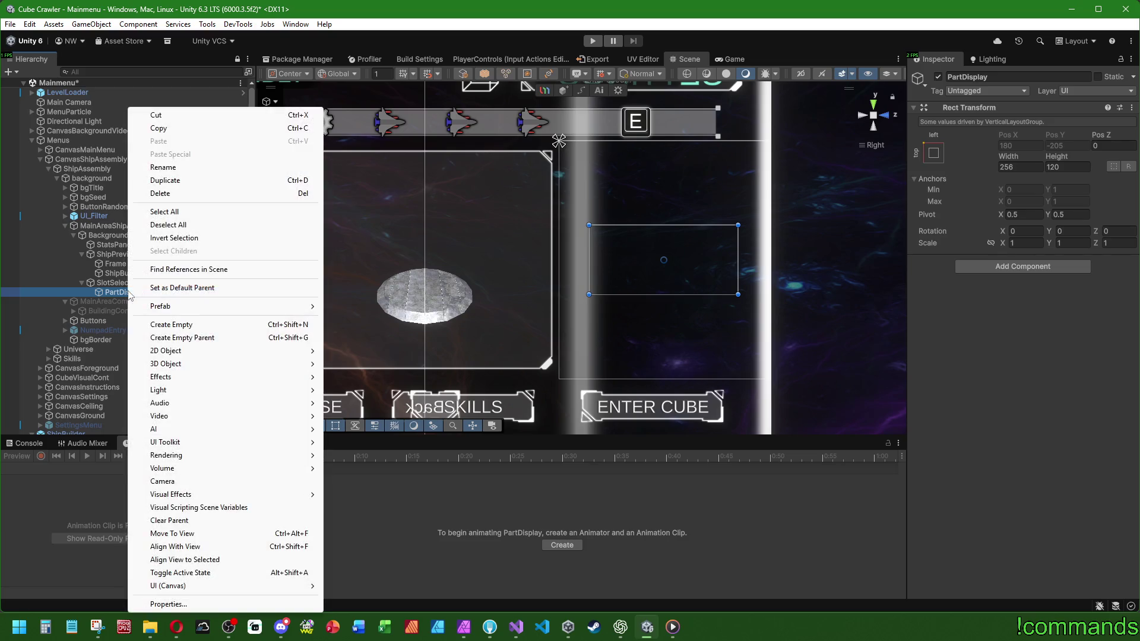
Create an empty Visuals child under PartDisplay with the stretch-stretch anchor preset, zero offsets.
click(194, 326)
text(Visuals)
key(Return)
click(933, 141)
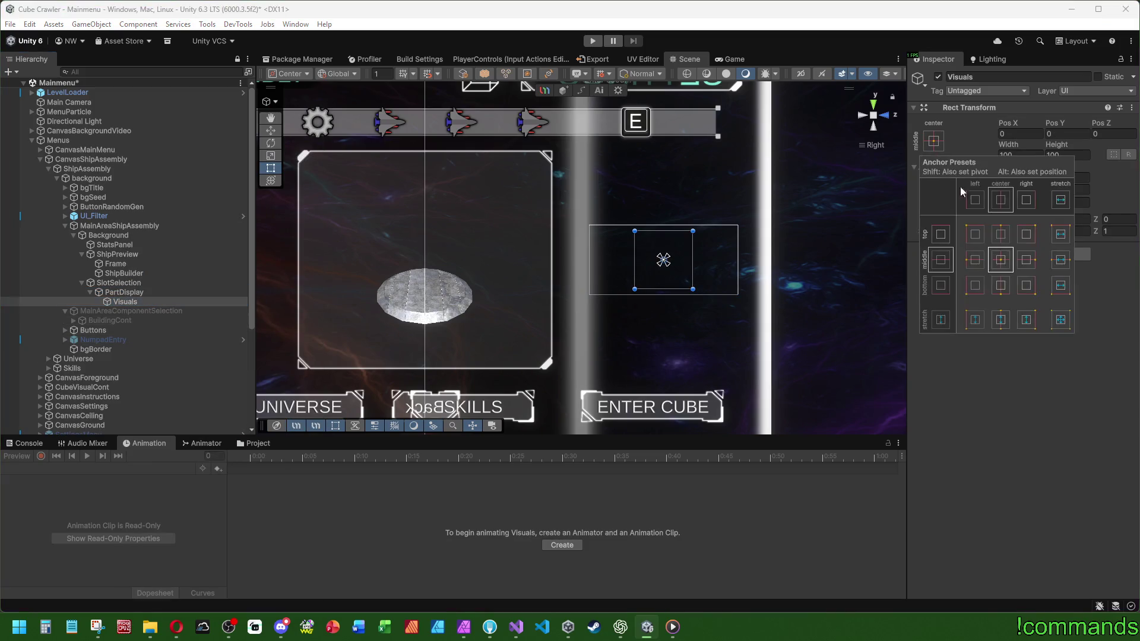
alt+click(1060, 319)
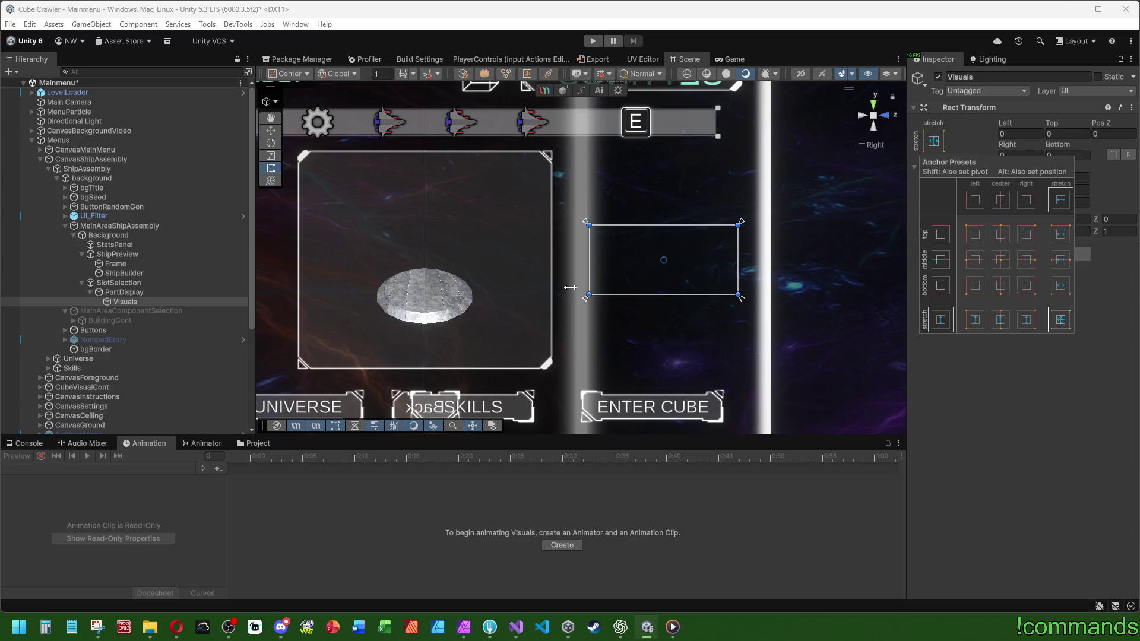
click(136, 302)
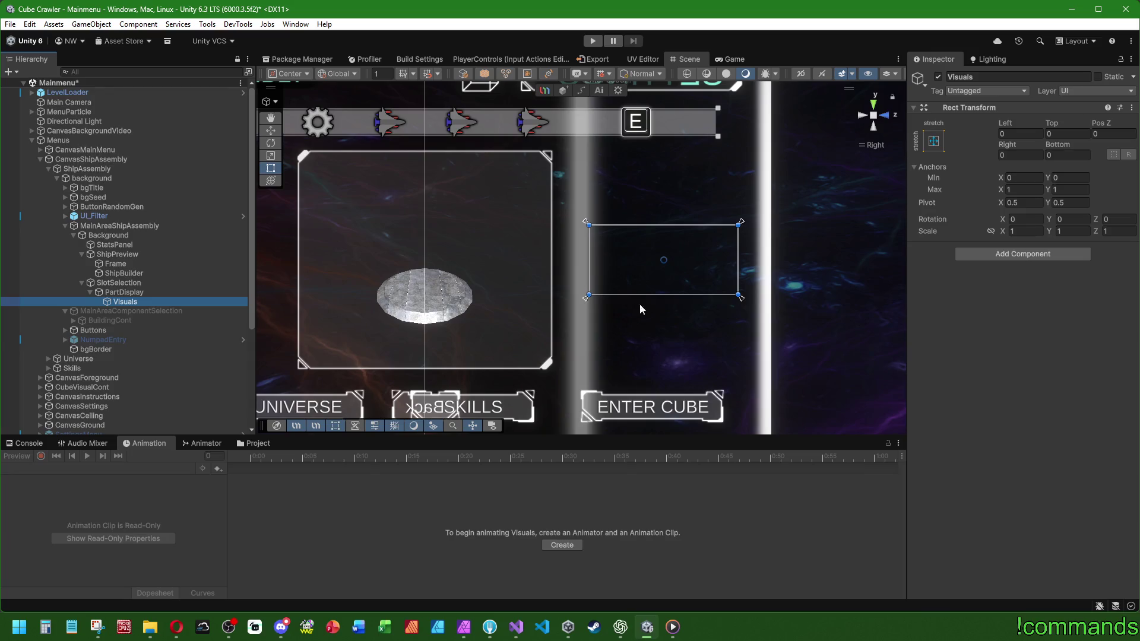
click(125, 292)
click(125, 301)
drag(707, 261, 657, 268)
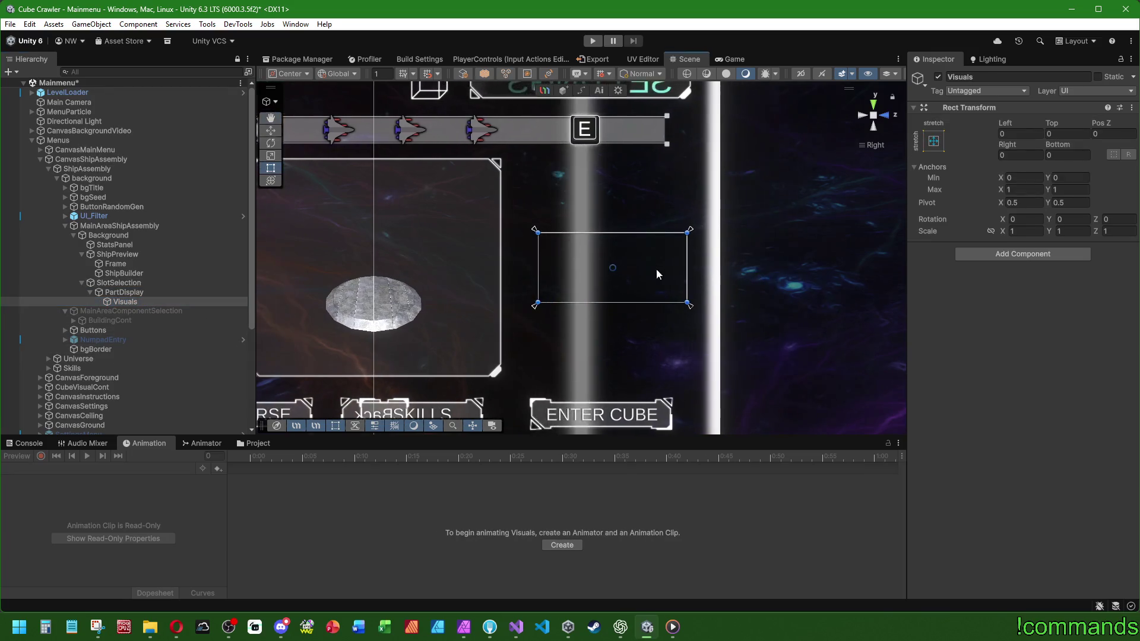
scroll(678, 263, up, 3)
scroll(546, 282, down, 2)
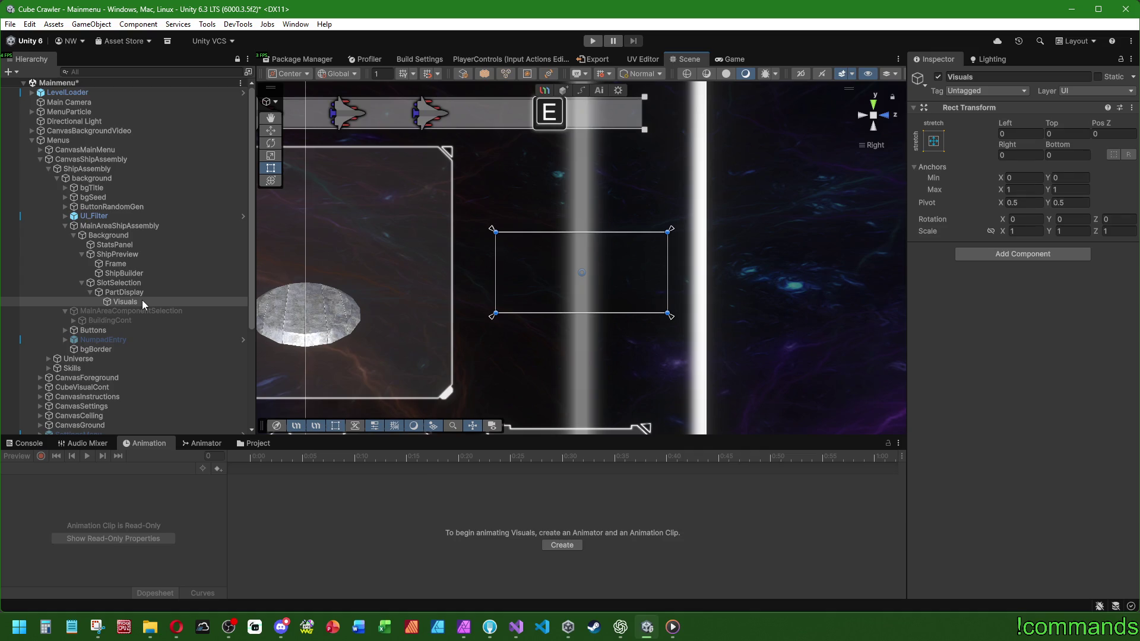
click(139, 301)
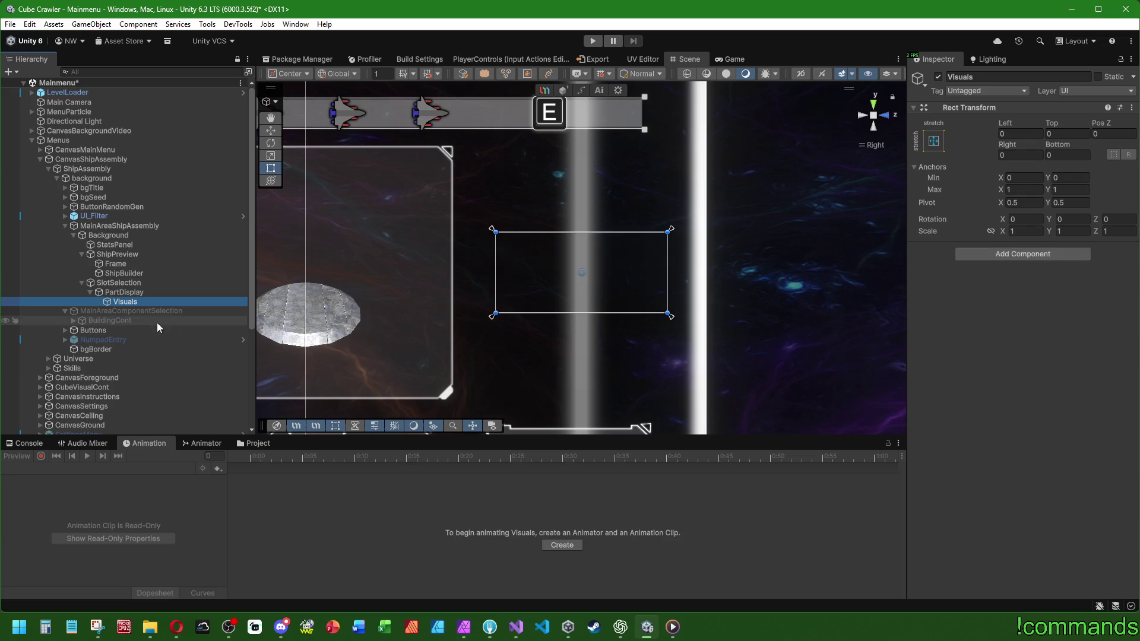
Add a Background Image under Visuals, stretched to fill its parent.
right_click(125, 304)
mouse_move(284, 586)
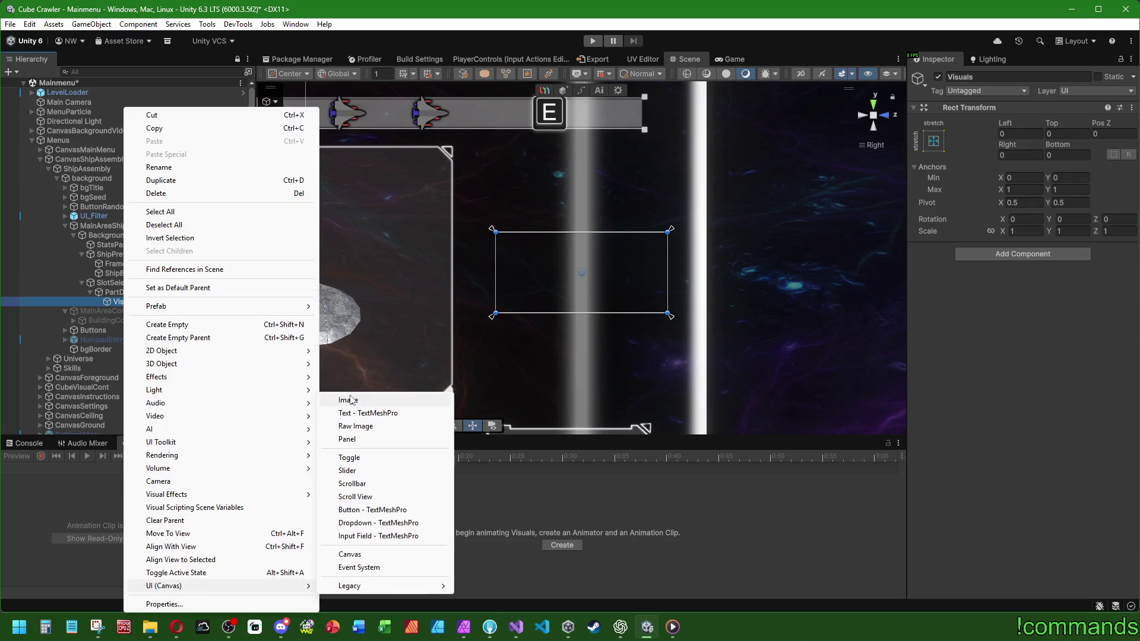
click(348, 400)
text(Background)
key(Return)
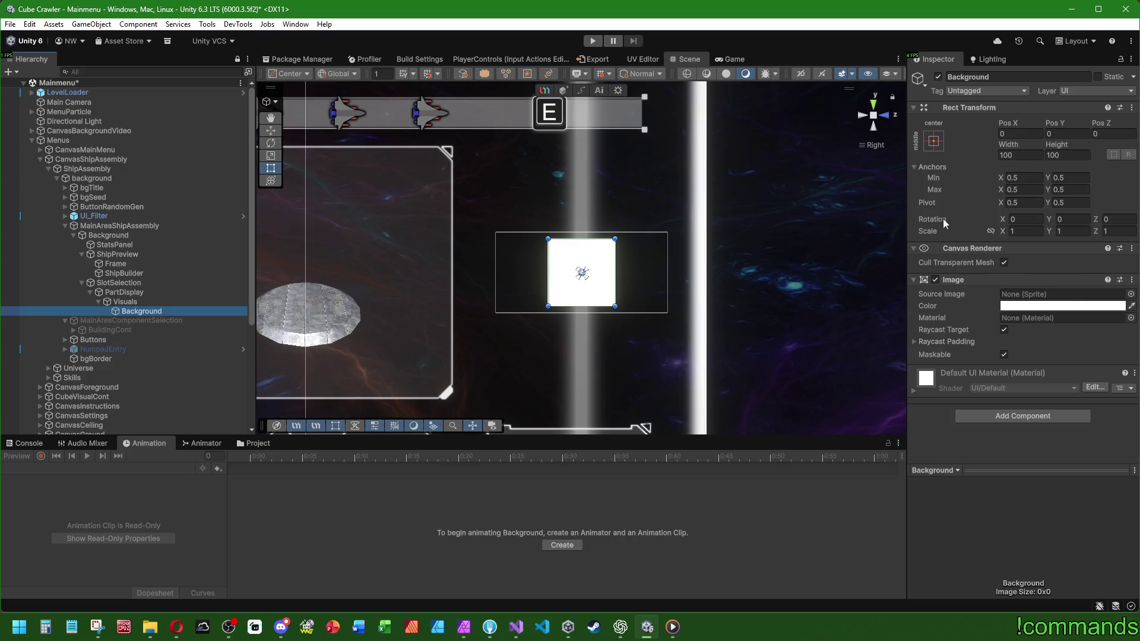
click(933, 141)
alt+click(1062, 319)
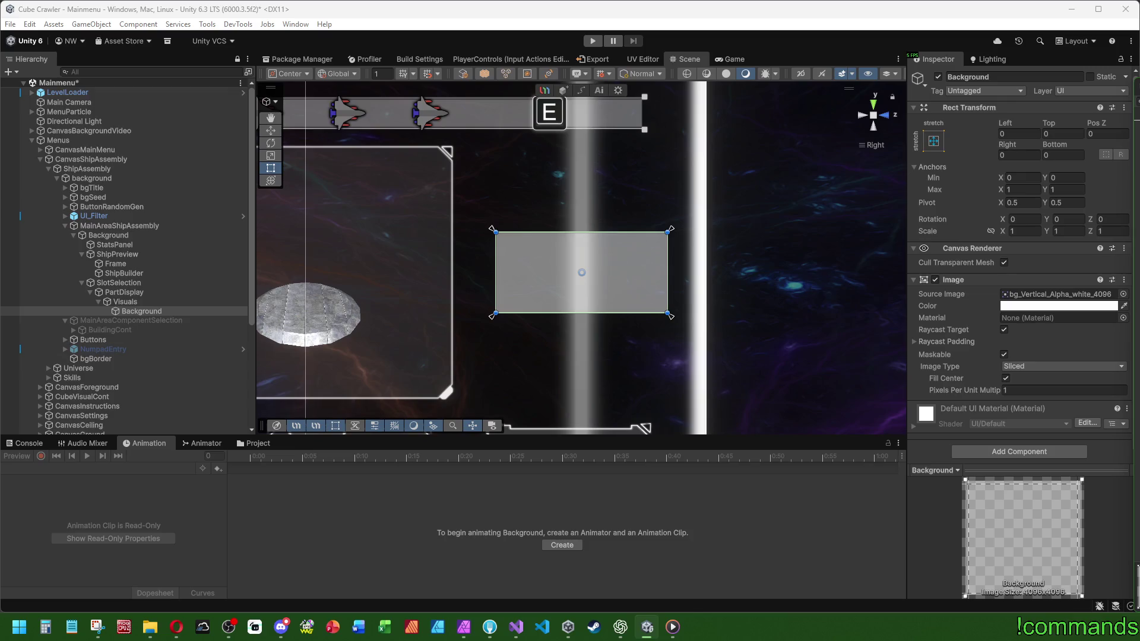
Try several Pixels Per Unit Multiplier values and settle on 0.05.
click(1024, 390)
text(0.5)
key(BackSpace)
key(BackSpace)
key(BackSpace)
text(5)
mouse_move(974, 393)
mouse_down()
mouse_move(1035, 393)
mouse_move(961, 395)
mouse_move(982, 391)
mouse_up()
click(1030, 392)
text(1)
click(1042, 387)
text(0.05)
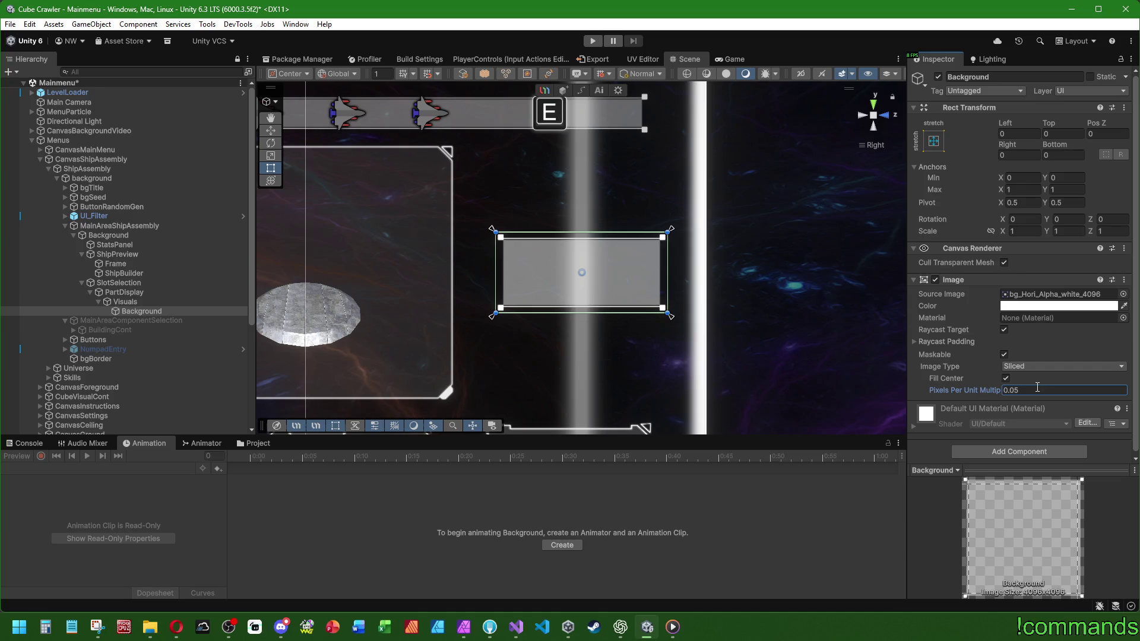
text(1)
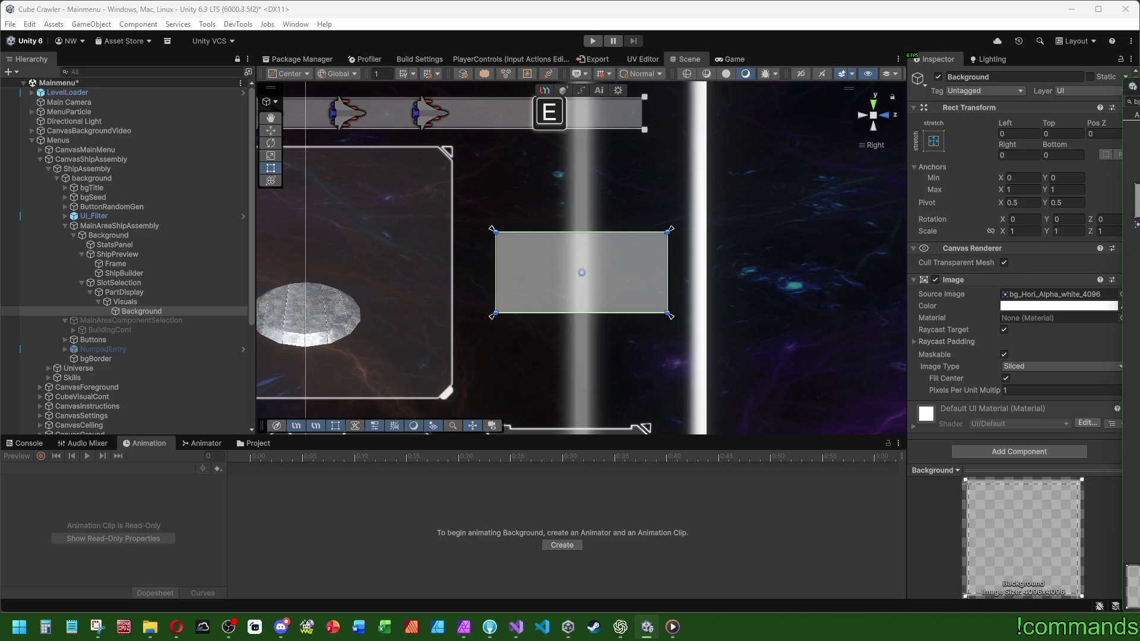
click(1031, 389)
text(0,05)
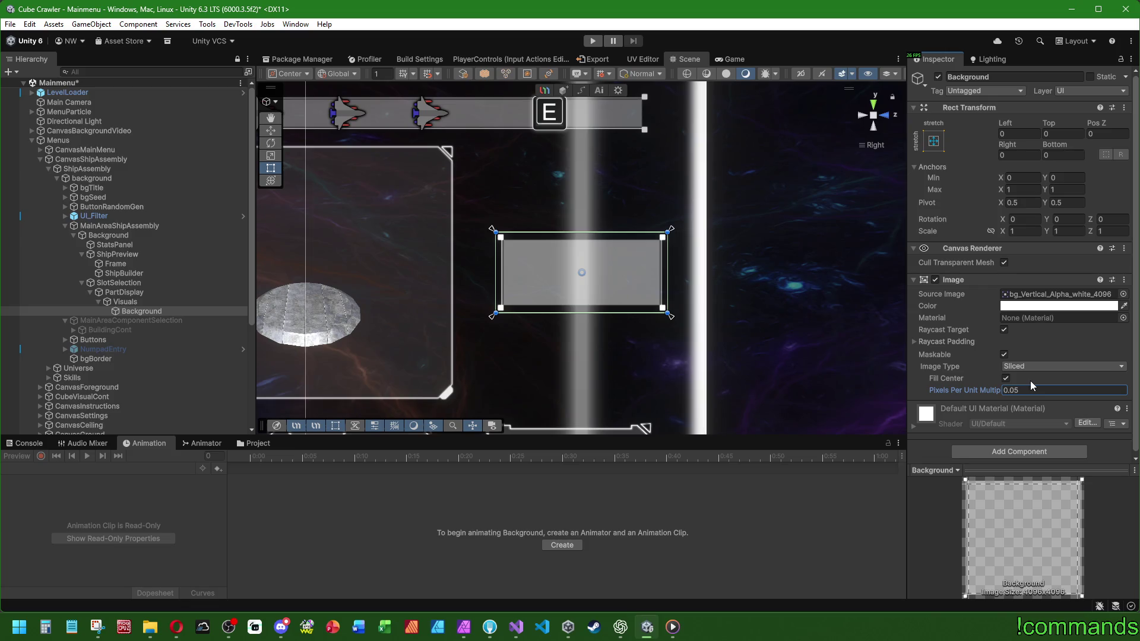
click(1034, 390)
text(0,0)
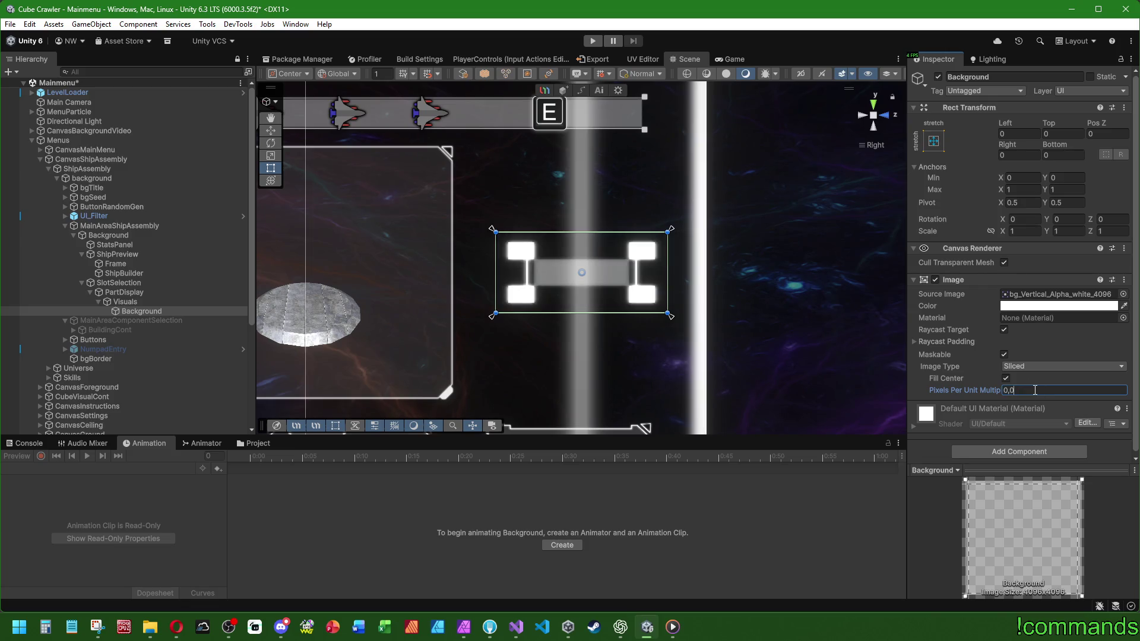
text(75)
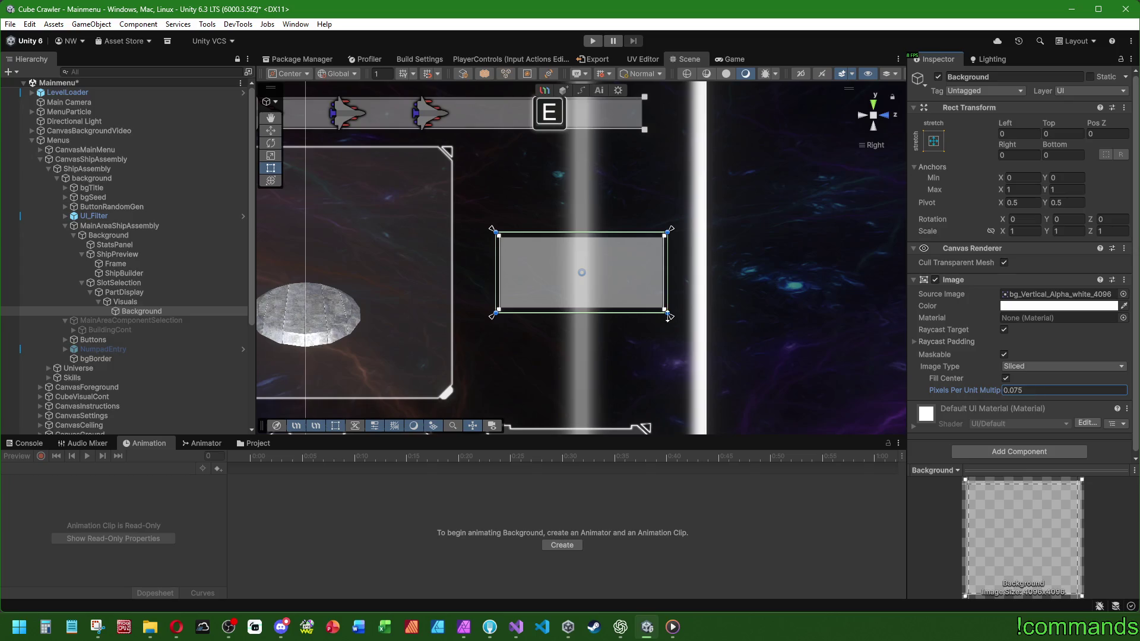
click(1042, 389)
text(0,08)
key(BackSpace)
text(6)
key(BackSpace)
text(5)
key(Return)
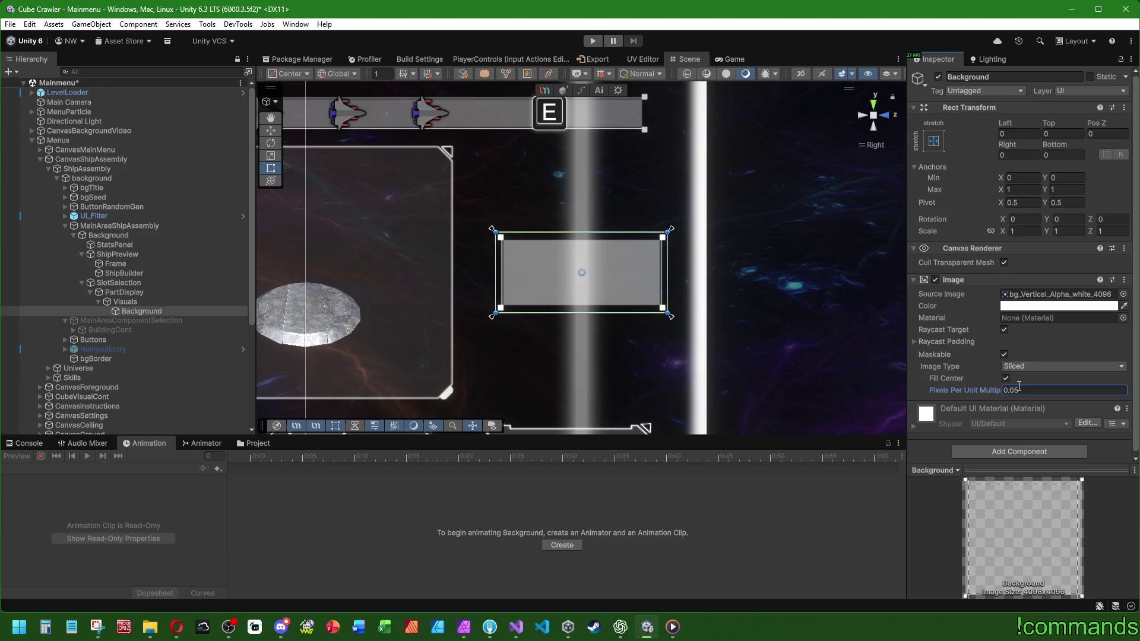
scroll(717, 306, down, 4)
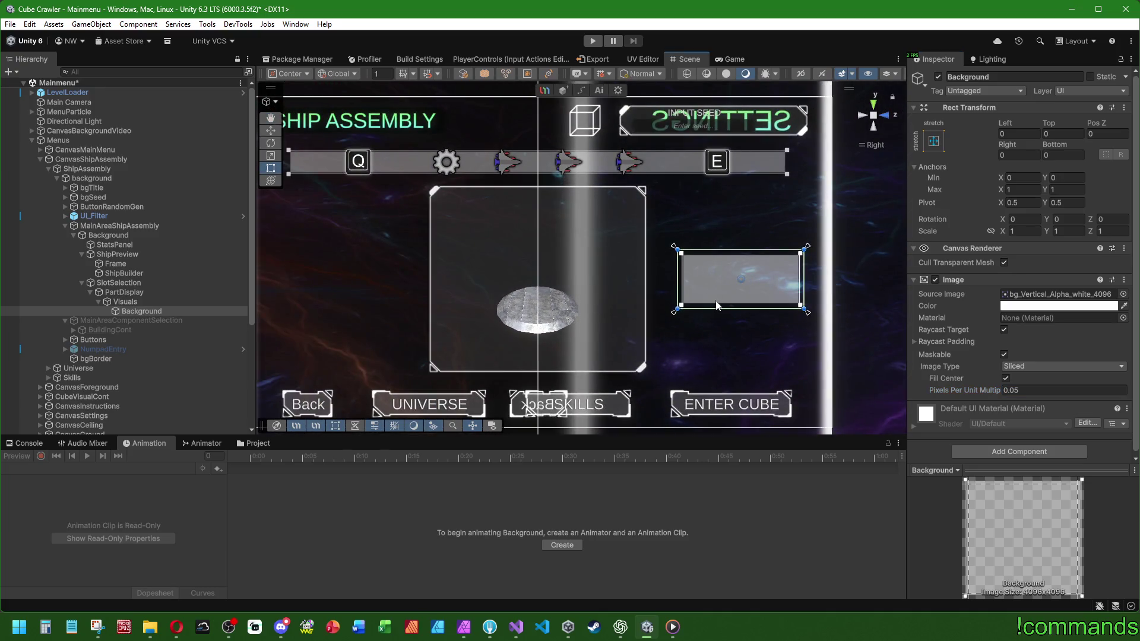
key(f)
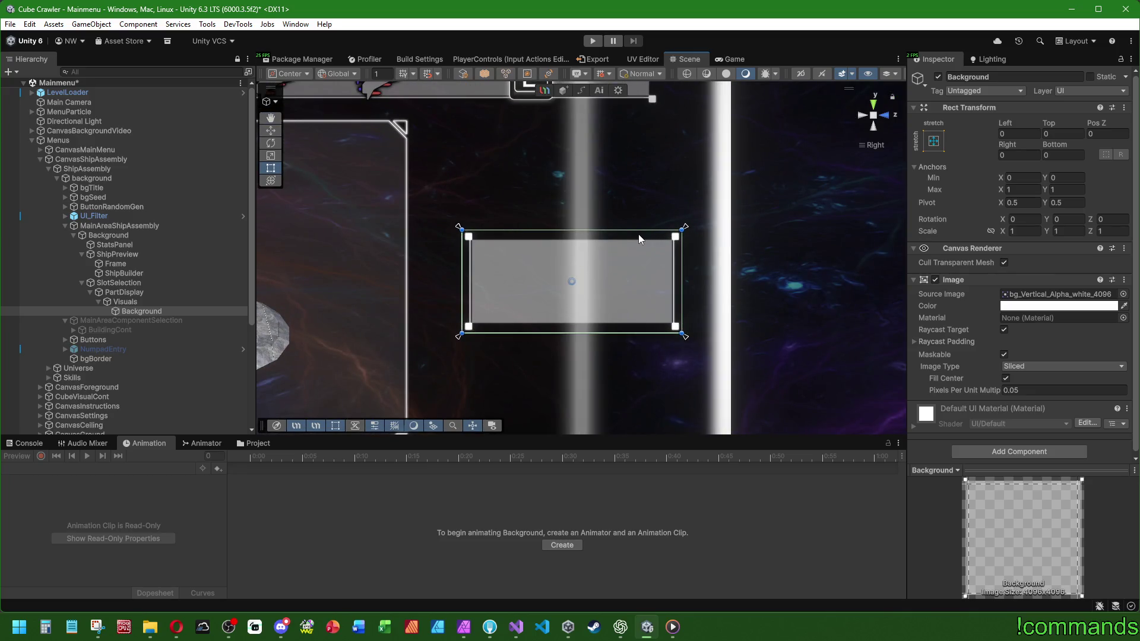
Tint the Background image light grey in the colour picker.
click(1058, 305)
mouse_move(1103, 403)
mouse_down()
mouse_move(1081, 386)
mouse_move(1080, 397)
mouse_move(1079, 380)
mouse_up()
click(752, 385)
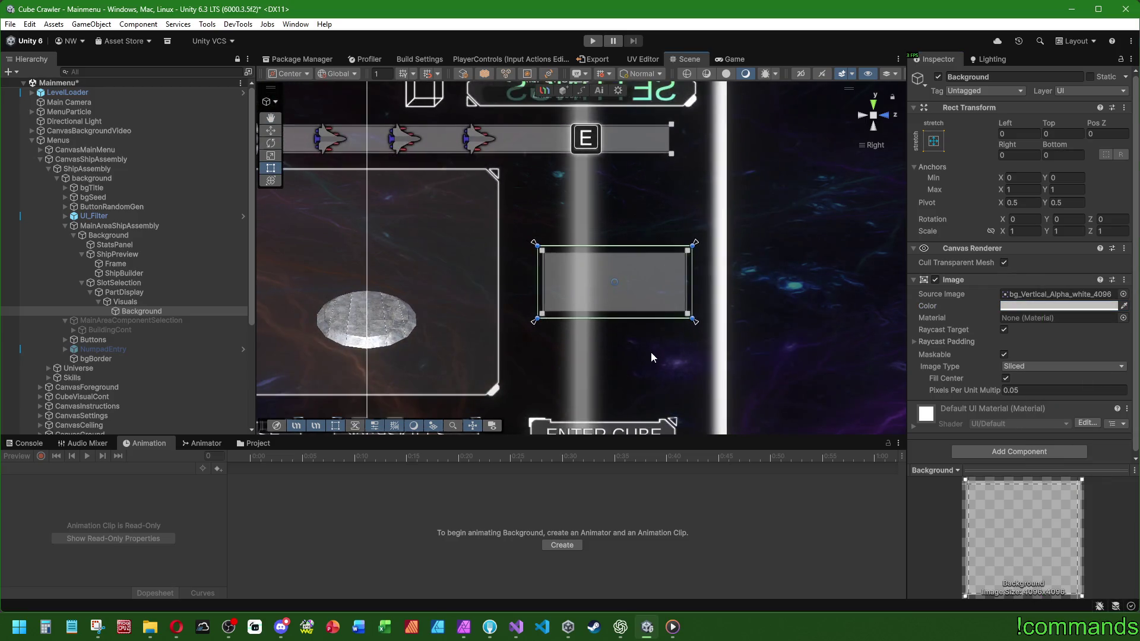
click(142, 312)
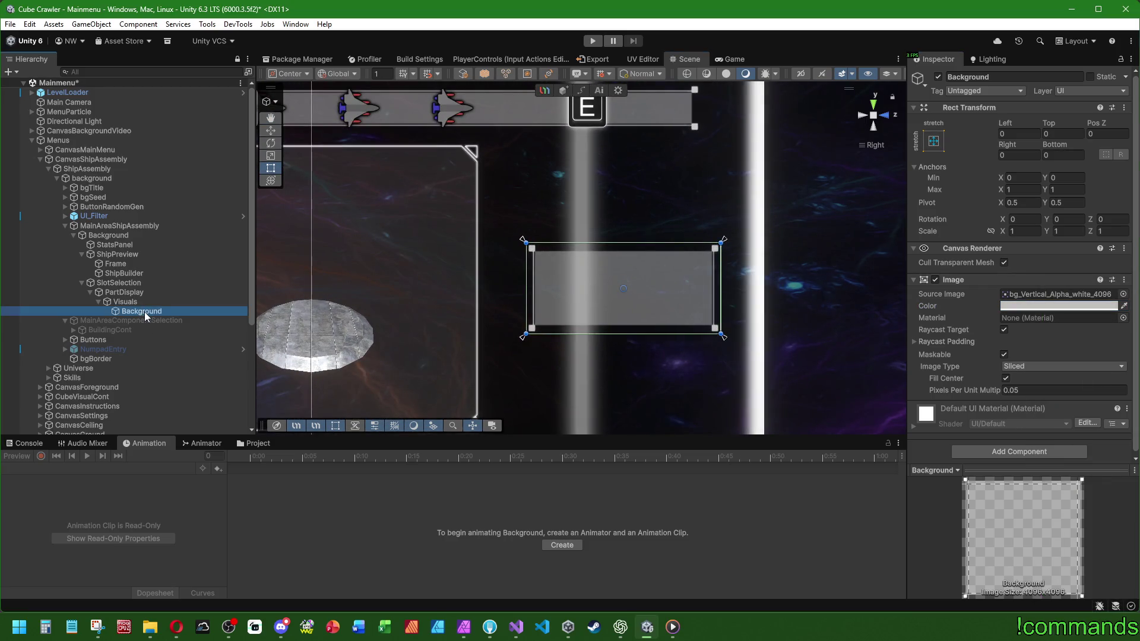
Create an empty child under Background named Content.
right_click(144, 312)
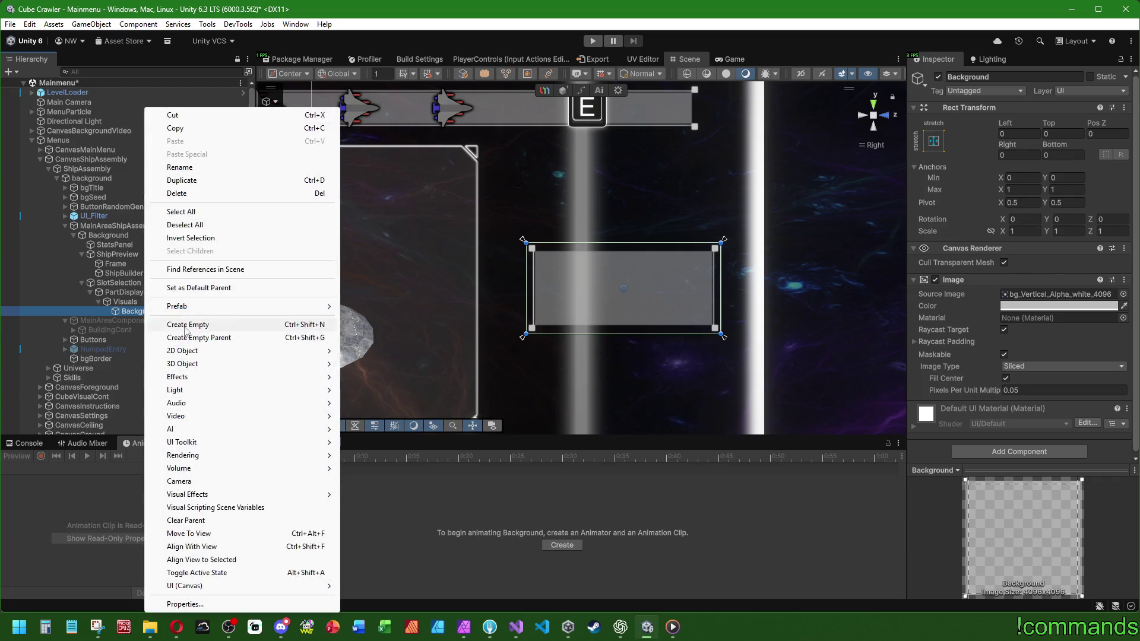
click(179, 329)
text(Content)
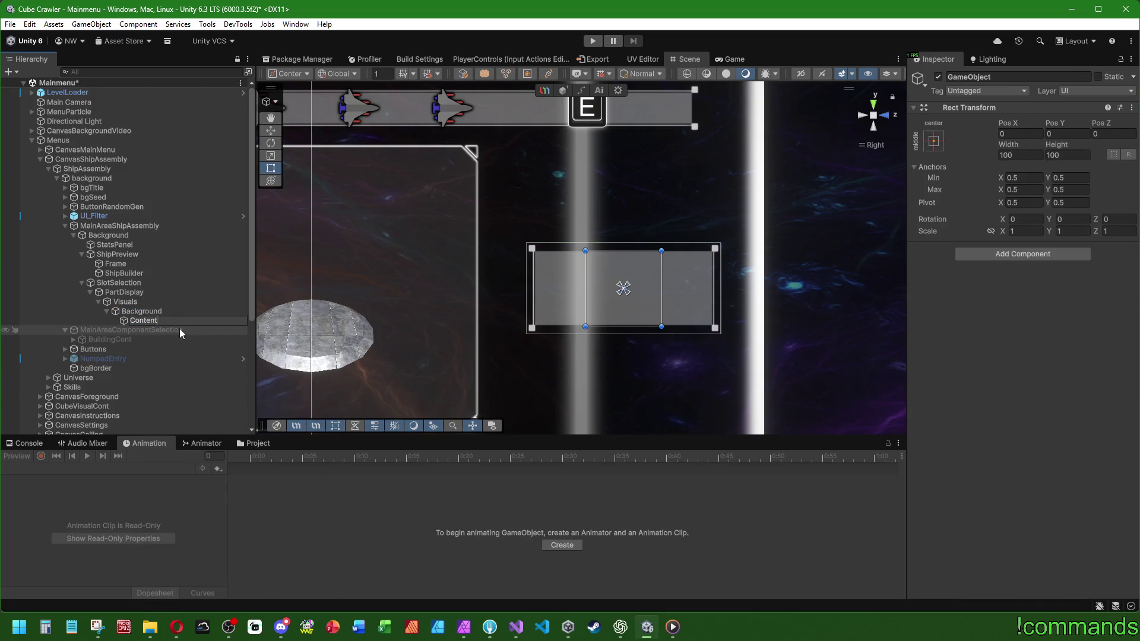
key(Return)
Widen Content to about 230 units and centre it with the anchor preset.
click(667, 289)
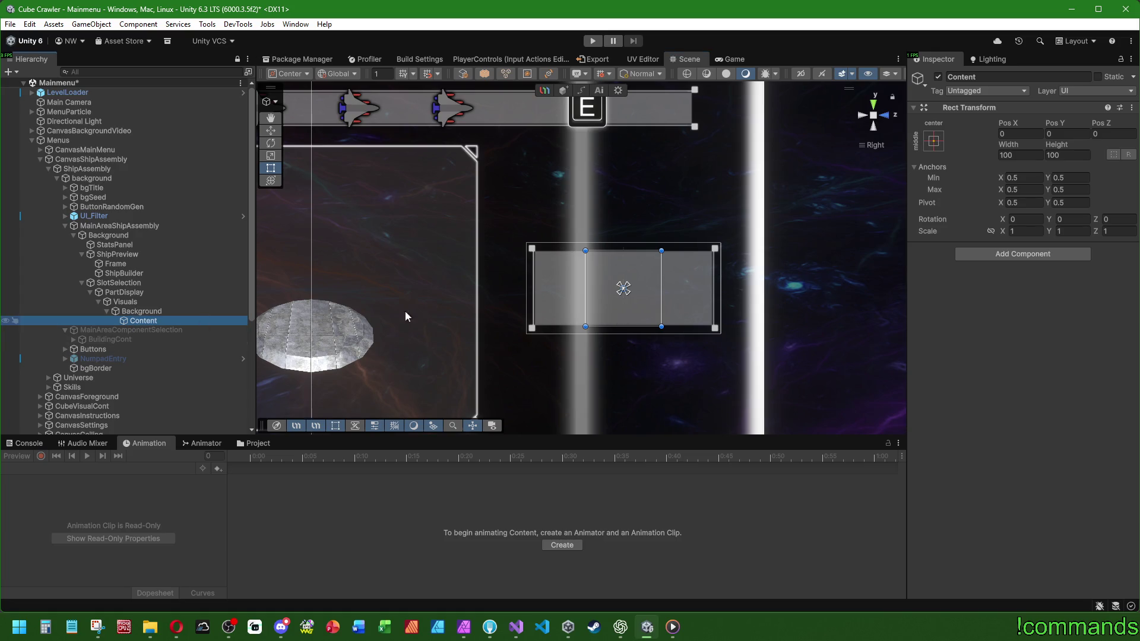
mouse_move(528, 279)
mouse_down()
mouse_move(428, 279)
mouse_move(528, 277)
mouse_up()
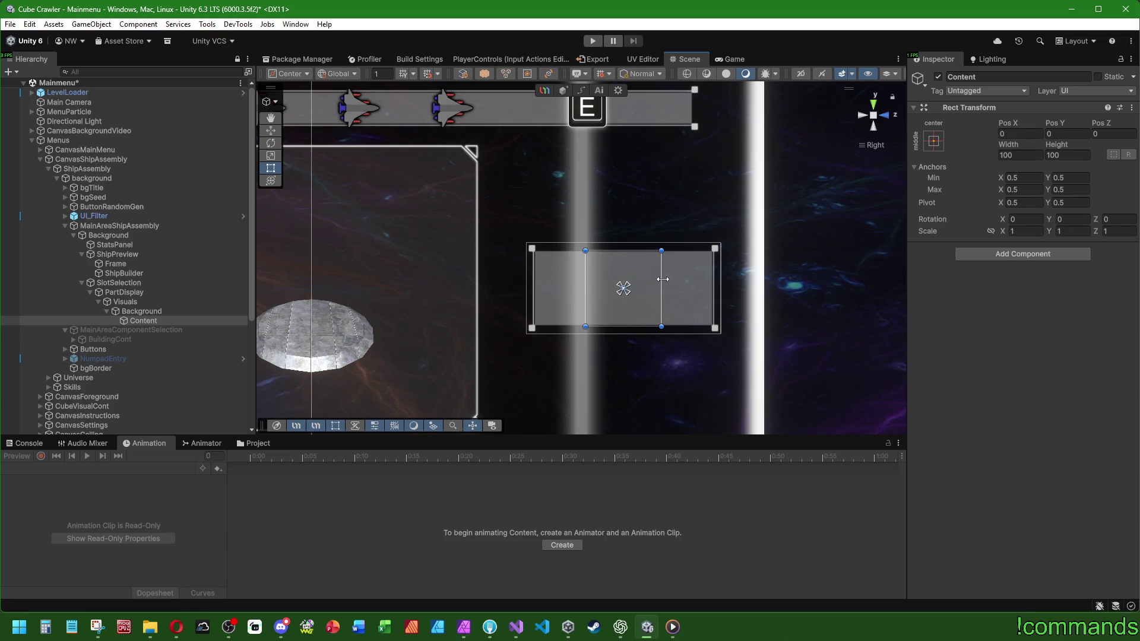
mouse_move(708, 286)
mouse_down()
mouse_move(728, 287)
mouse_move(696, 286)
mouse_move(711, 286)
mouse_up()
drag(583, 285, 538, 285)
click(934, 140)
alt+click(1000, 261)
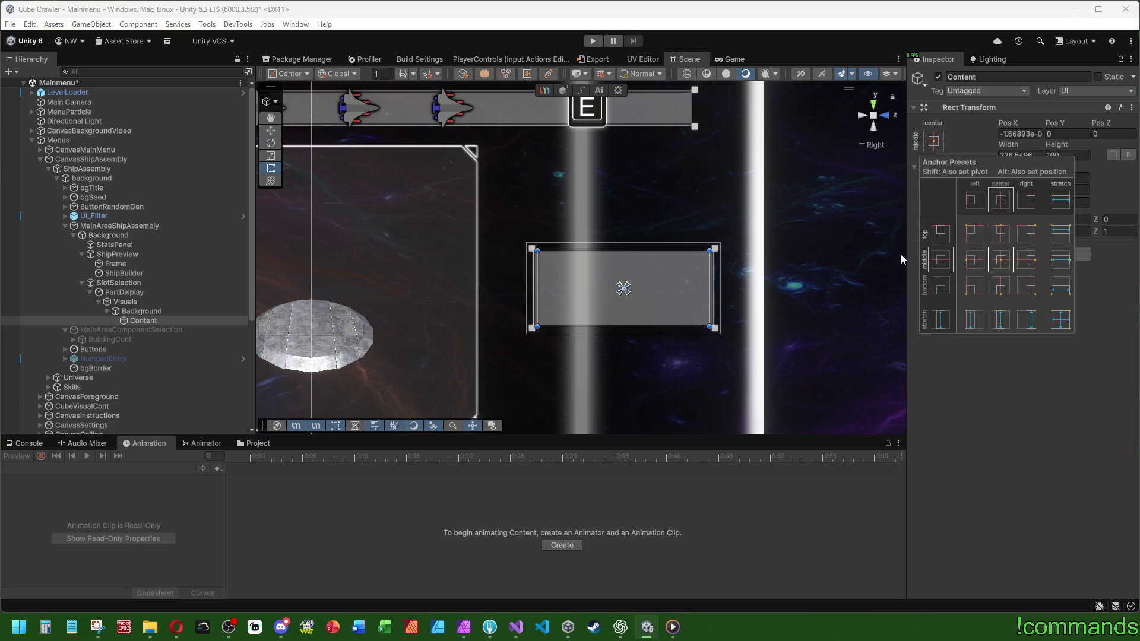
drag(748, 281, 752, 287)
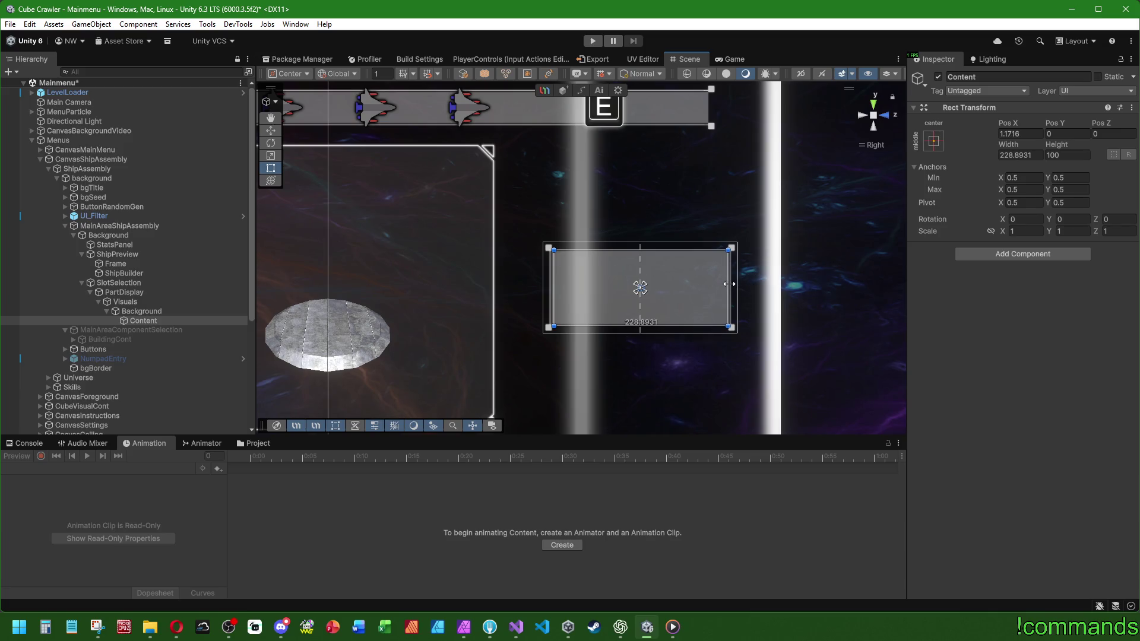
click(934, 141)
alt+click(1001, 260)
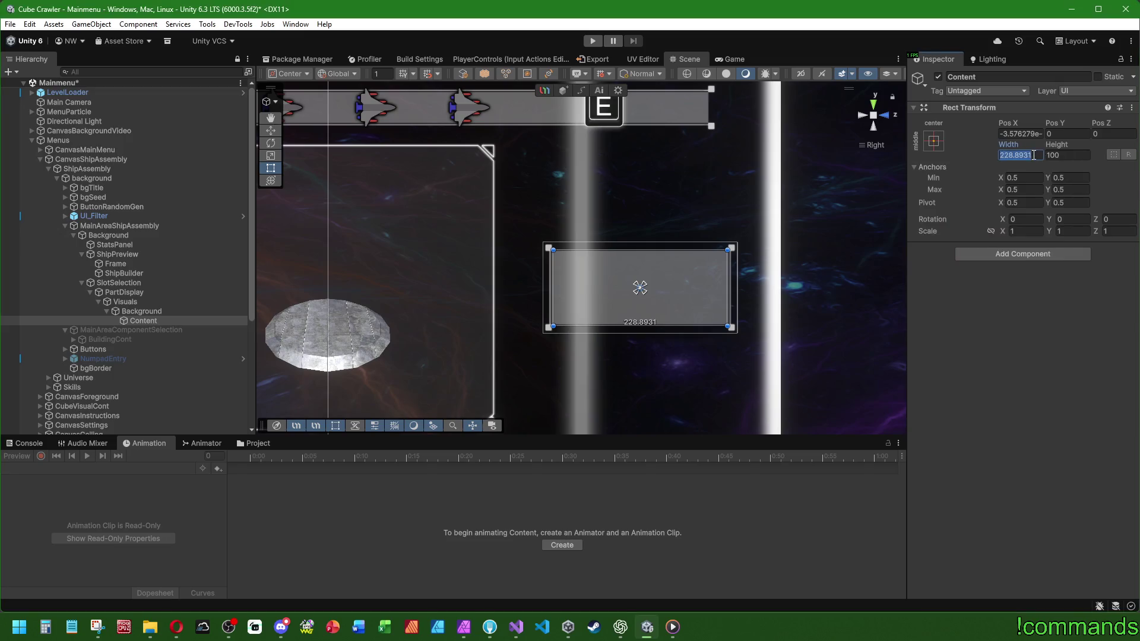
click(931, 143)
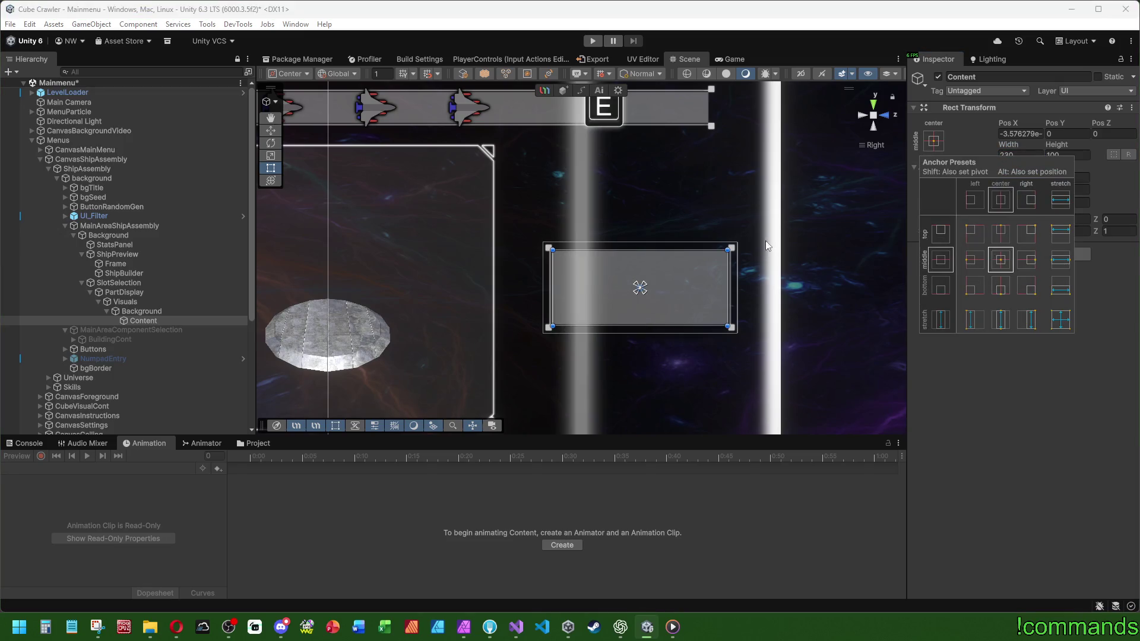
click(1000, 259)
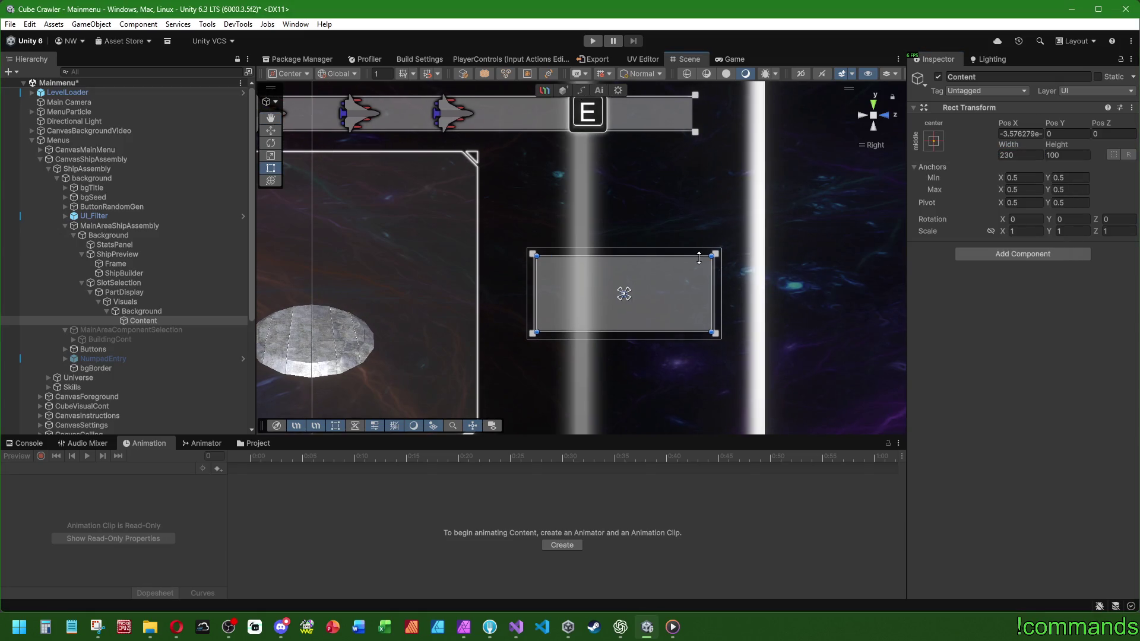
Create an empty Icon child under Content and duplicate it as Info.
right_click(148, 323)
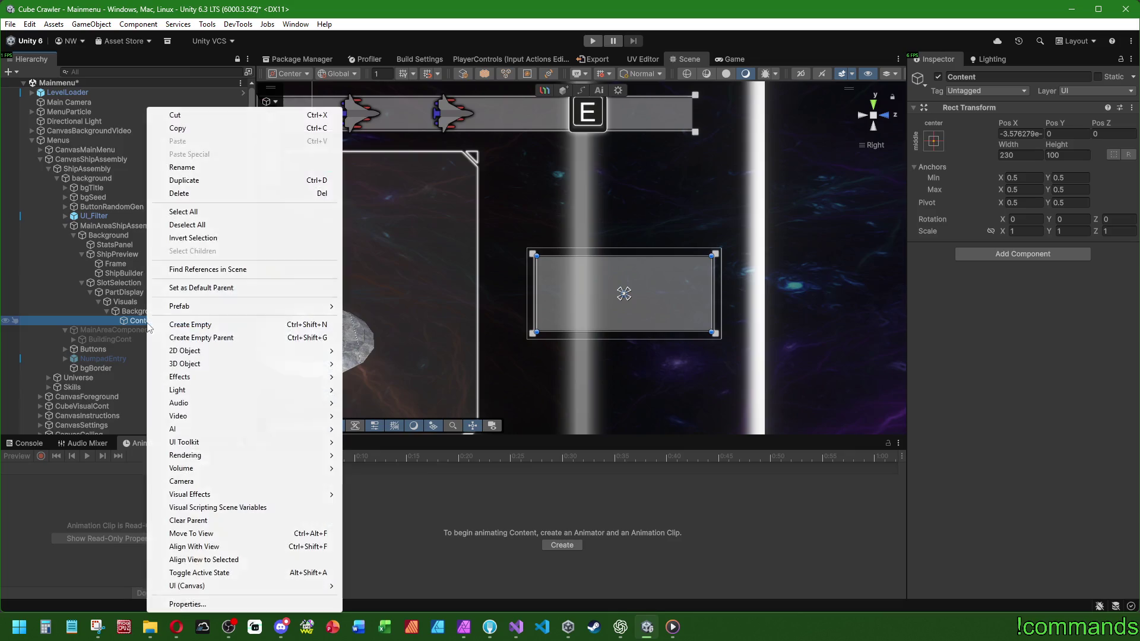
click(197, 325)
text(Icon)
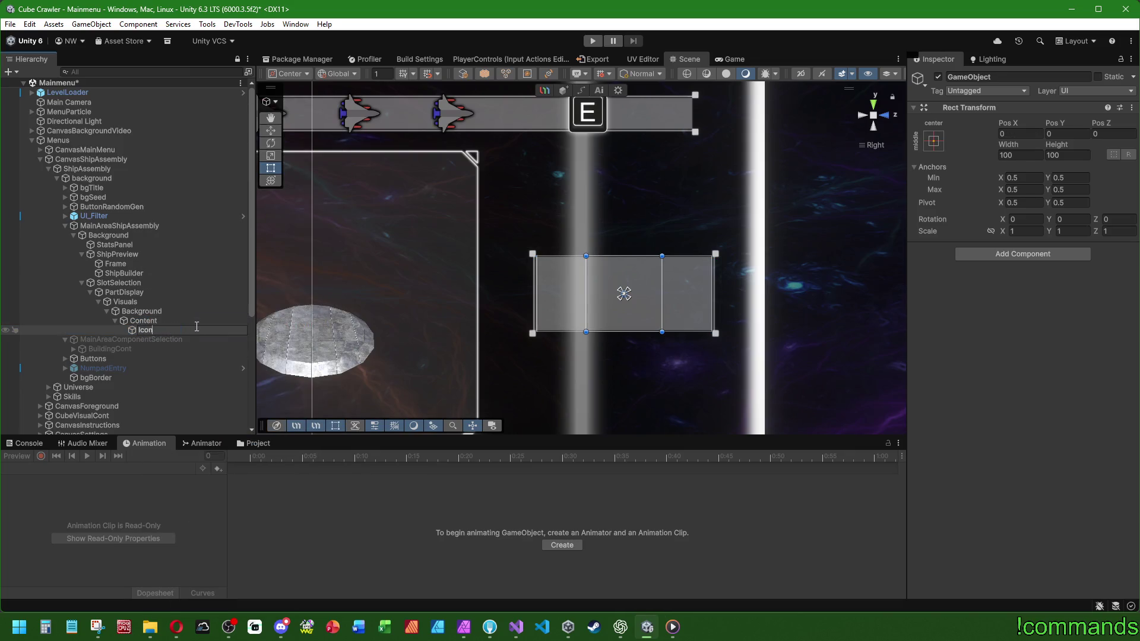
key(Return)
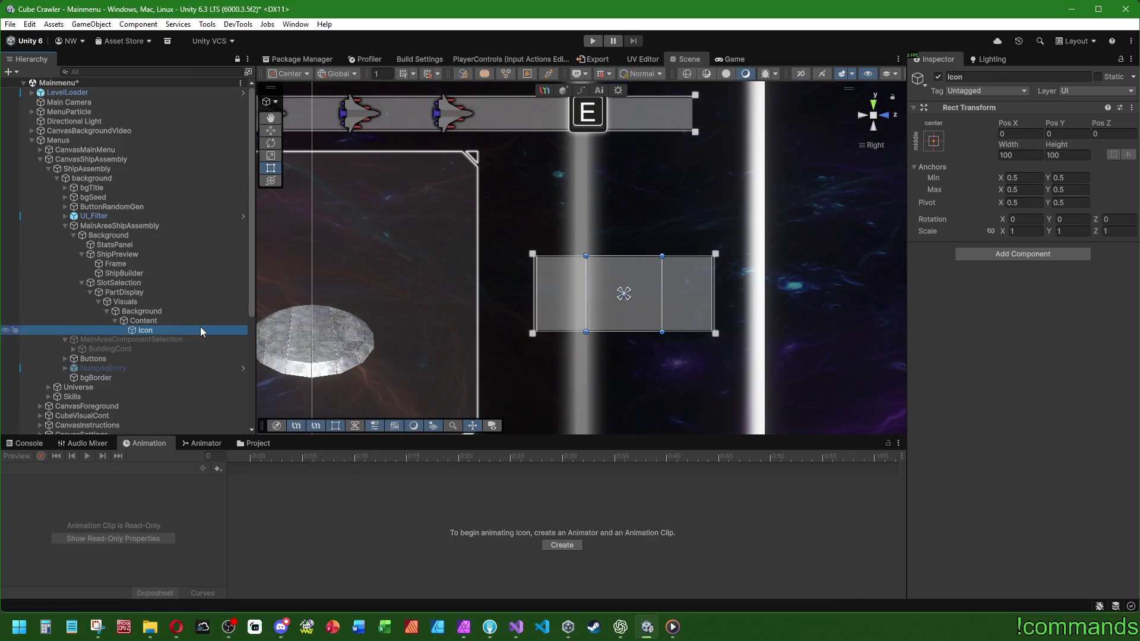
key(ctrl+d)
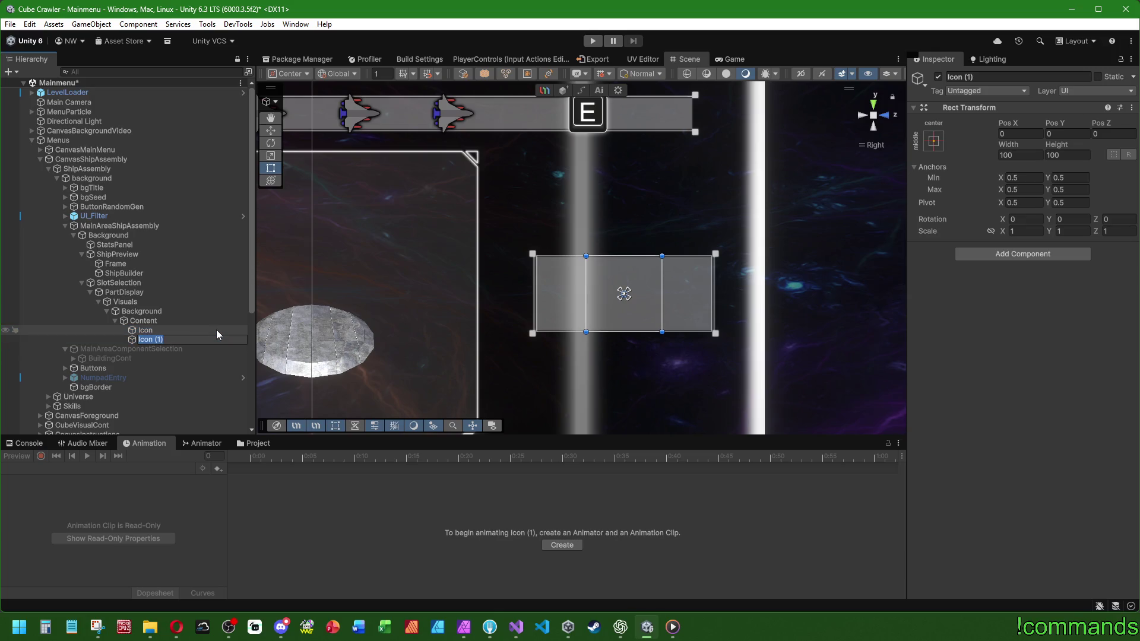
text(Info)
key(Return)
Add a Horizontal Layout Group to Content with Middle Center child alignment.
click(178, 321)
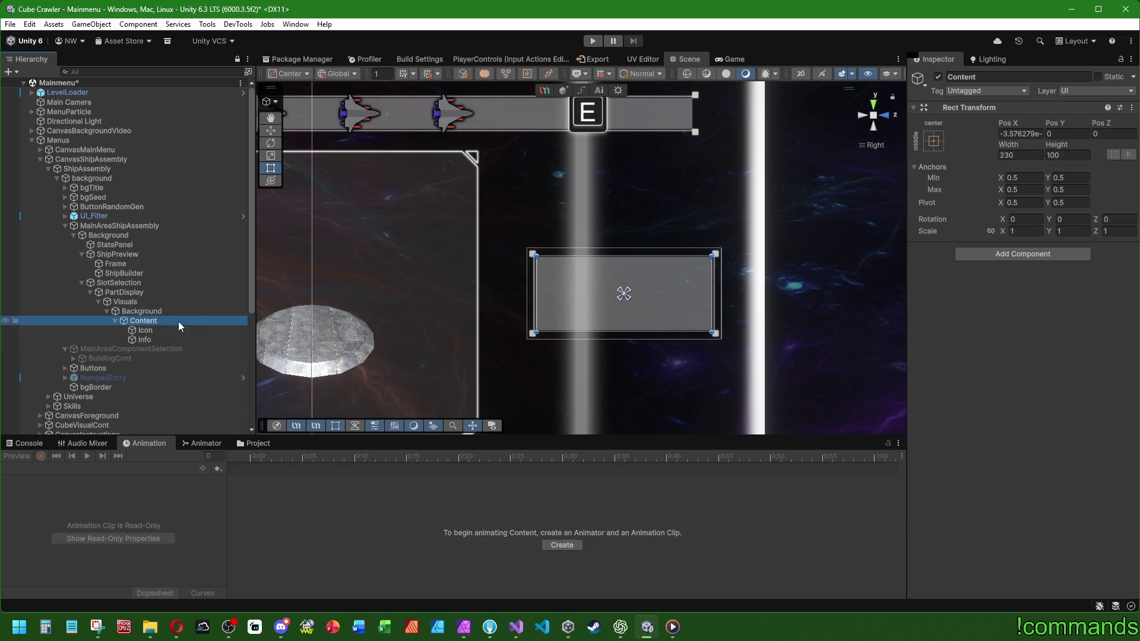
click(1048, 252)
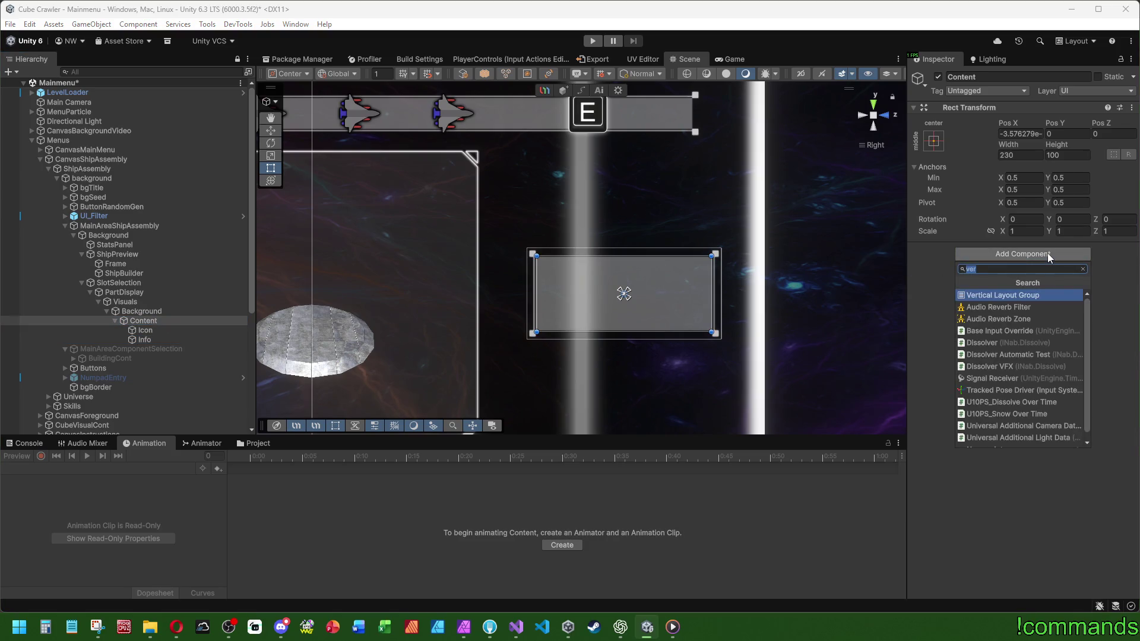
text(ho)
key(Down)
key(Return)
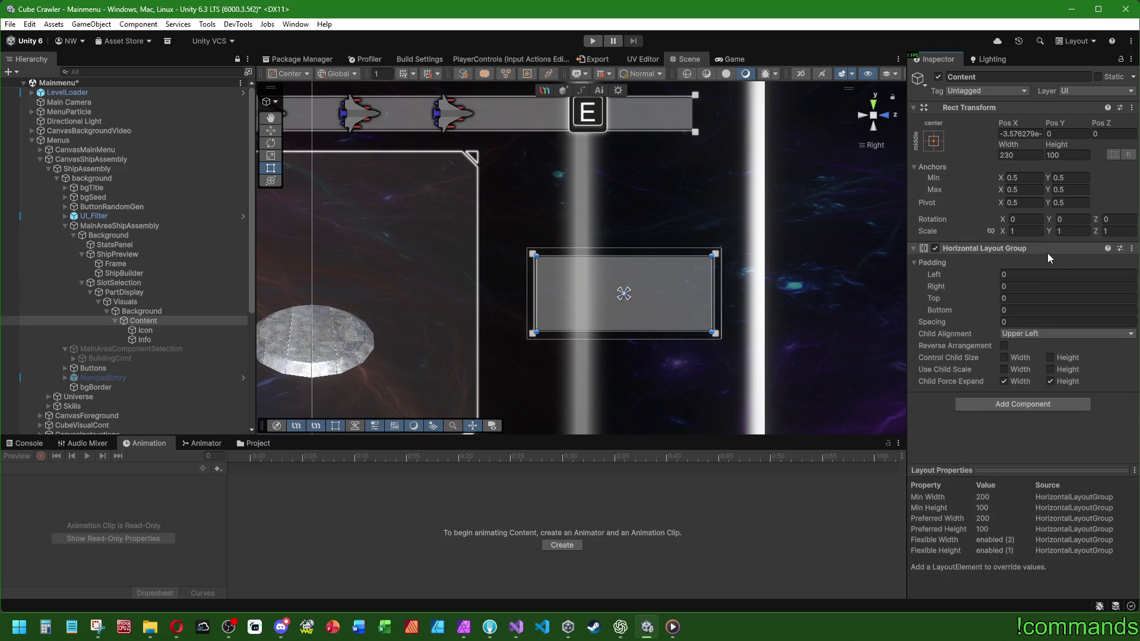
click(1022, 334)
click(1018, 401)
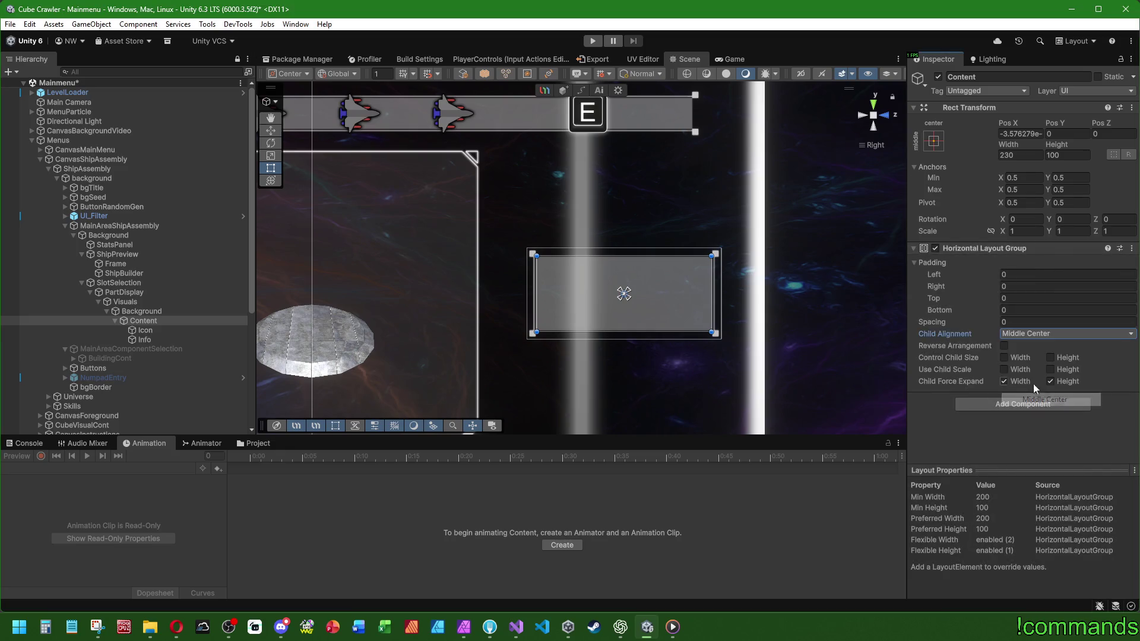
click(145, 330)
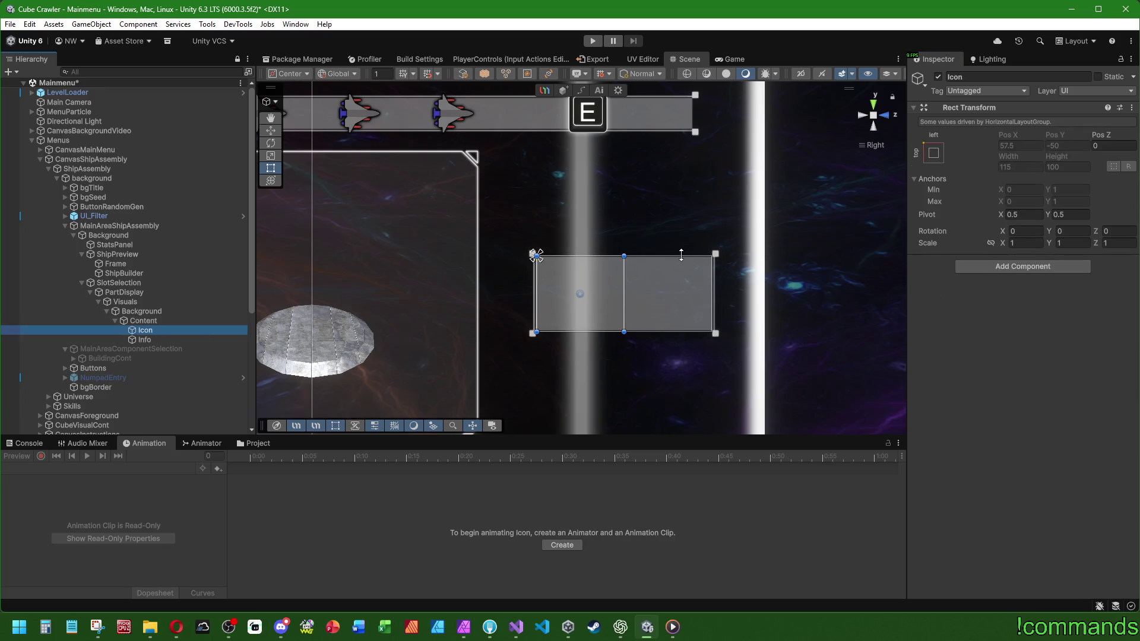
Add a UI Image child named icon under the Icon object.
right_click(142, 332)
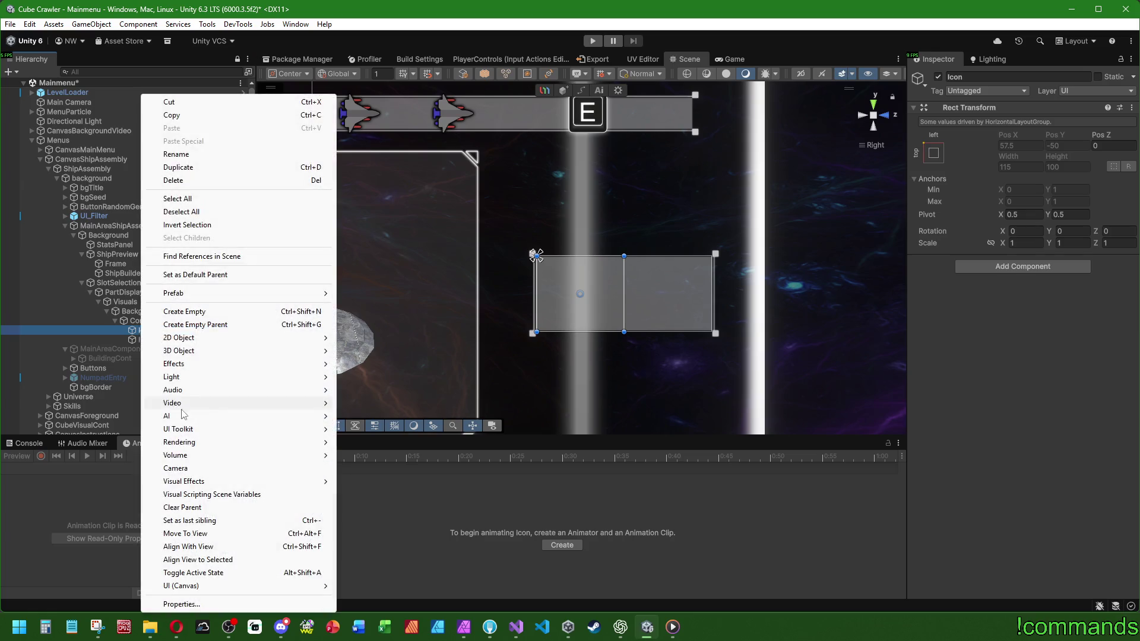
mouse_move(188, 587)
click(385, 402)
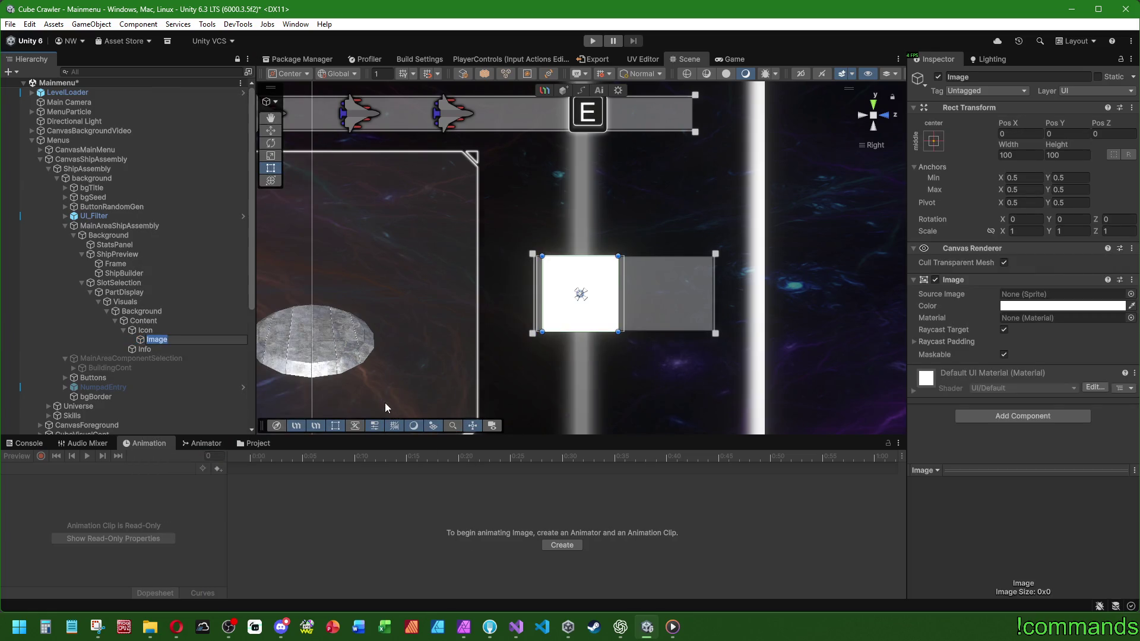
text(icon)
key(Return)
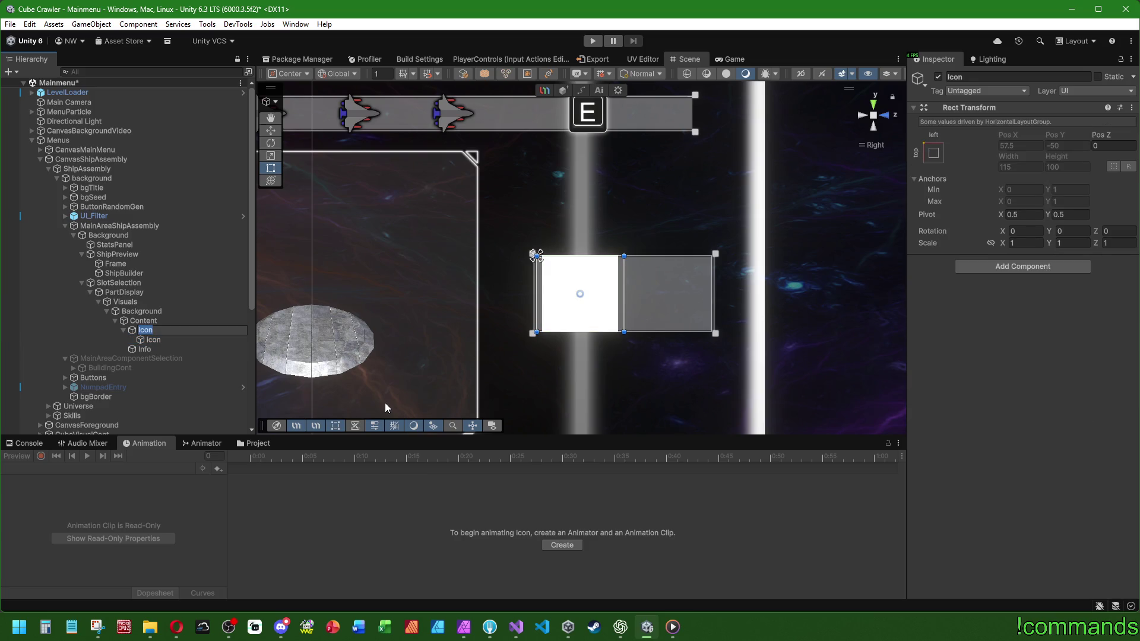
Rename Icon to bgIcon and Info to bgInfo.
key(Home)
text(bg)
key(Return)
key(Down)
key(Down)
key(F2)
key(Home)
text(bg)
key(Return)
Set the inner icon image's height to 96, making it 96×96.
click(153, 340)
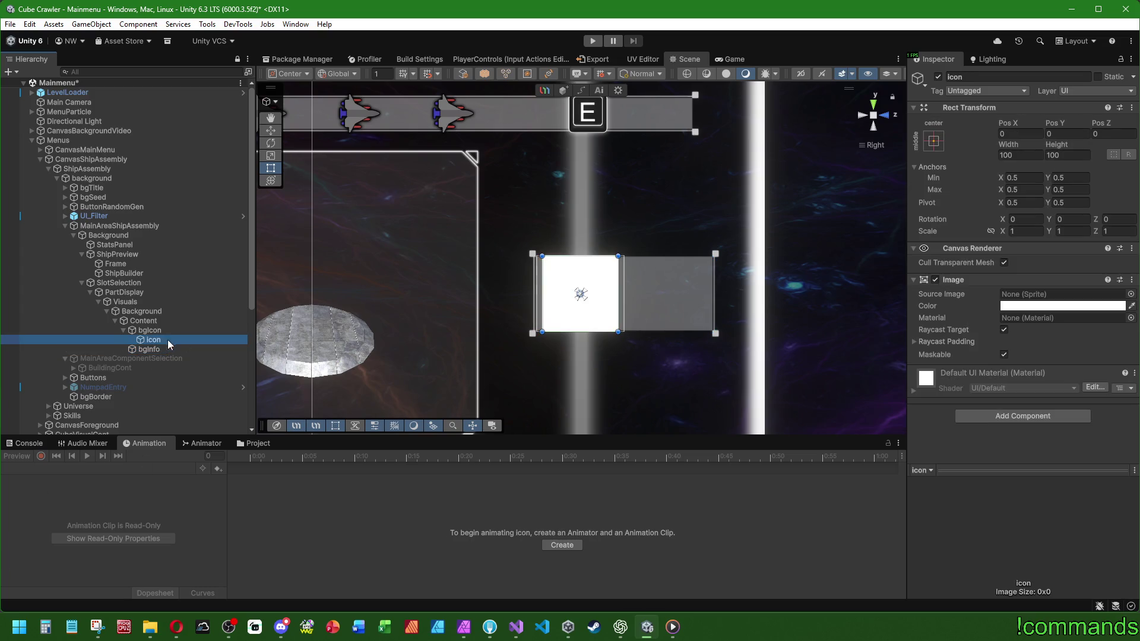
click(1057, 156)
text(96)
key(Return)
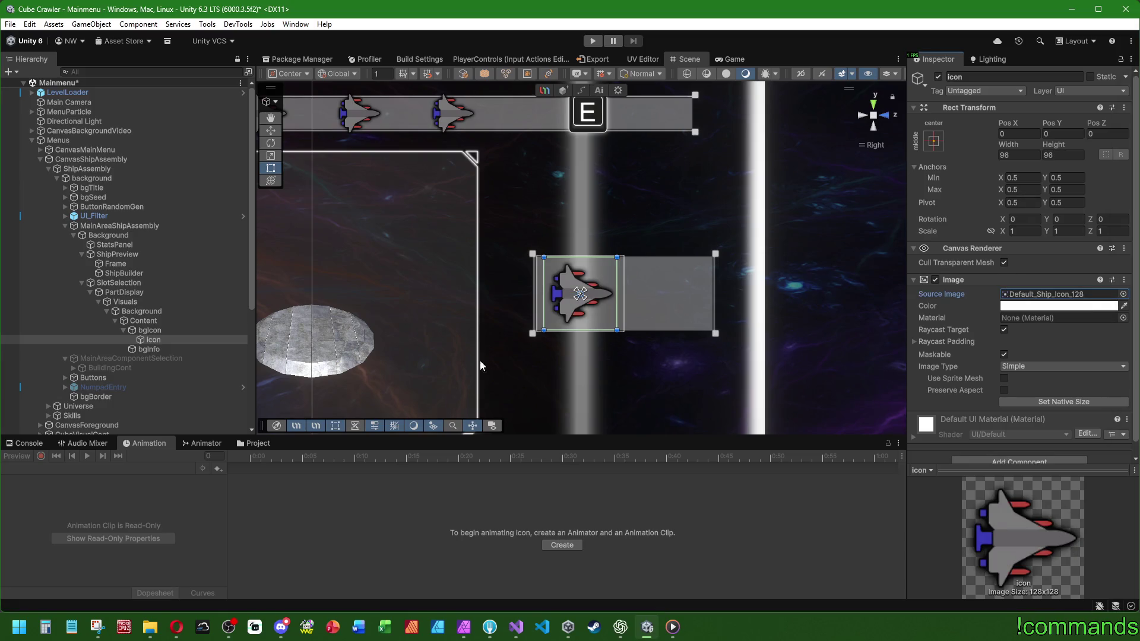
click(160, 349)
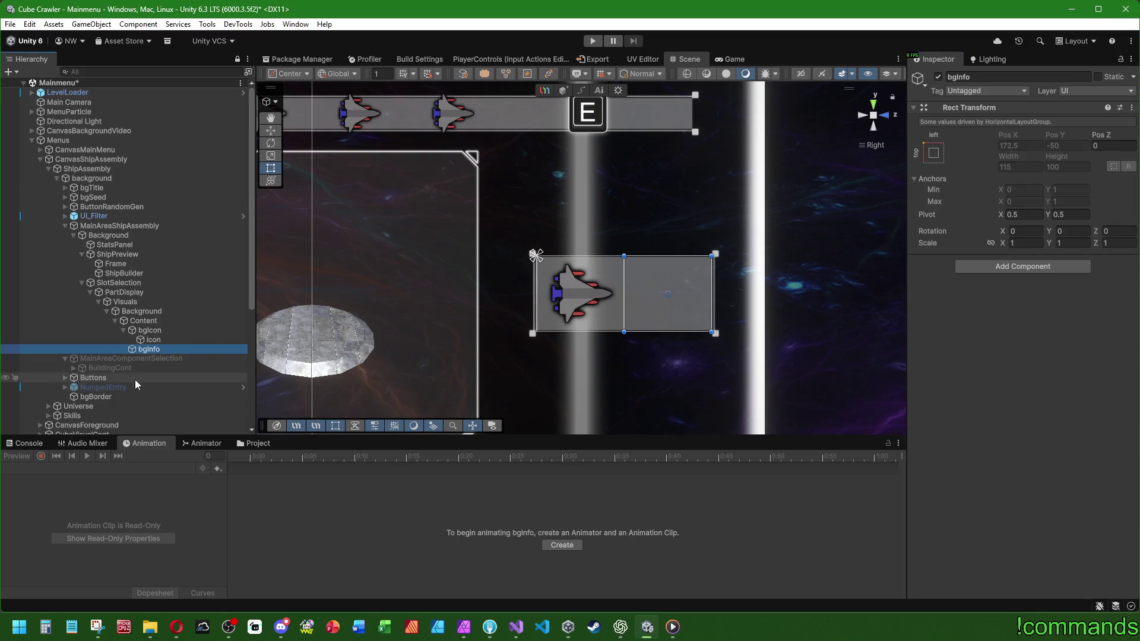
Add a TextMeshPro text inside bgInfo named Name_Text (TMP).
right_click(151, 350)
mouse_move(216, 586)
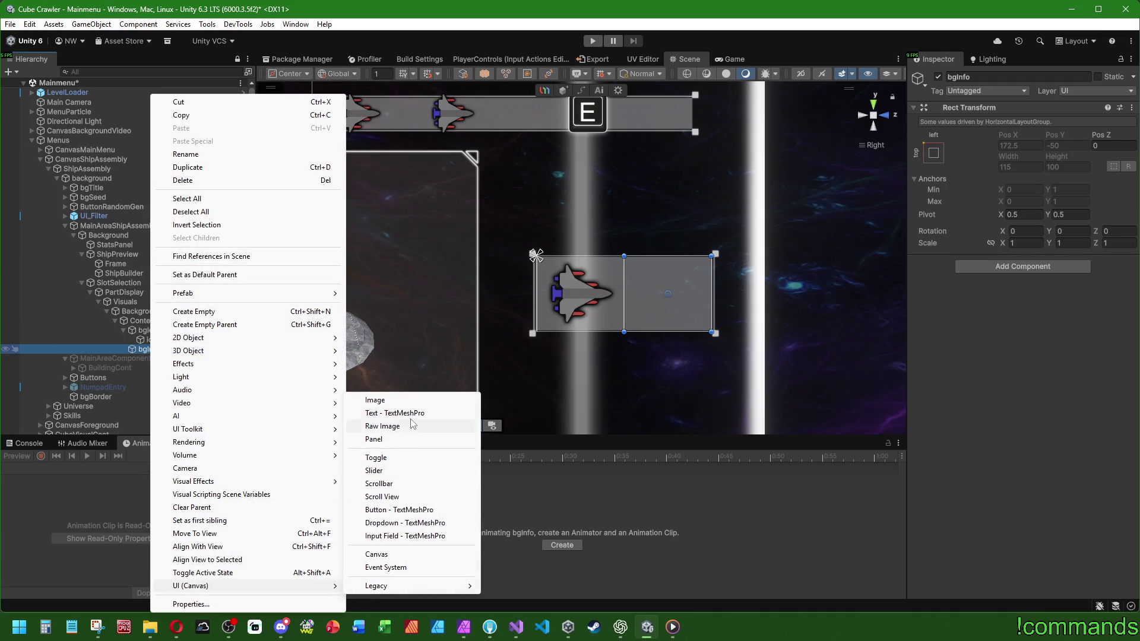
click(396, 412)
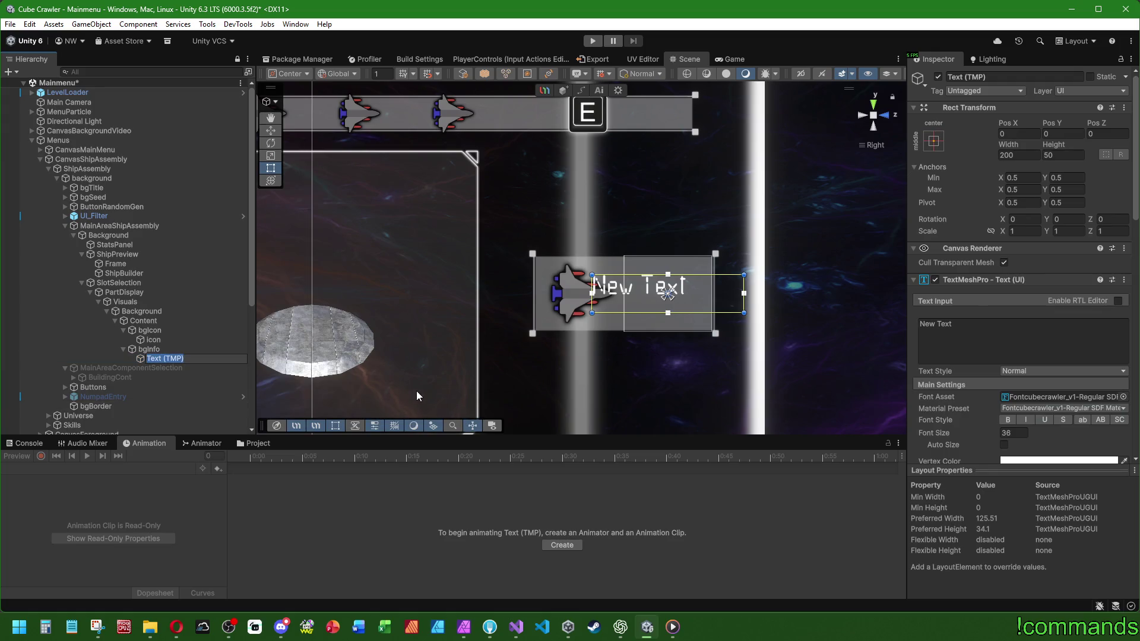
key(Home)
text(Name_)
key(Return)
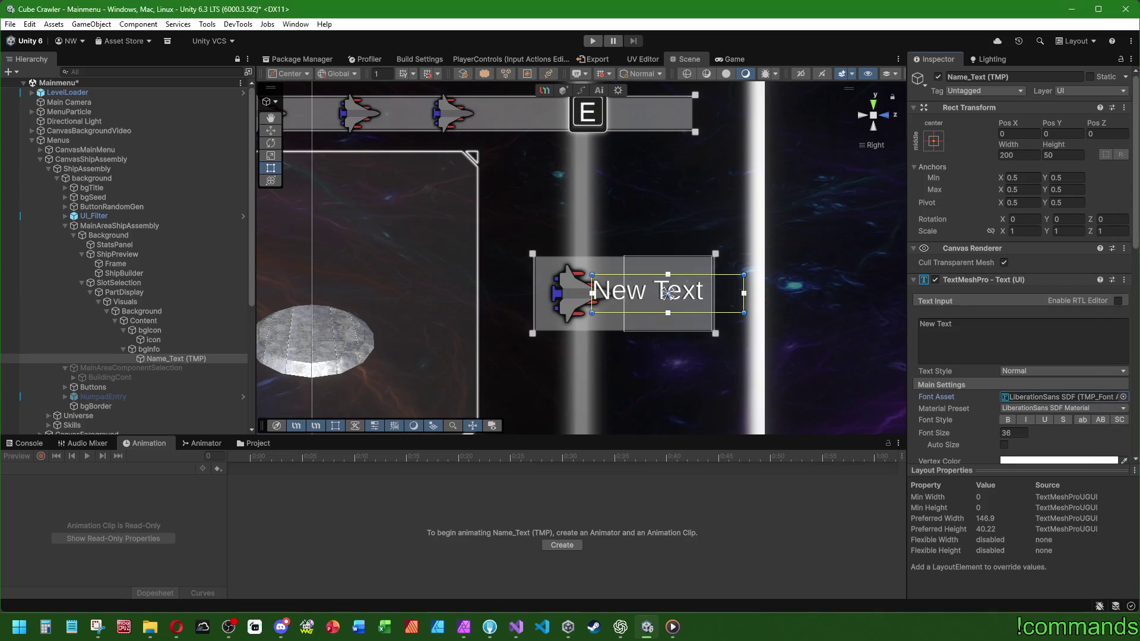
Duplicate the Name_Text label and edit the copy's name.
key(ctrl+d)
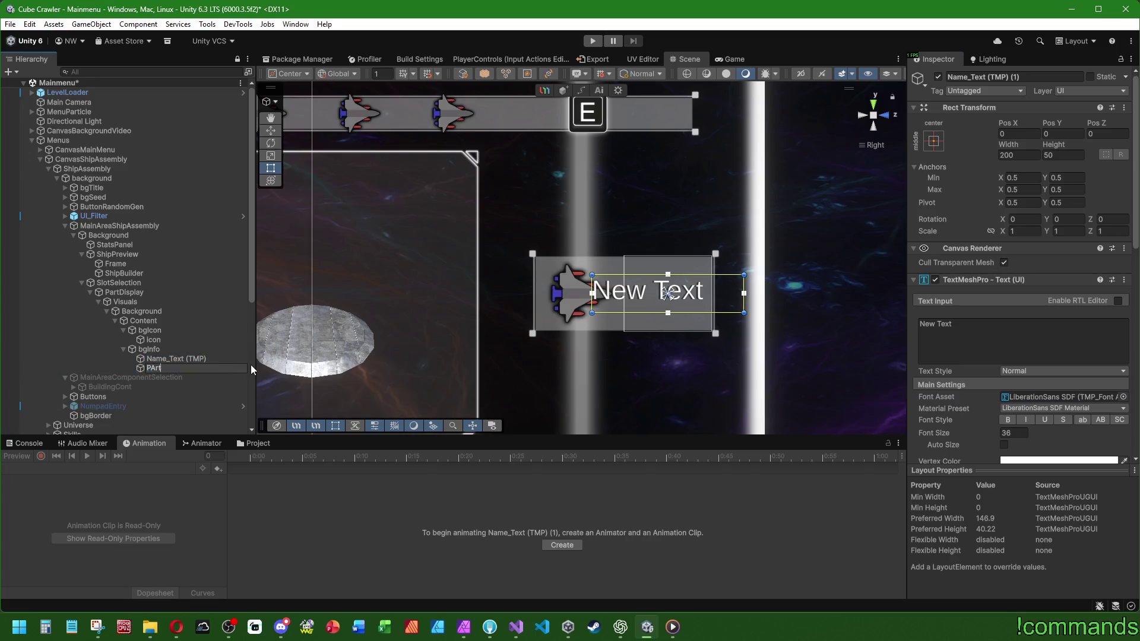
key(BackSpace)
key(BackSpace)
key(BackSpace)
text(PArt)
key(BackSpace)
key(BackSpace)
key(BackSpace)
text(Name)
key(BackSpace)
key(BackSpace)
key(BackSpace)
text(Name)
key(Return)
Name the two labels Part_Text (TMP) and Name_Text (TMP).
key(Up)
key(F2)
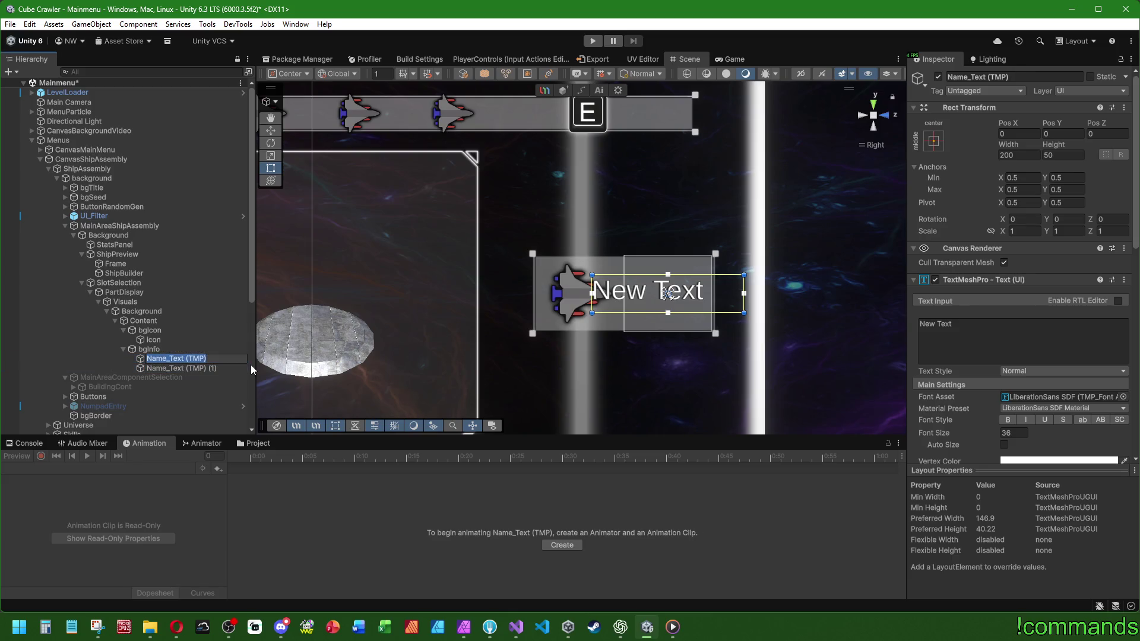
key(BackSpace)
key(BackSpace)
key(BackSpace)
text(Part)
key(Return)
key(Down)
key(F2)
key(BackSpace)
key(BackSpace)
key(BackSpace)
key(Return)
click(152, 349)
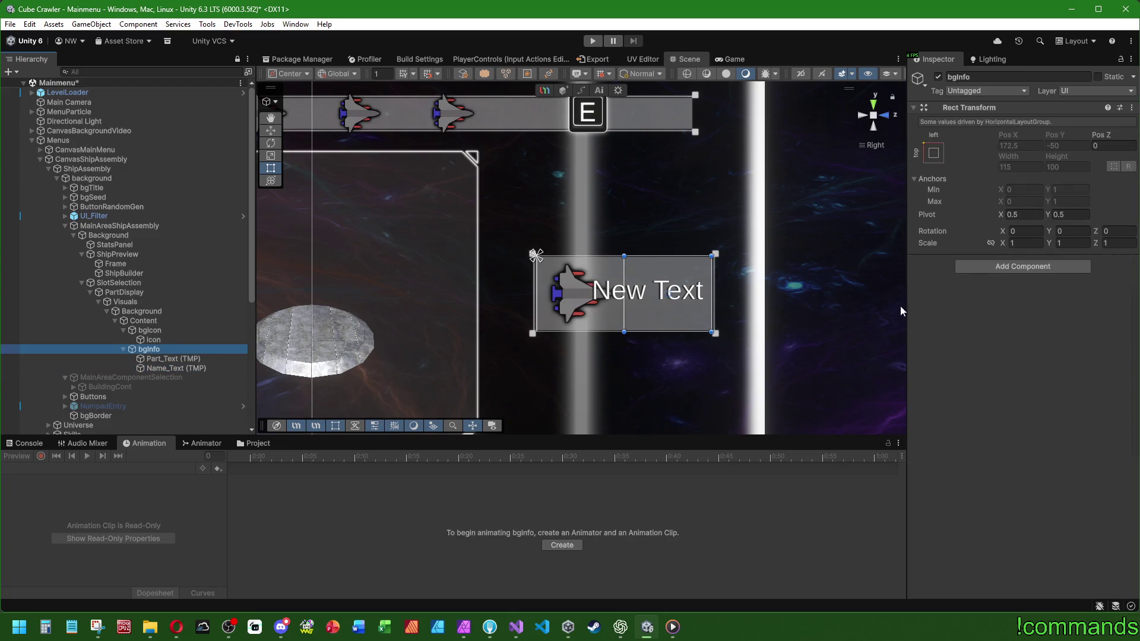
Add a Middle Center Vertical Layout Group to bgInfo that controls child width and height.
click(1043, 266)
text(ver)
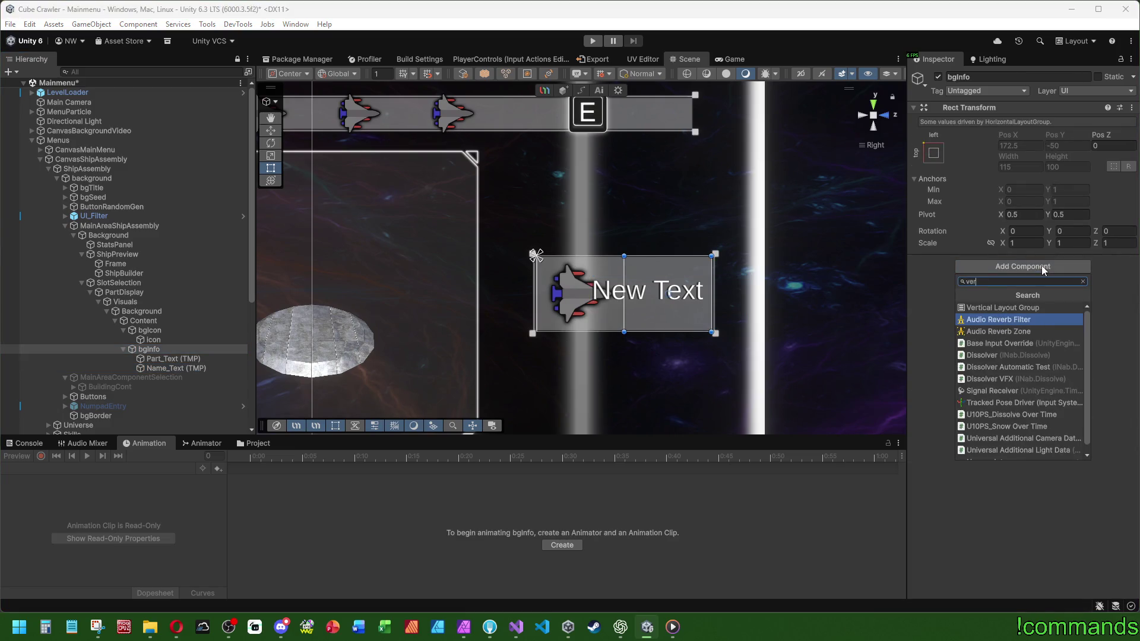
key(Return)
click(1037, 336)
click(1038, 347)
click(1027, 412)
click(1020, 370)
click(1053, 370)
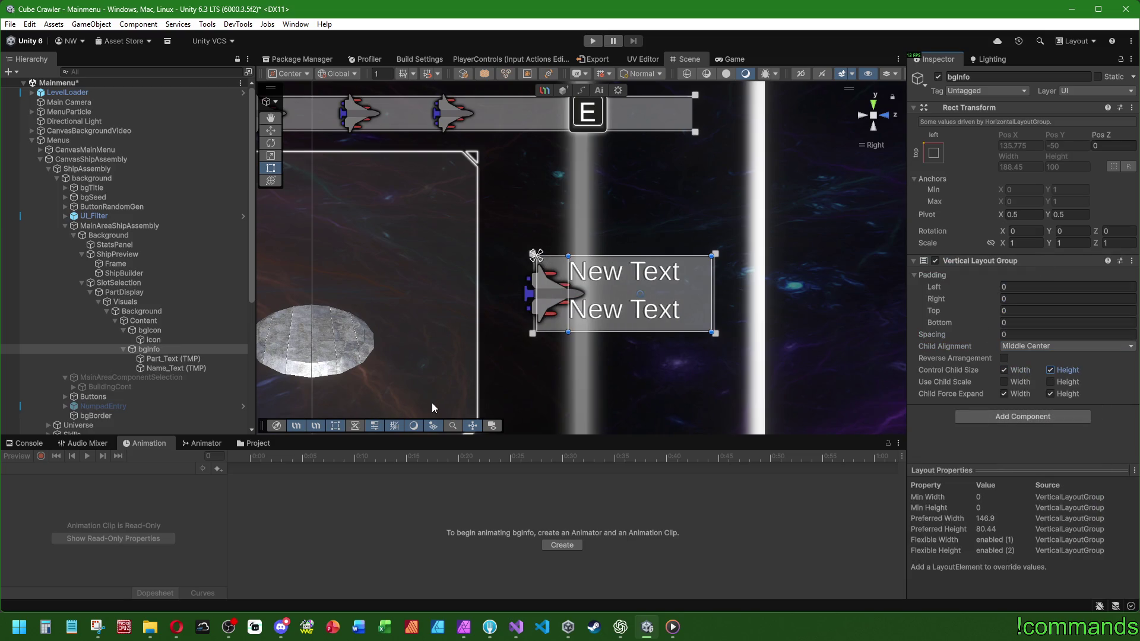
Add a Layout Element to bgIcon with Min Width 96.
click(160, 330)
click(1028, 266)
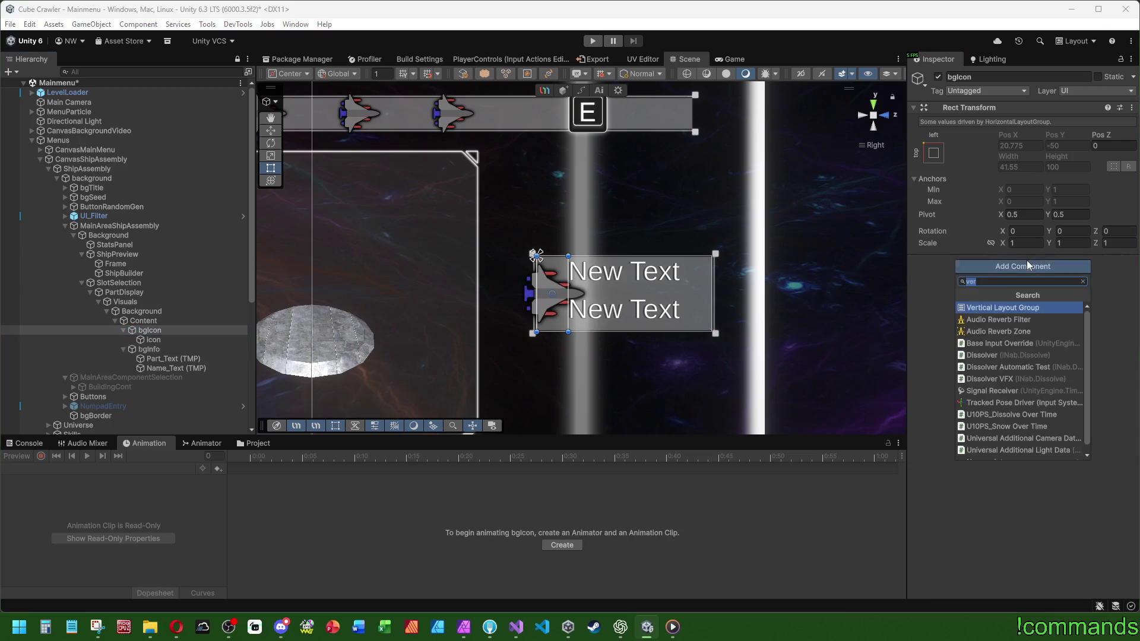
text(kay)
key(BackSpace)
key(BackSpace)
key(BackSpace)
text(lay)
key(Return)
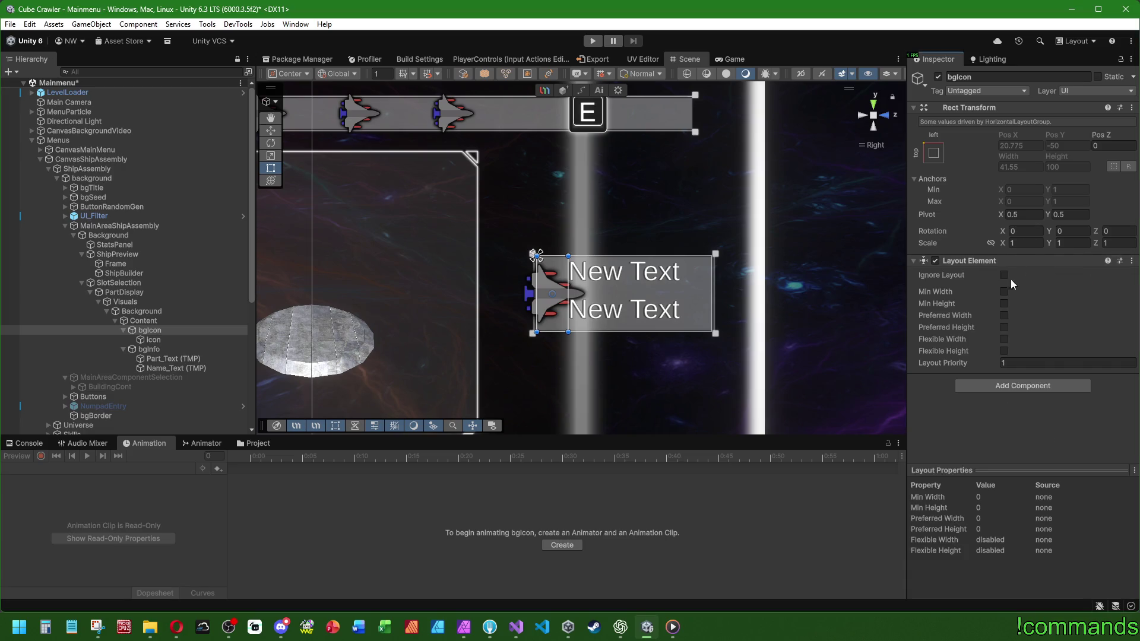
click(1003, 291)
click(1056, 293)
text(96)
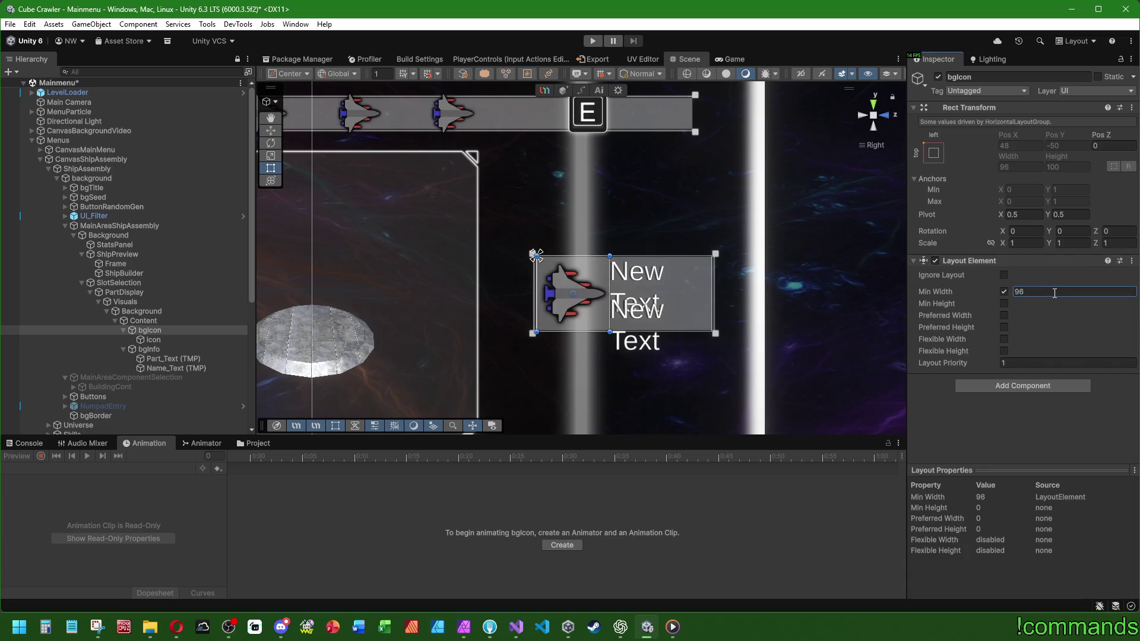
Review the icon image, bgInfo and both text labels.
click(151, 339)
click(155, 349)
click(167, 359)
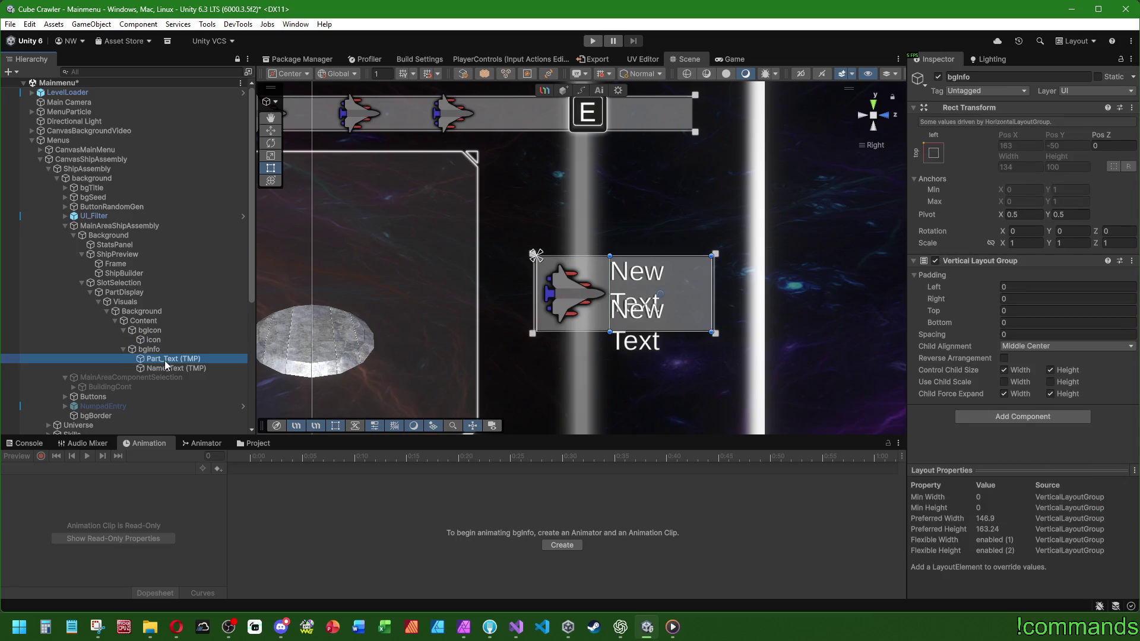
click(169, 368)
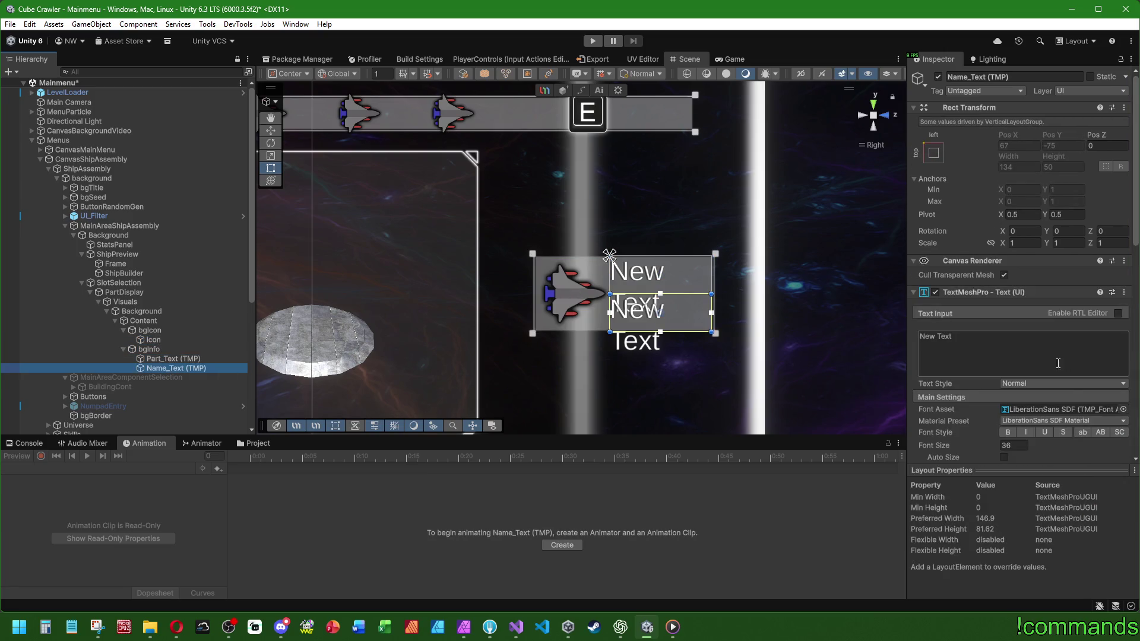
Give Name_Text the NoShadow font, then auto-size both labels from 12 to 22, centred.
key(Down)
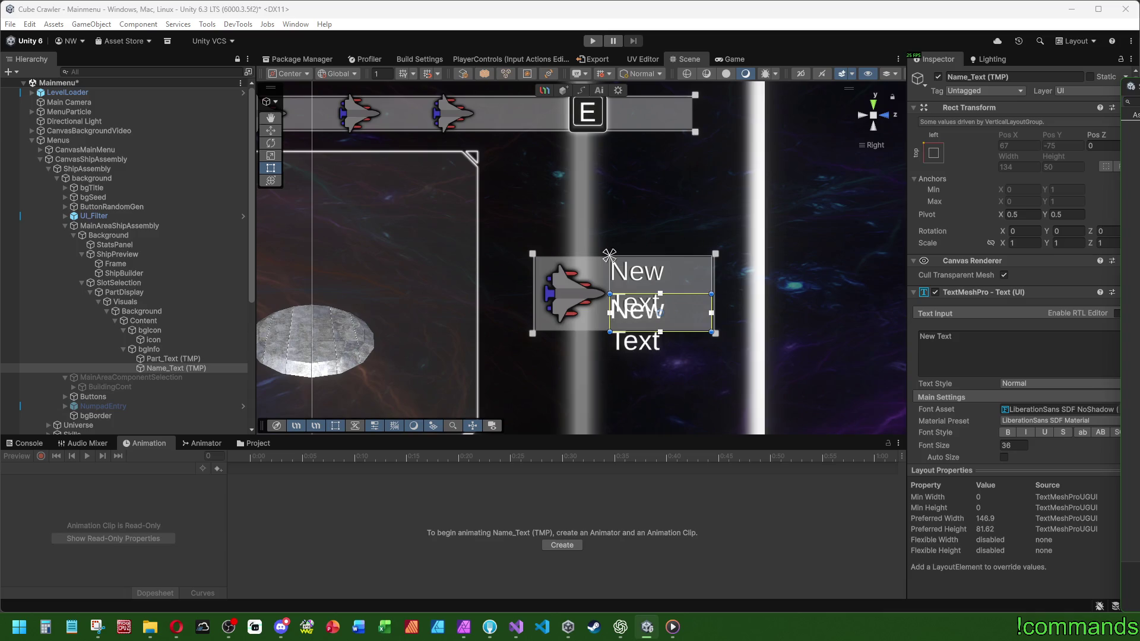
key(Return)
ctrl+click(174, 359)
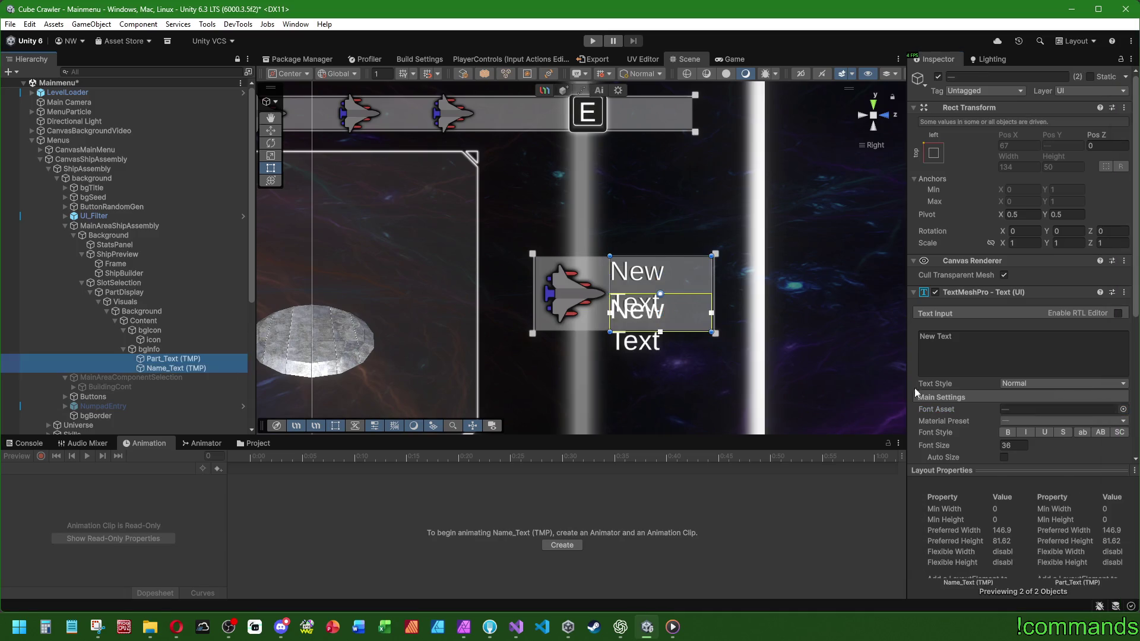
scroll(977, 374, down, 3)
click(1003, 297)
click(1008, 310)
drag(1007, 310, 894, 309)
double_click(1033, 309)
text(12)
mouse_move(1039, 309)
mouse_down()
mouse_move(1066, 317)
mouse_move(1021, 311)
mouse_up()
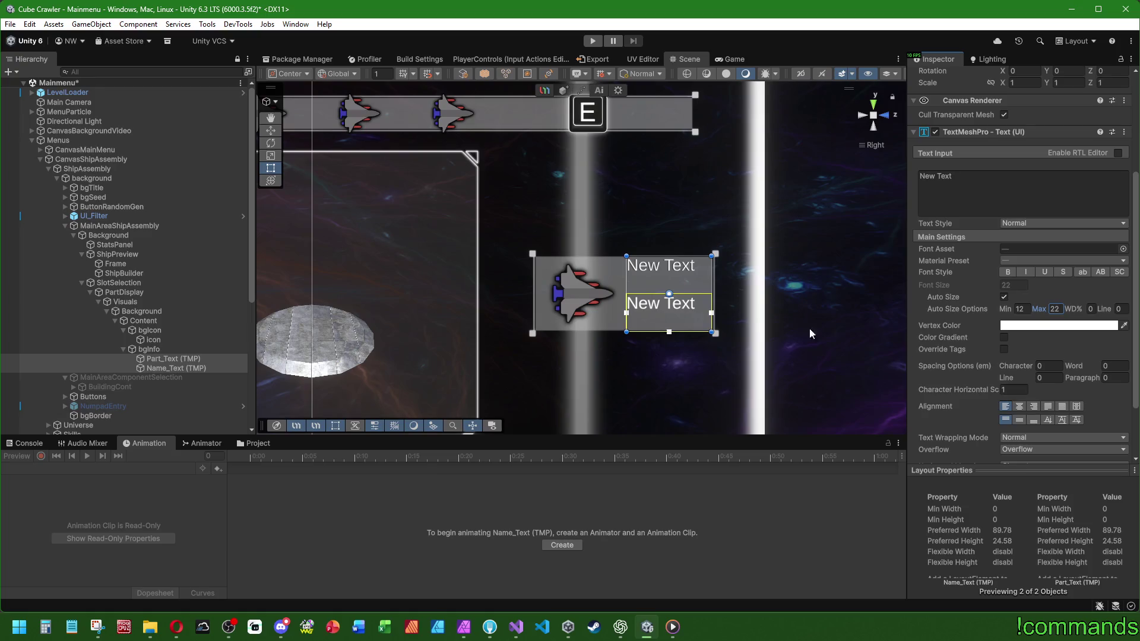
click(1019, 406)
click(1020, 420)
Make Part_Text bold and change its text to BODY.
click(172, 359)
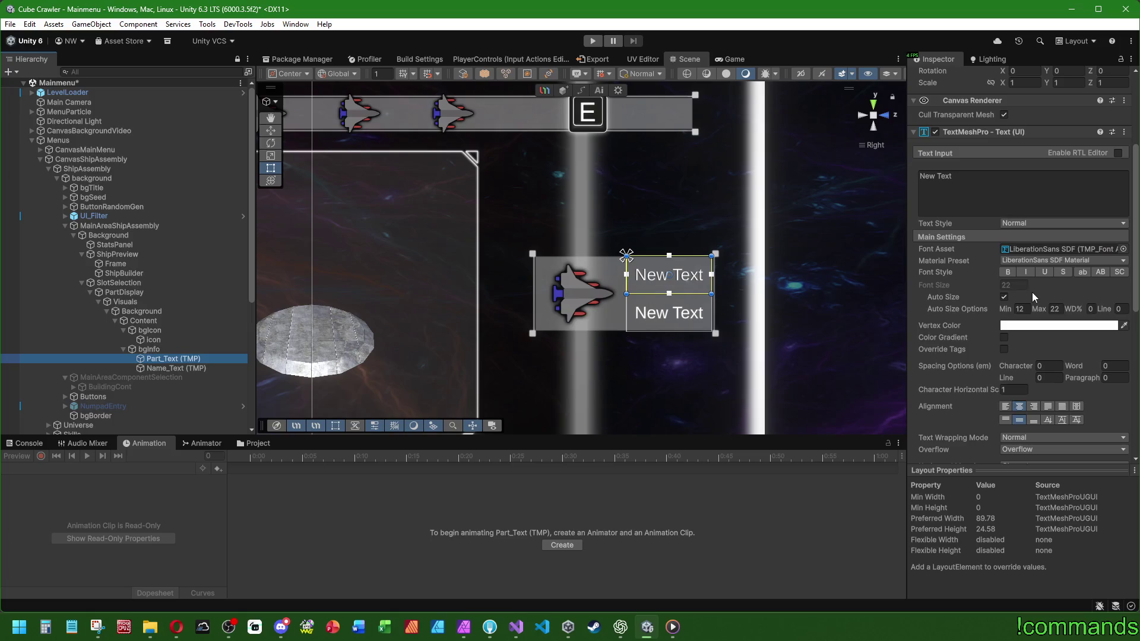
click(1009, 261)
click(1008, 272)
click(1008, 274)
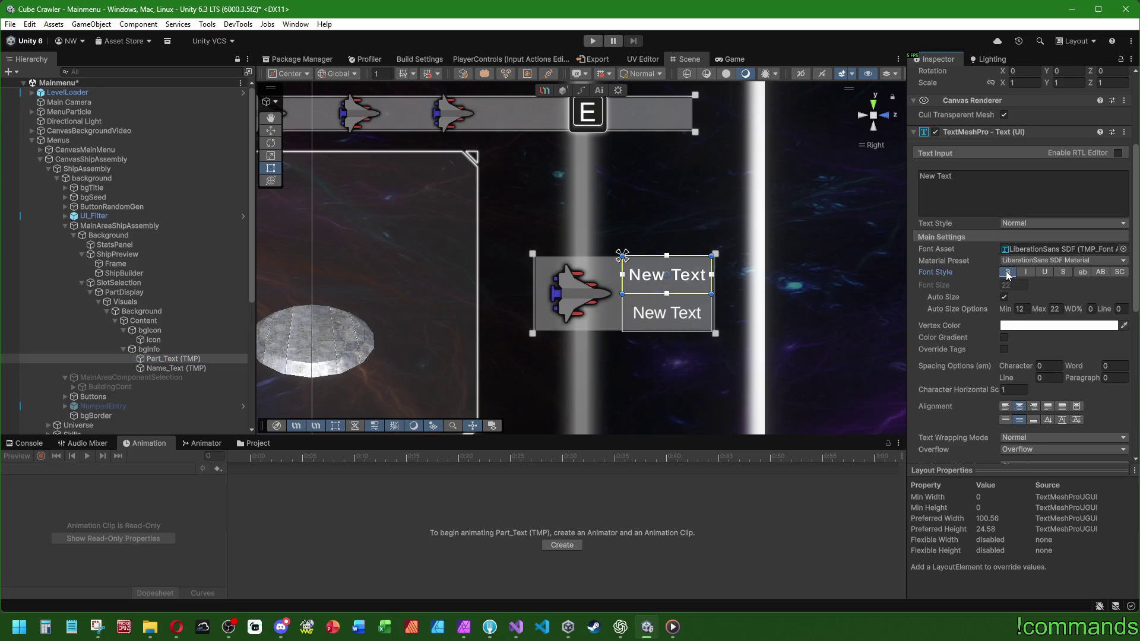
click(977, 191)
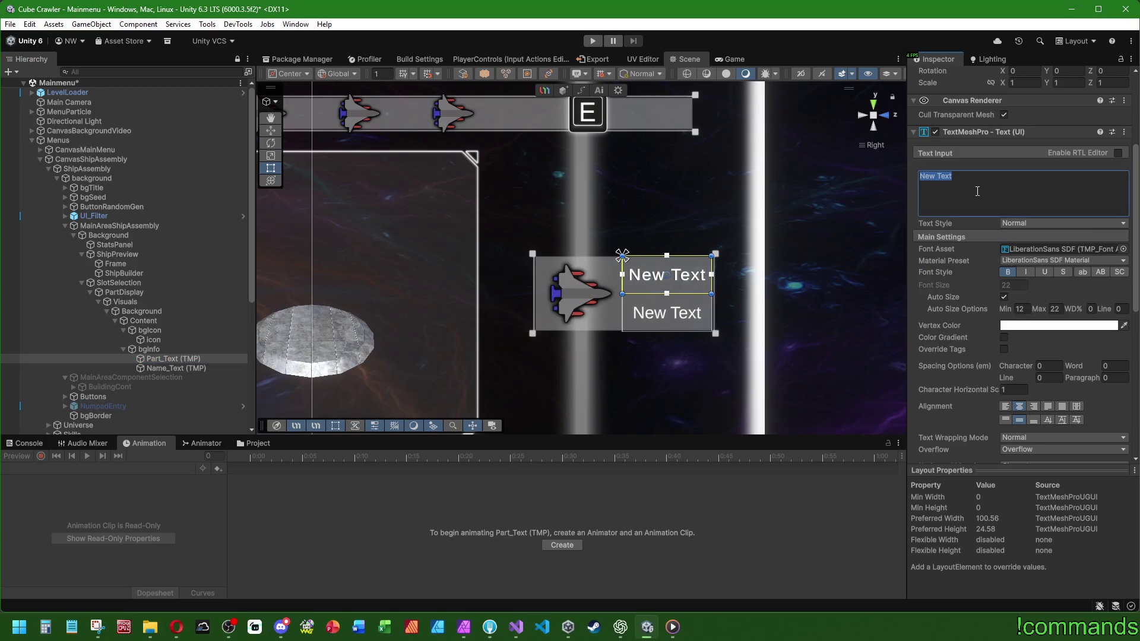
text(BODY)
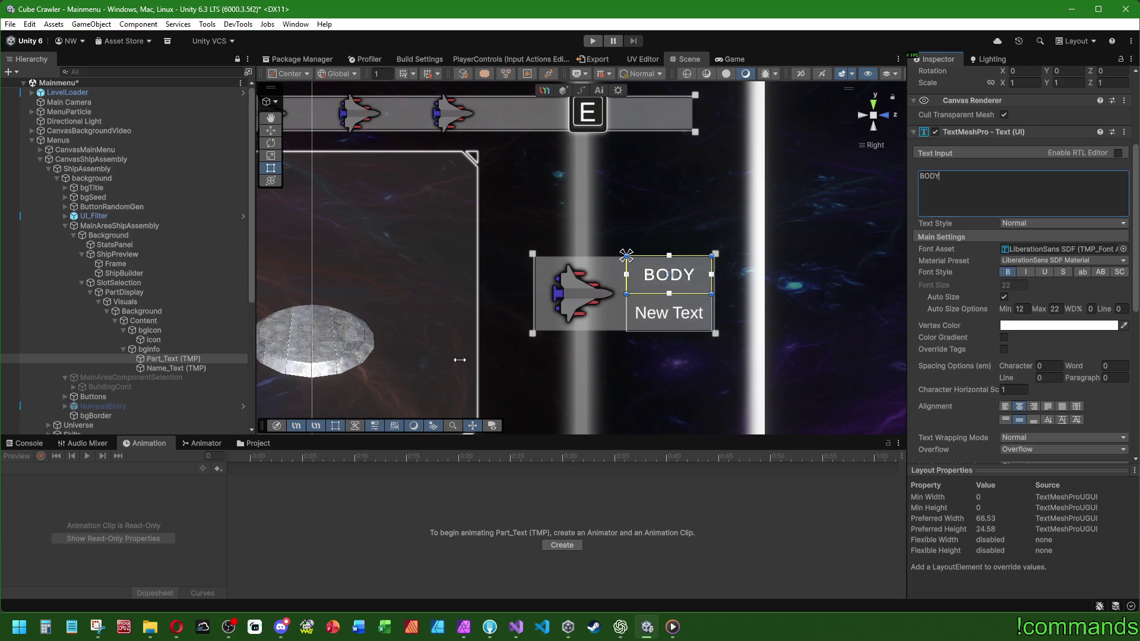
click(665, 313)
click(1041, 191)
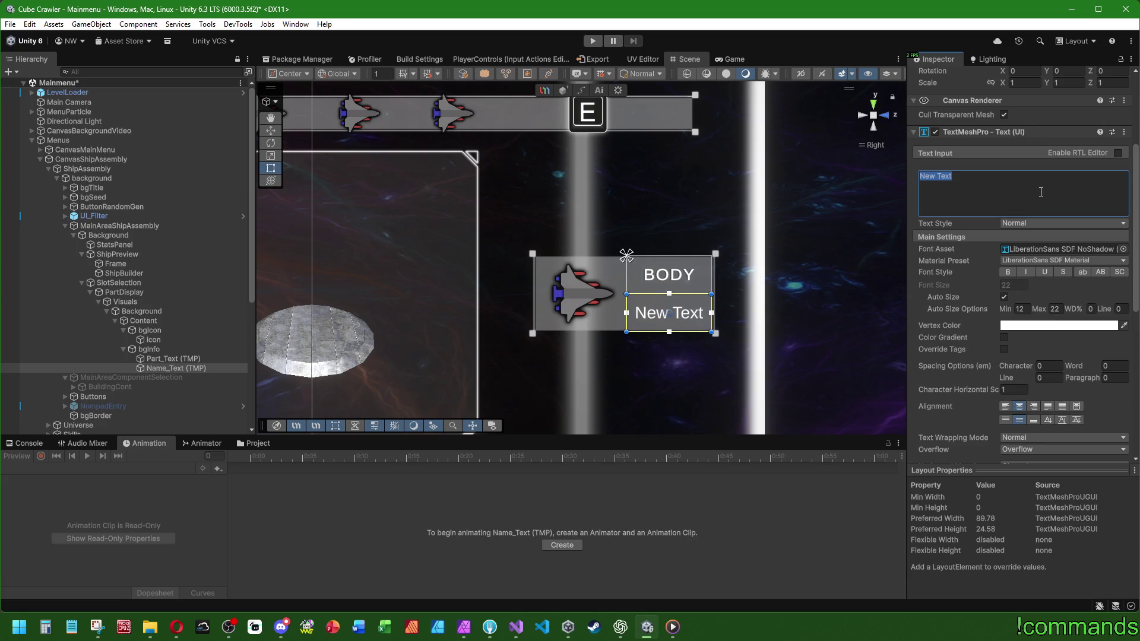
Glance at the UiNavigation code in Visual Studio, then bring up Excel's recent workbooks.
click(516, 627)
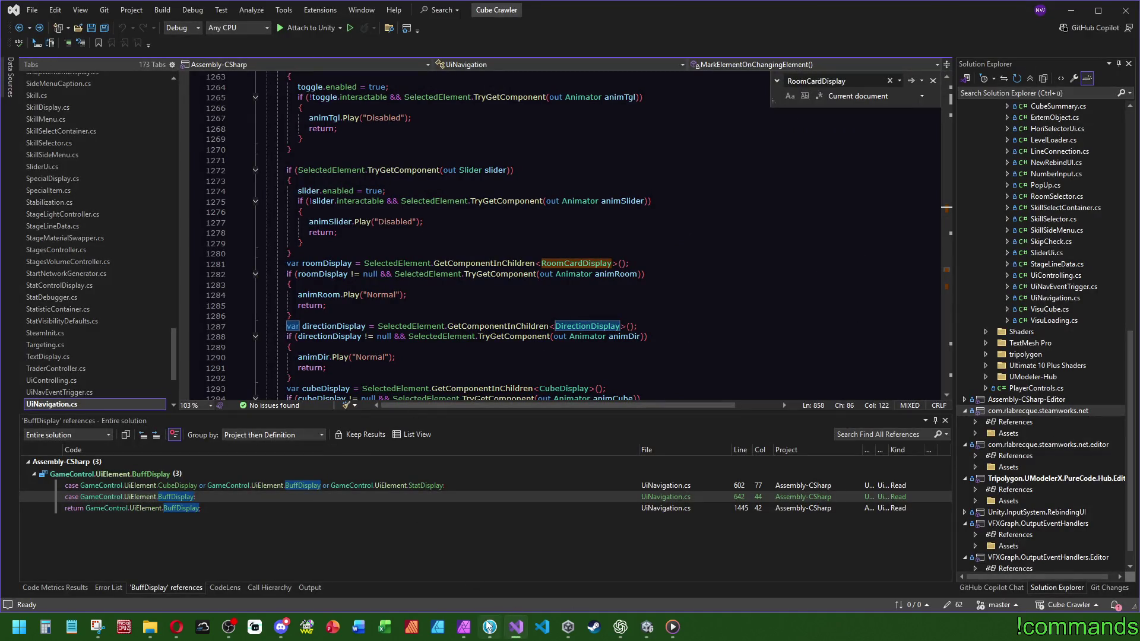
click(516, 627)
right_click(383, 630)
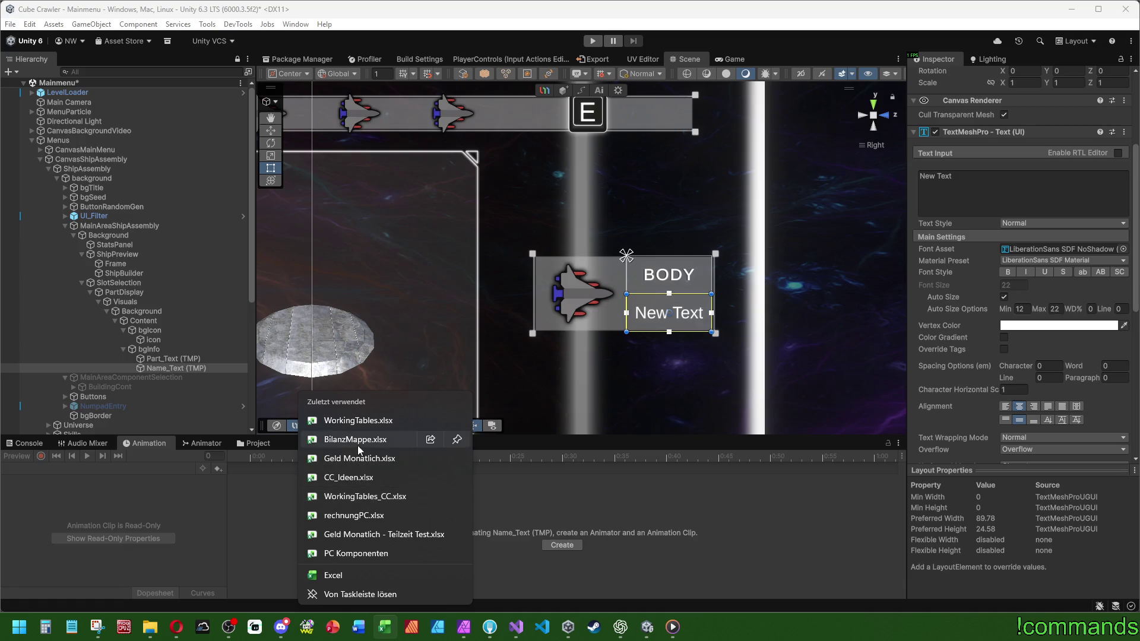
Check the Bodies list in CC_Ideen.xlsx, then set Name_Text's text to 'Aegis Frame'.
click(355, 477)
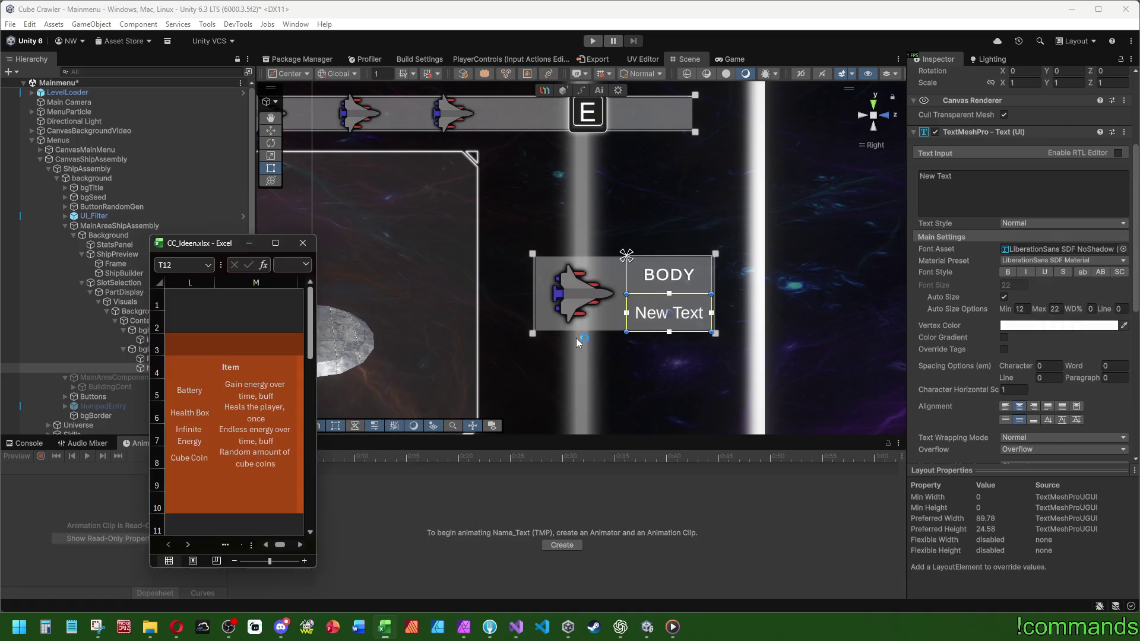
drag(218, 248, 3, 298)
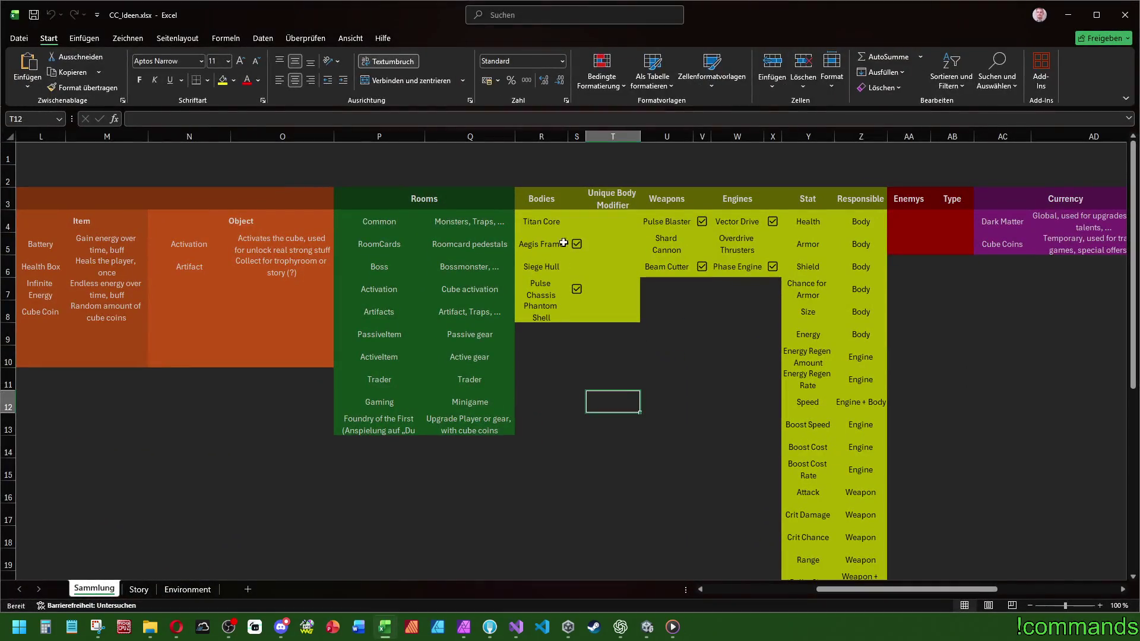
click(1067, 15)
click(989, 206)
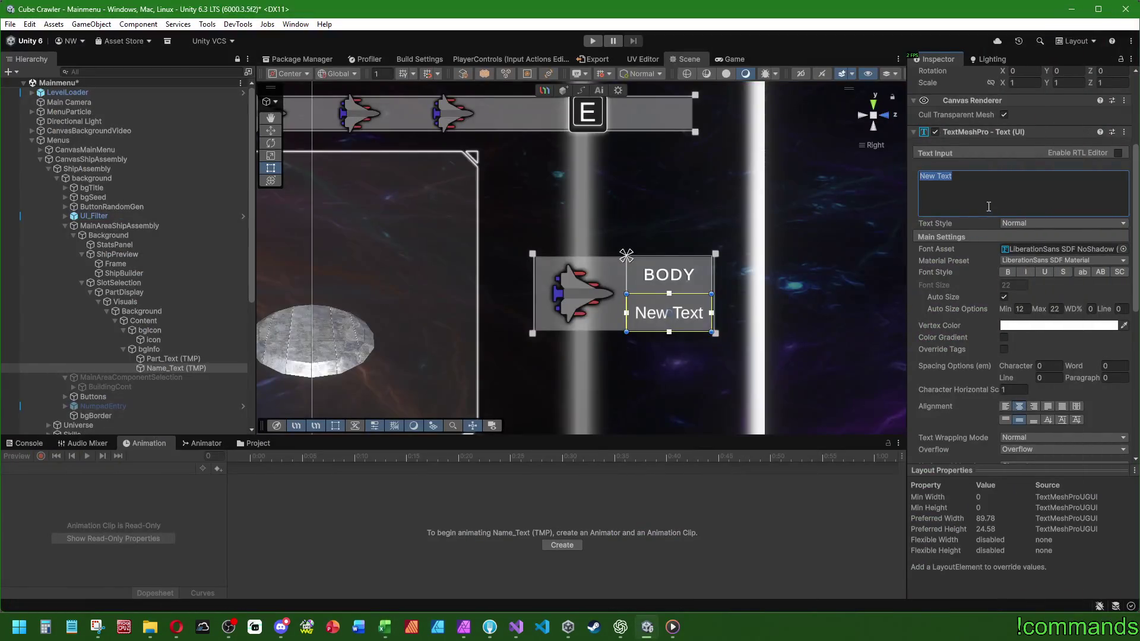
text(A)
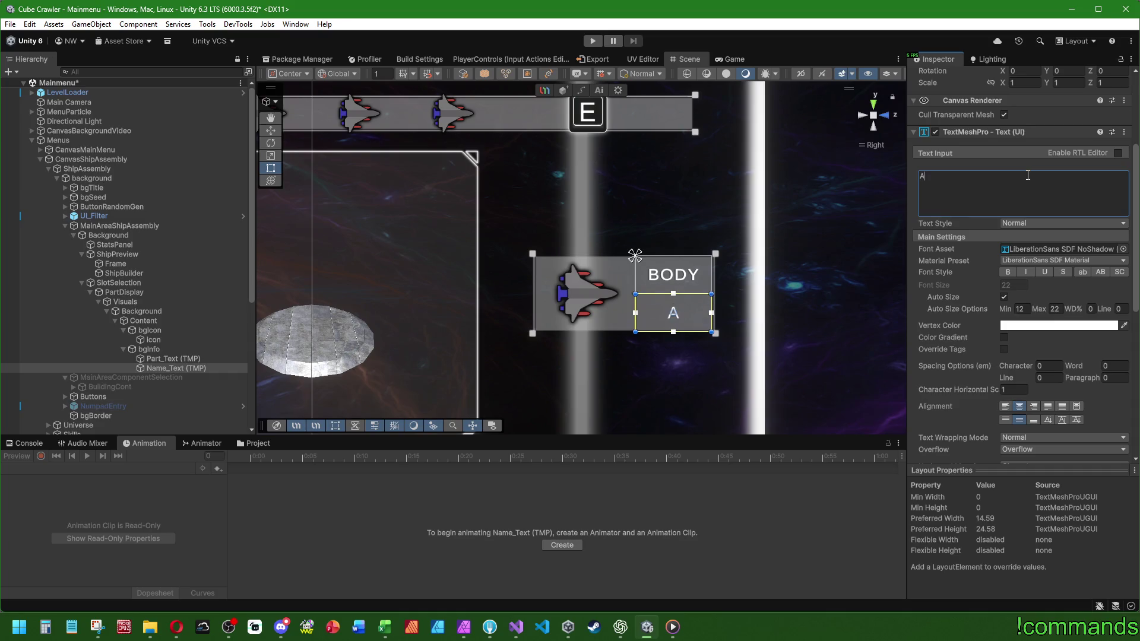
text(egis Frame)
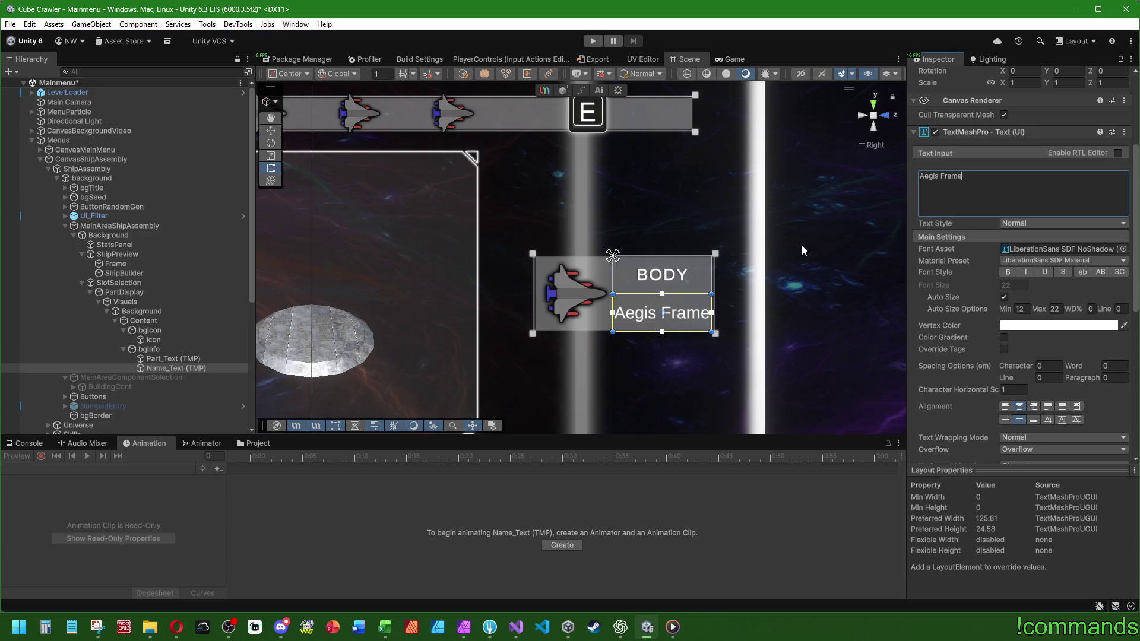
Compare both labels' size settings and cut Aegis Frame's maximum auto size to 18.
scroll(590, 315, down, 3)
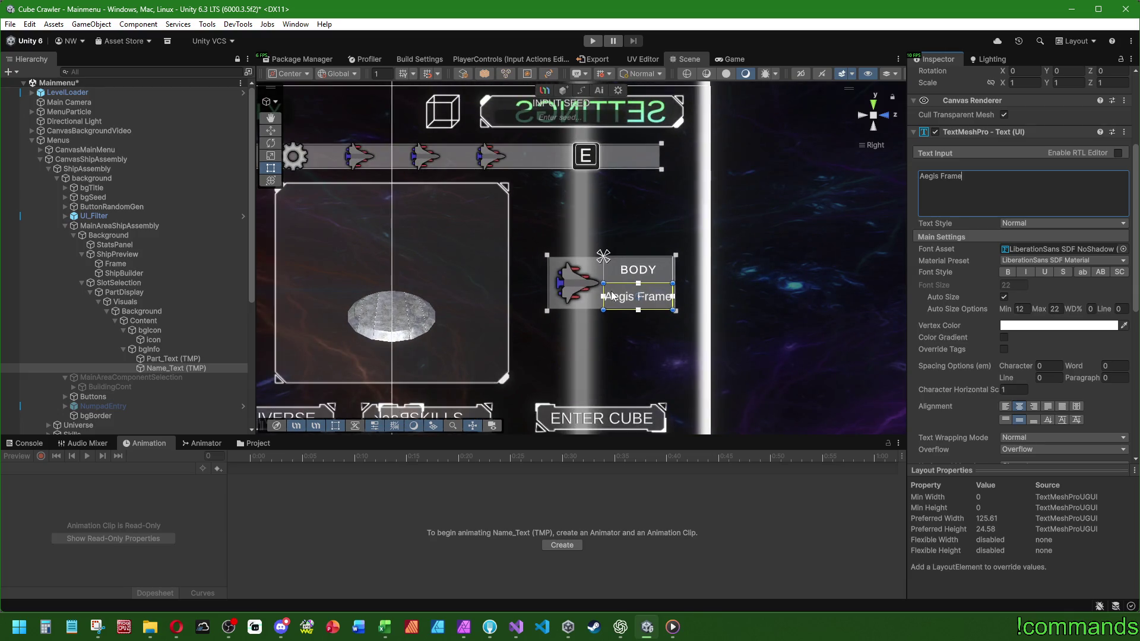
scroll(614, 294, up, 4)
scroll(571, 269, up, 2)
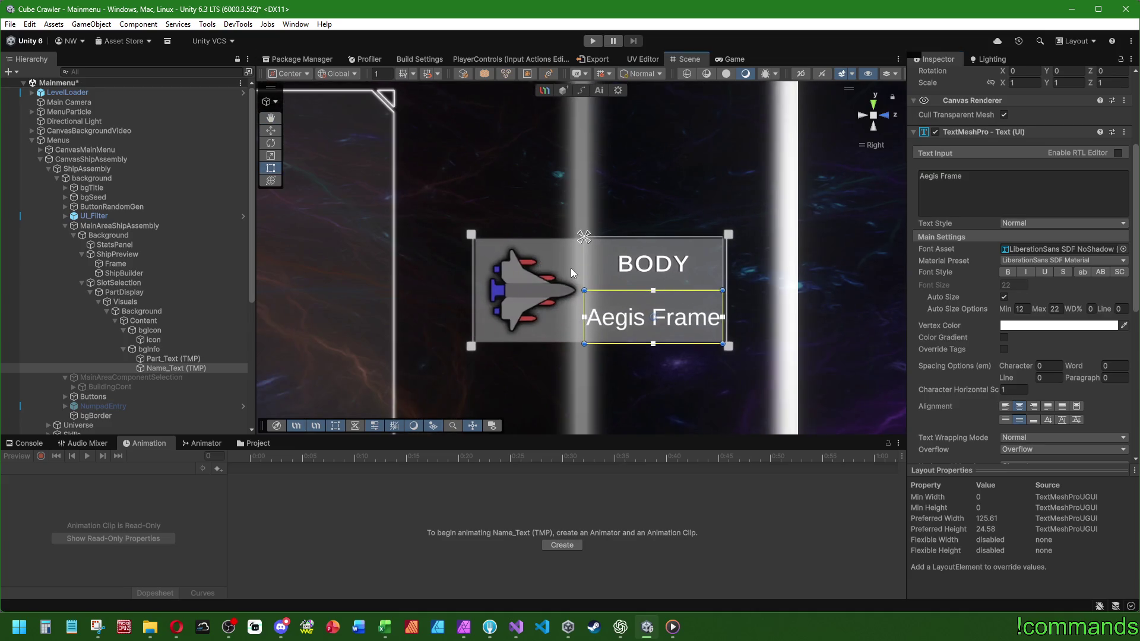
click(181, 359)
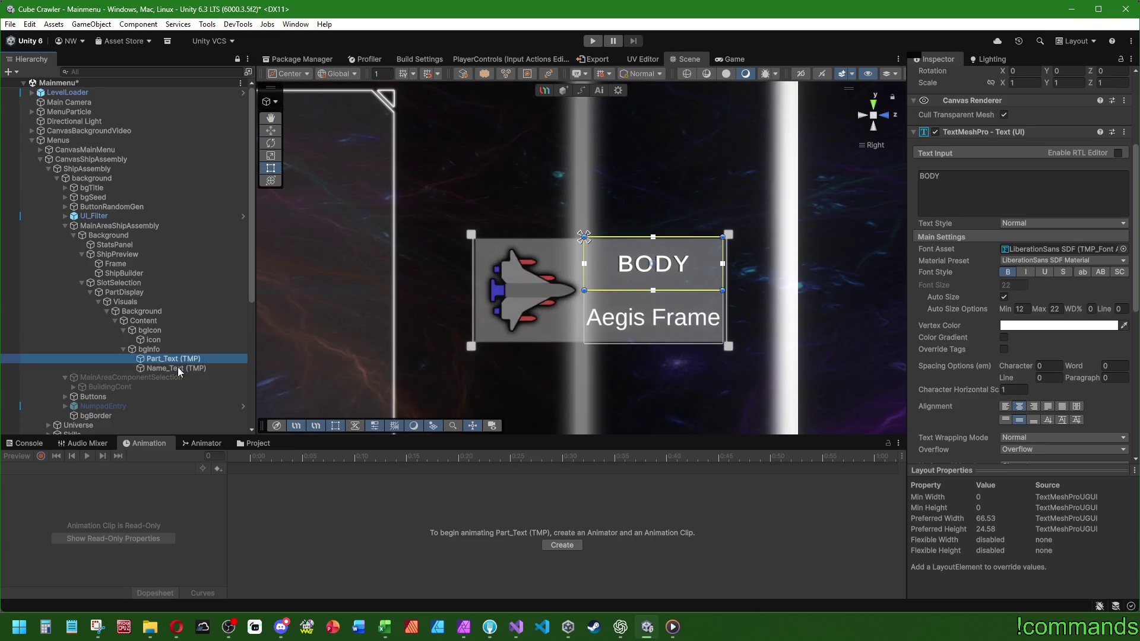
click(178, 369)
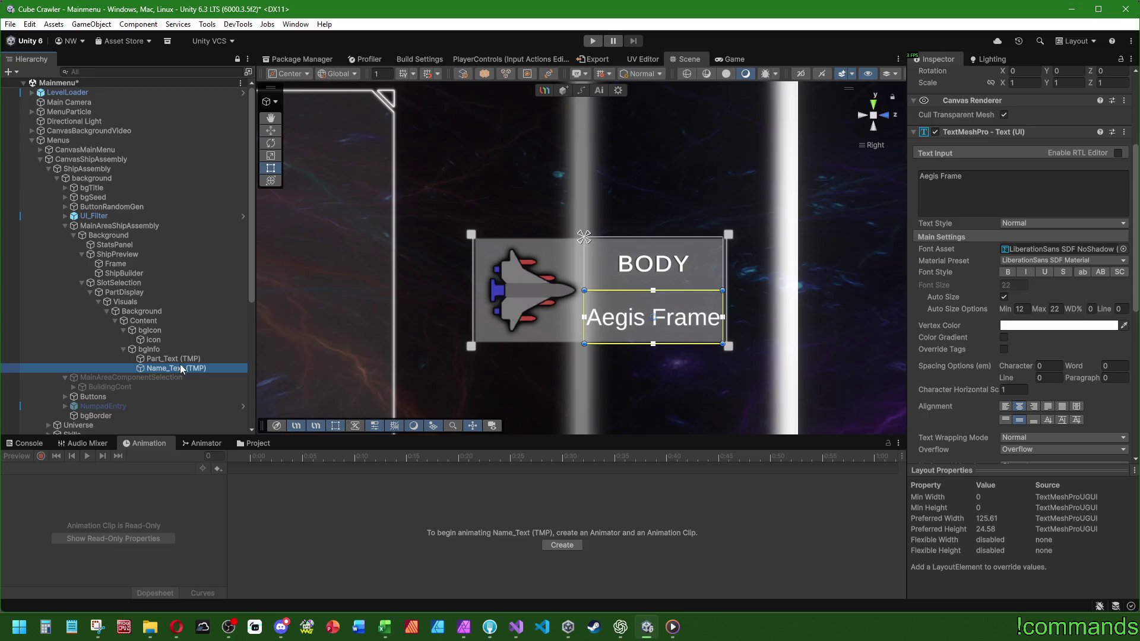
click(178, 359)
click(1055, 309)
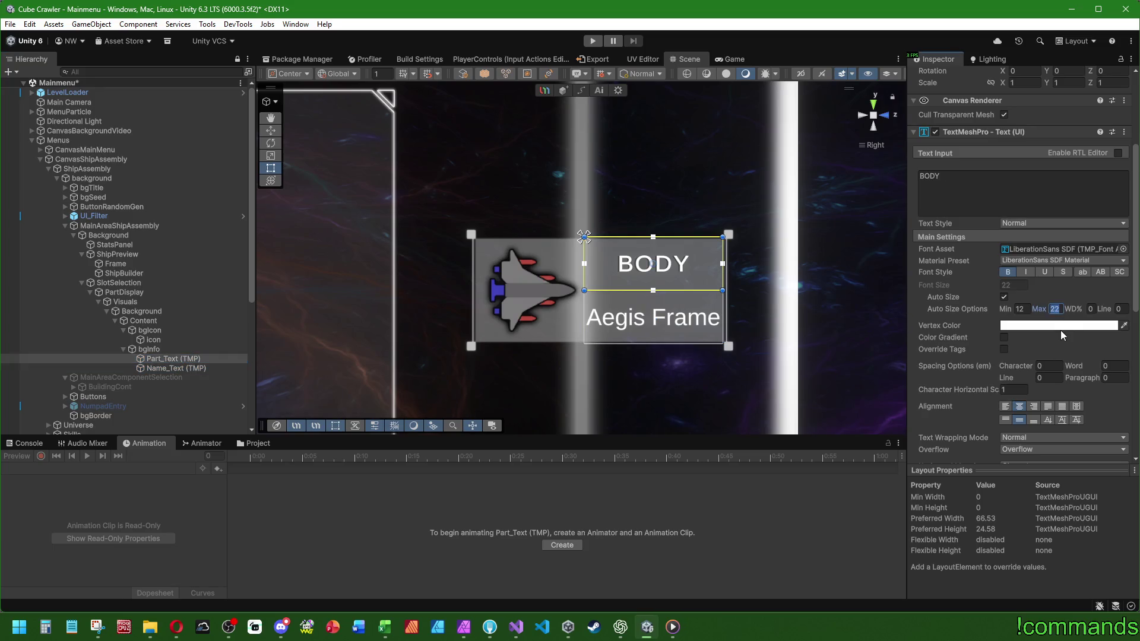
click(171, 369)
click(1056, 309)
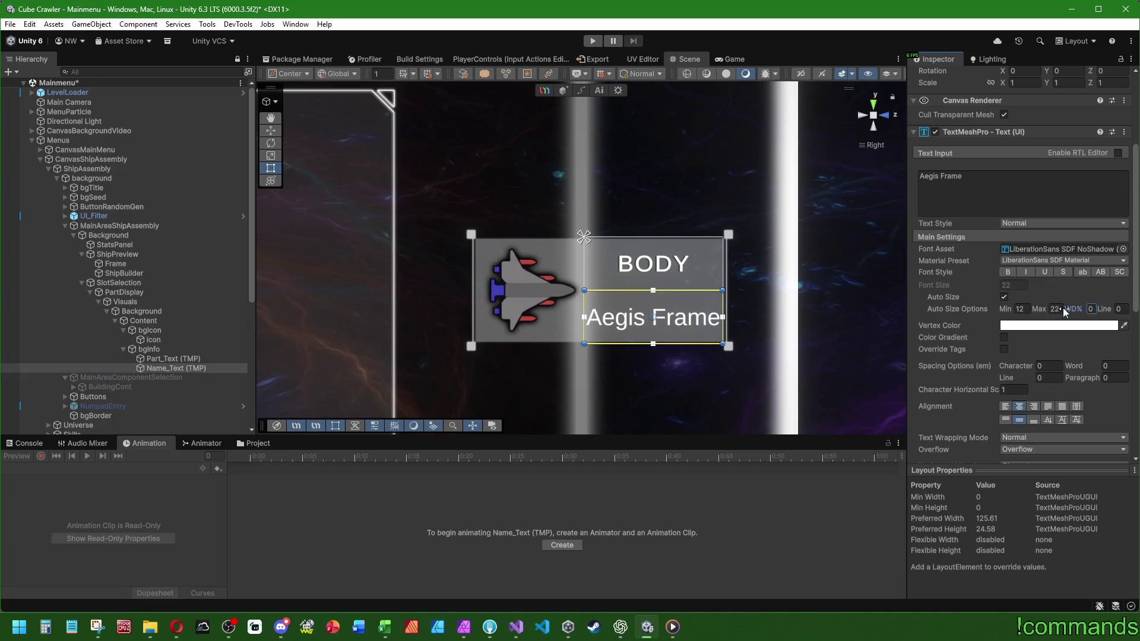
text(18)
Select the BODY label to lower its maximum auto size to 20.
scroll(772, 303, down, 5)
scroll(629, 225, up, 2)
scroll(636, 225, up, 4)
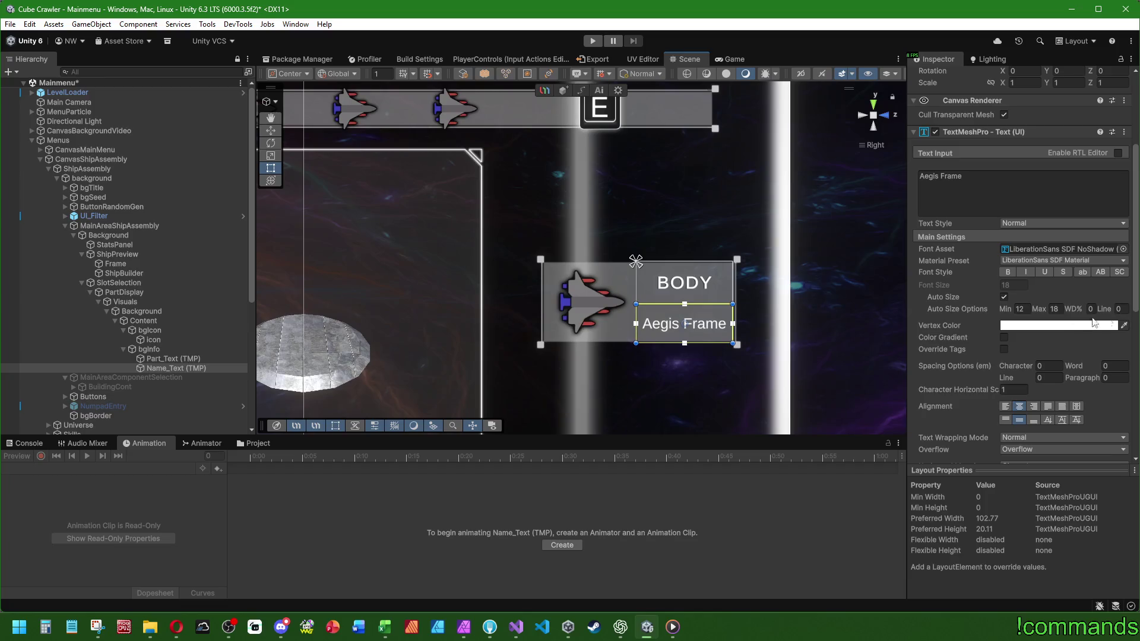
click(173, 359)
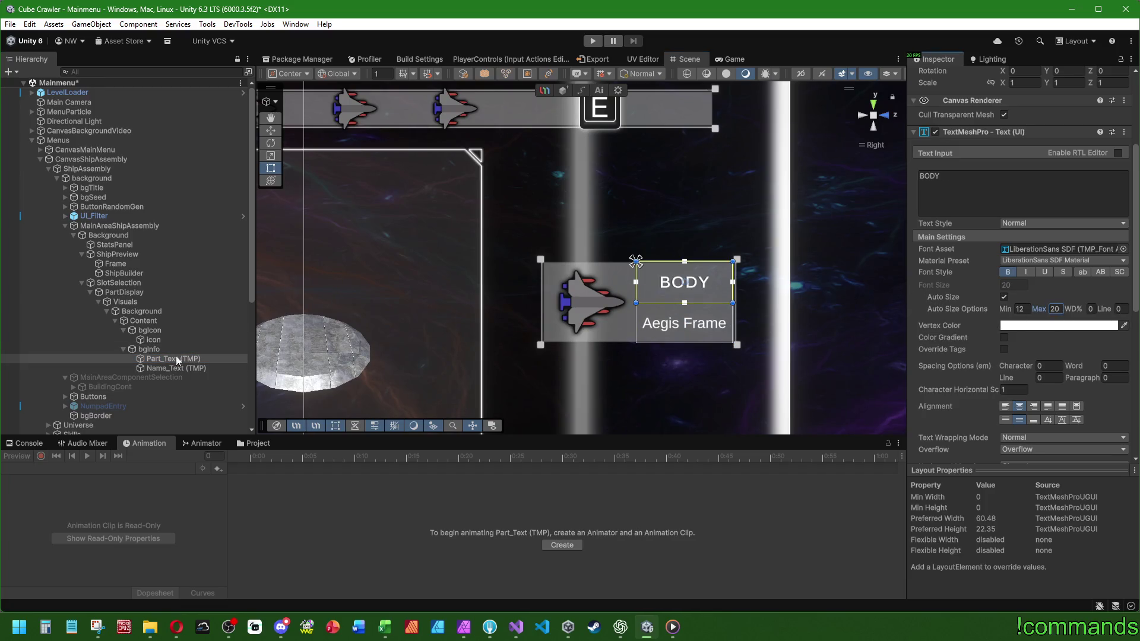
scroll(500, 355, down, 2)
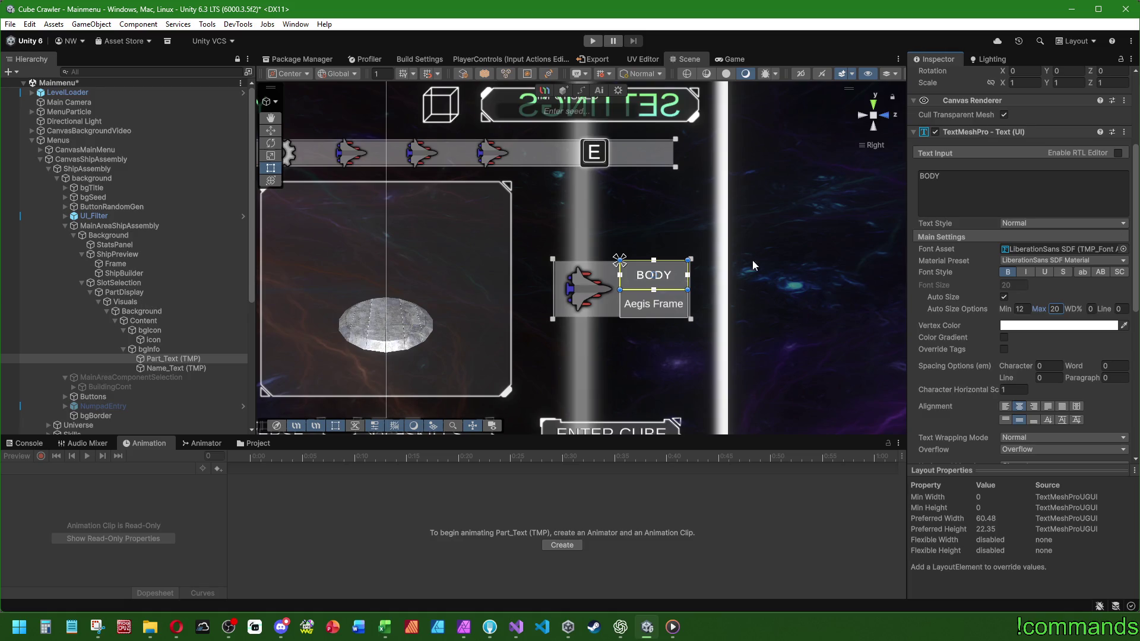
scroll(753, 265, right, 2)
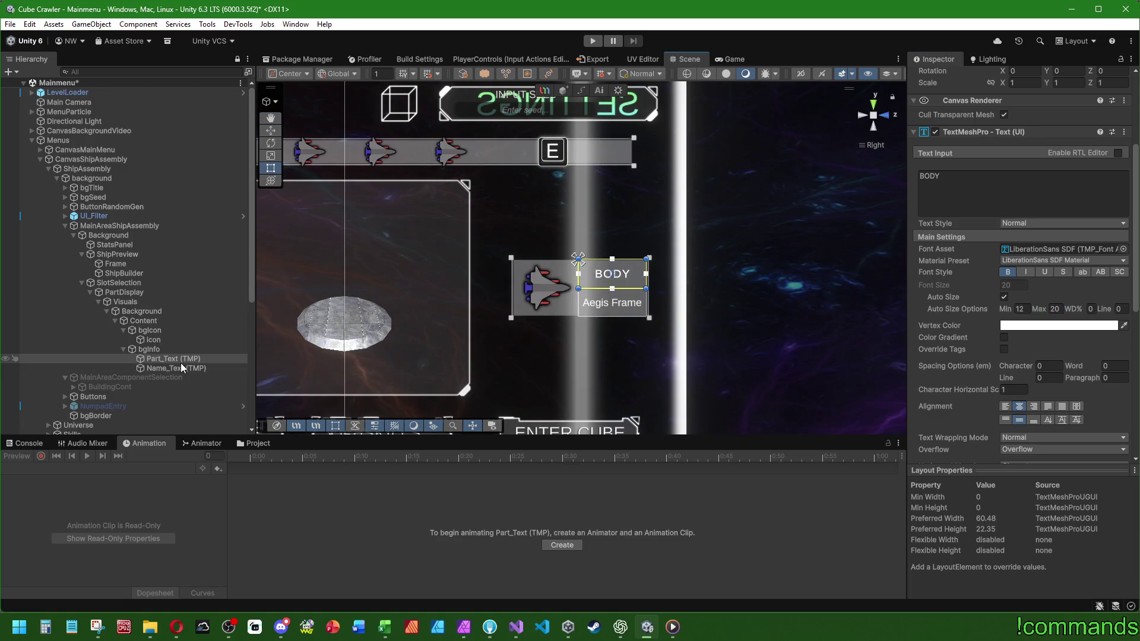
Add a white UI Image named 'selected' under the card's Visuals object, beside Background.
click(127, 302)
right_click(129, 304)
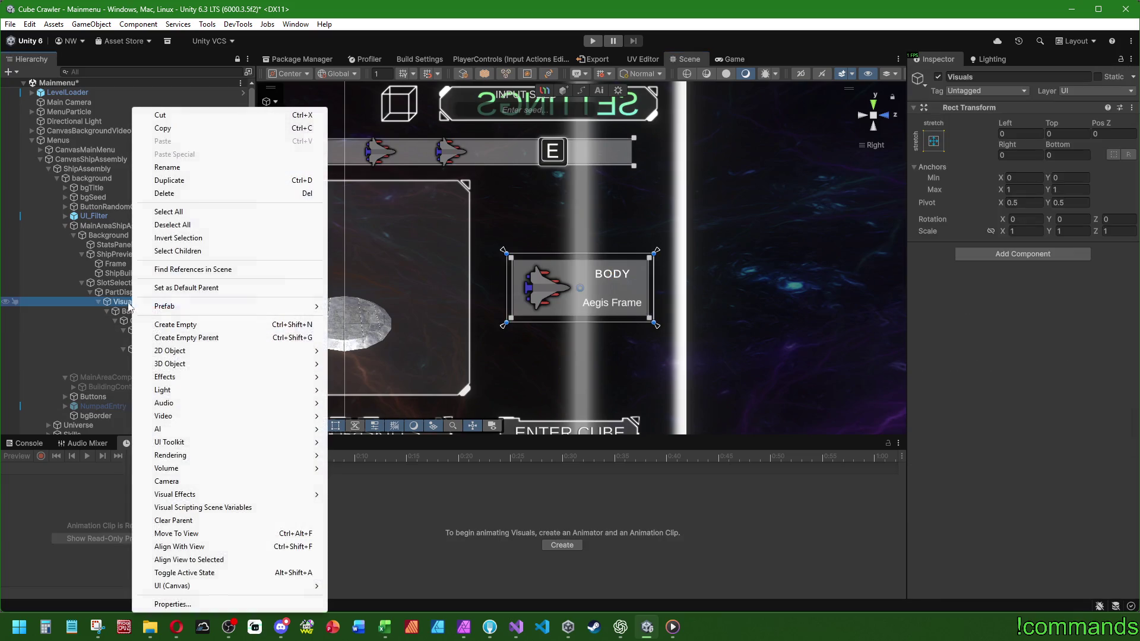
click(204, 576)
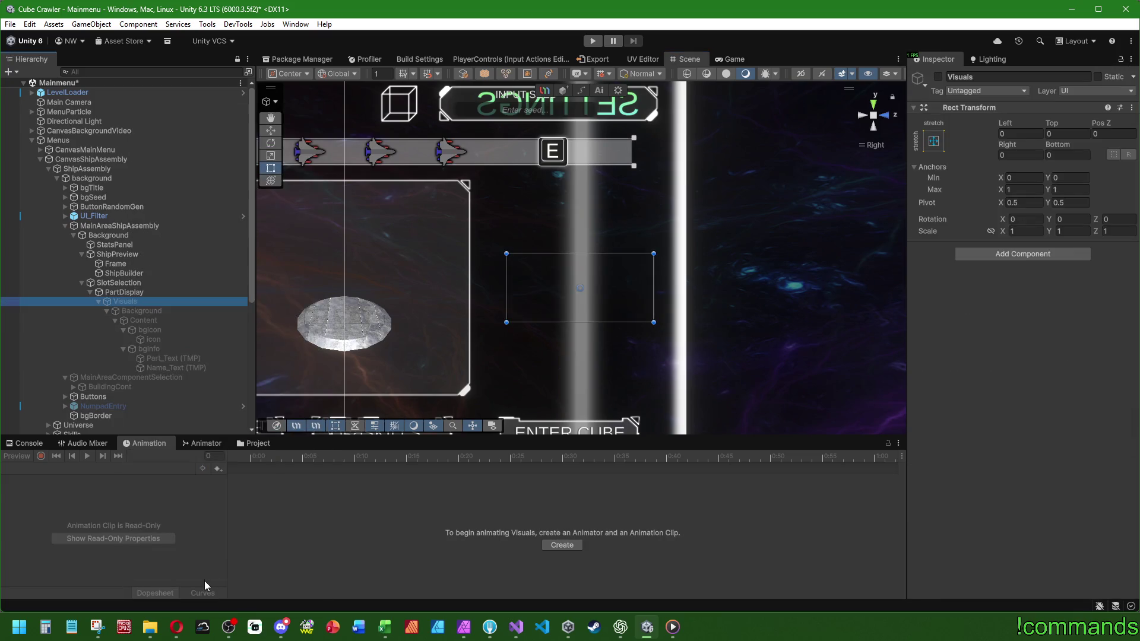
key(alt+shift+a)
right_click(141, 302)
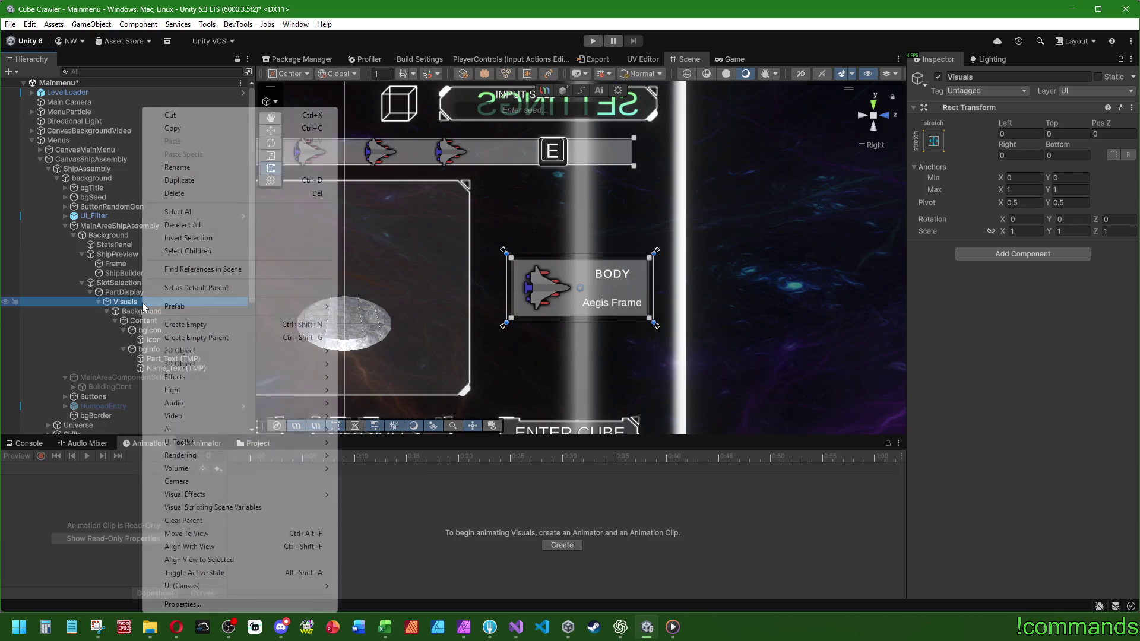
mouse_move(178, 586)
click(397, 401)
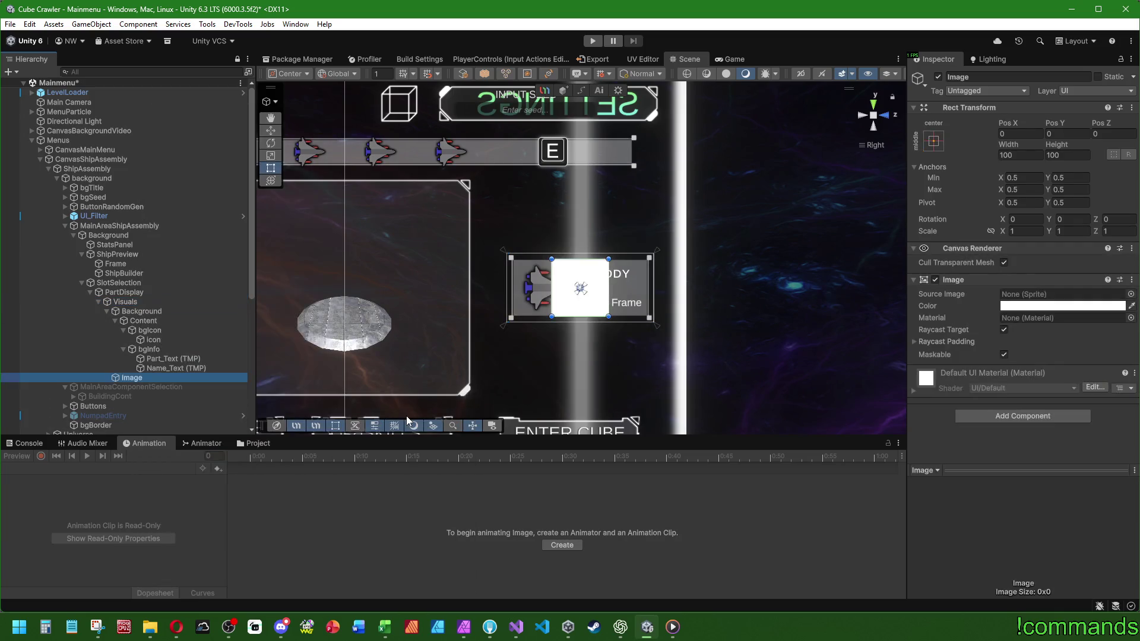
text(selected)
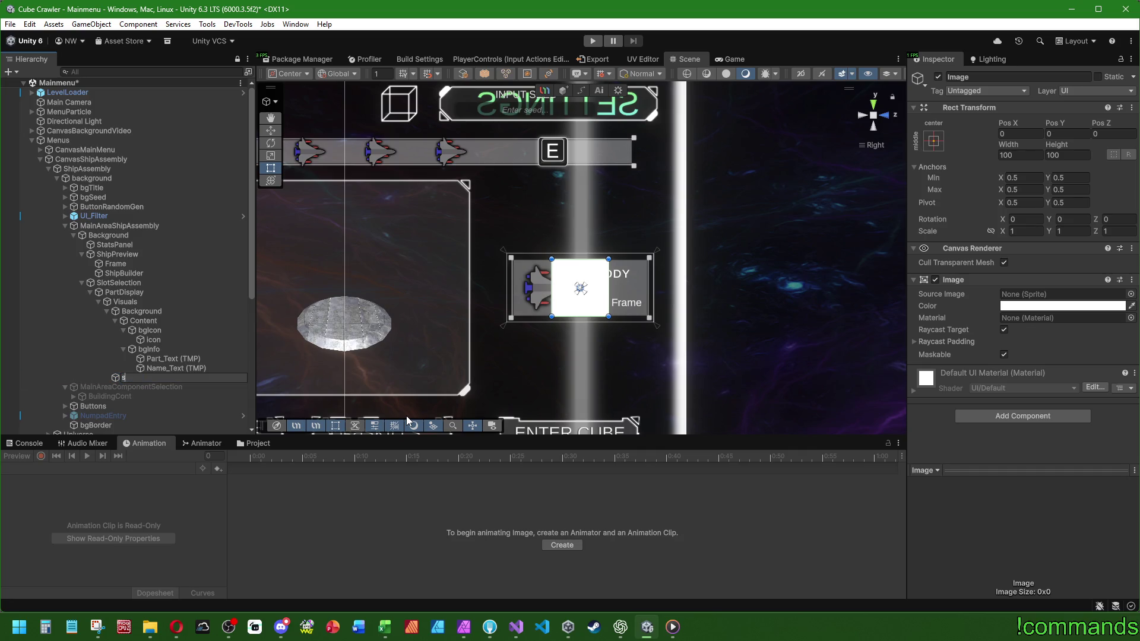
key(Return)
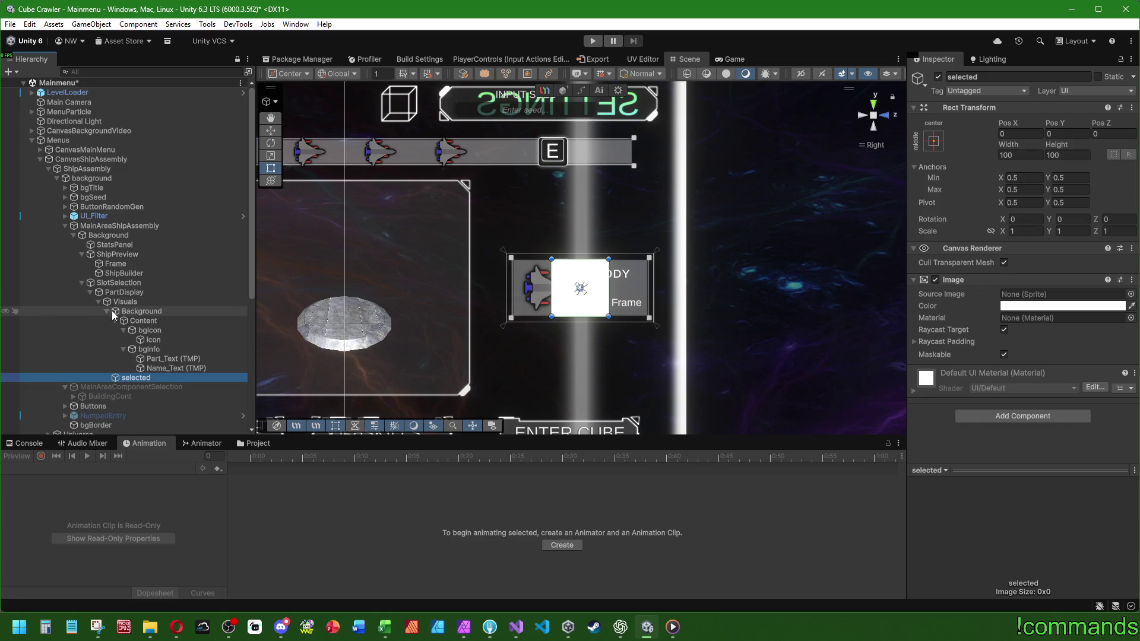
click(107, 310)
click(932, 142)
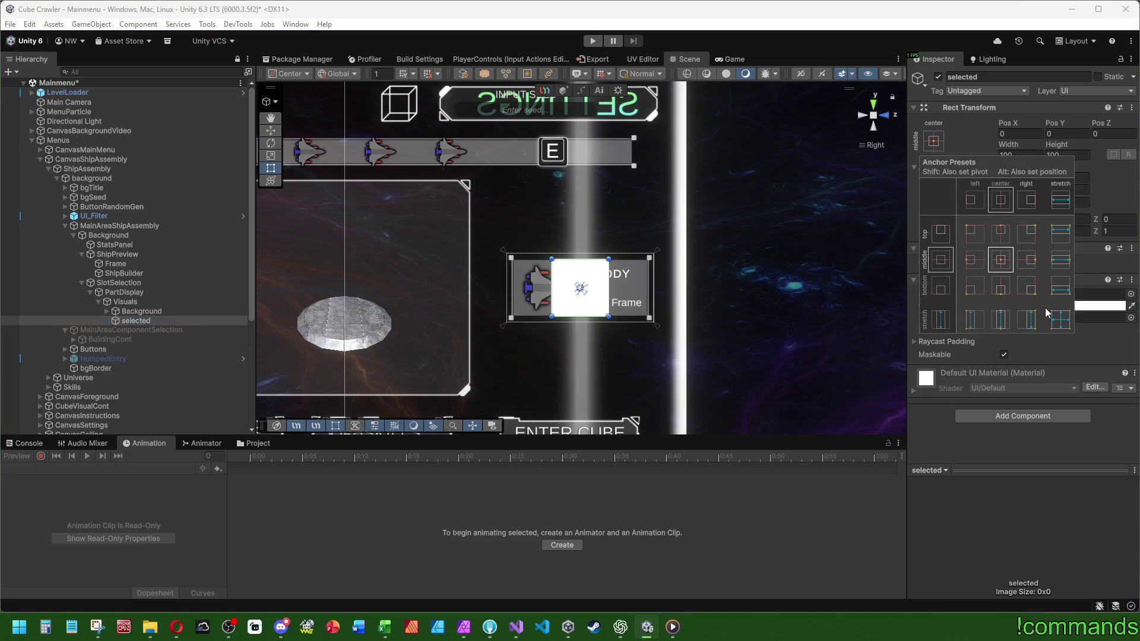
Stretch the 'selected' image to fill the card with a 0.025 pixels-per-unit multiplier.
alt+click(1057, 320)
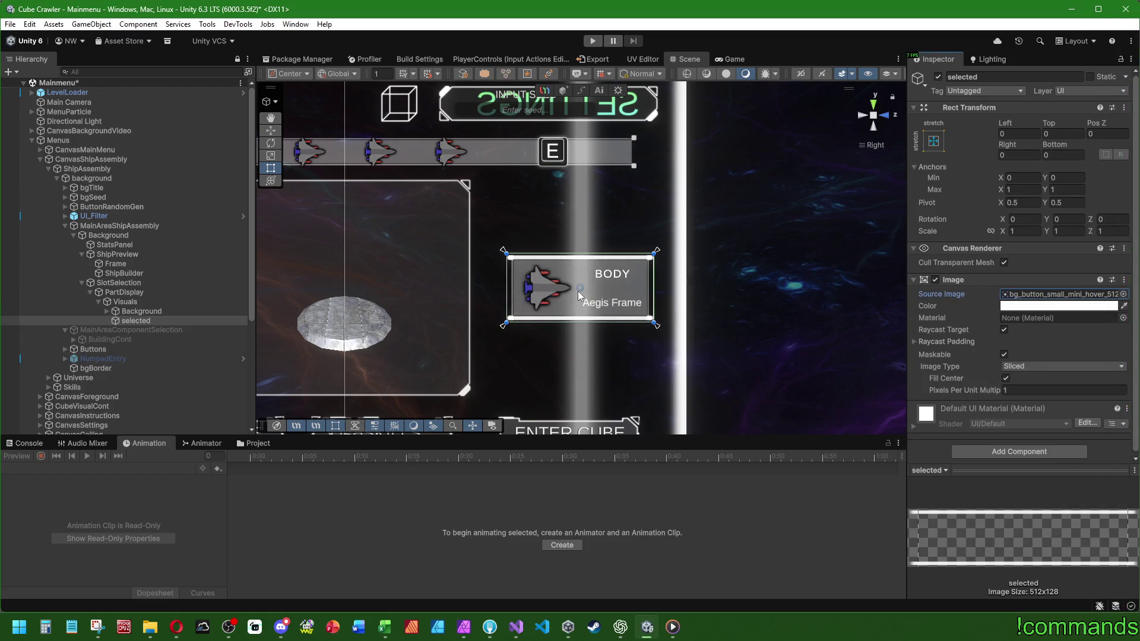
scroll(582, 285, up, 3)
click(1037, 390)
text(0.5)
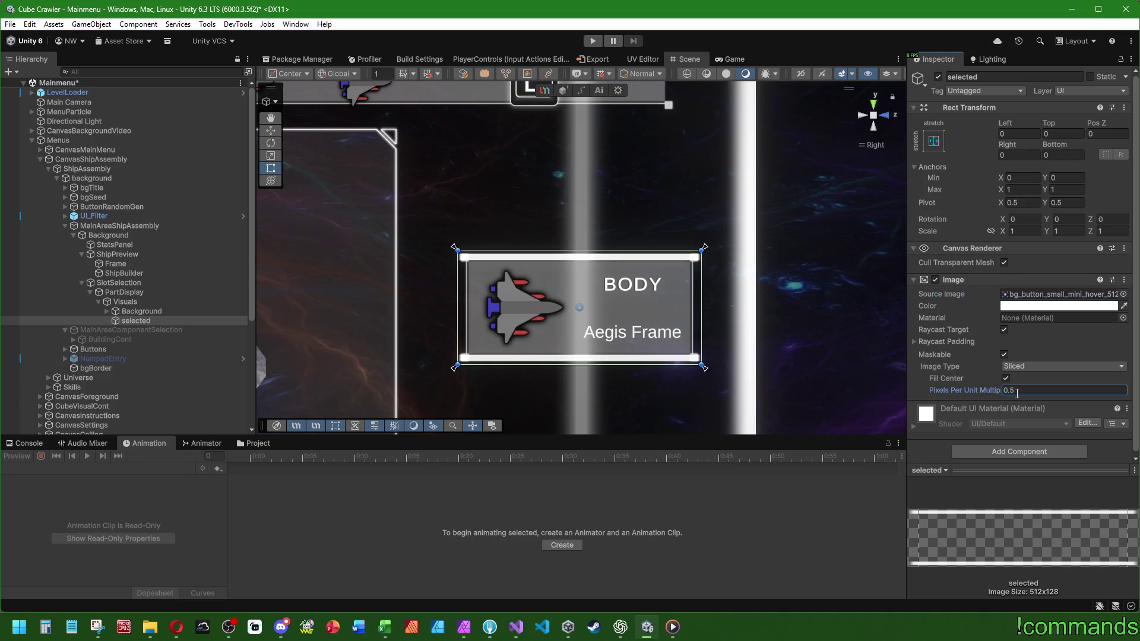
drag(976, 391, 959, 393)
click(1036, 390)
text(0.05)
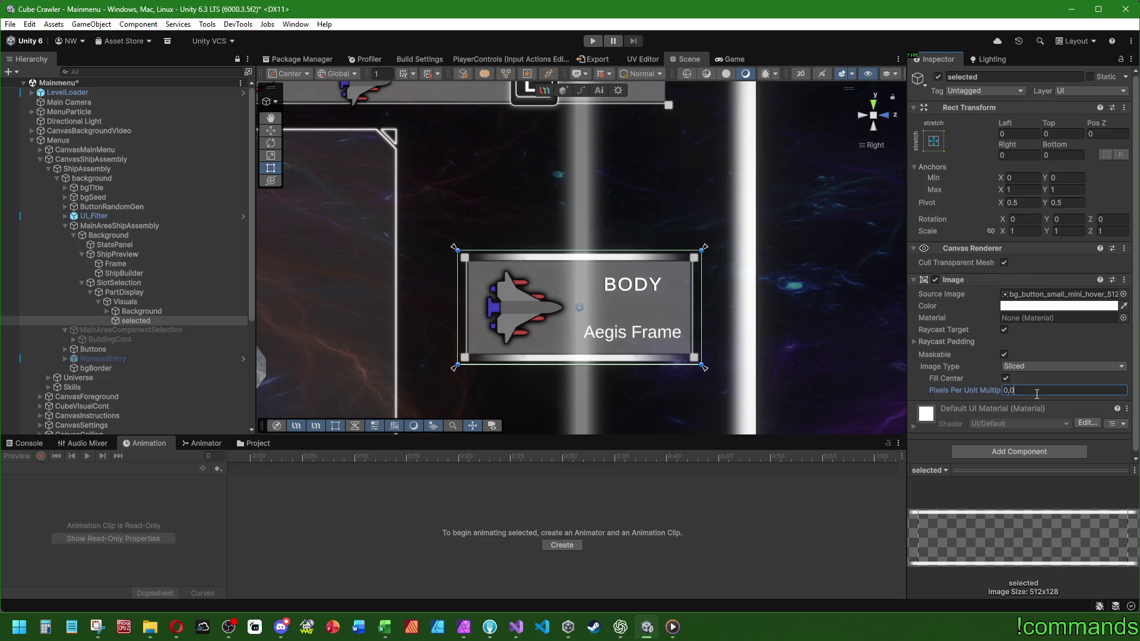
key(BackSpace)
key(BackSpace)
key(BackSpace)
text(.025)
Anchor the image to the card's centre and size it 240 by 120.
click(932, 140)
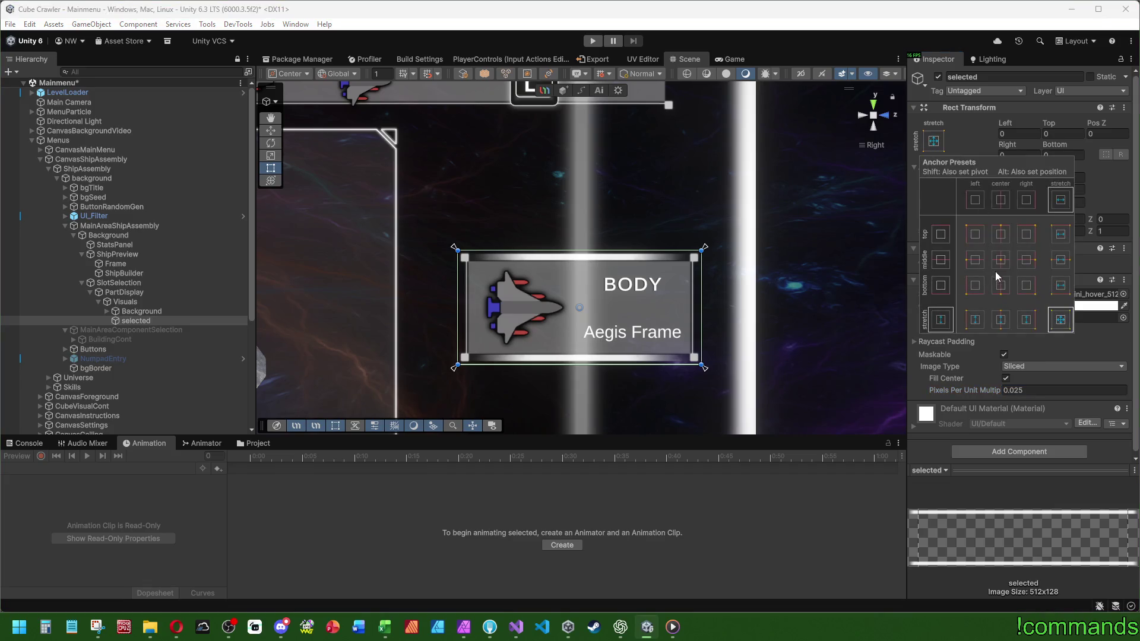
click(1000, 200)
click(1024, 155)
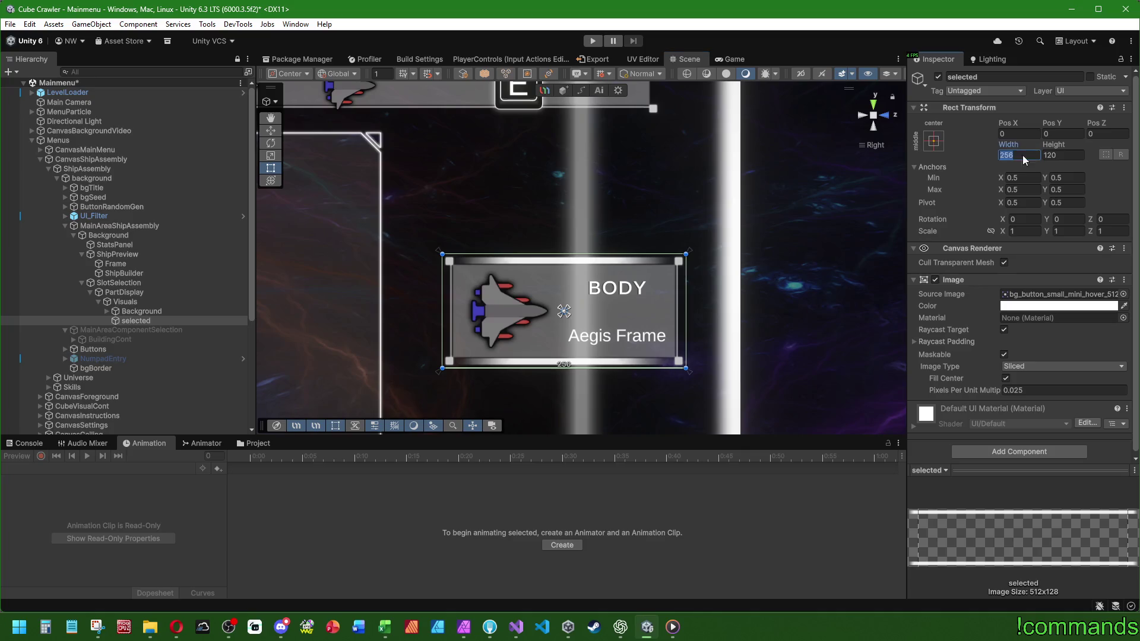
key(End)
text(-16)
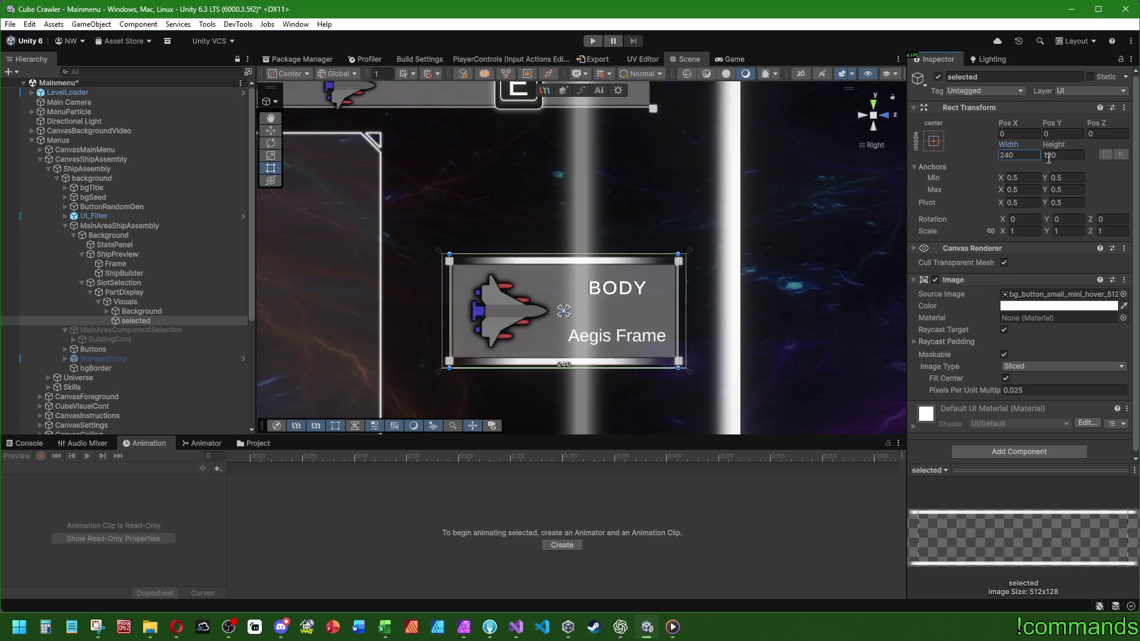
click(1053, 155)
text(+8)
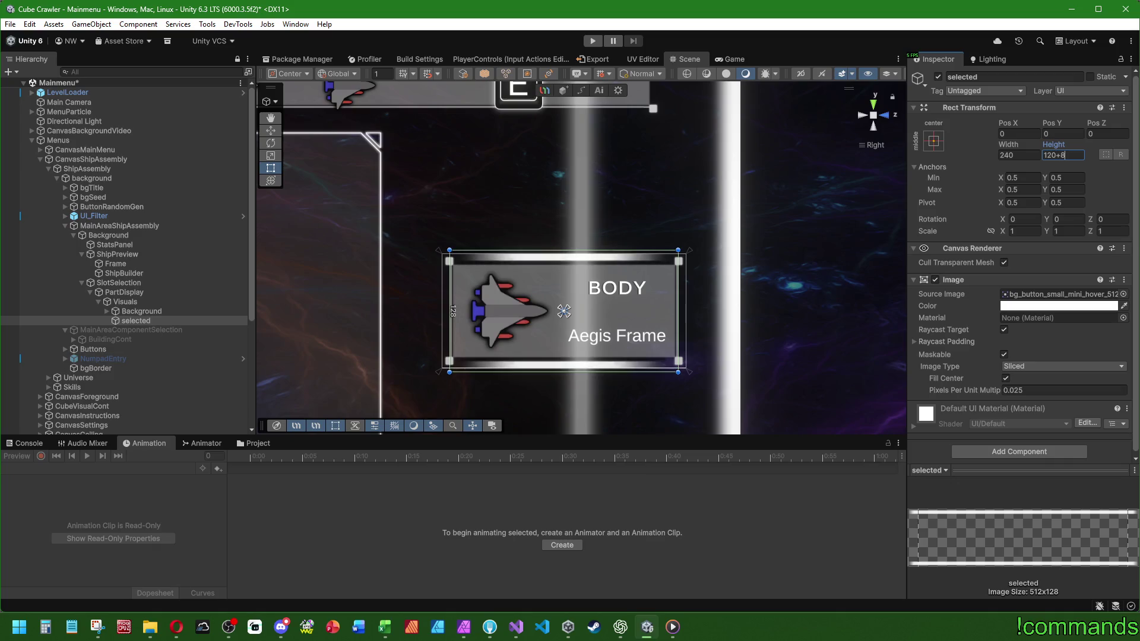
key(BackSpace)
key(BackSpace)
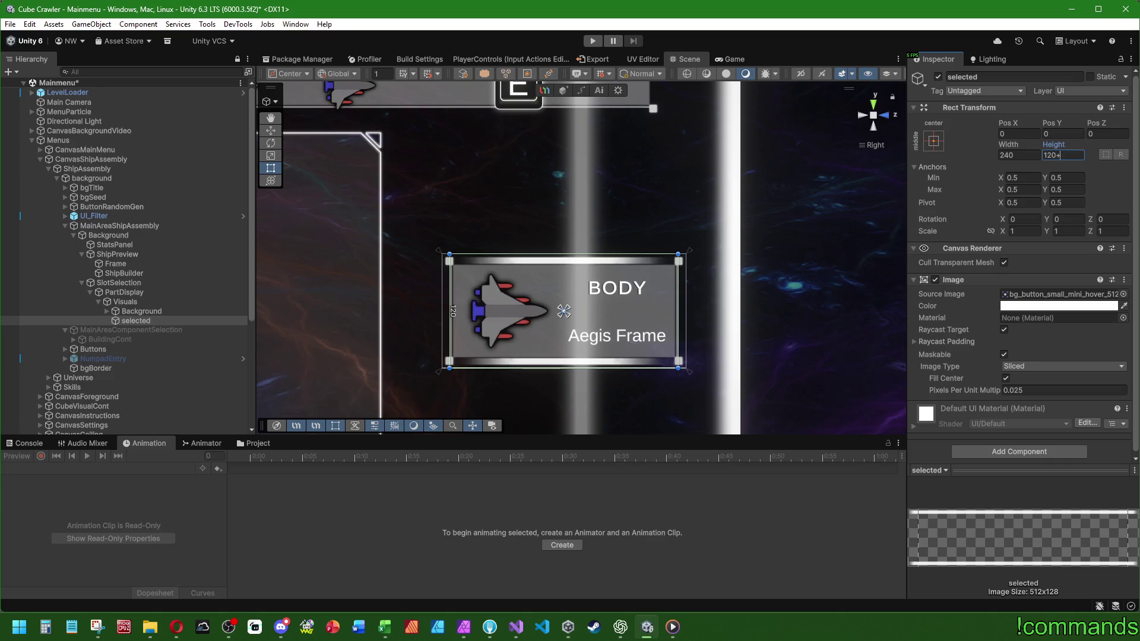
Try a cyan tint on the frame, then set its colour back to white.
scroll(494, 359, down, 2)
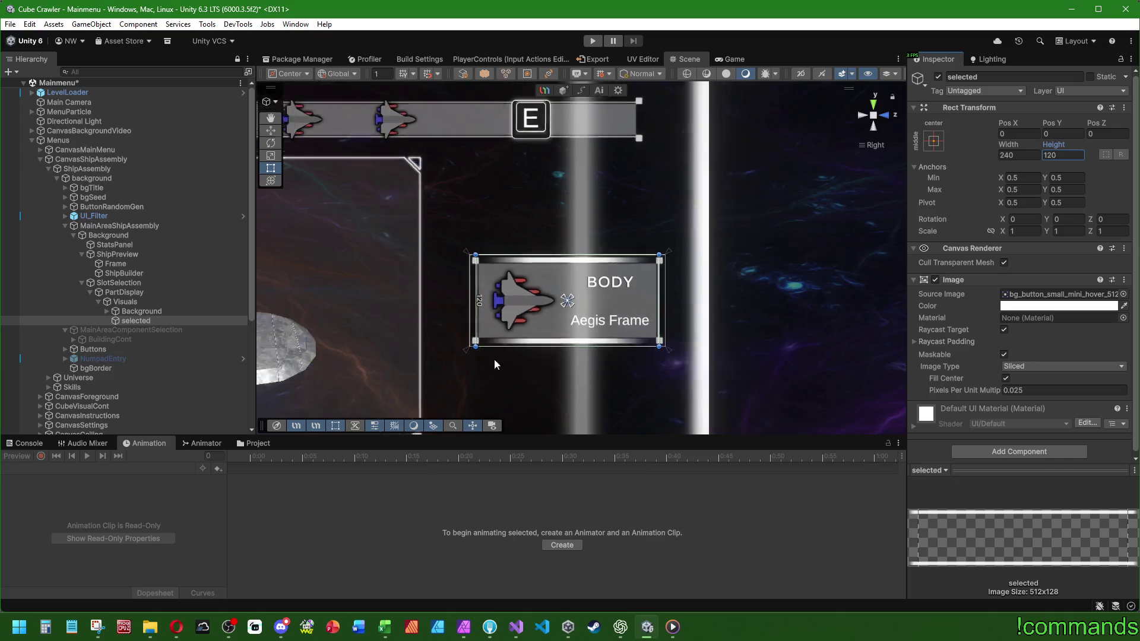
click(1019, 307)
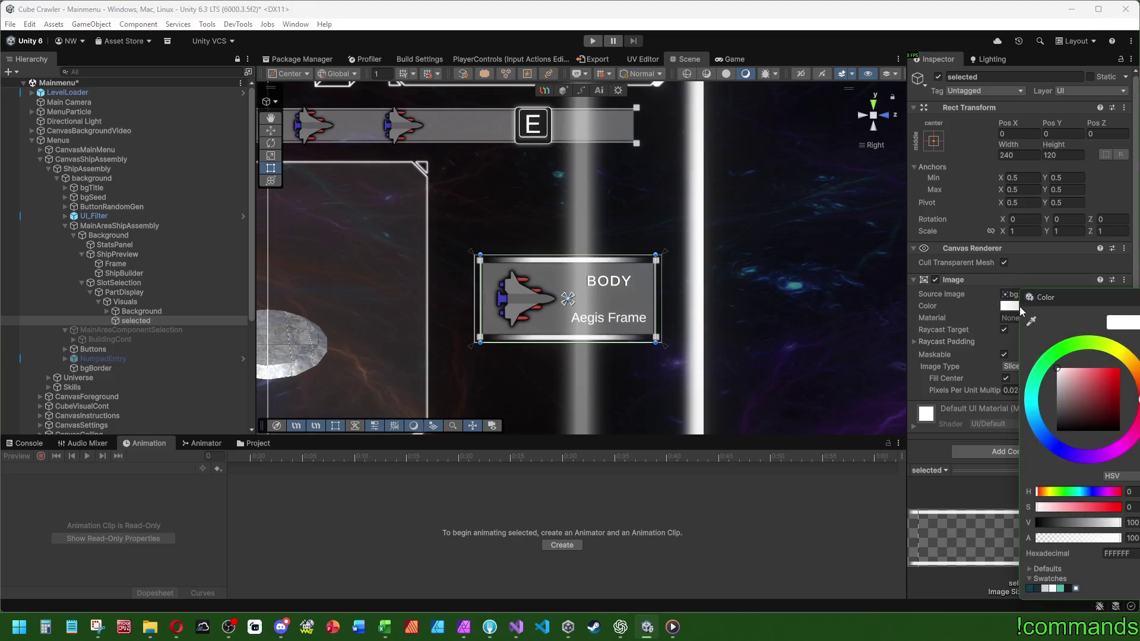
drag(1039, 406, 1032, 401)
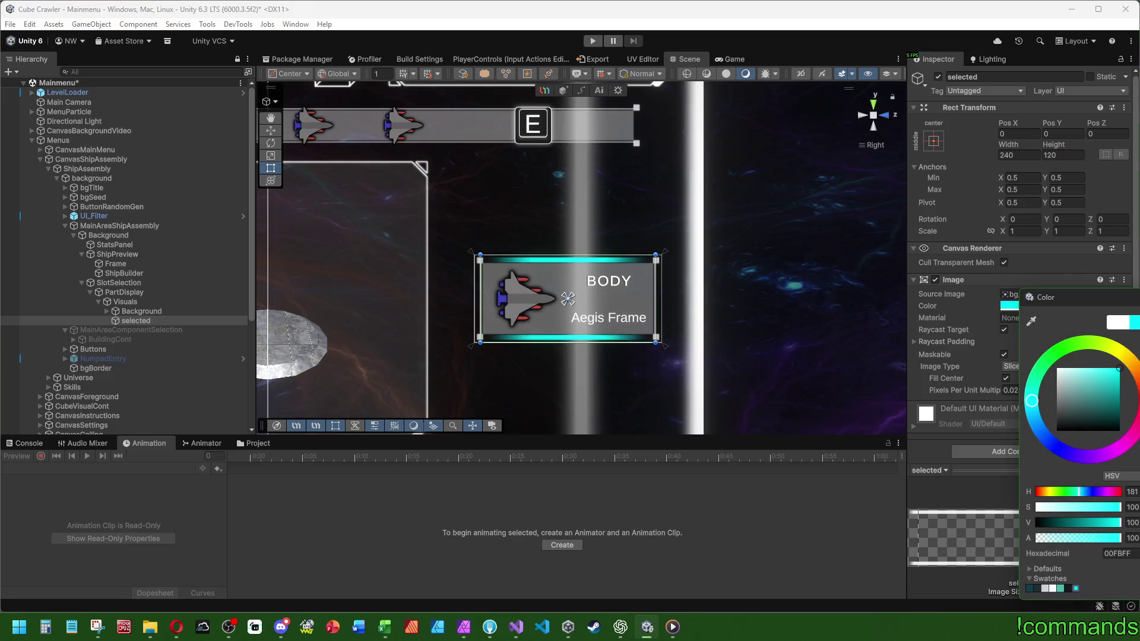
click(1105, 368)
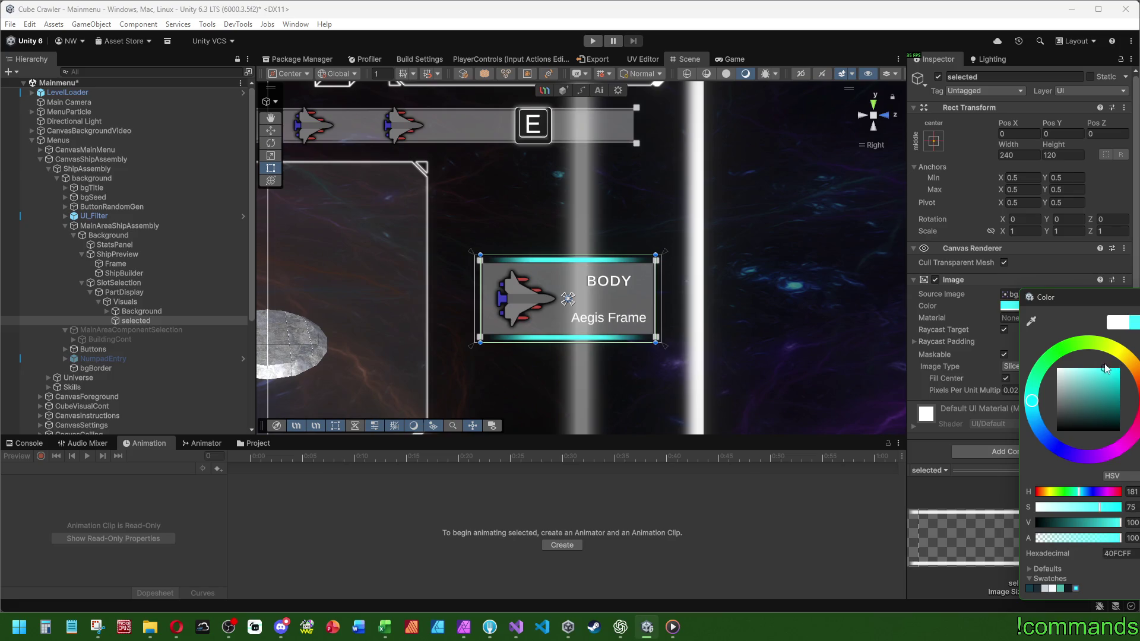
drag(1106, 354, 917, 262)
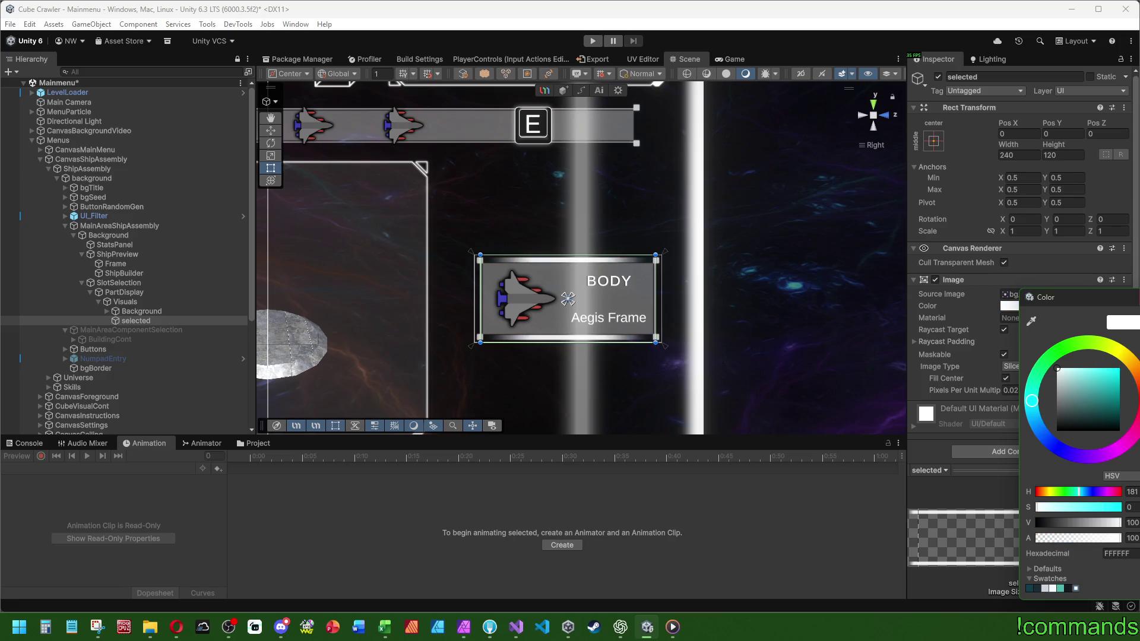
click(462, 316)
scroll(172, 383, down, 6)
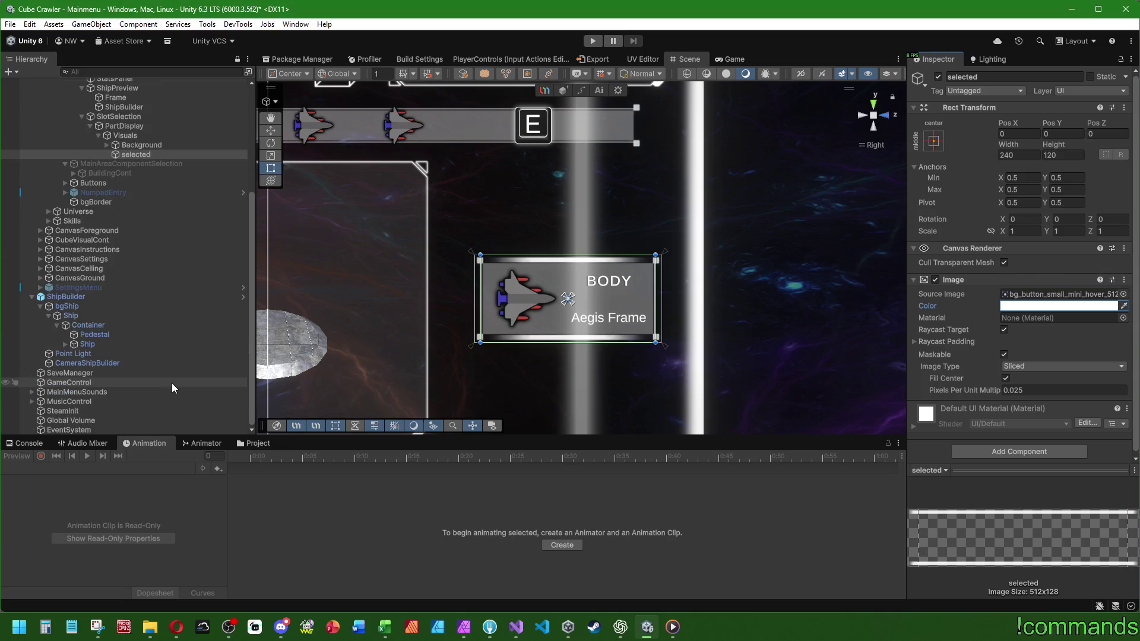
Select the PartDisplay card, frame it in the Scene view and expand its nested children.
click(83, 384)
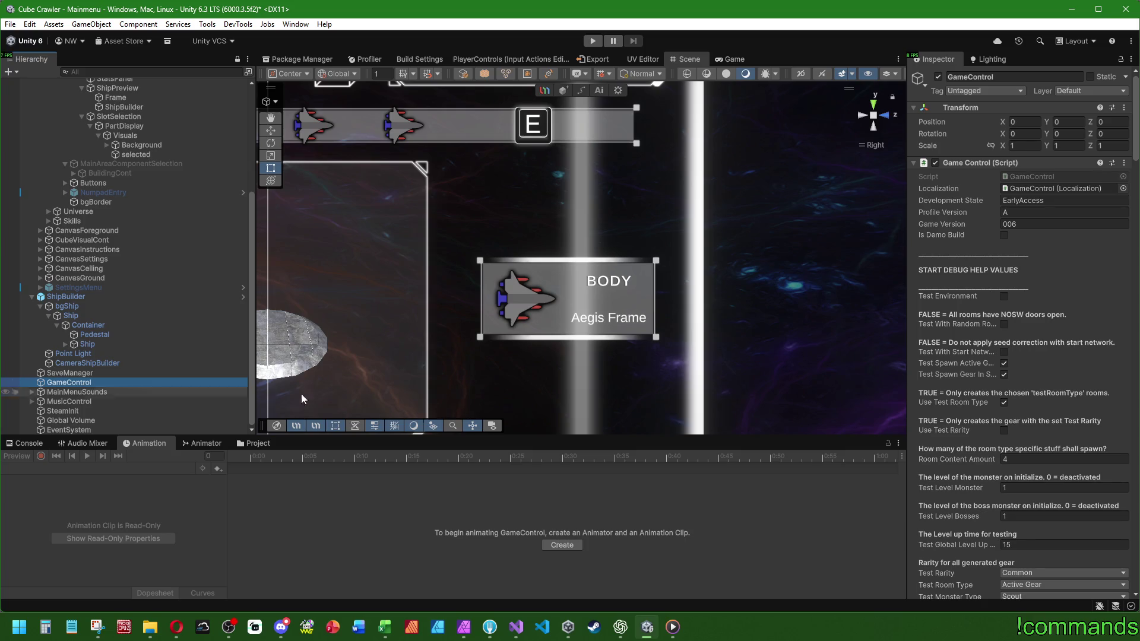
scroll(131, 319, up, 5)
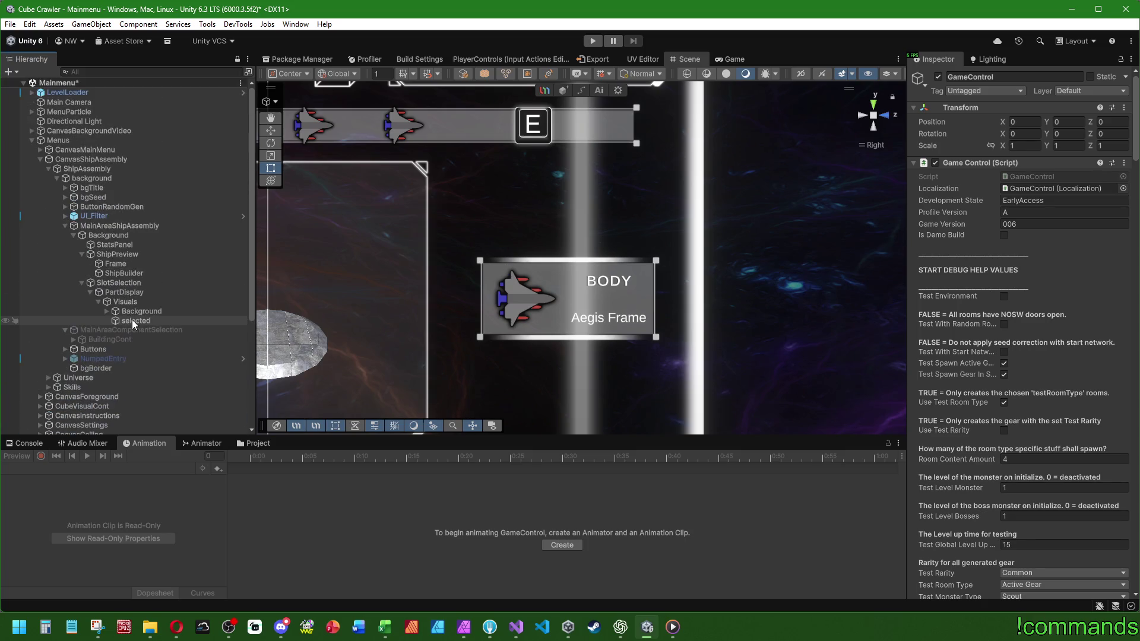
click(591, 280)
key(f)
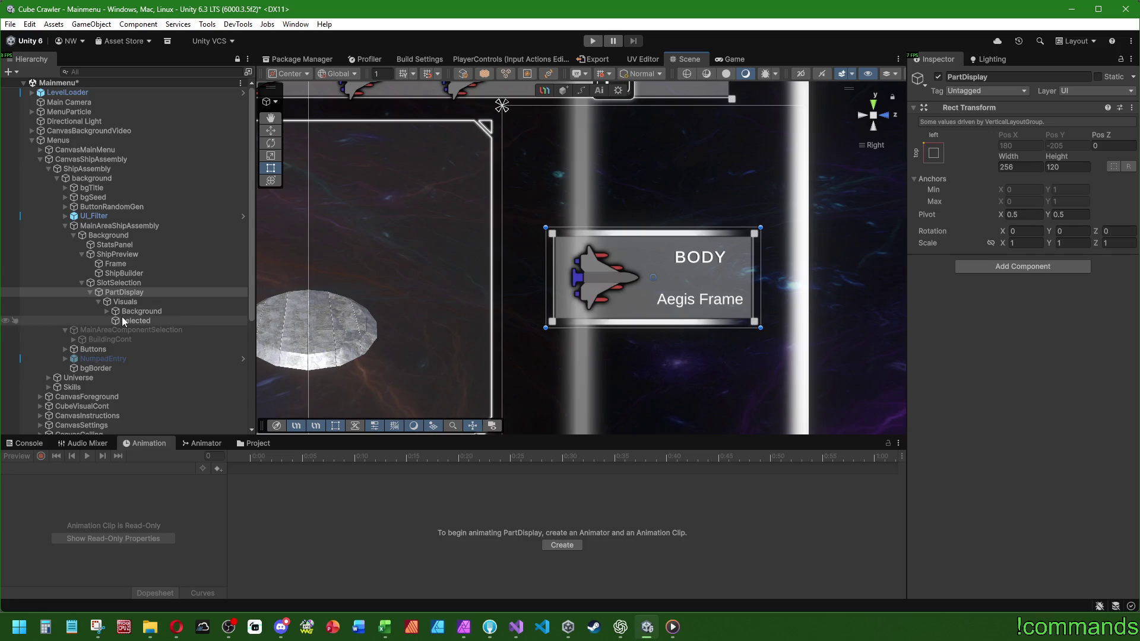
click(136, 292)
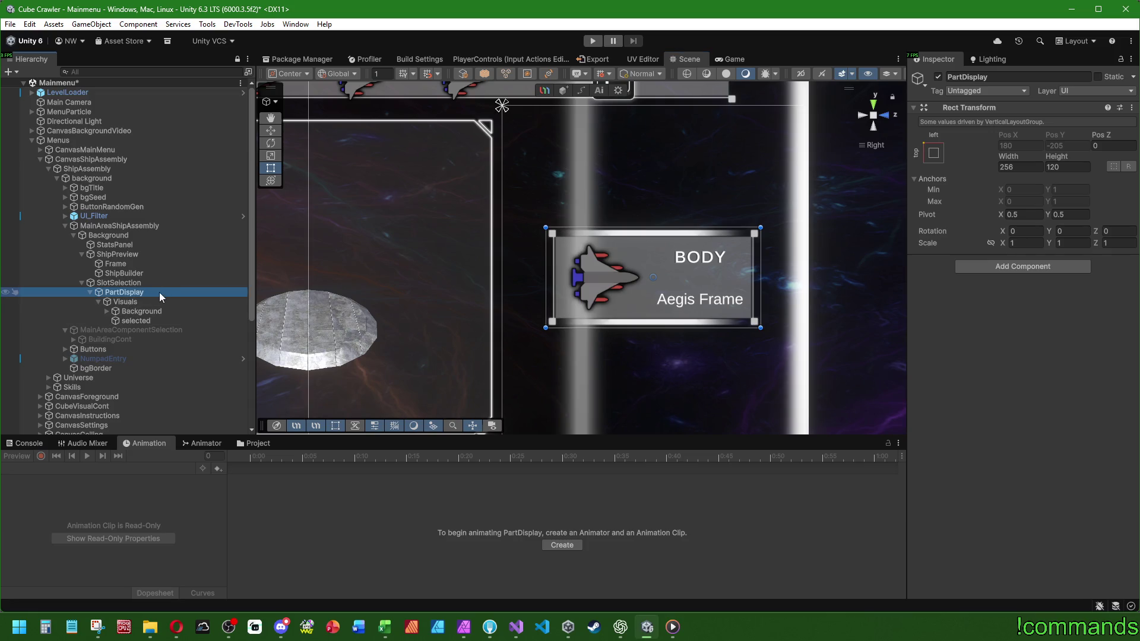
alt+click(106, 311)
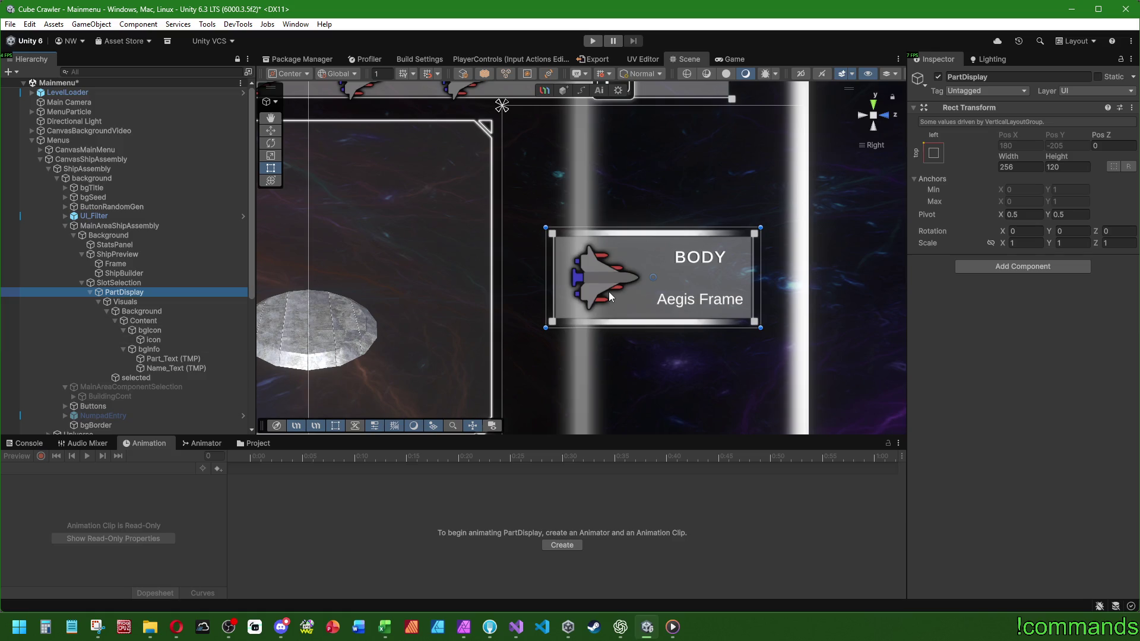
scroll(599, 293, down, 5)
scroll(635, 285, up, 5)
scroll(592, 283, down, 2)
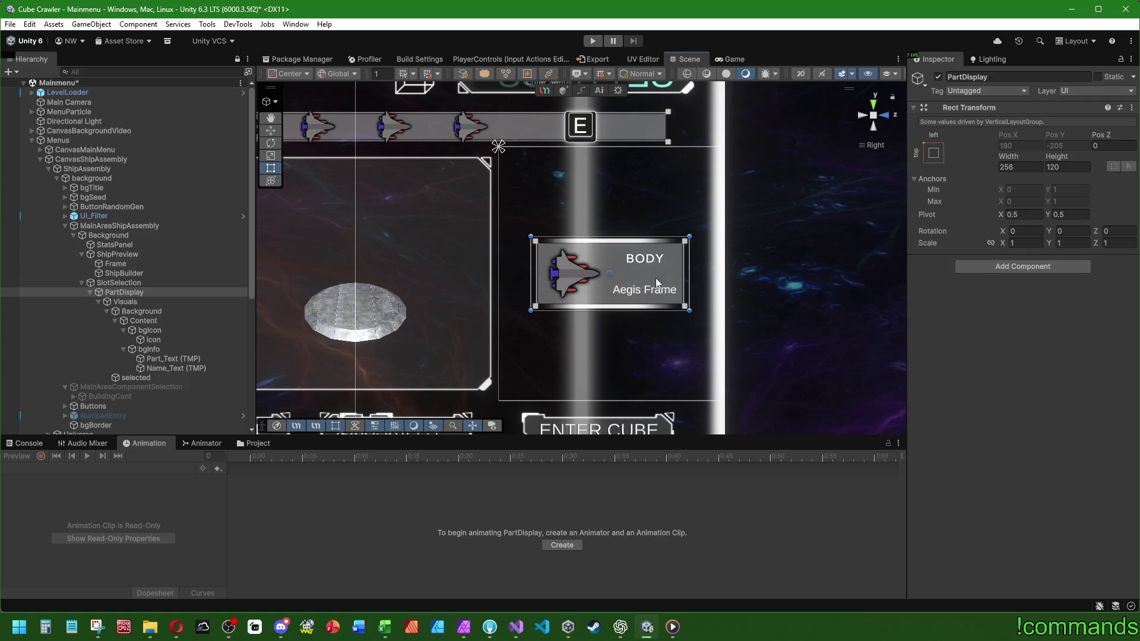
scroll(558, 259, right, 2)
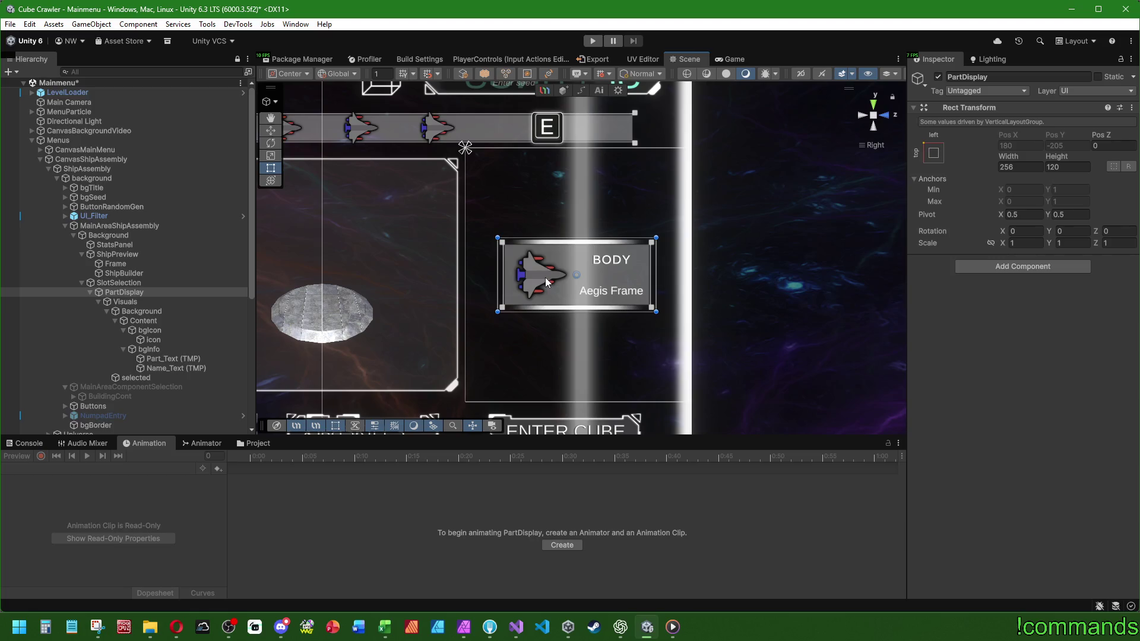
Set SlotSelection's Vertical Layout Group child alignment to Middle Left.
click(122, 284)
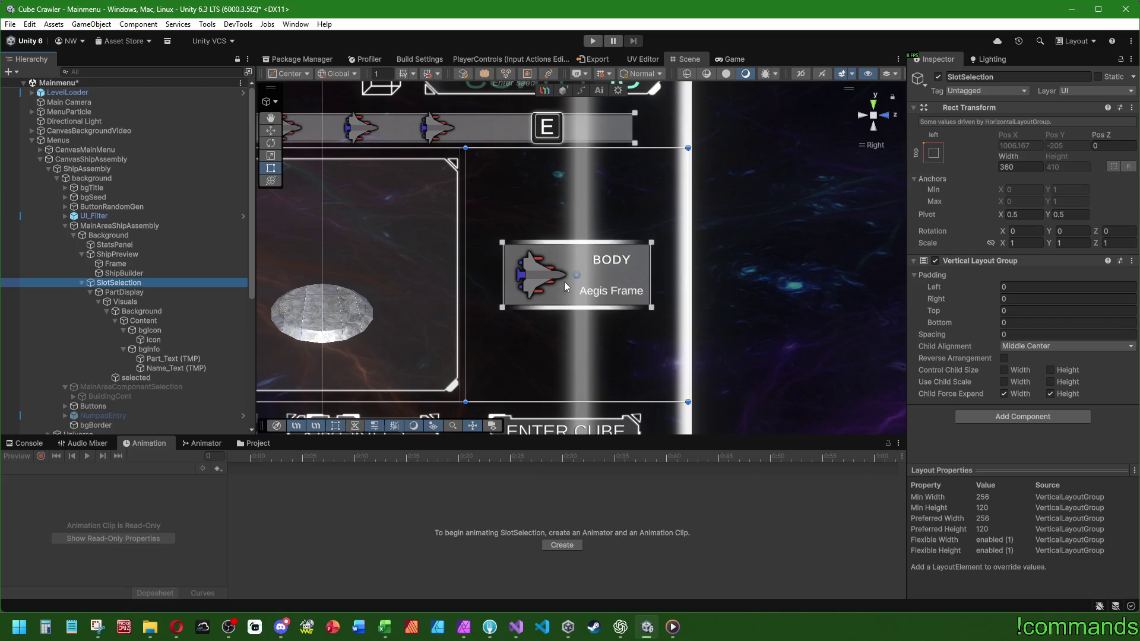
click(1028, 348)
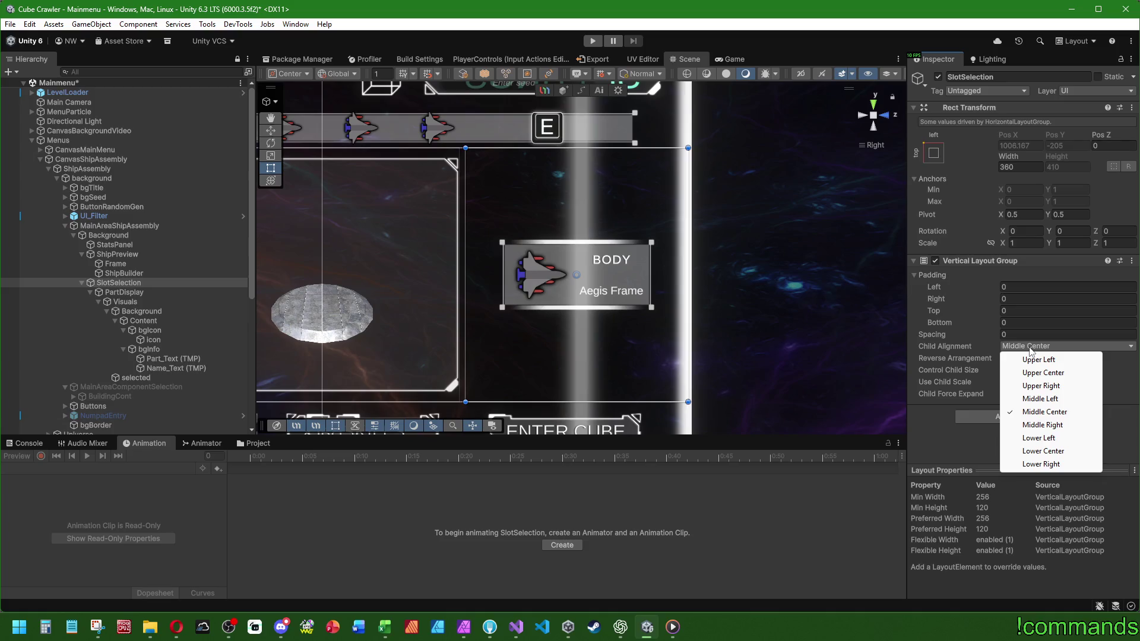
click(1040, 399)
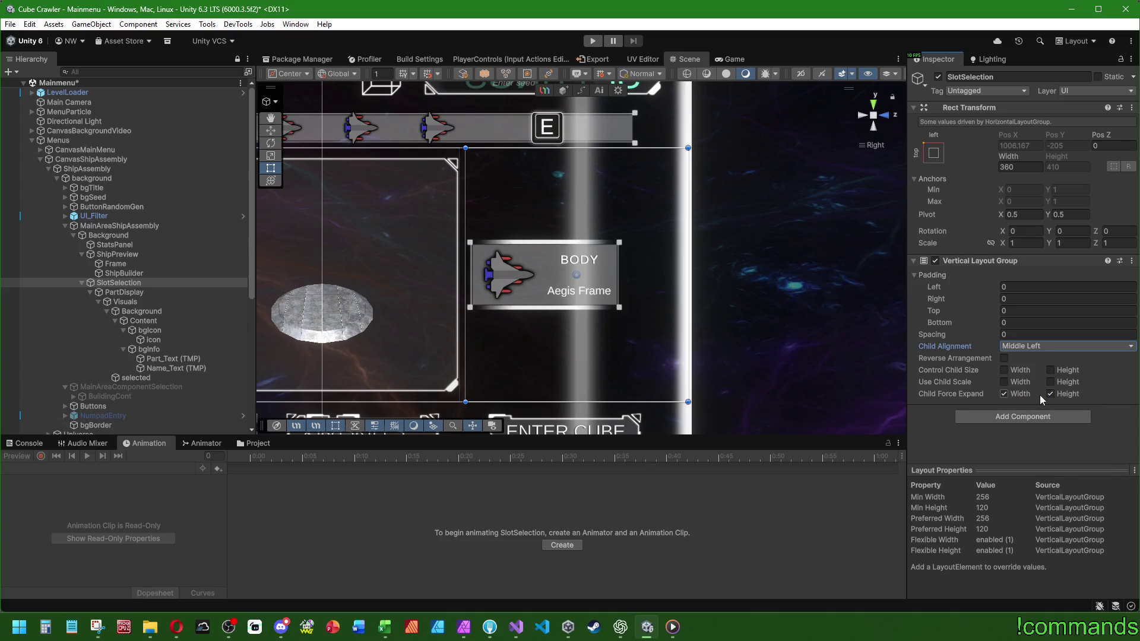
Set SlotSelection's left padding to 16, then change it to 8.
click(1020, 287)
text(16)
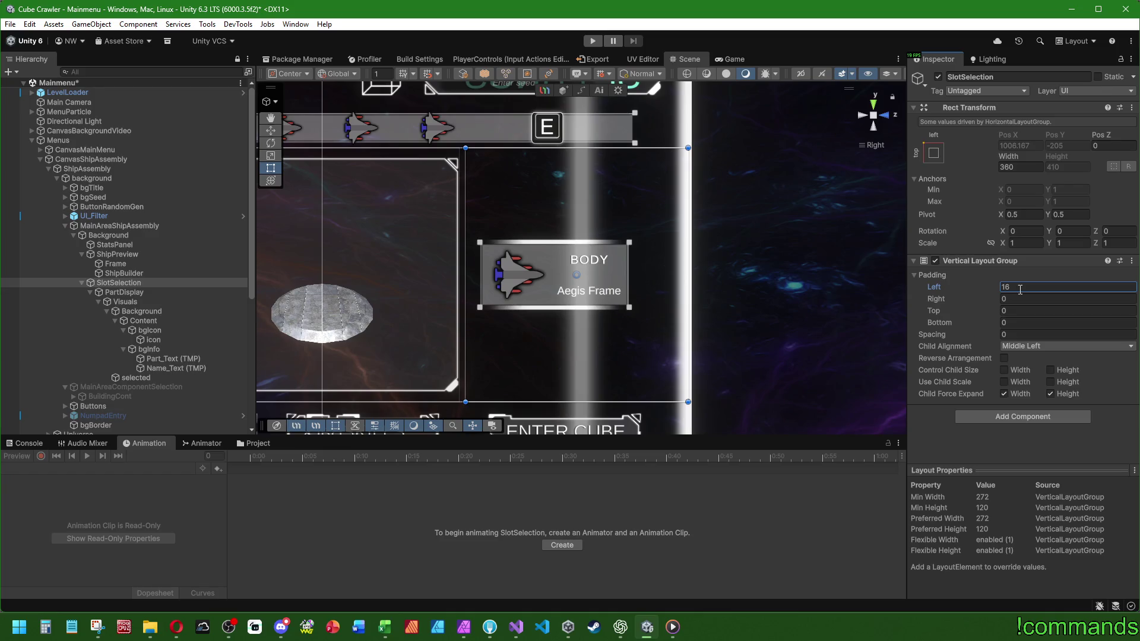
key(BackSpace)
key(BackSpace)
text(8)
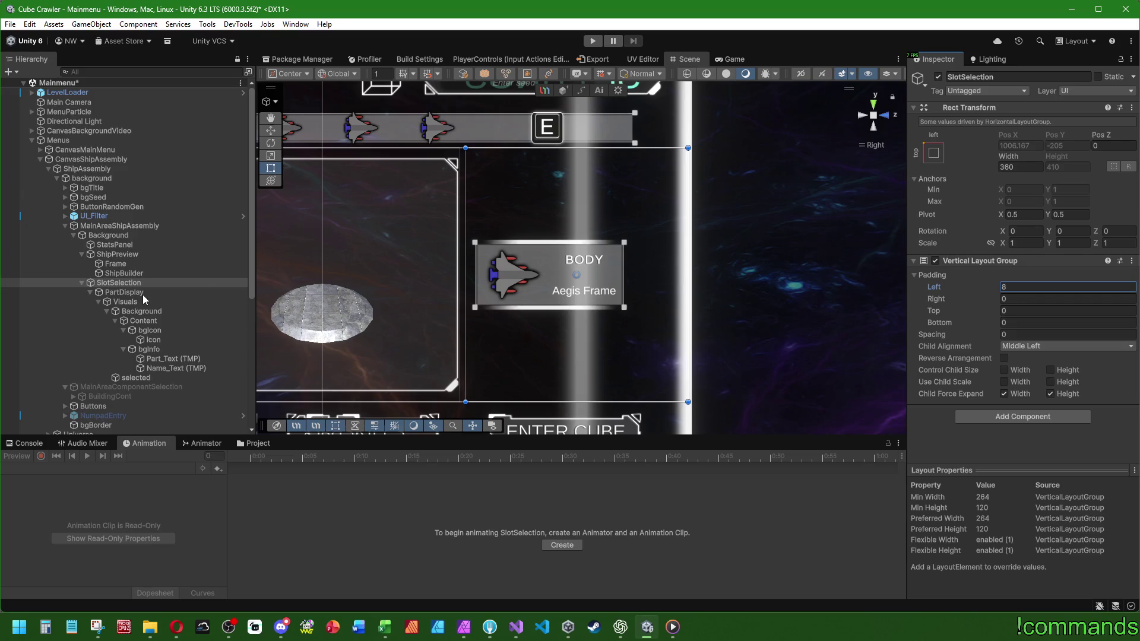
scroll(145, 294, down, 6)
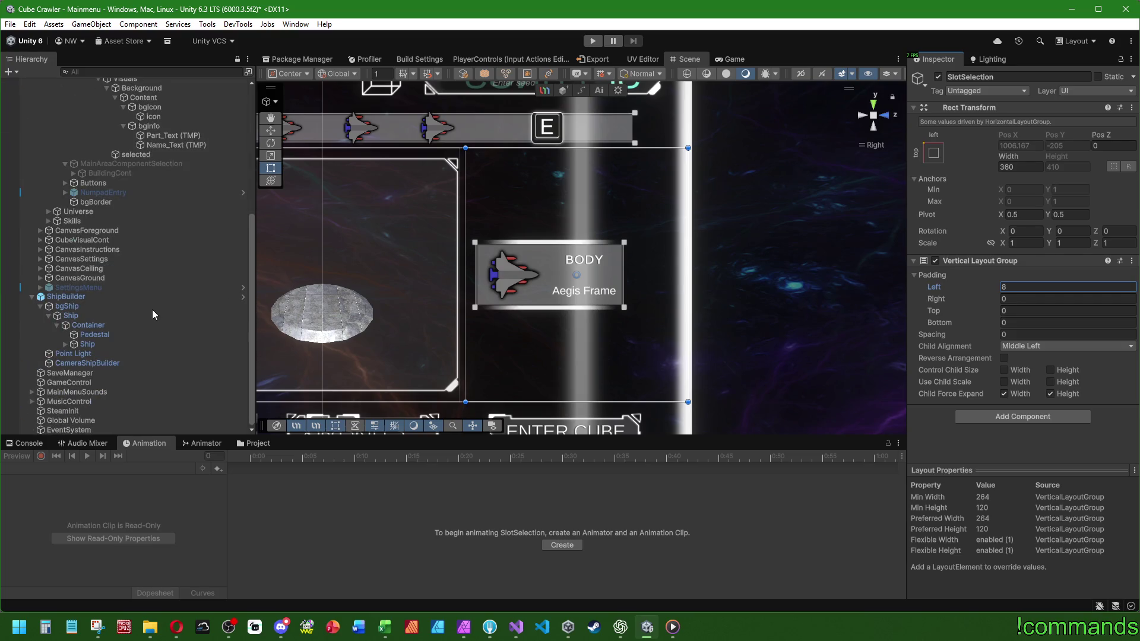
Look at the back button's KeyAnchor inside the Buttons group.
click(64, 183)
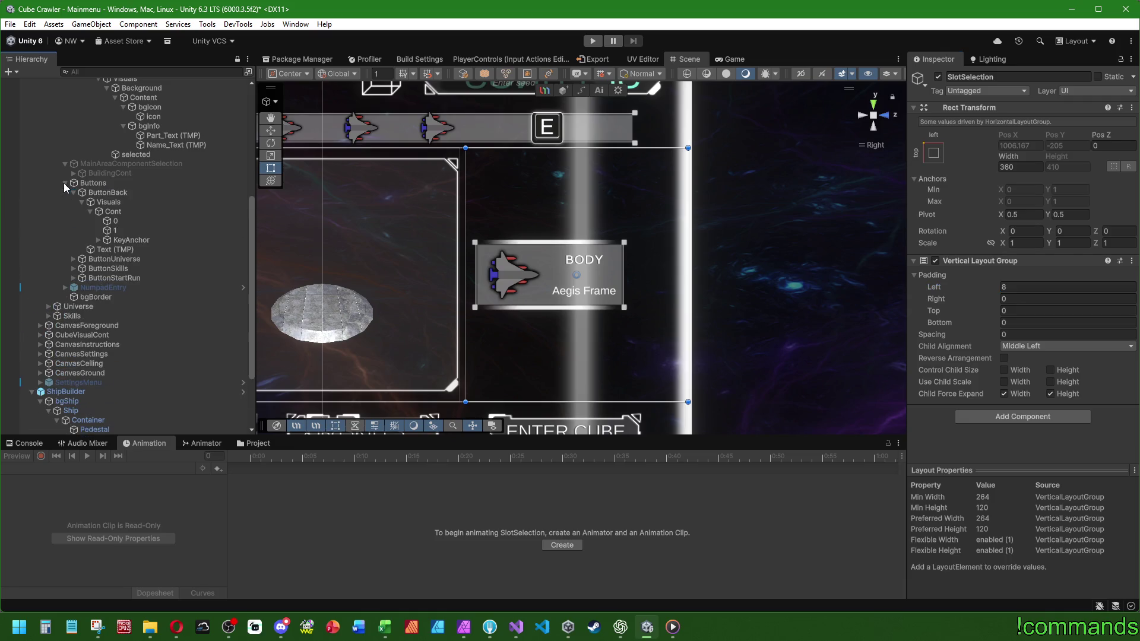
click(129, 241)
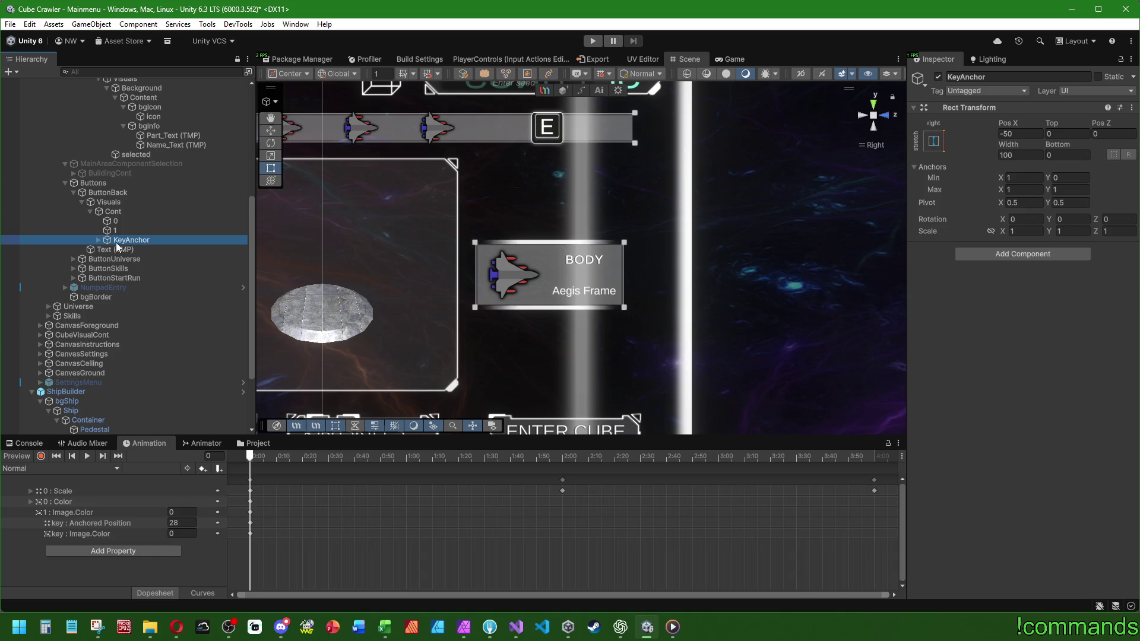
click(64, 183)
scroll(172, 290, up, 6)
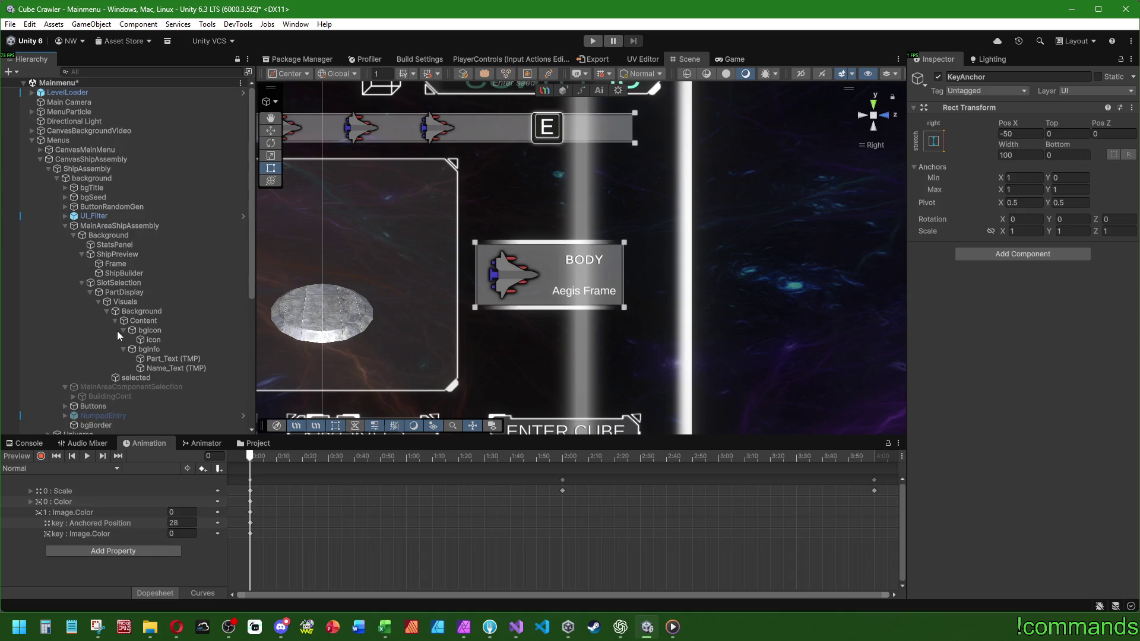
Frame the PartDisplay card and expand its Visuals object.
click(127, 292)
key(f)
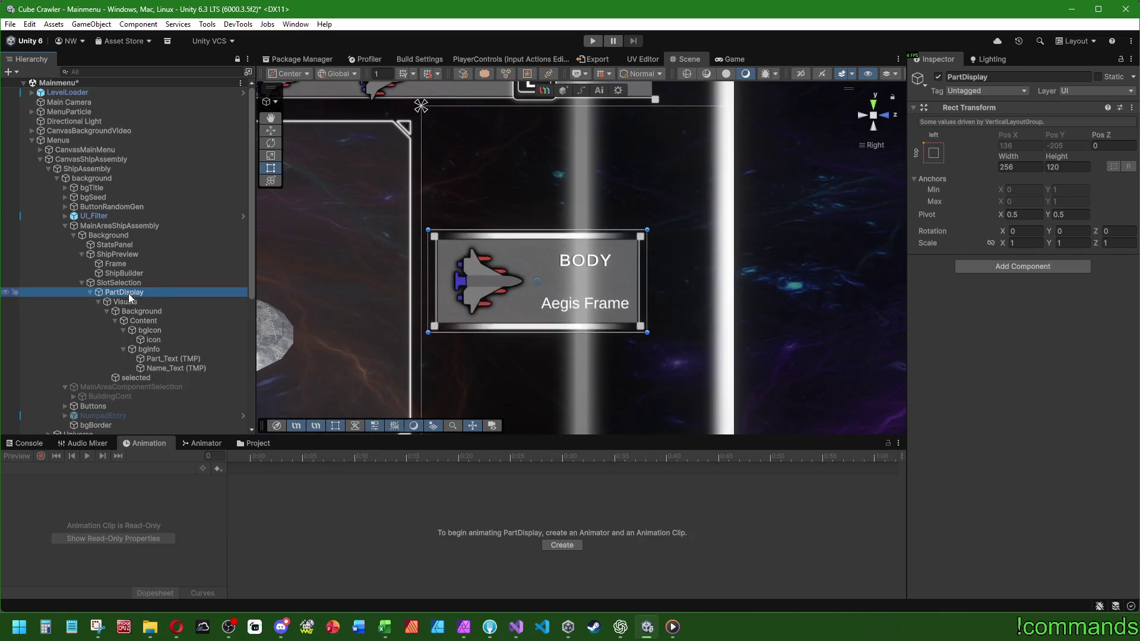
click(123, 301)
click(98, 302)
click(98, 301)
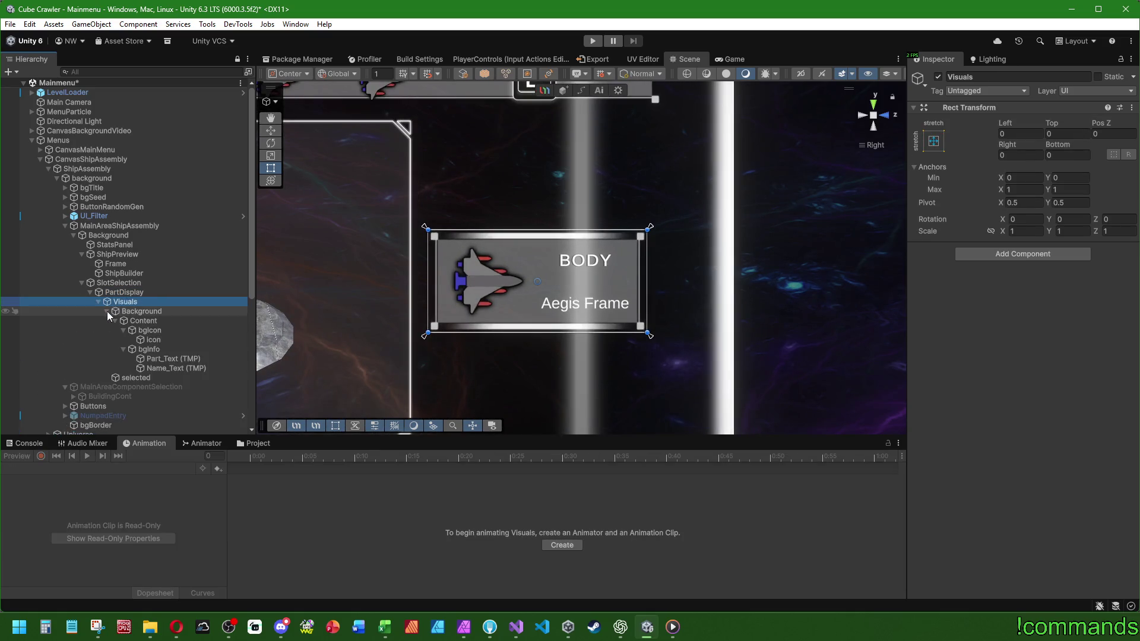
Paste KeyAnchor as a child of the card's Visuals and select its key image.
right_click(124, 302)
mouse_move(179, 153)
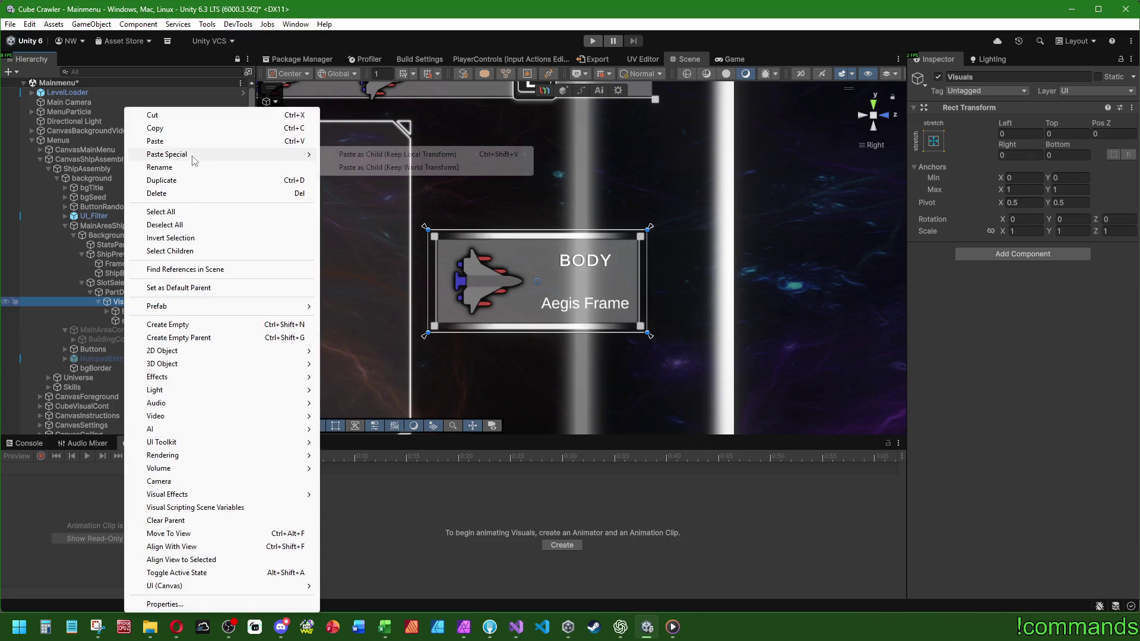
click(386, 155)
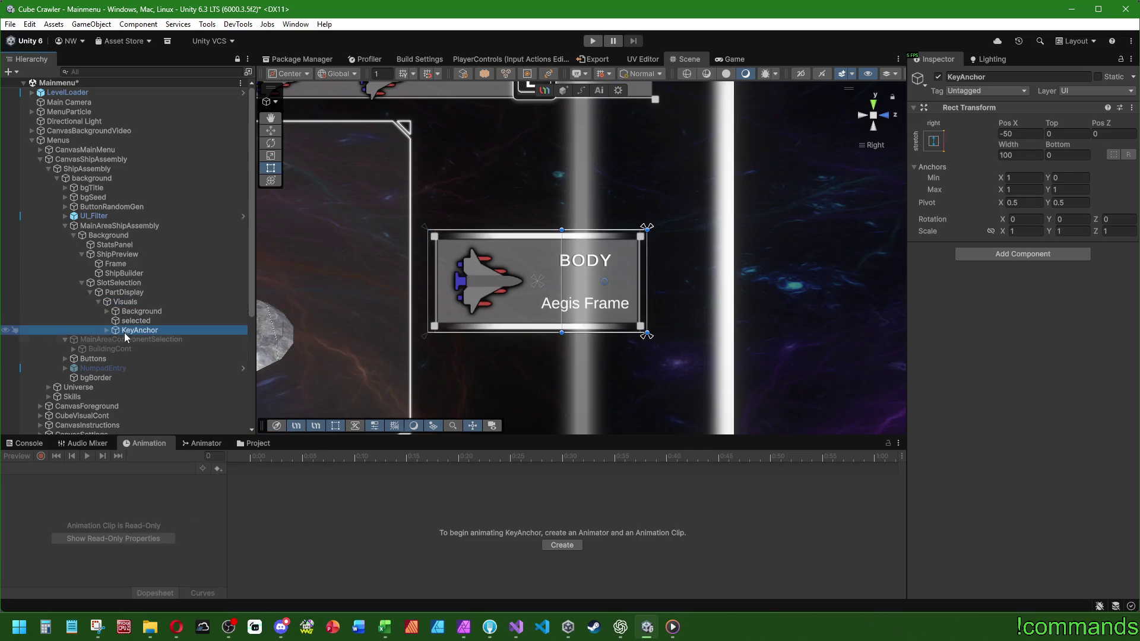
click(106, 329)
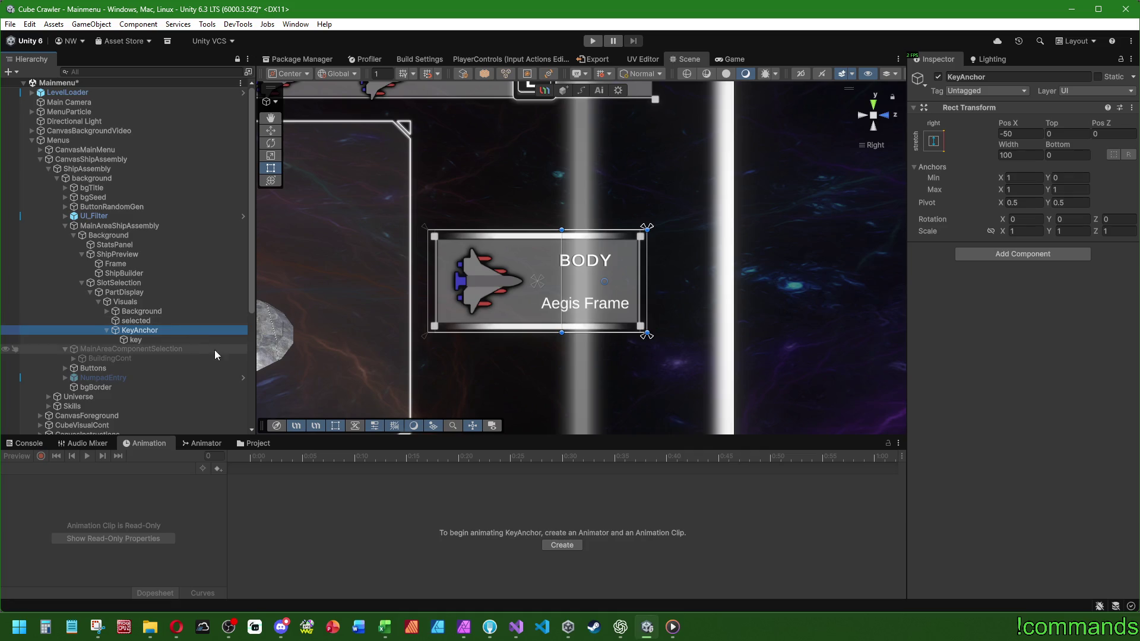
click(136, 340)
Raise the TAB key image's alpha so it is fully visible.
scroll(943, 332, down, 3)
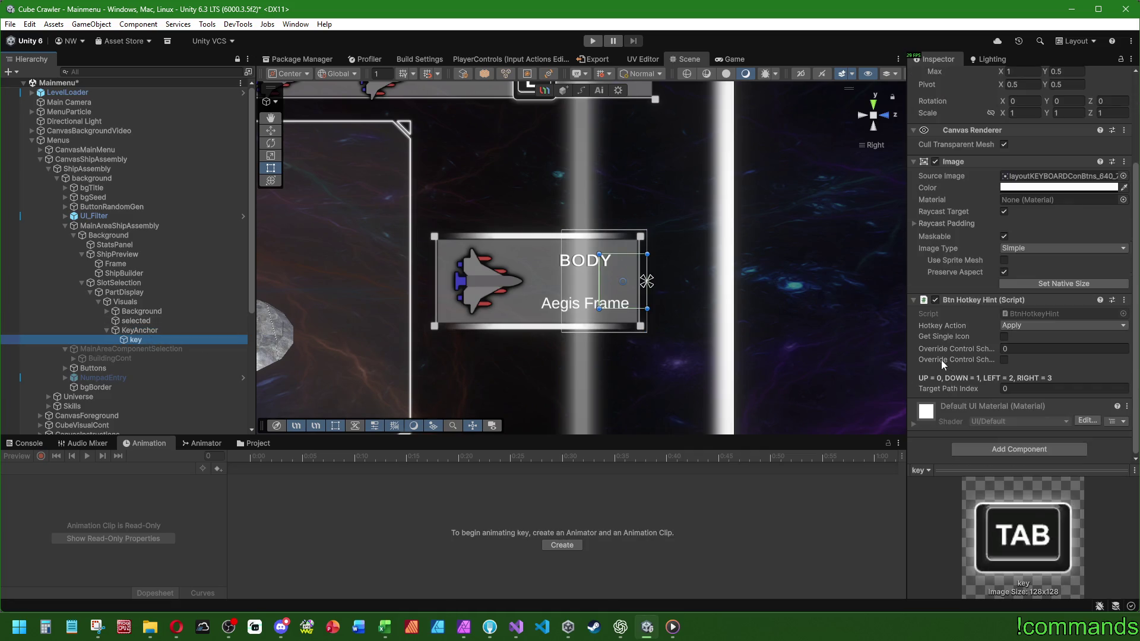
scroll(944, 349, up, 3)
click(1003, 307)
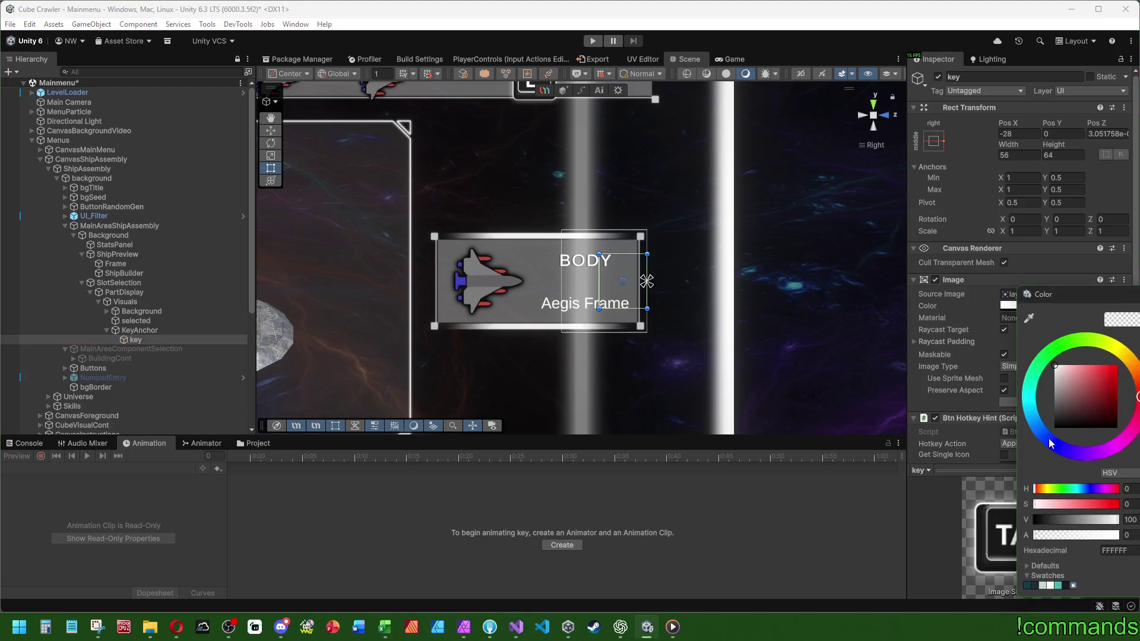
drag(1058, 535, 1118, 534)
click(1039, 321)
Set the key image to width 64, height 64 and Pos X -32.
scroll(949, 311, down, 3)
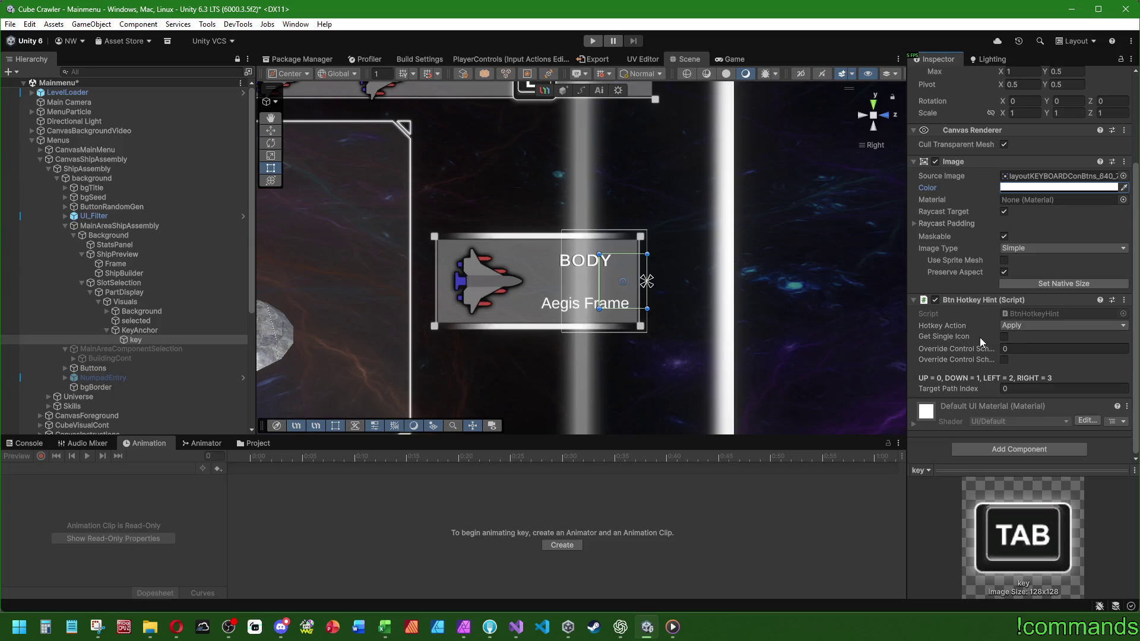
scroll(464, 300, down, 2)
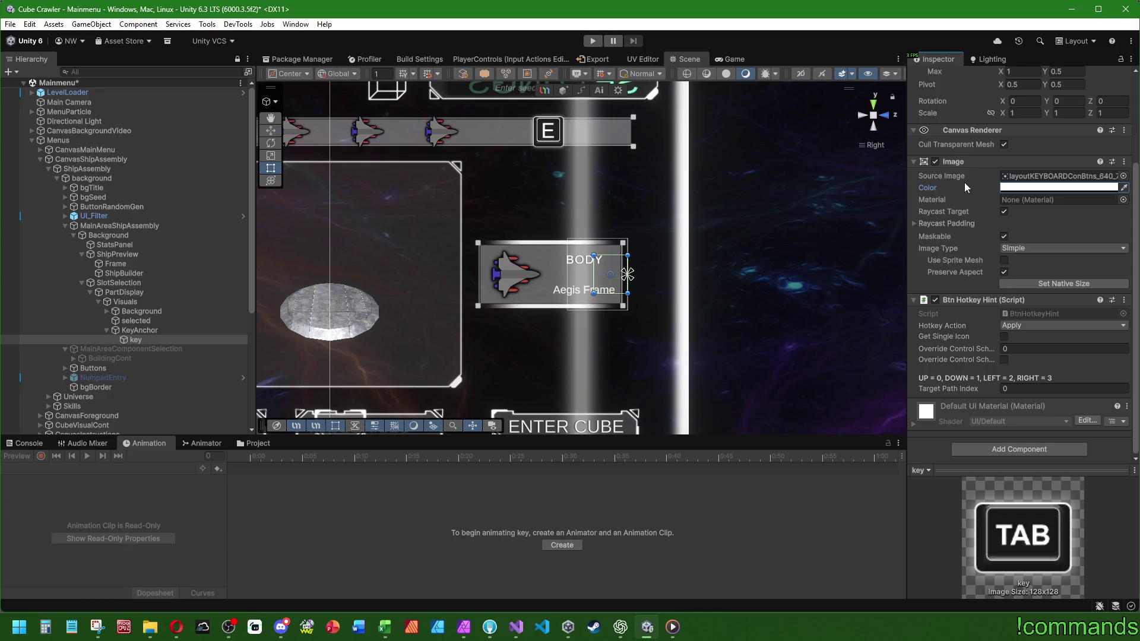
scroll(967, 208, up, 4)
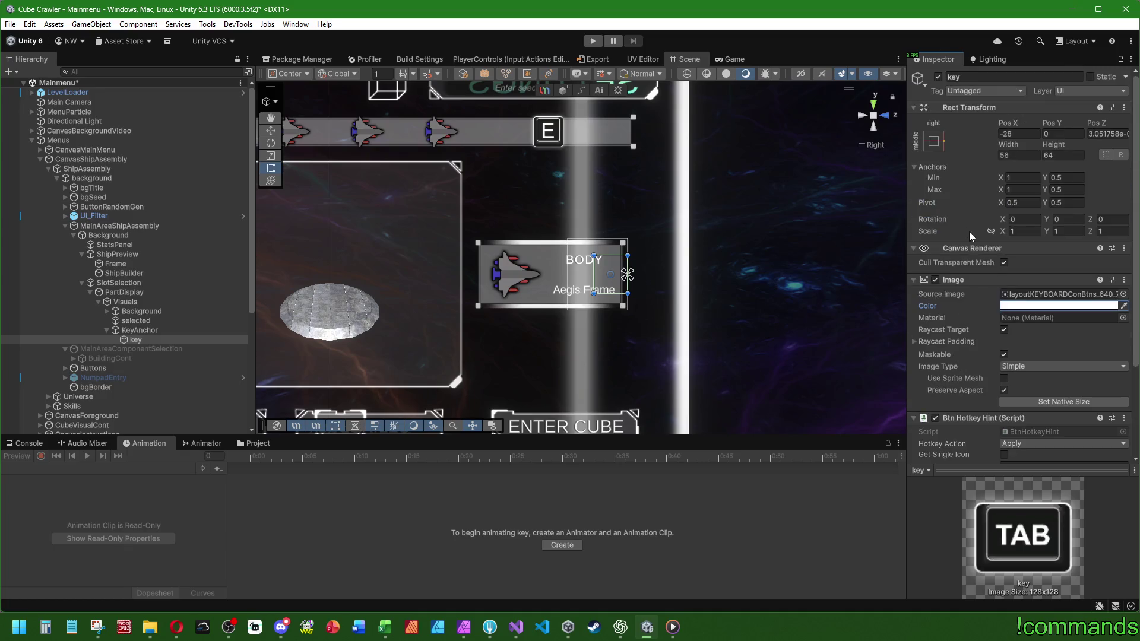
click(1035, 155)
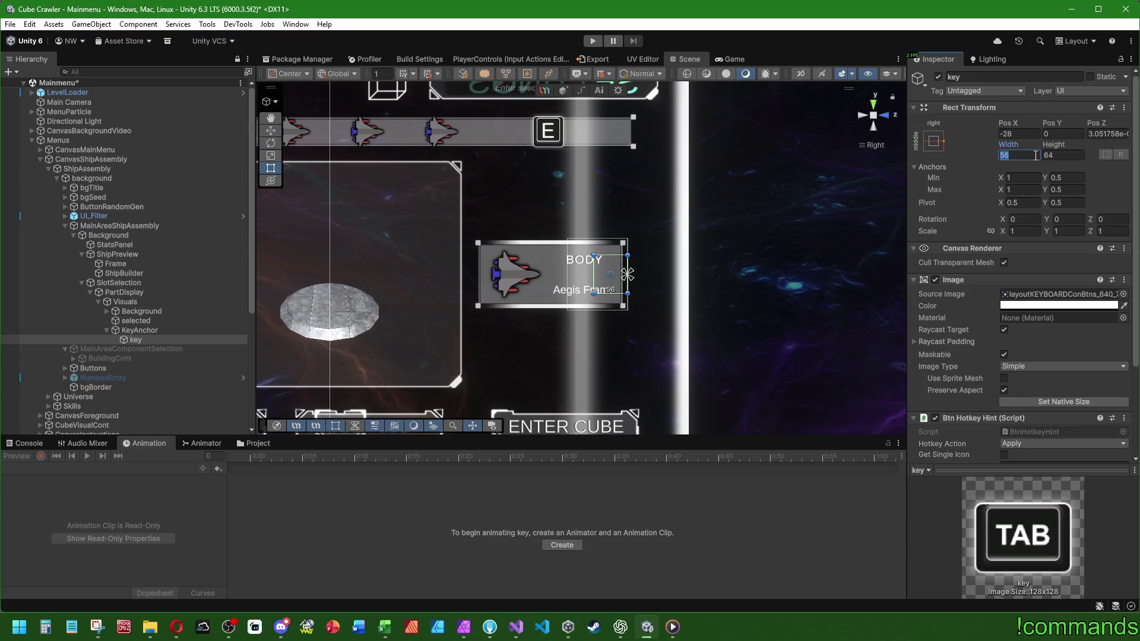
click(147, 330)
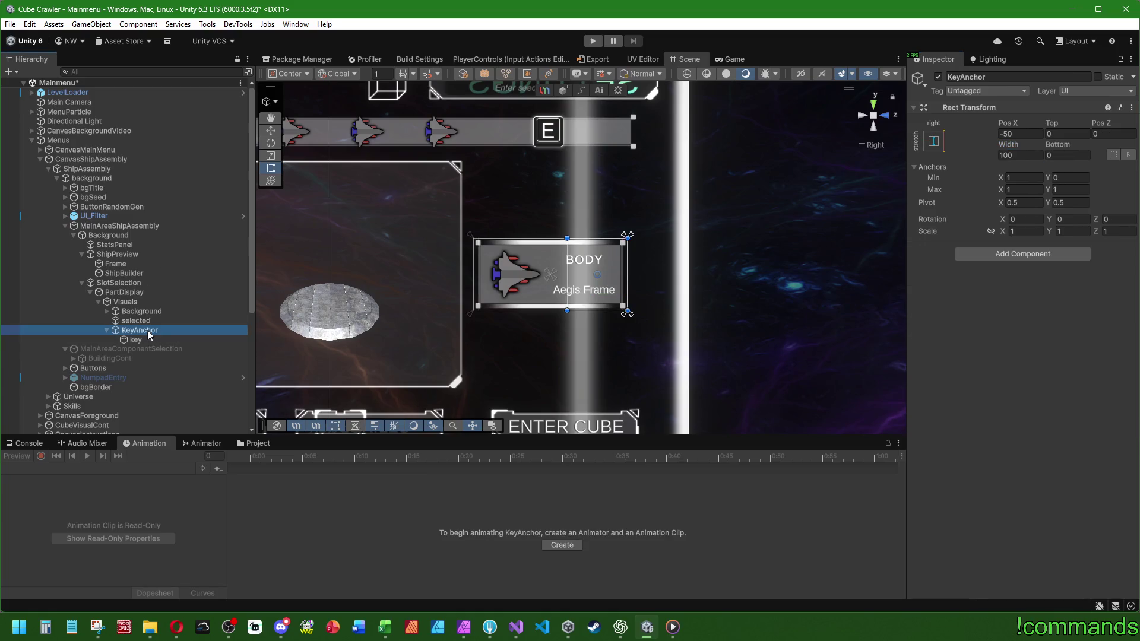
click(142, 340)
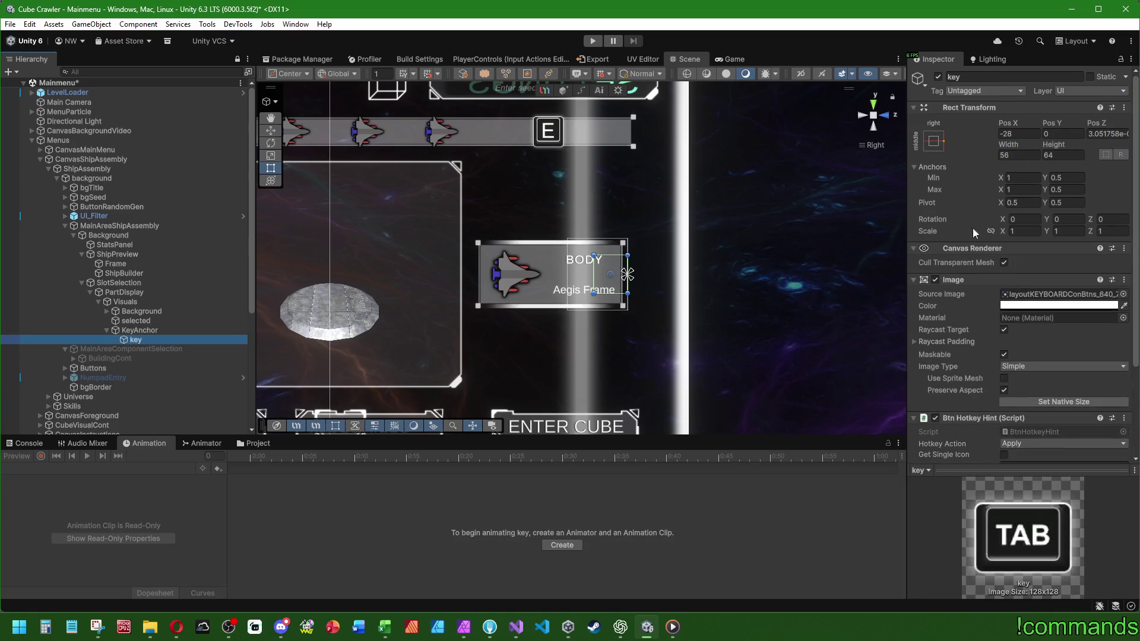
click(1021, 153)
text(64)
key(Tab)
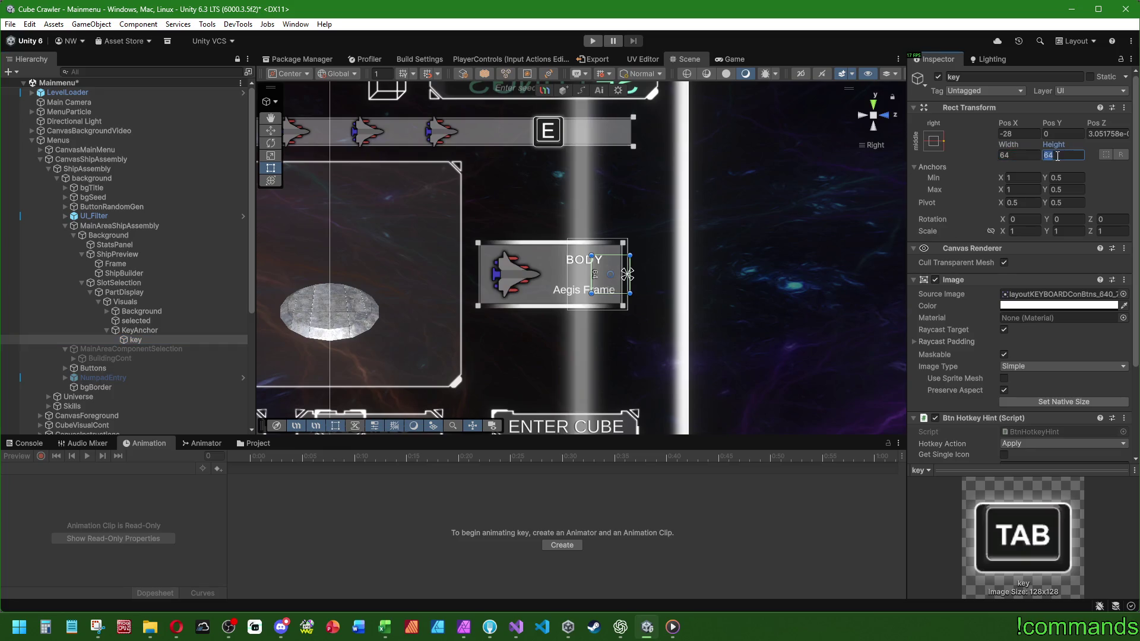
click(1026, 134)
text(0)
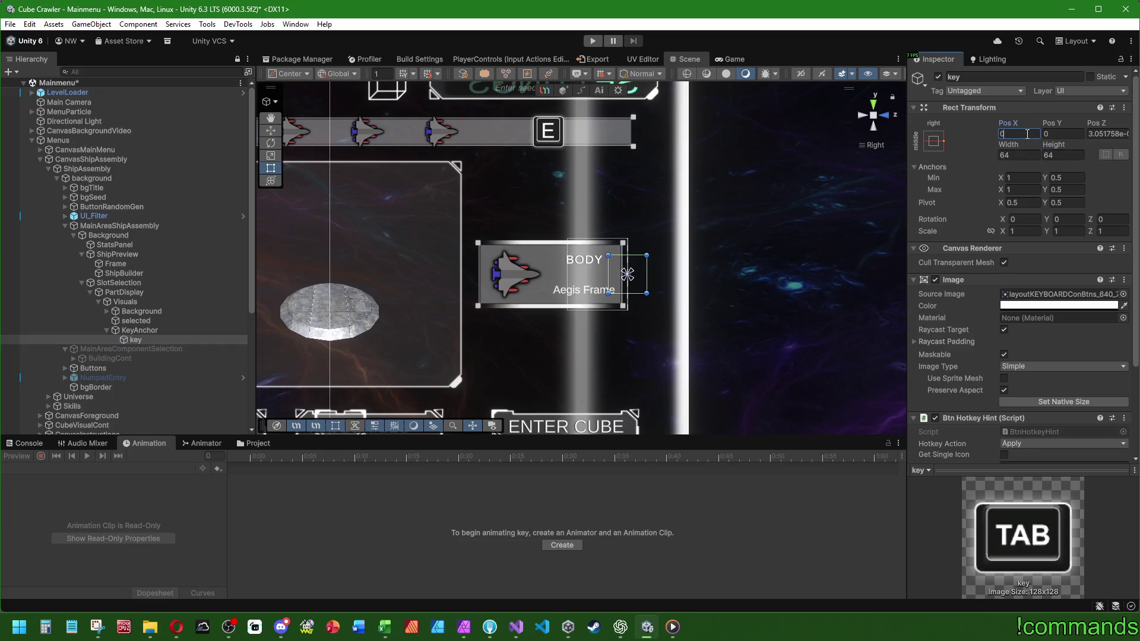
double_click(1027, 134)
text(-32)
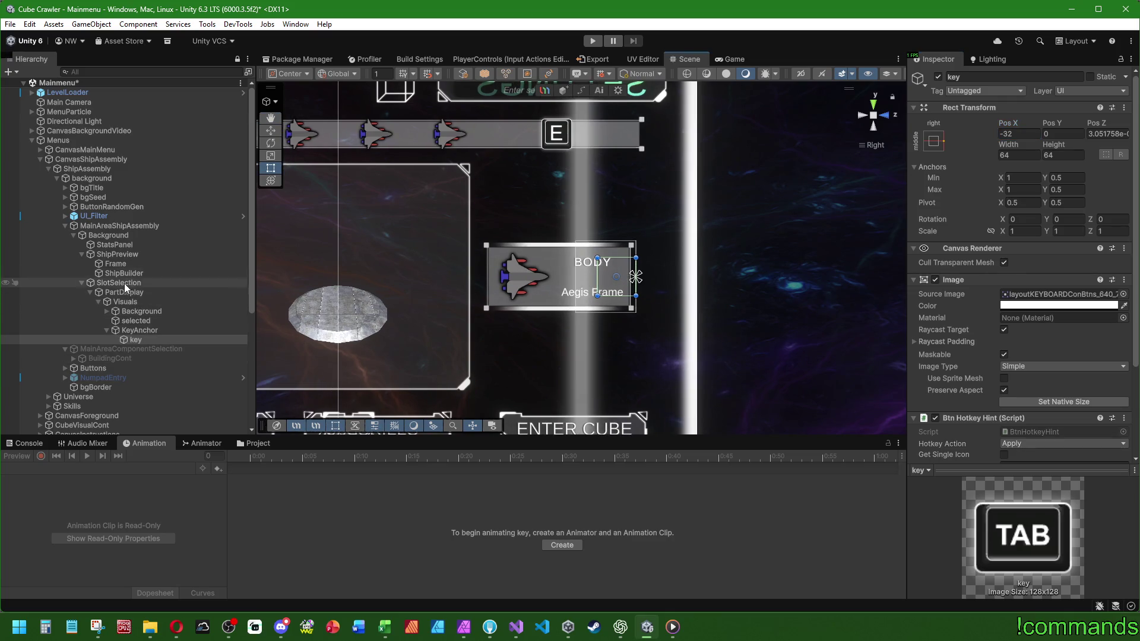
click(136, 320)
click(1024, 305)
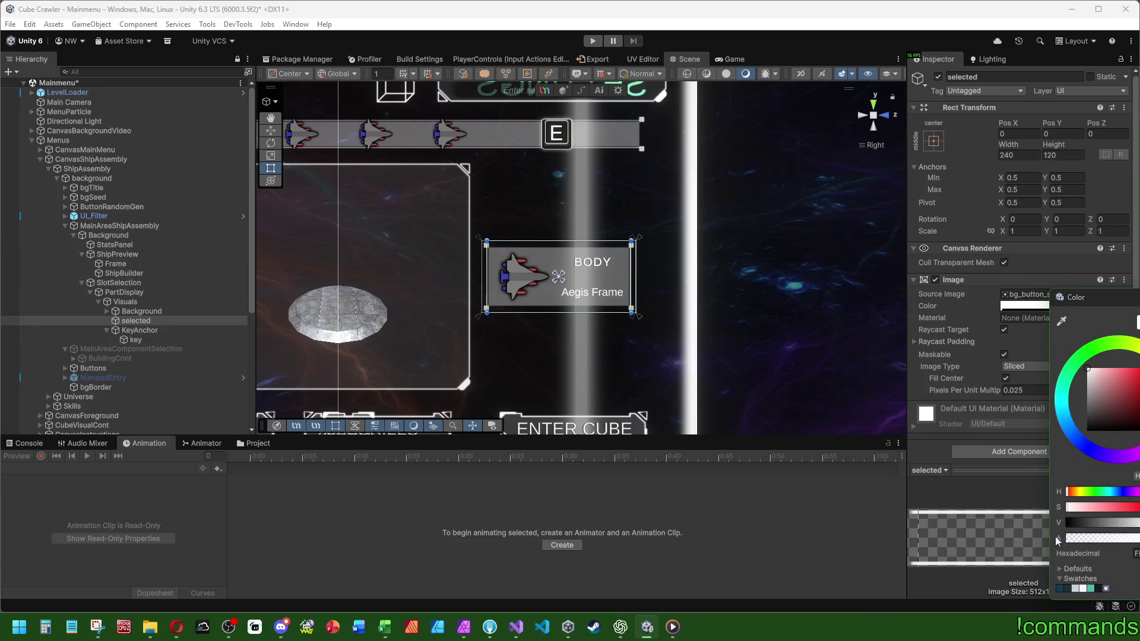
click(490, 341)
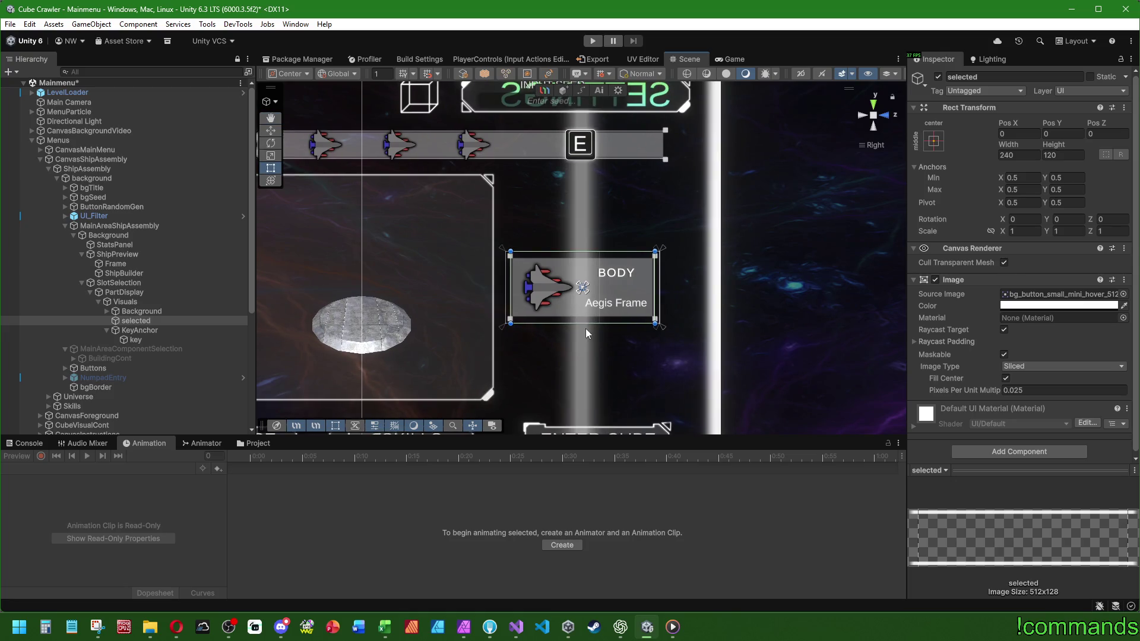
scroll(586, 329, up, 2)
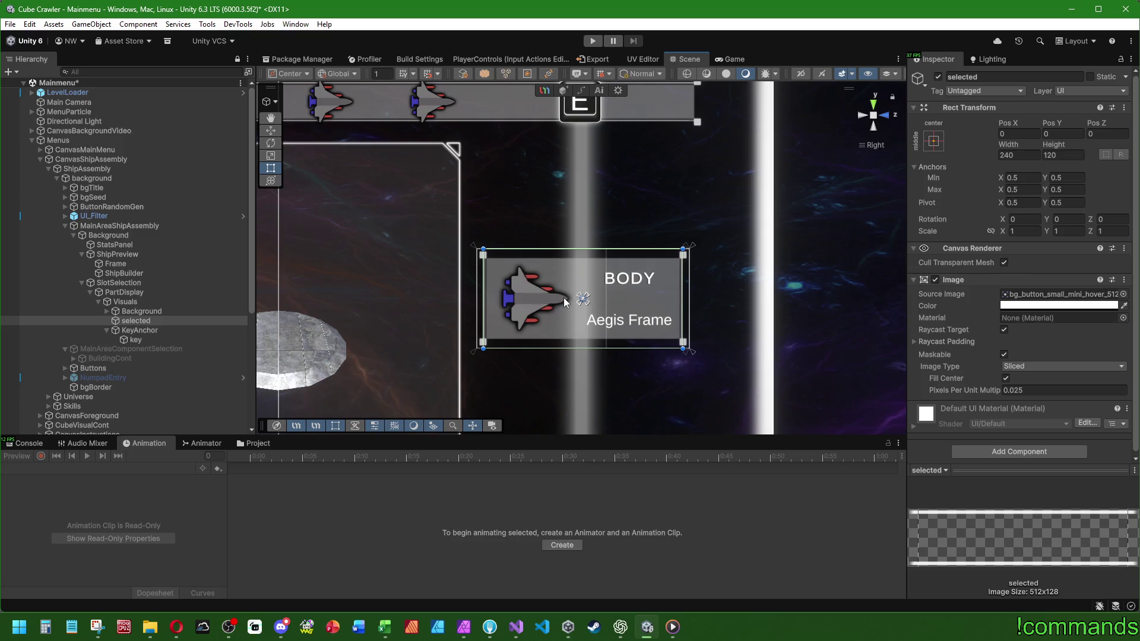
scroll(754, 272, down, 3)
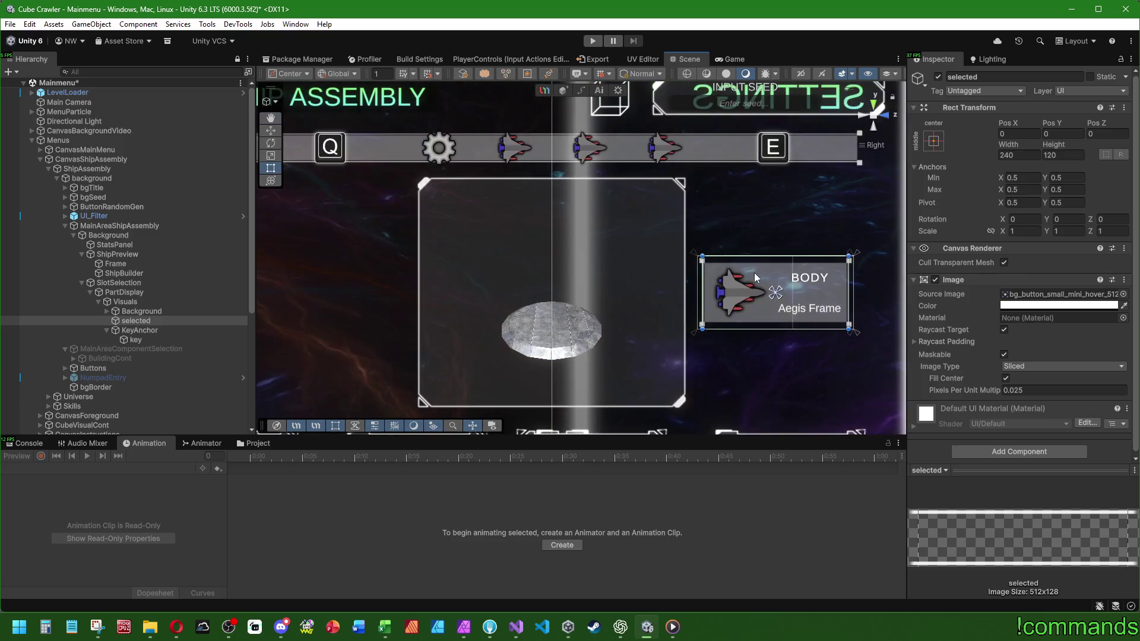
scroll(680, 325, up, 2)
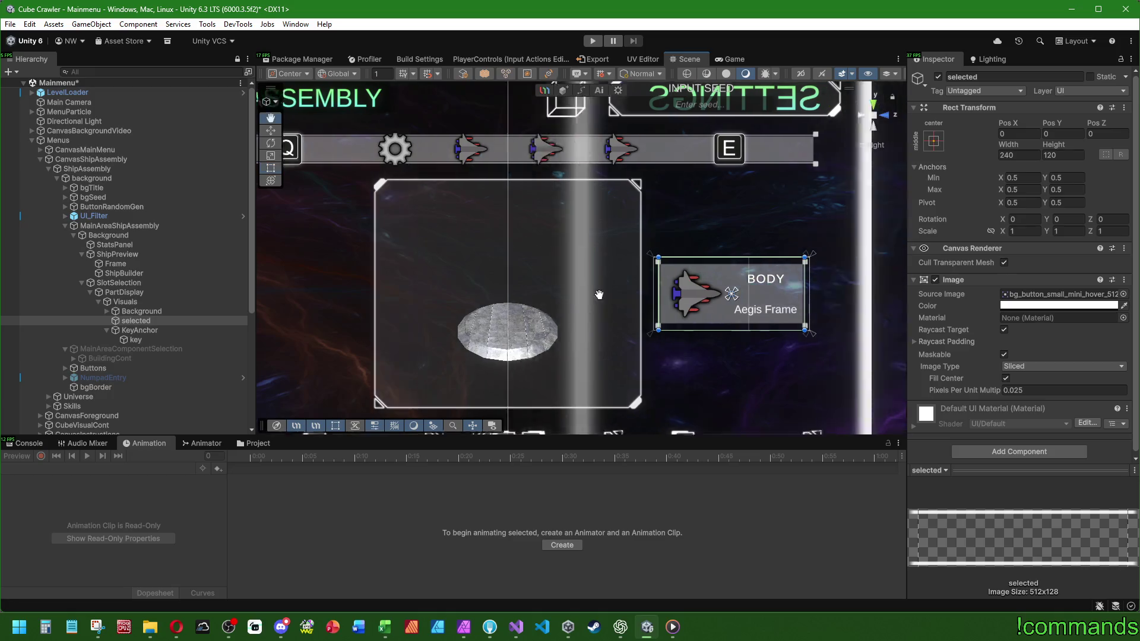
scroll(679, 325, down, 2)
scroll(577, 279, down, 2)
click(142, 291)
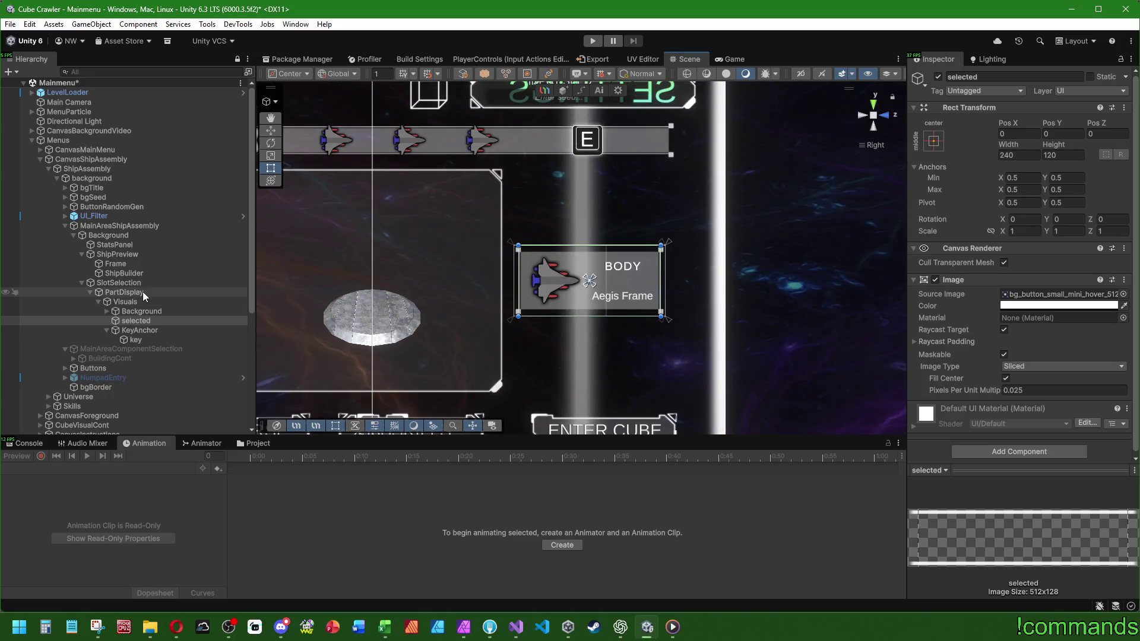
Duplicate PartDisplay into PartDisplay (1) and (2), then survey the whole Ship Assembly screen.
key(ctrl+d)
key(ctrl+d)
scroll(707, 216, down, 2)
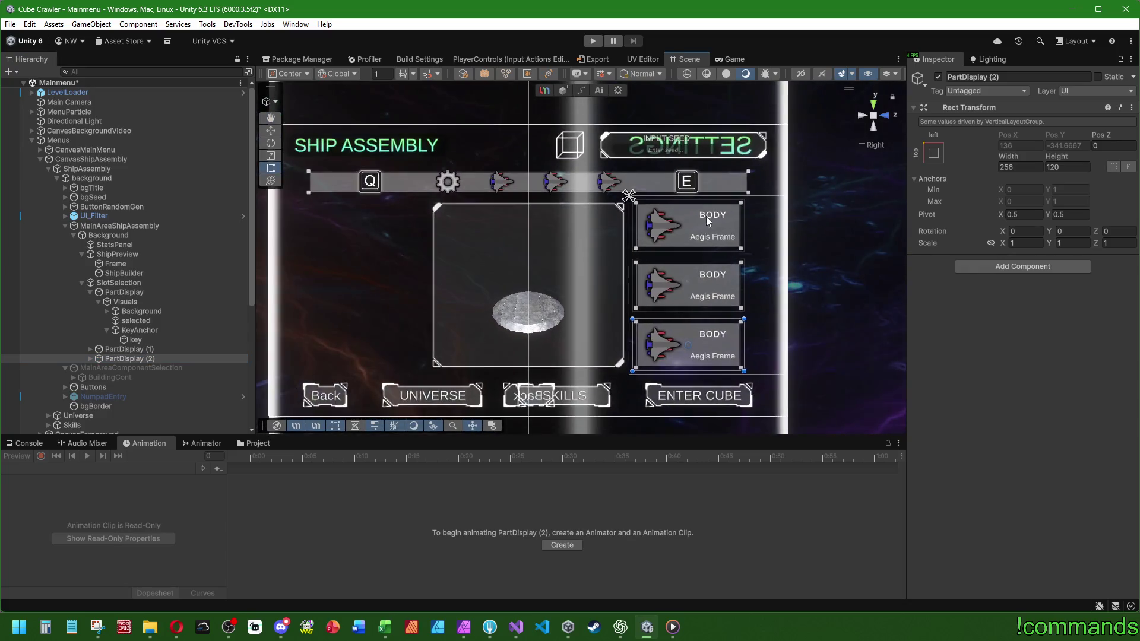
scroll(690, 231, up, 2)
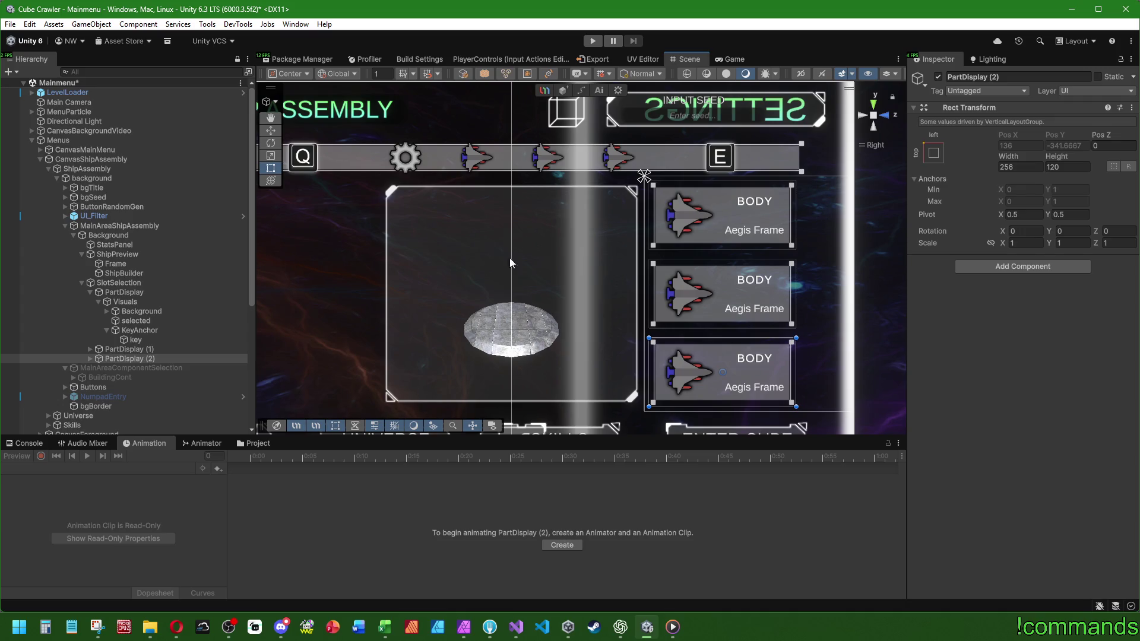
scroll(526, 288, down, 2)
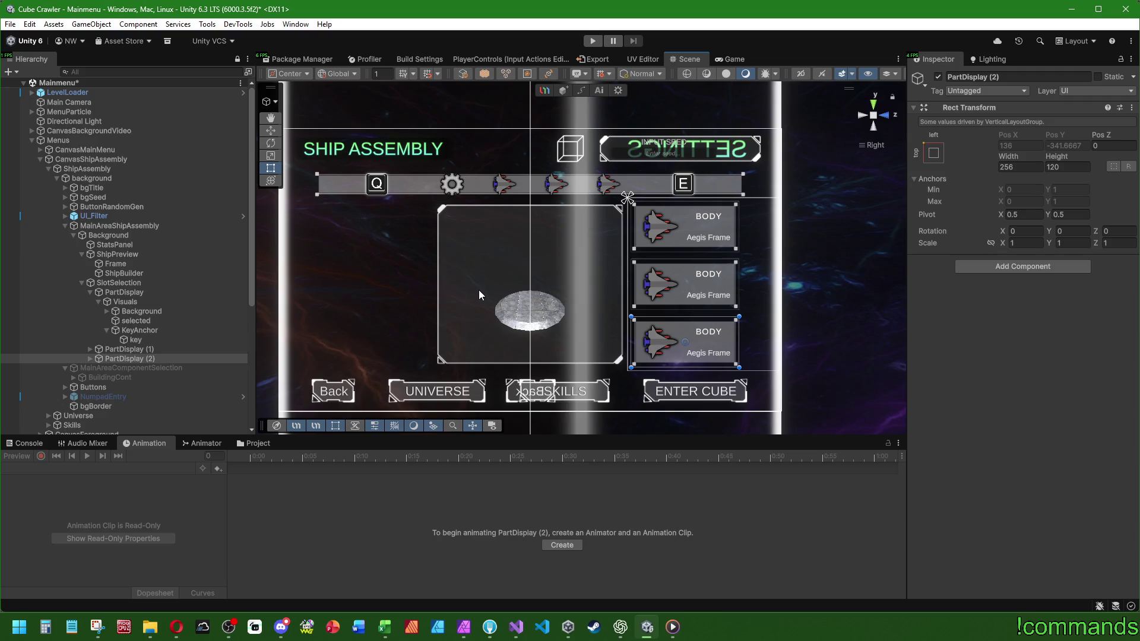
scroll(680, 194, up, 2)
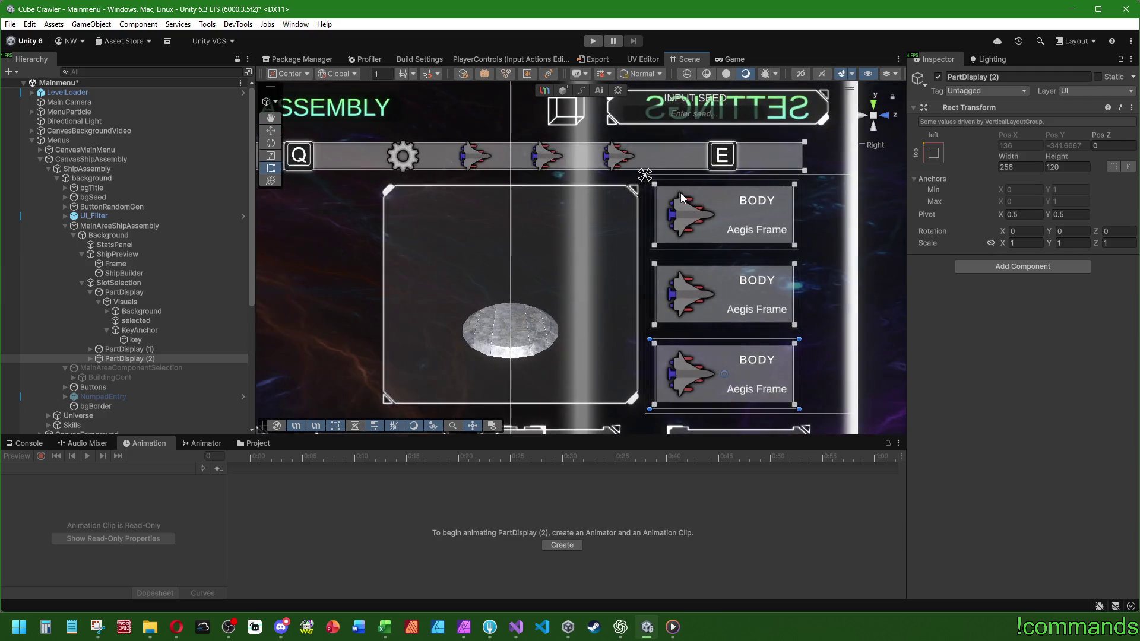
drag(579, 222, 542, 172)
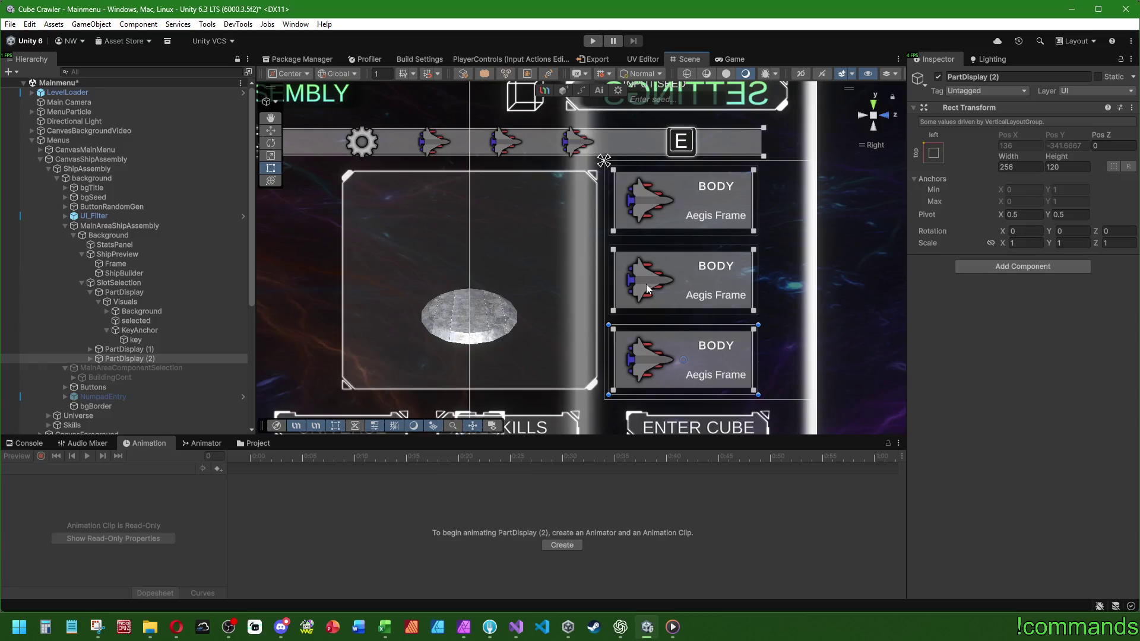
scroll(654, 283, down, 3)
mouse_move(595, 245)
mouse_down()
mouse_move(707, 244)
mouse_move(626, 237)
mouse_up()
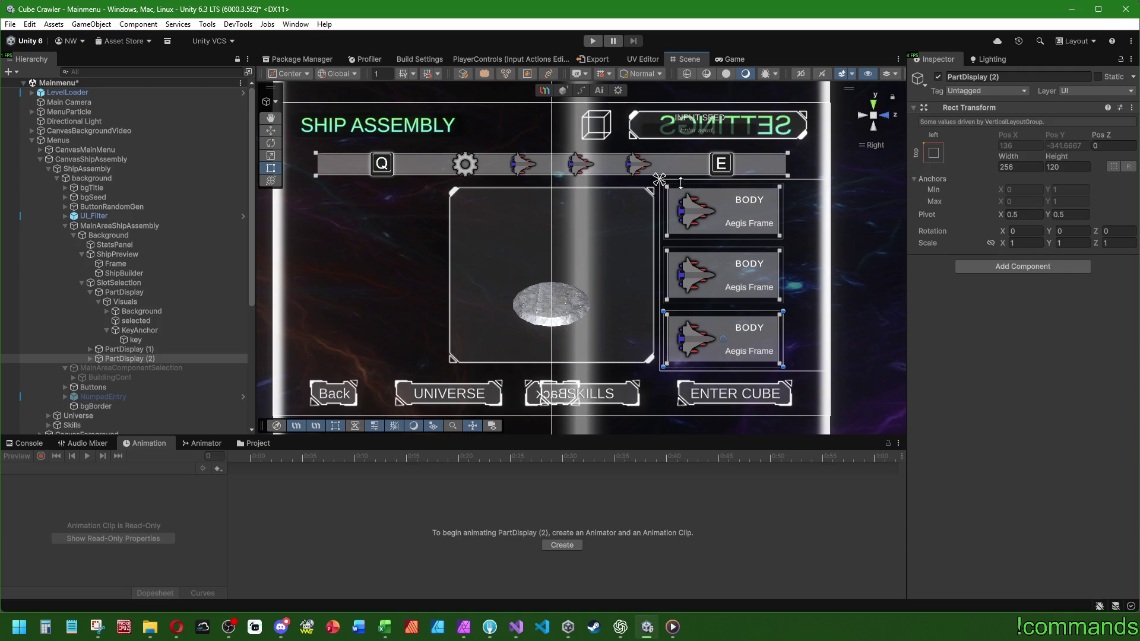
scroll(680, 183, up, 3)
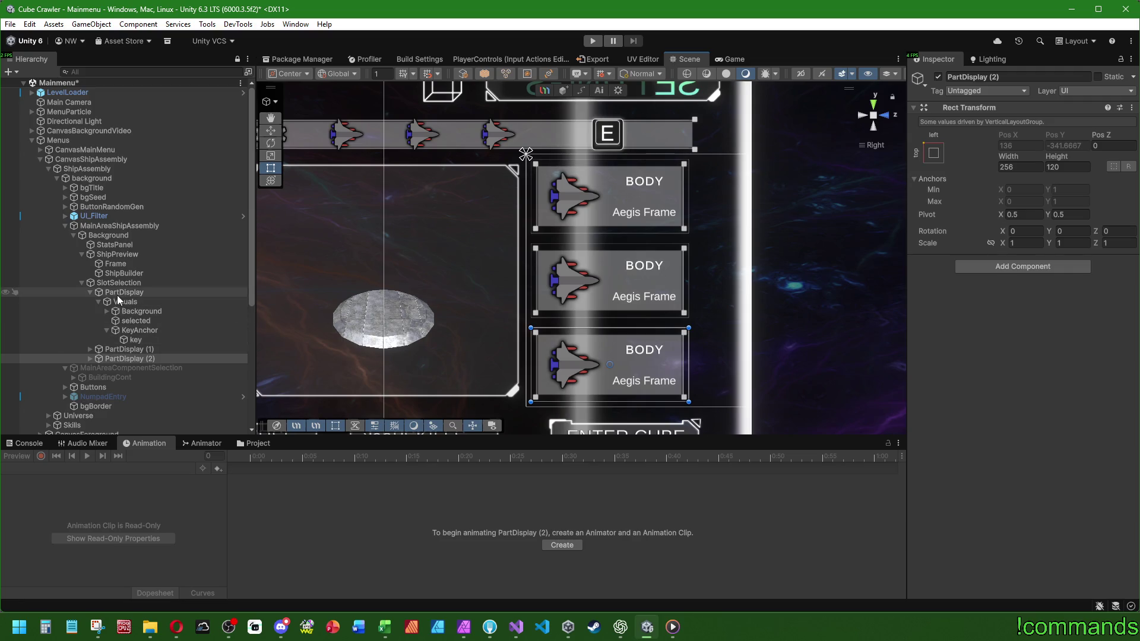
click(90, 292)
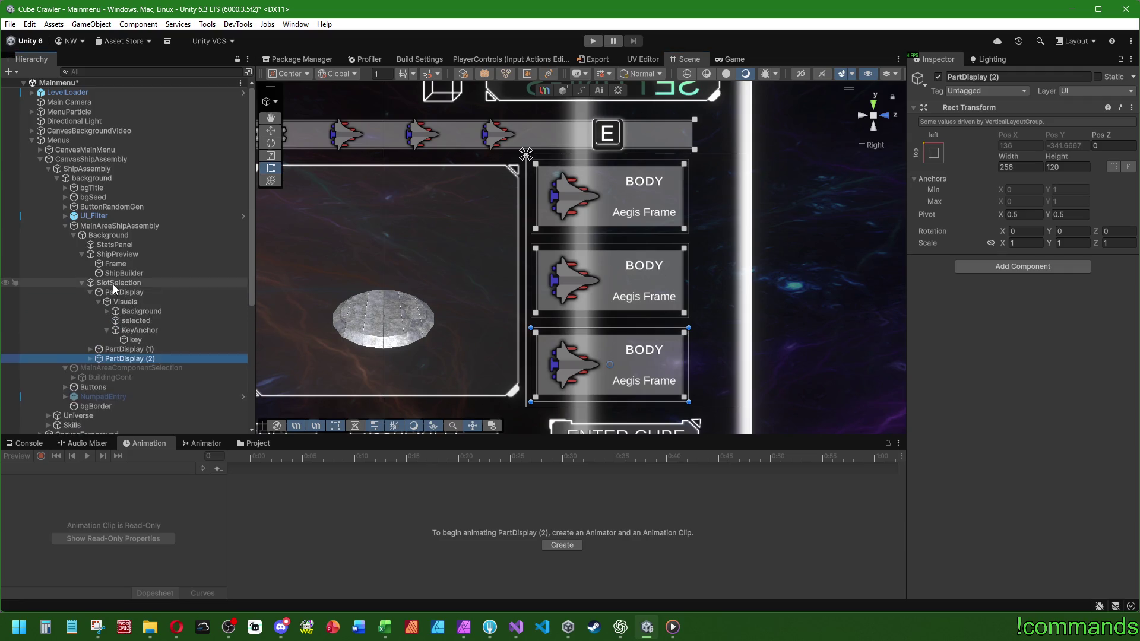
click(112, 284)
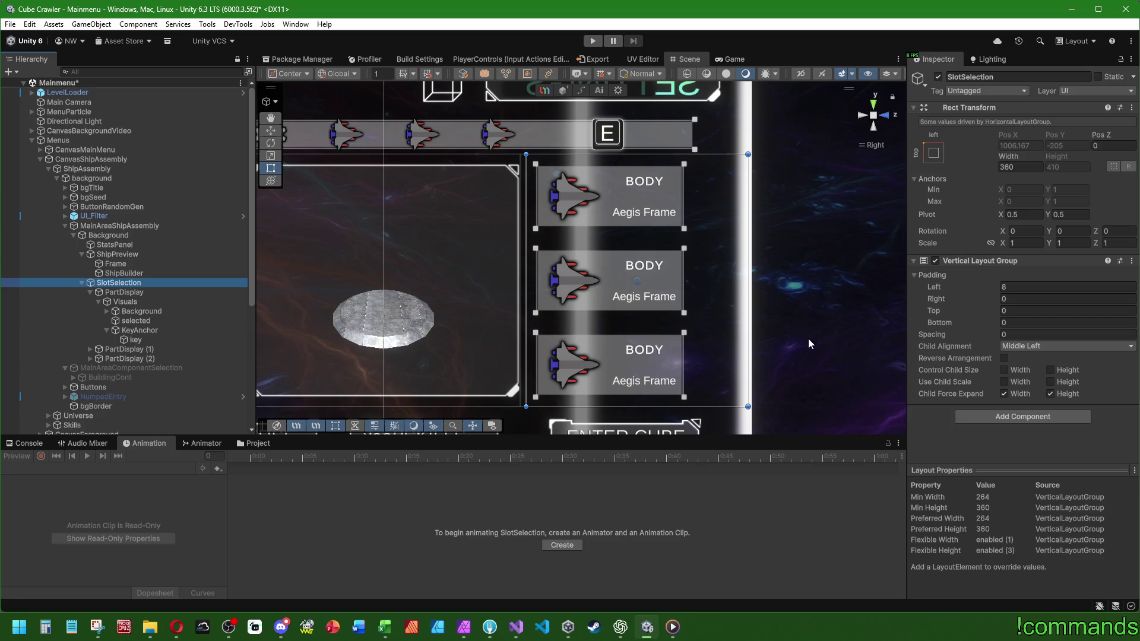
click(148, 293)
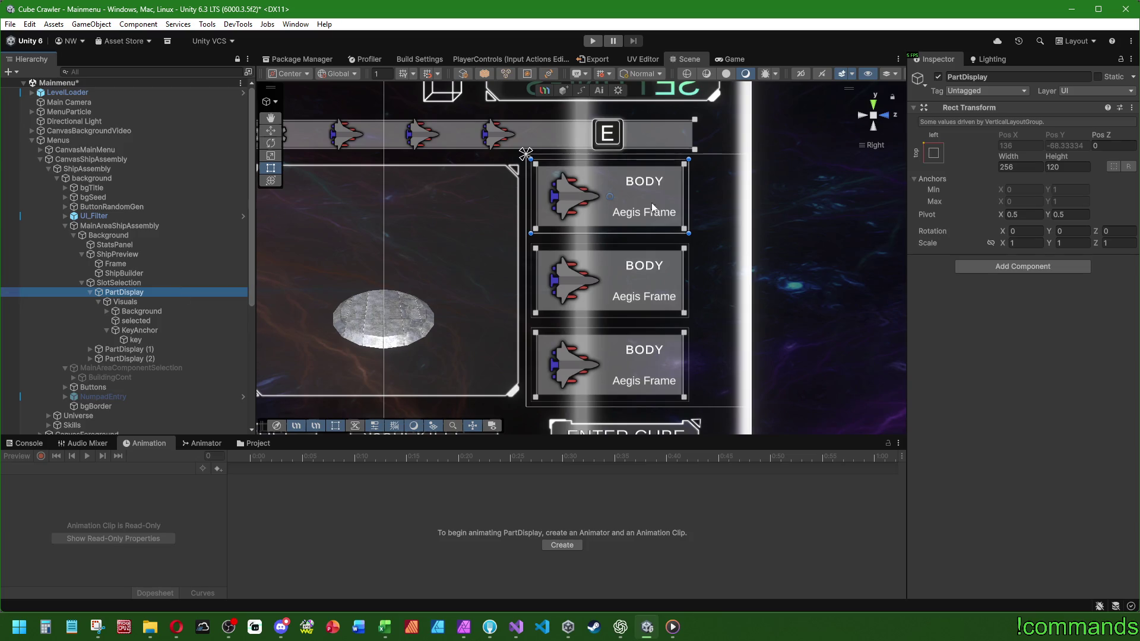
click(117, 282)
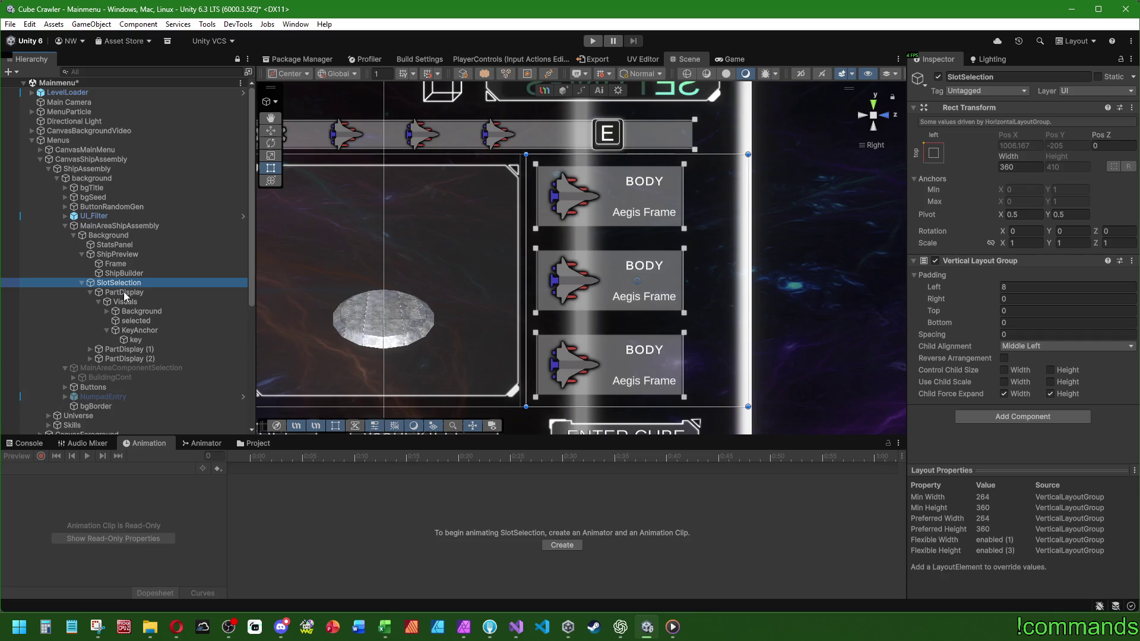
click(90, 292)
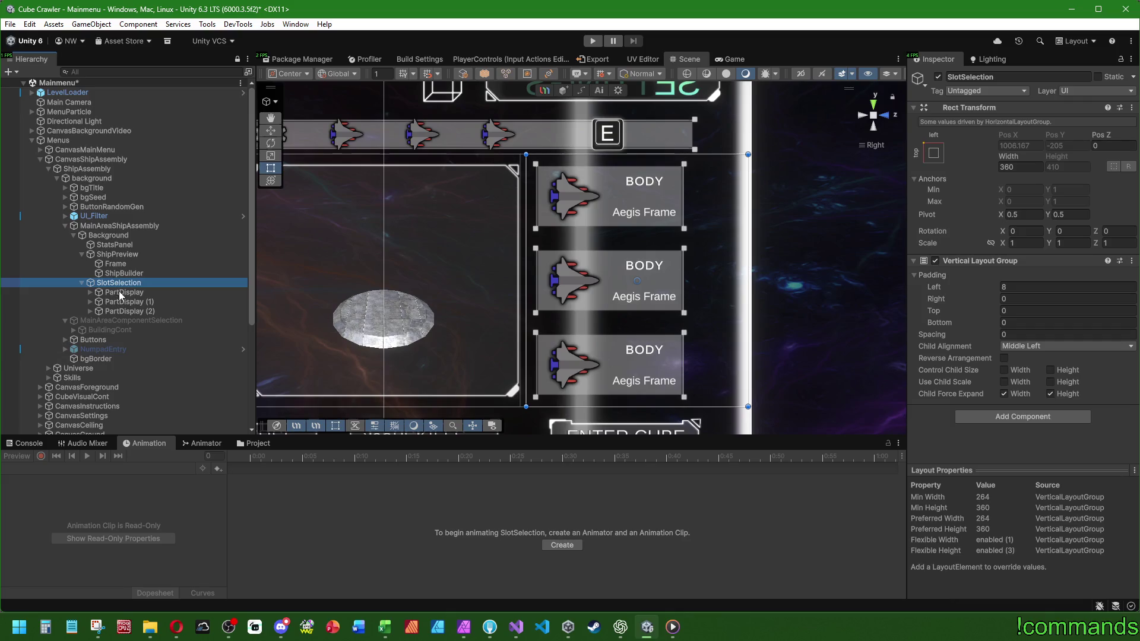
click(127, 293)
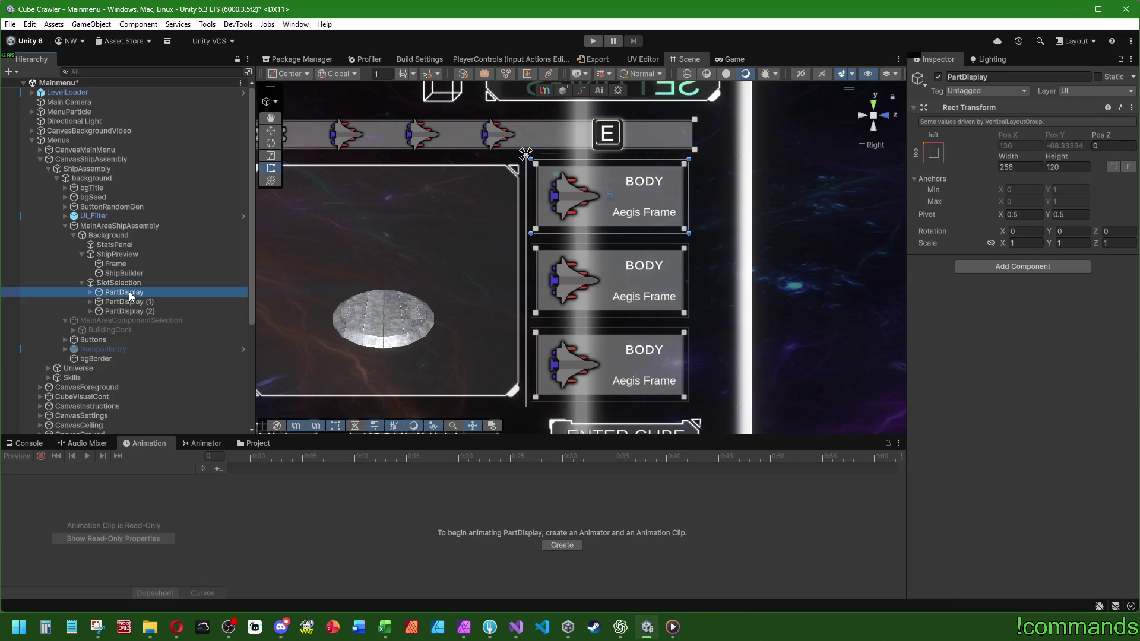
click(89, 292)
scroll(630, 170, up, 2)
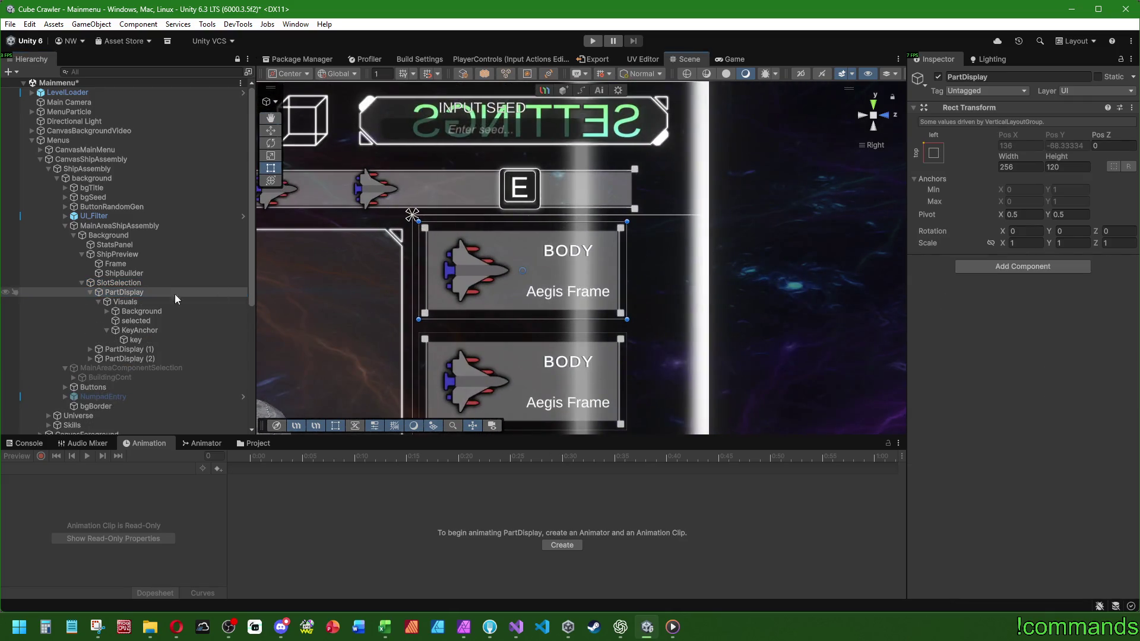
Drill down through Visuals, Background and Content to select bgInfo.
click(151, 300)
scroll(514, 291, down, 2)
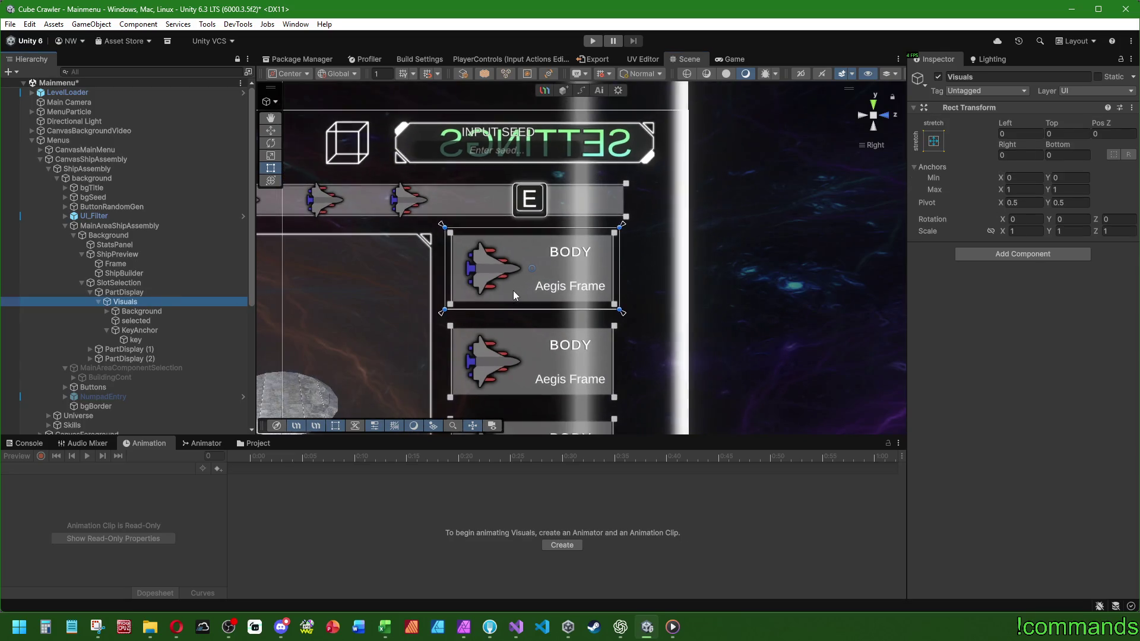
click(148, 311)
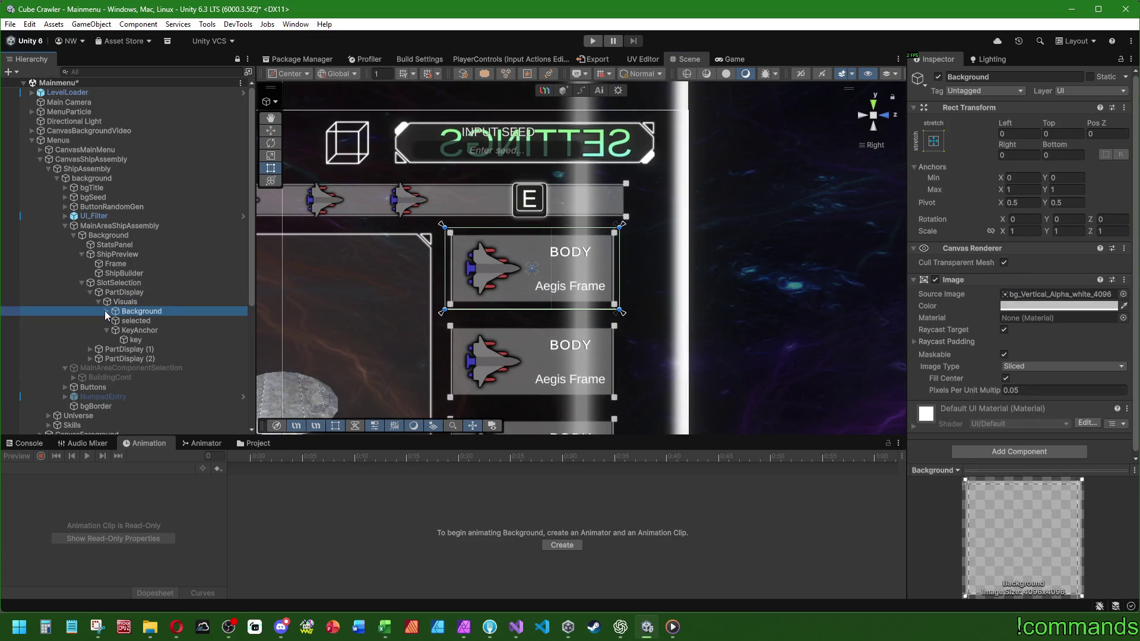
click(106, 311)
click(148, 321)
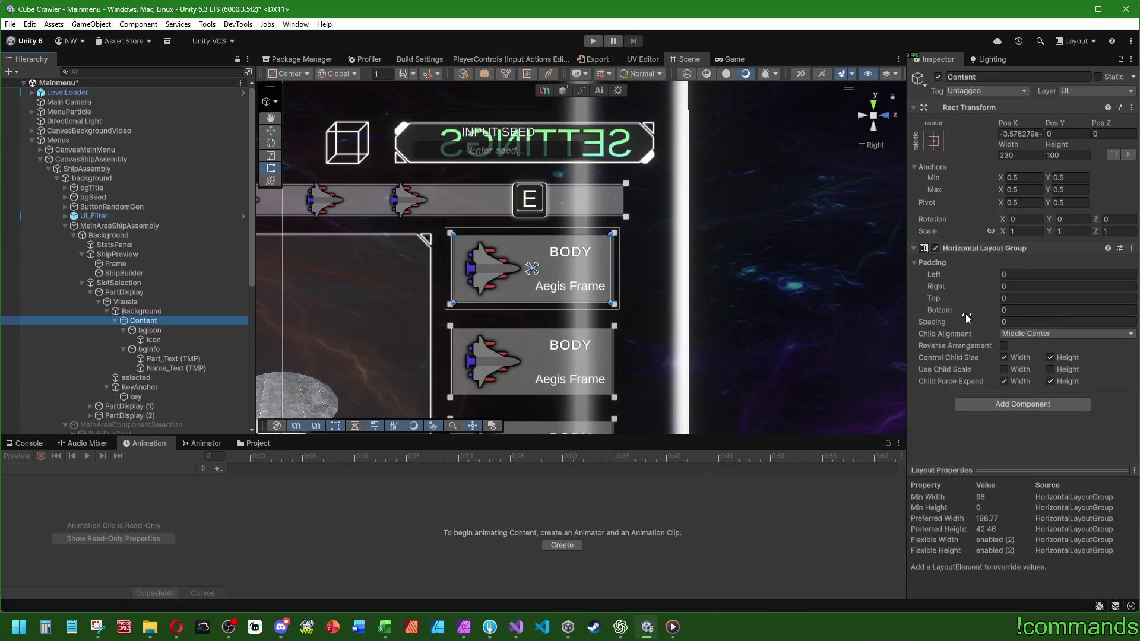
click(159, 350)
Deactivate bgInfo so only the ship icon shows on the first card.
click(938, 77)
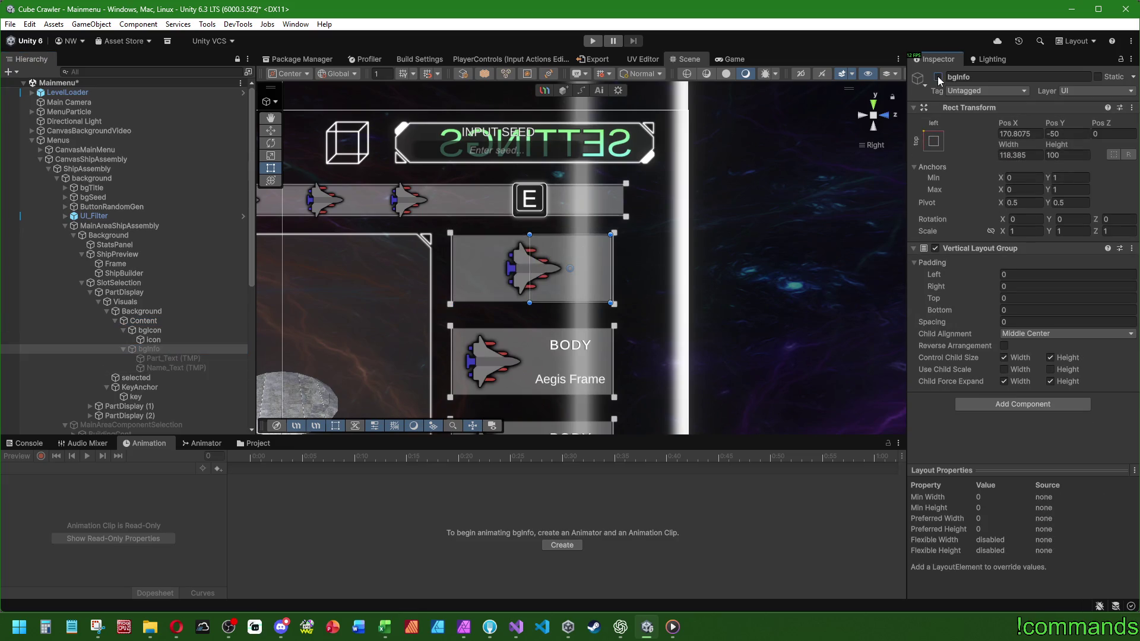
click(938, 78)
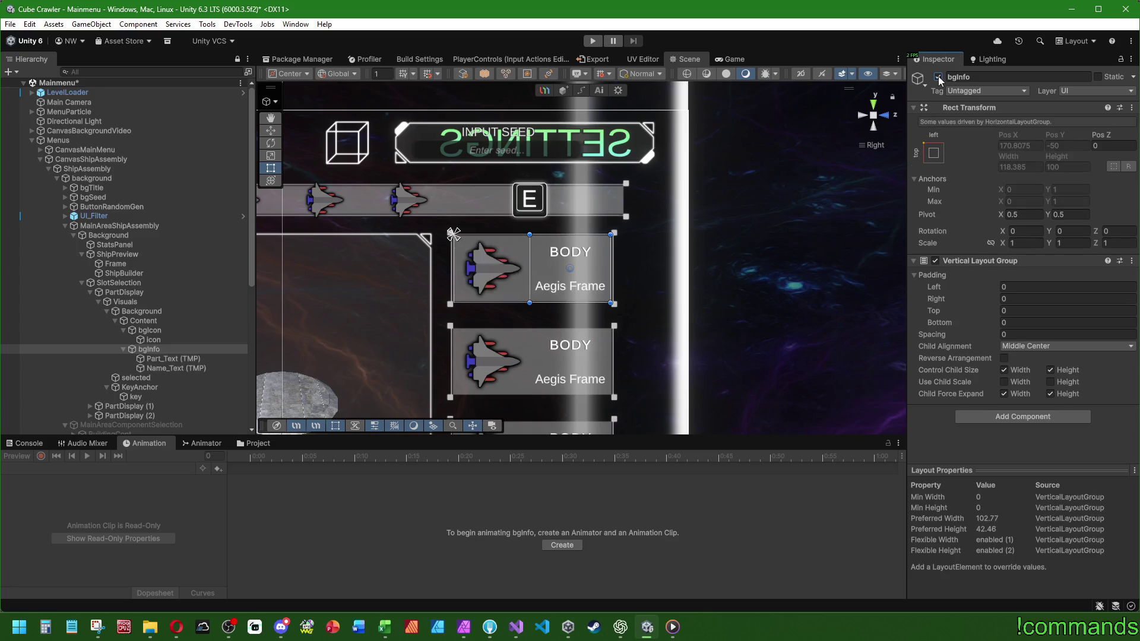
click(938, 77)
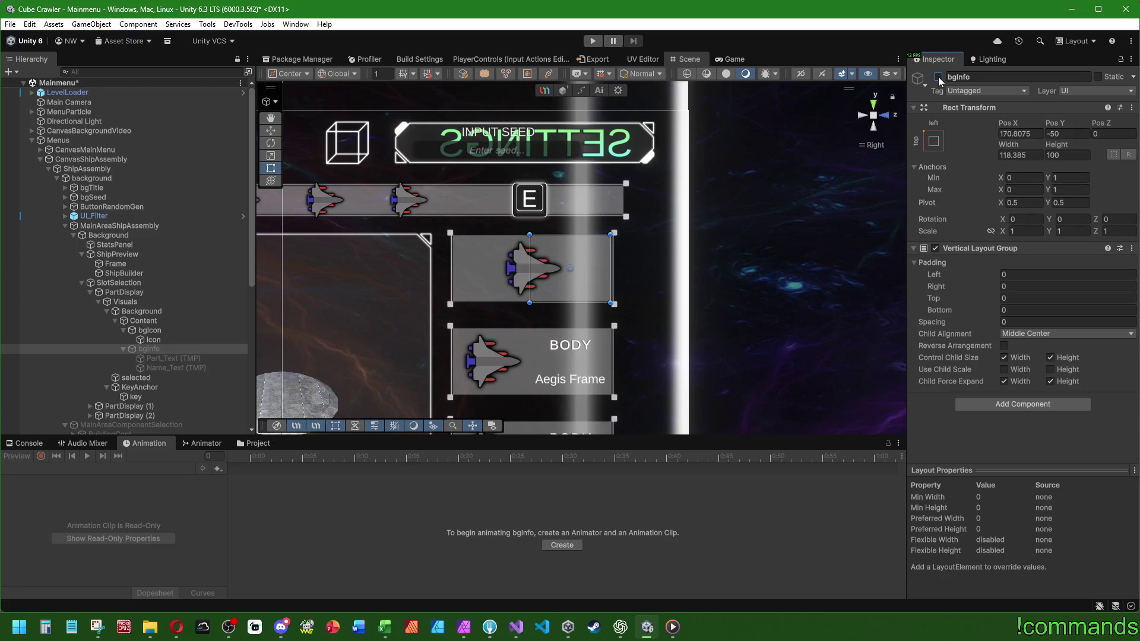
click(939, 77)
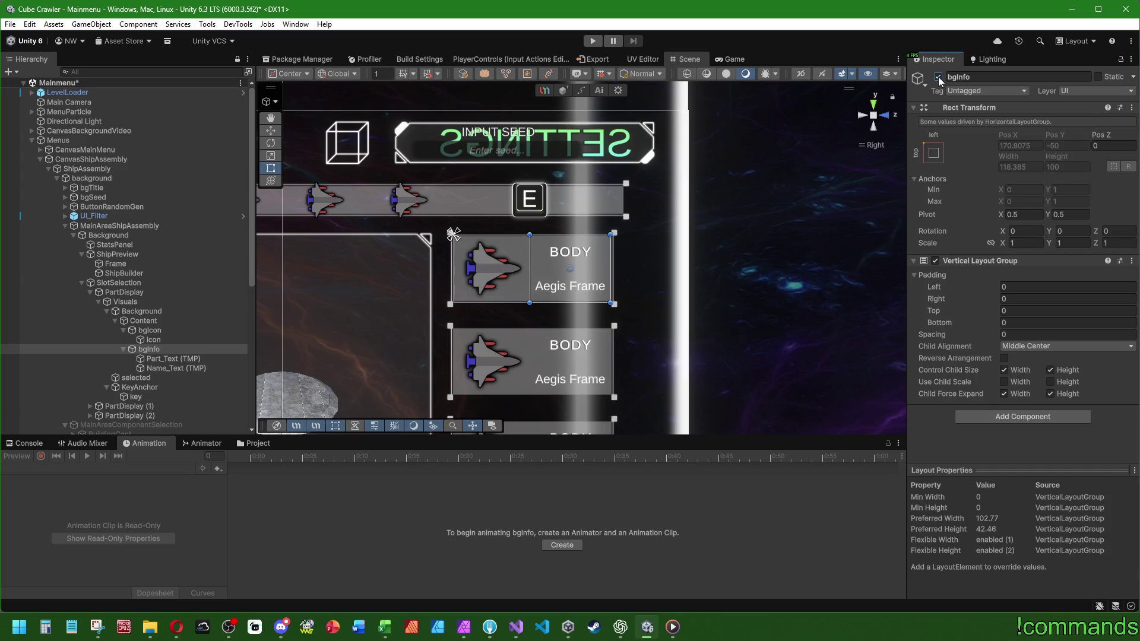
click(938, 77)
click(141, 301)
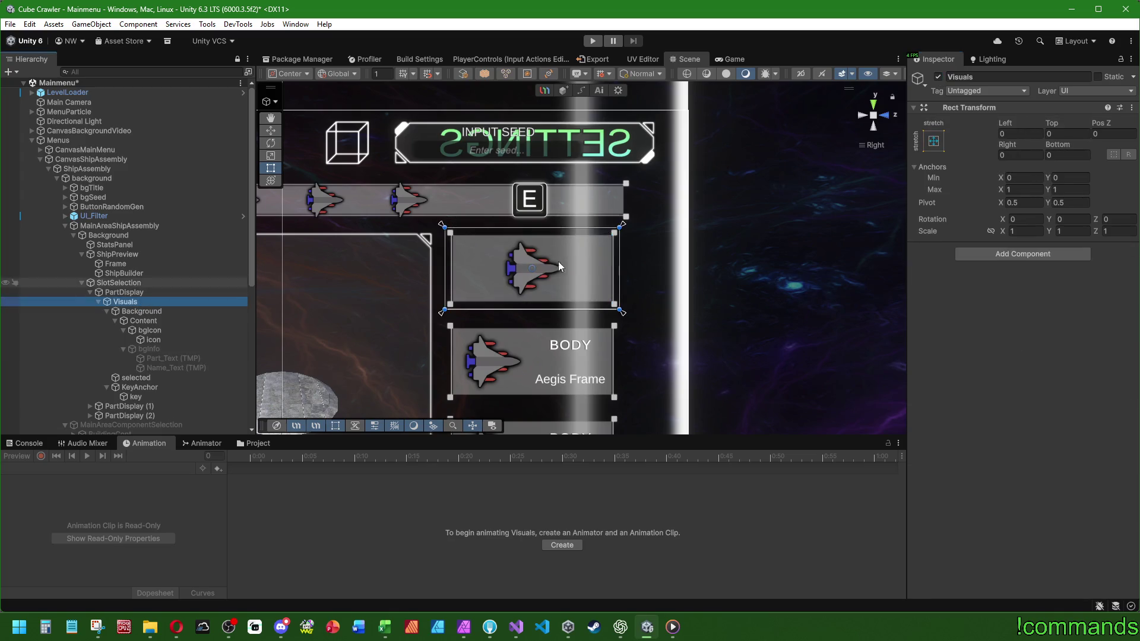
Try narrowing the card visuals to the ship icon, then undo it and re-enable bgInfo.
mouse_move(618, 266)
mouse_down()
mouse_move(523, 264)
mouse_move(617, 263)
mouse_move(537, 266)
mouse_up()
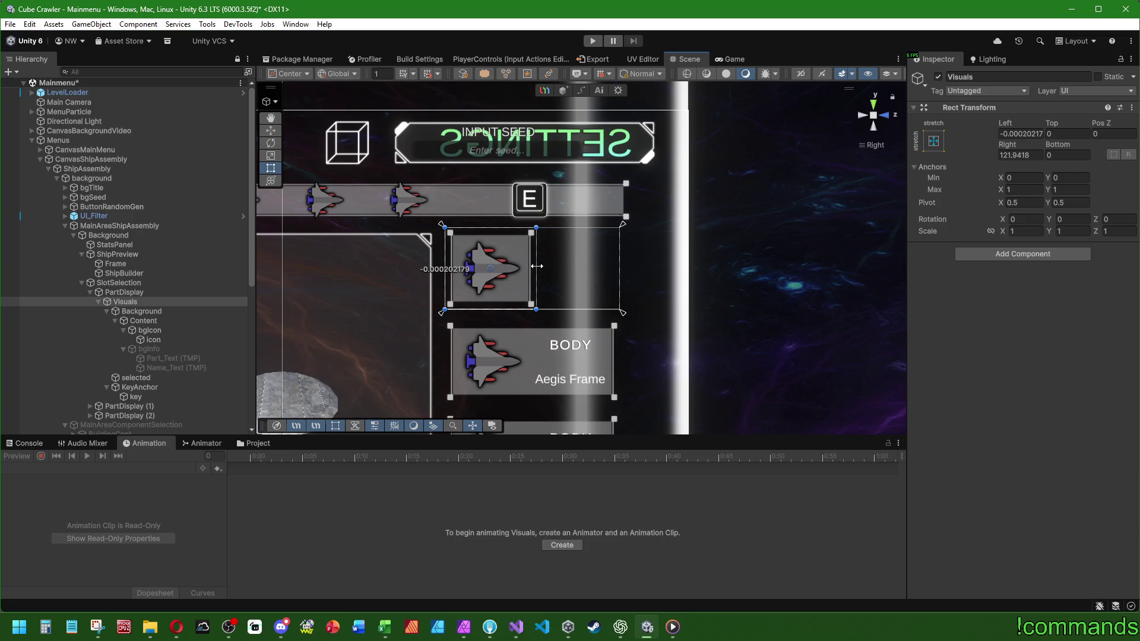
mouse_move(536, 266)
mouse_down()
mouse_move(623, 265)
mouse_move(525, 267)
mouse_up()
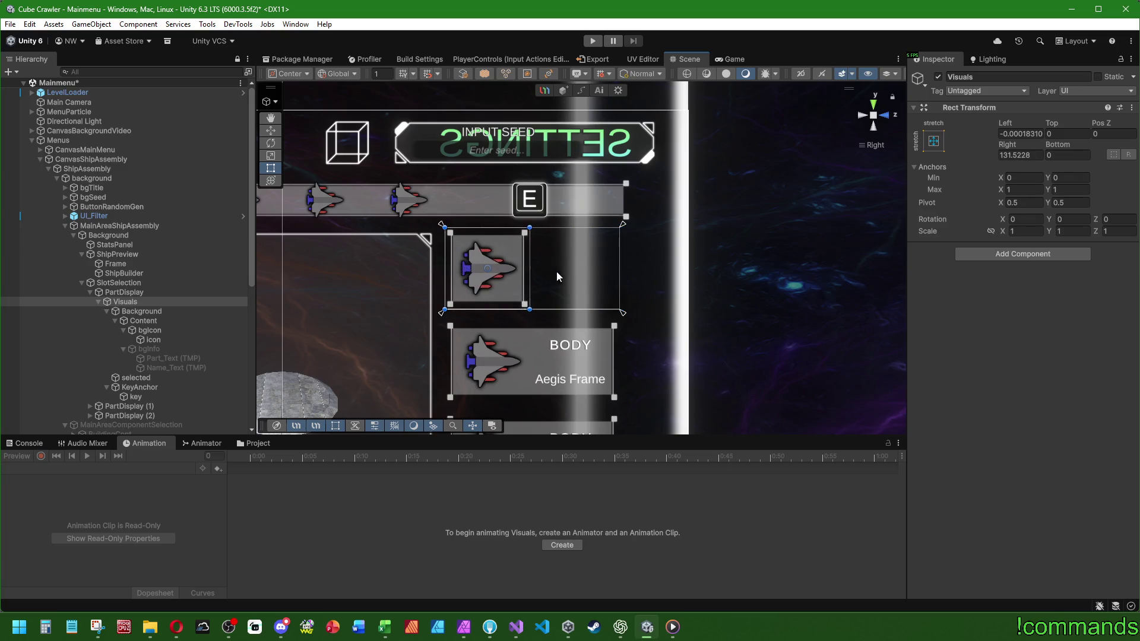
key(ctrl+z)
drag(170, 343, 169, 348)
key(alt+shift+a)
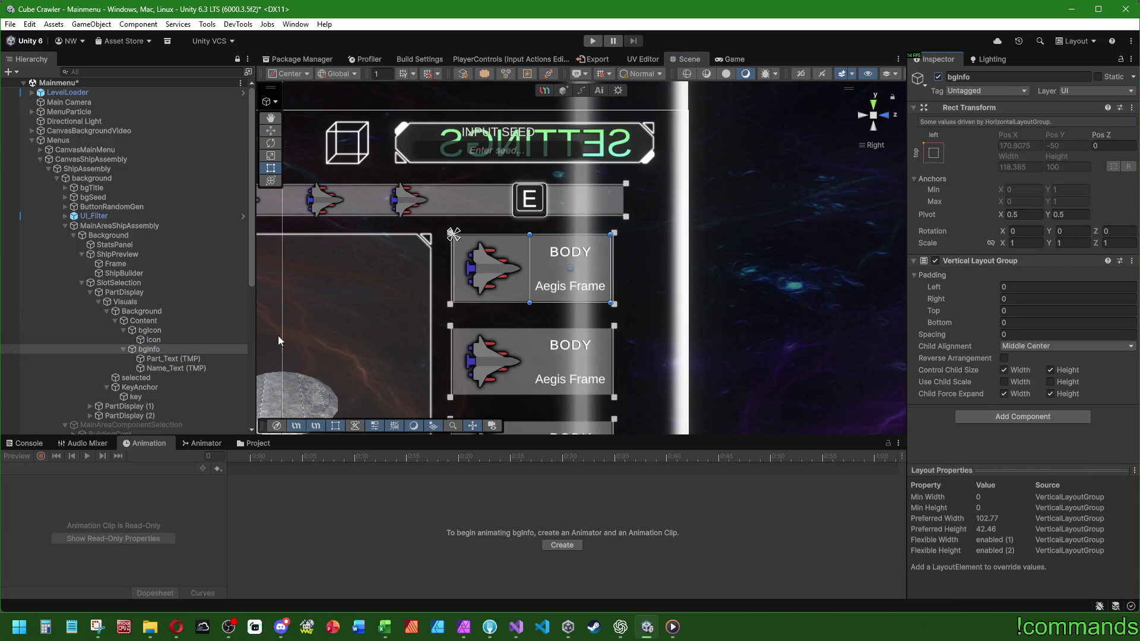
Inspect the Content row, bgInfo and the original PartDisplay card.
click(149, 323)
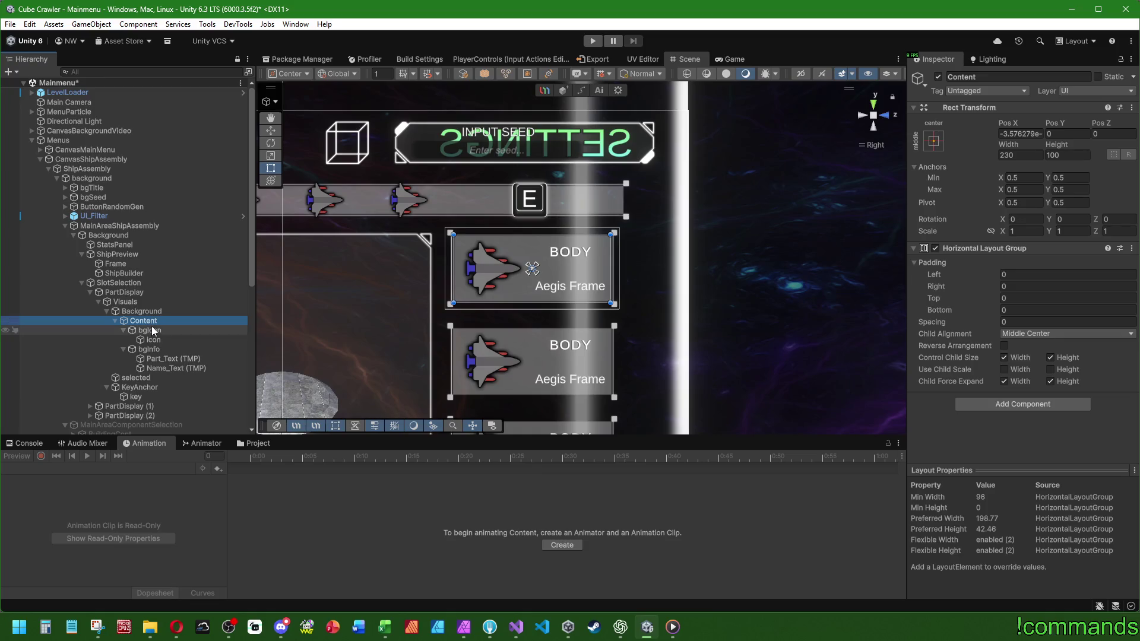
click(181, 349)
click(532, 271)
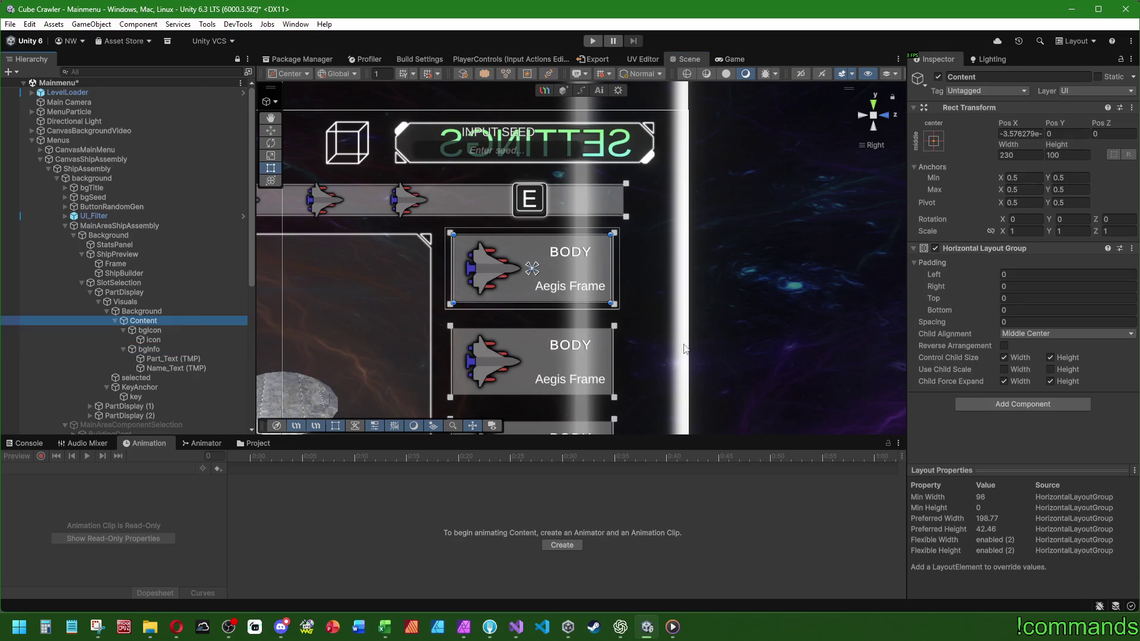
click(123, 295)
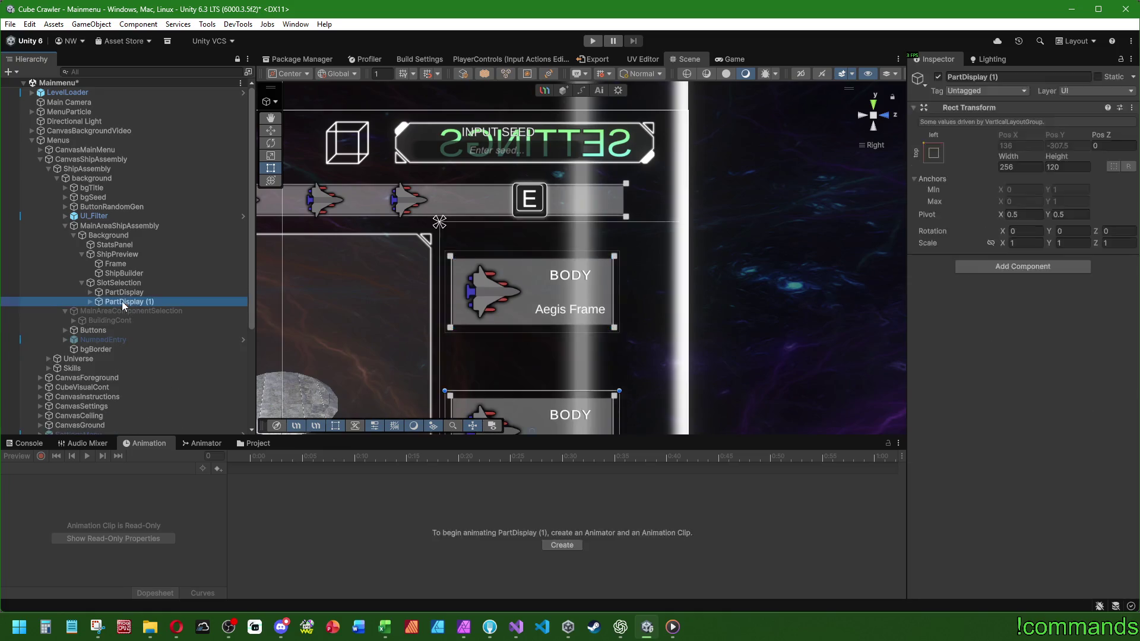
Turn off Control Child Size Width on Content's Horizontal Layout Group, then try and undo a bgInfo resize.
click(149, 324)
click(1004, 358)
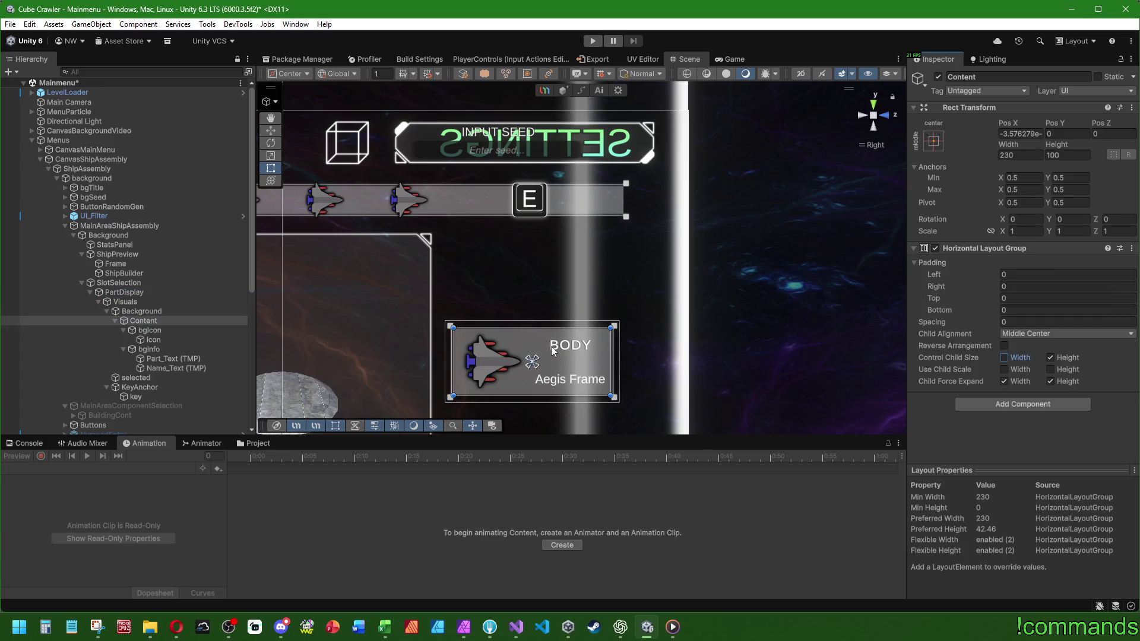
click(150, 350)
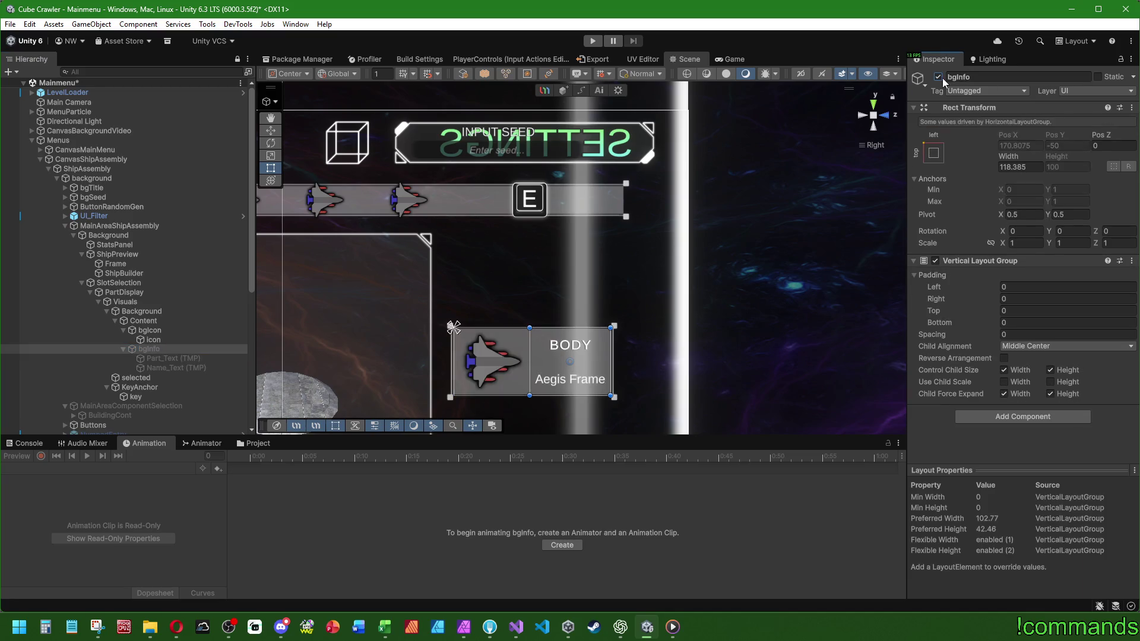
drag(529, 355, 610, 354)
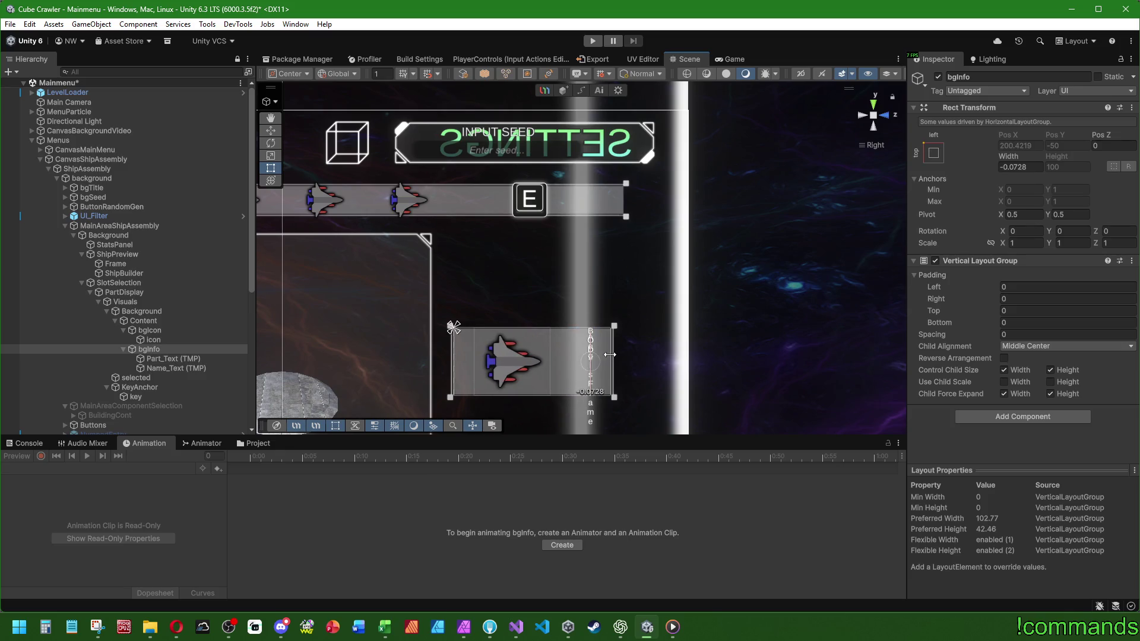
key(ctrl+z)
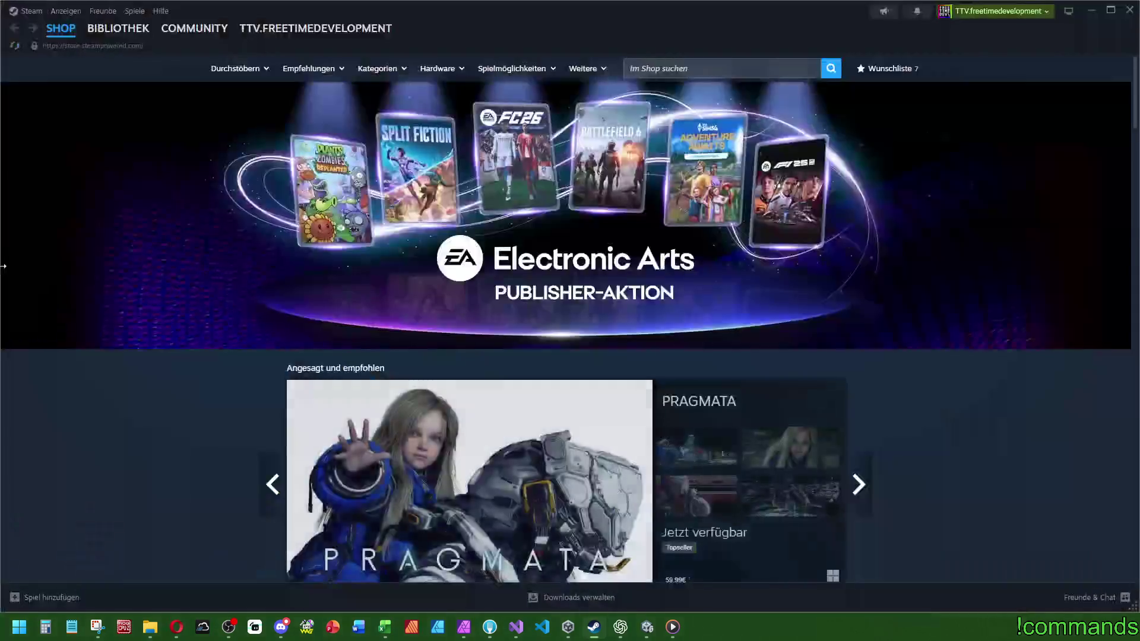
Open the HOTFIX G026 announcement from Arrival of Beasts' community hub and read its patch notes.
click(118, 28)
click(83, 147)
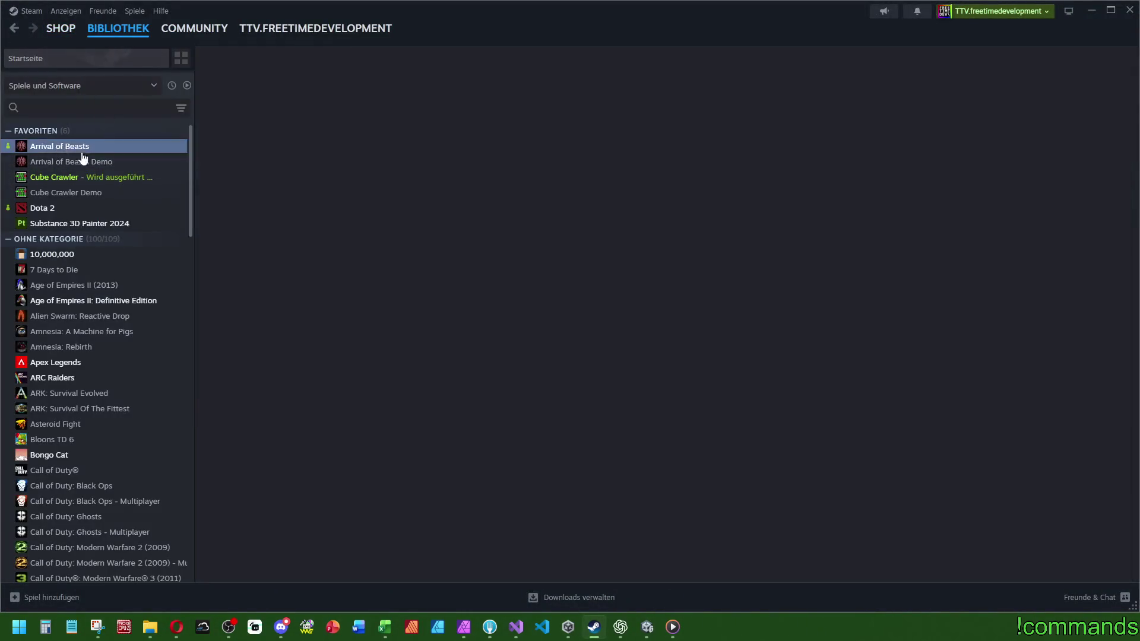
click(323, 294)
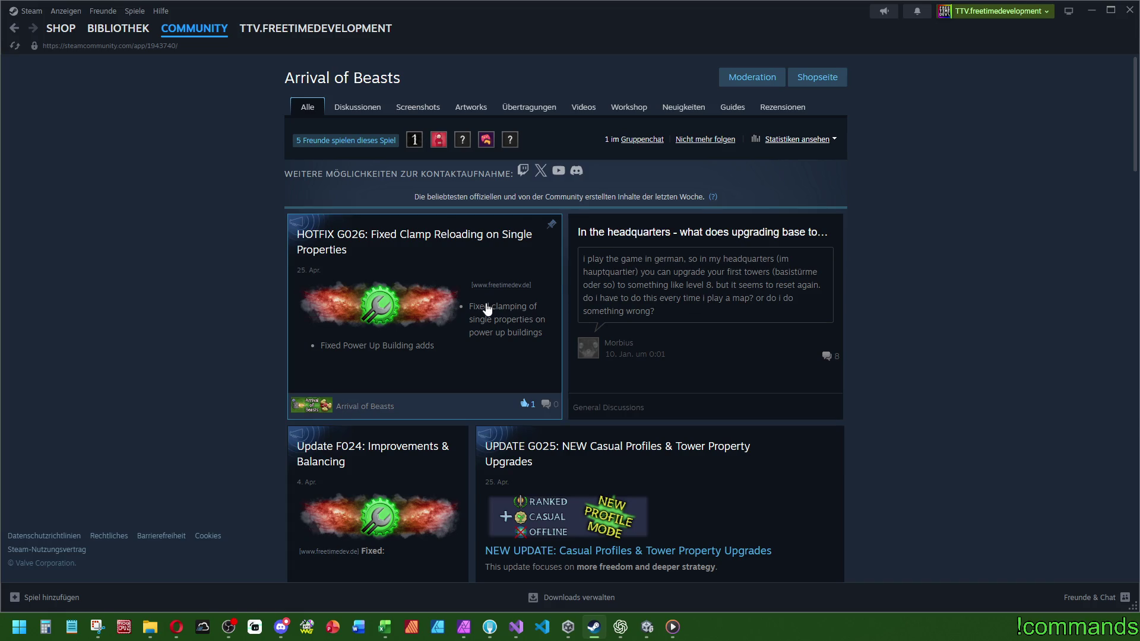
click(411, 295)
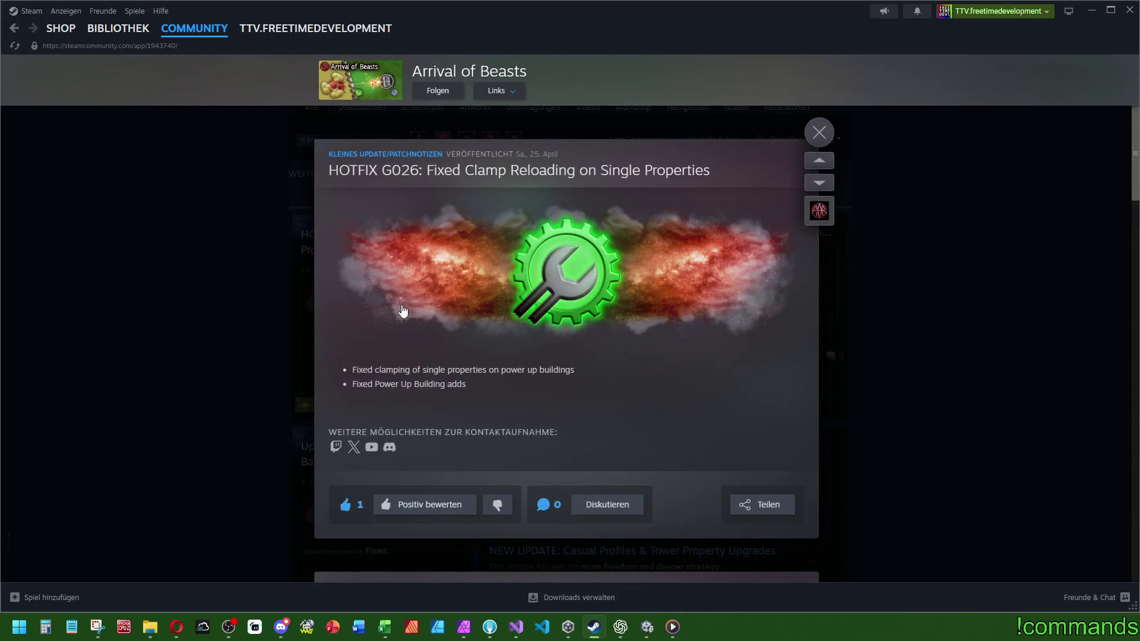
drag(351, 371, 582, 371)
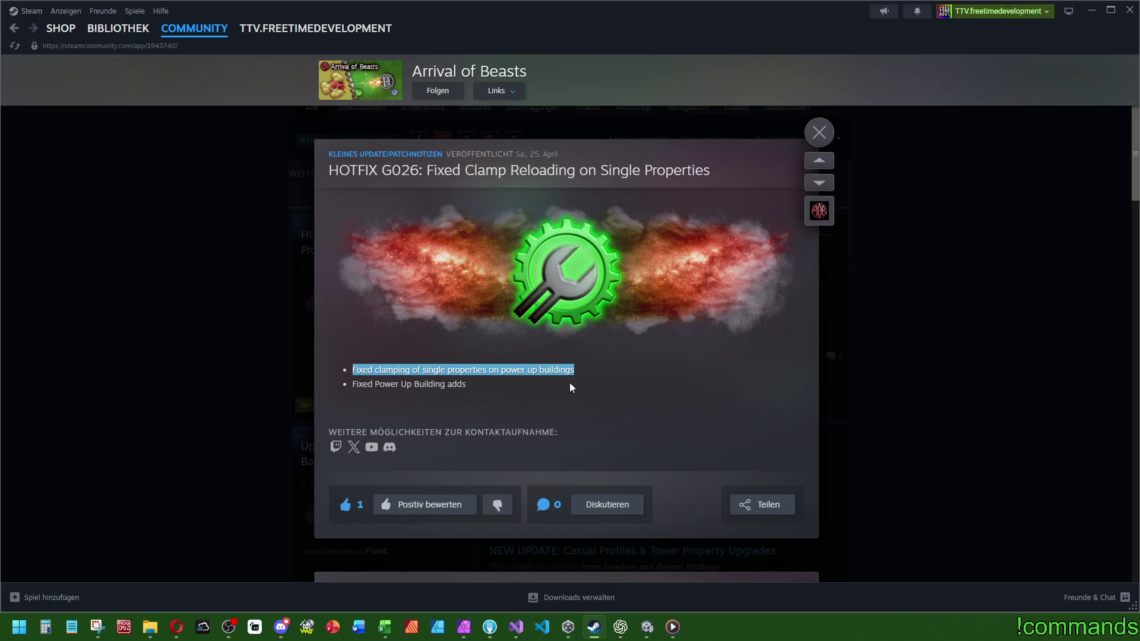
click(465, 379)
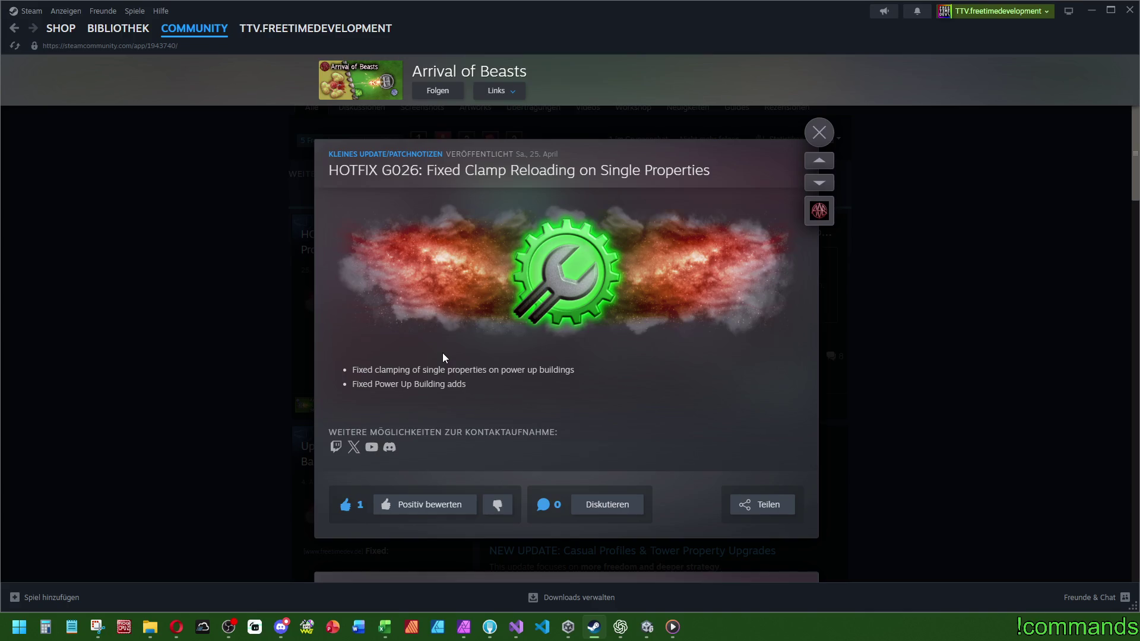
Close the announcement and Steam, then switch to Discord's live-streams channel.
click(820, 130)
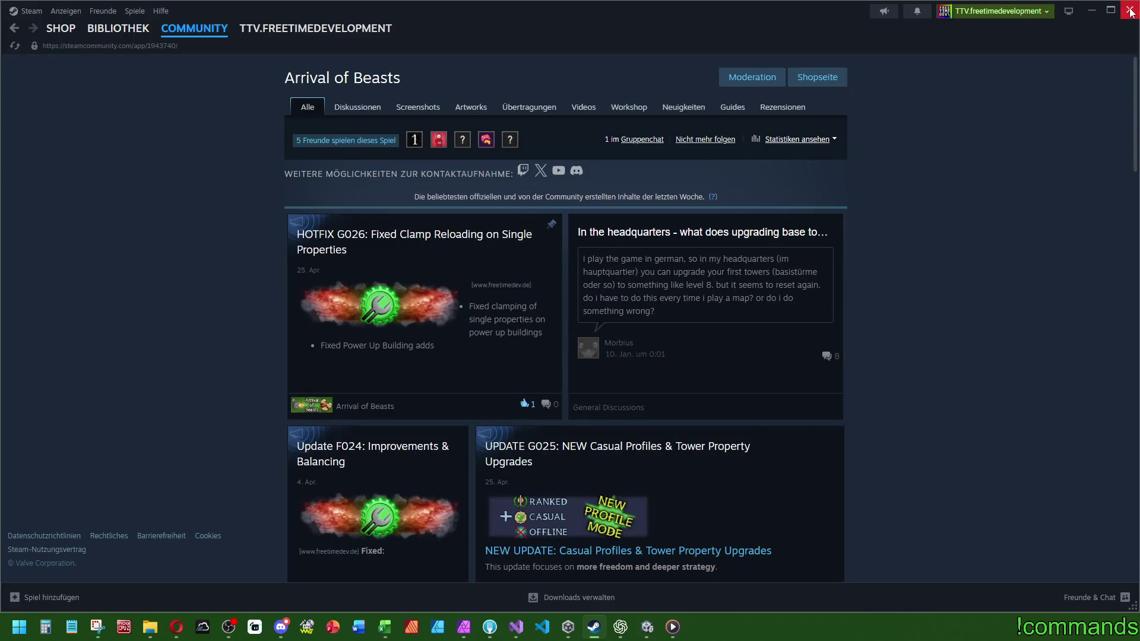
click(1130, 10)
click(281, 627)
scroll(140, 356, down, 4)
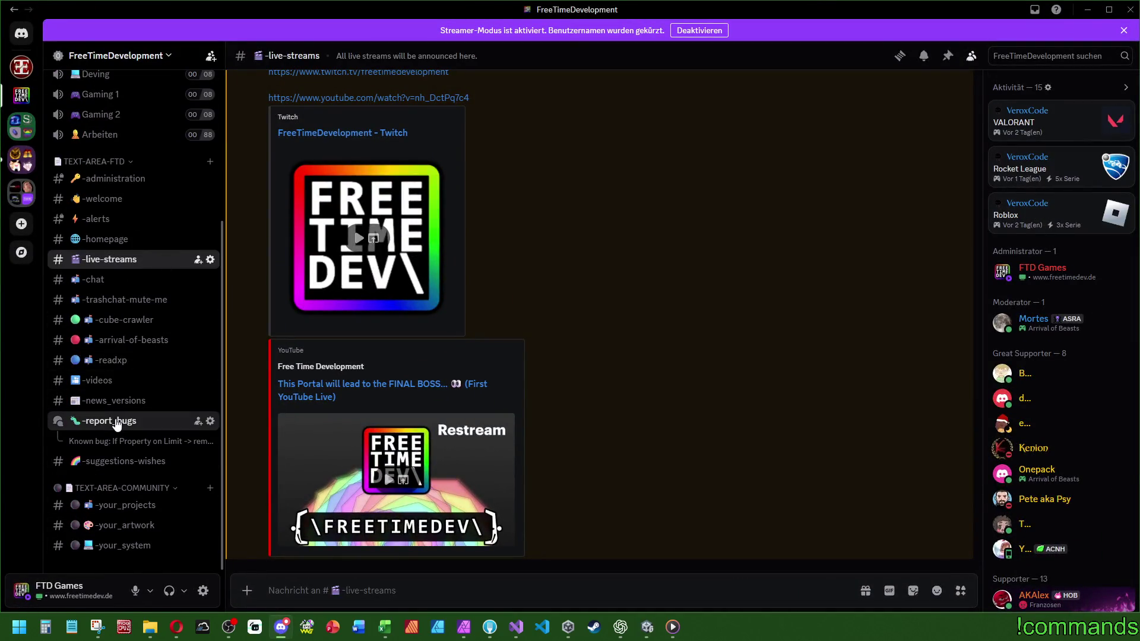
In the report_bugs forum, read the known-bug post about property limits, opening it twice.
click(117, 423)
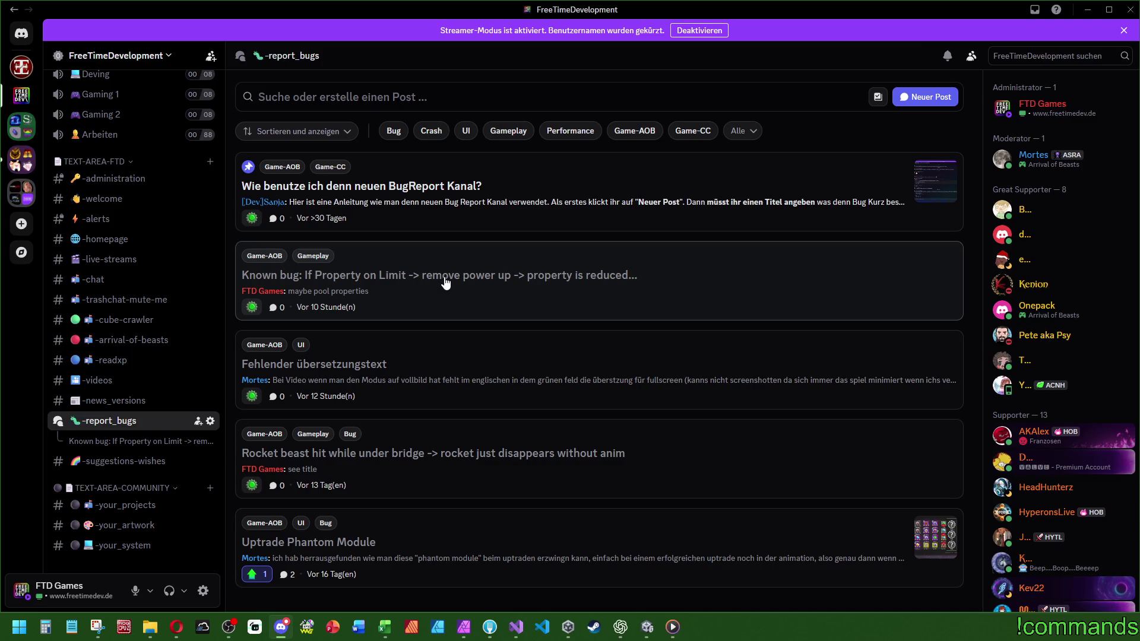
click(392, 279)
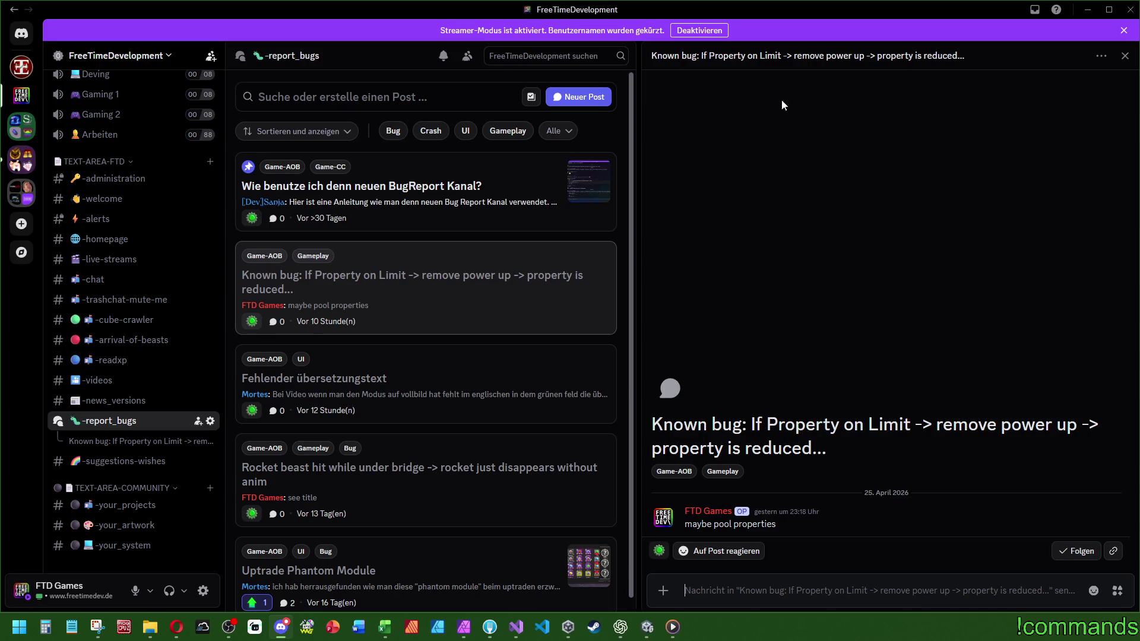
click(1124, 55)
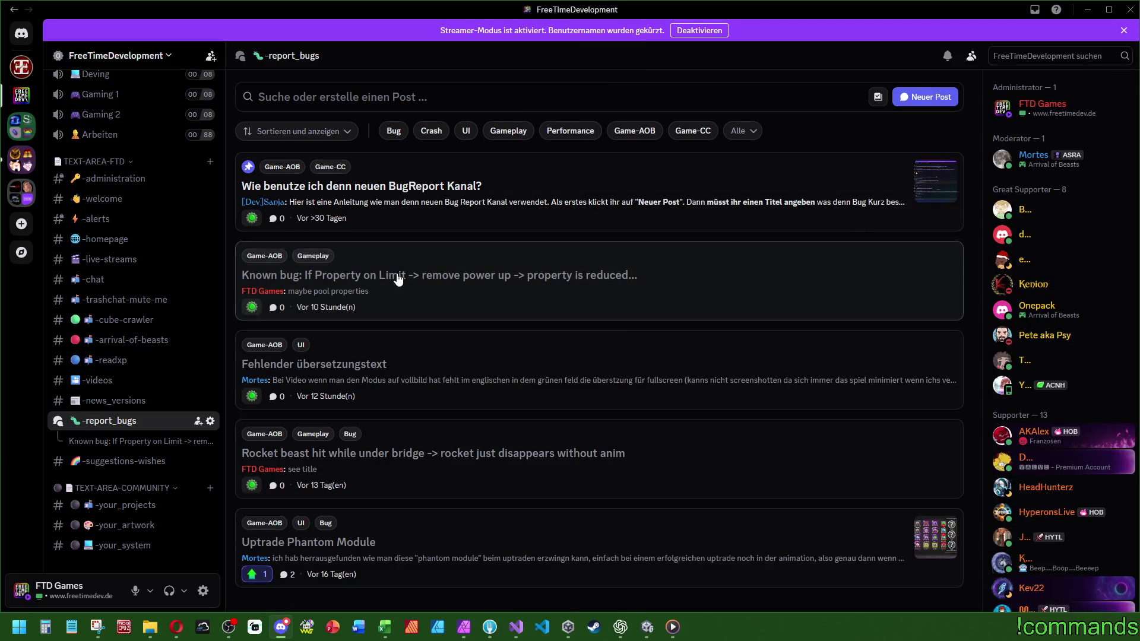
click(396, 276)
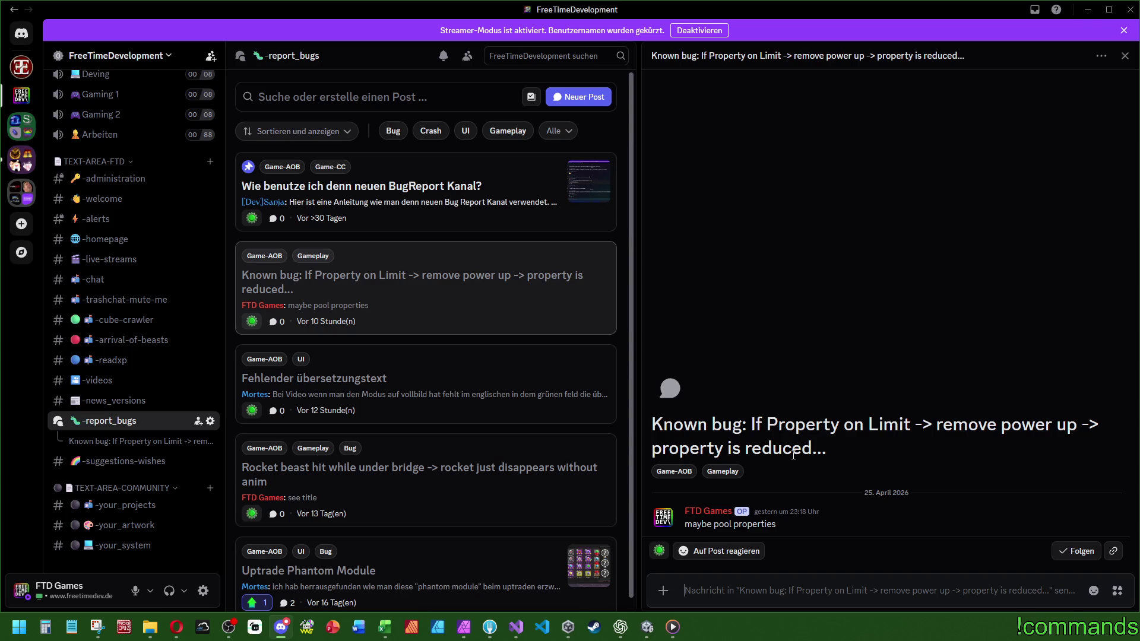
click(1124, 56)
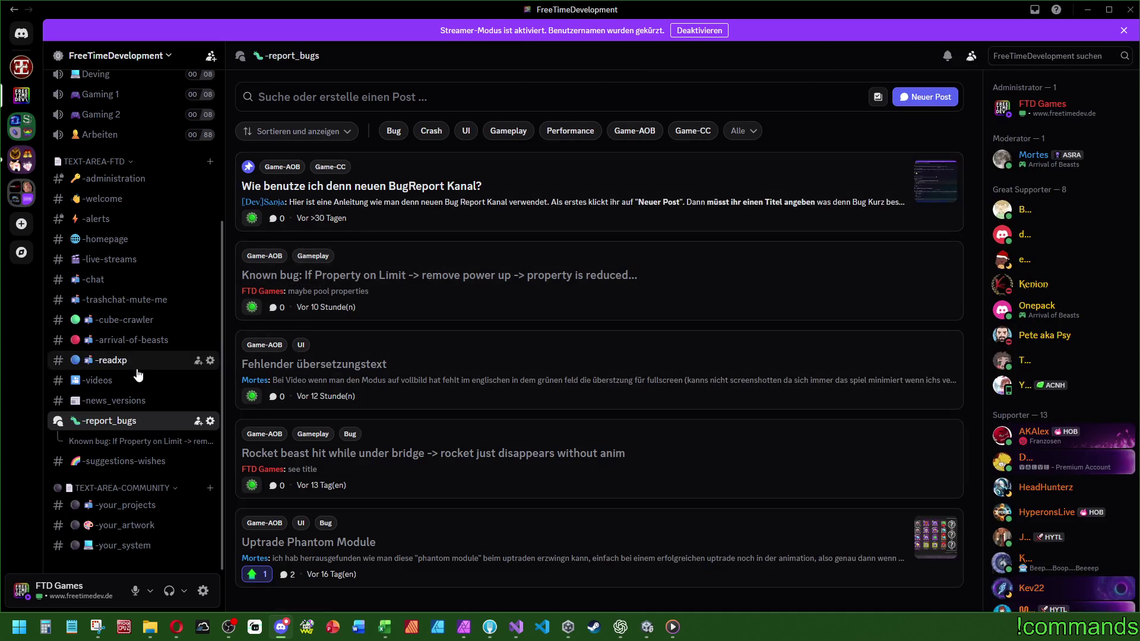
Switch to the cube-crawler channel, then minimise Discord.
scroll(137, 374, up, 4)
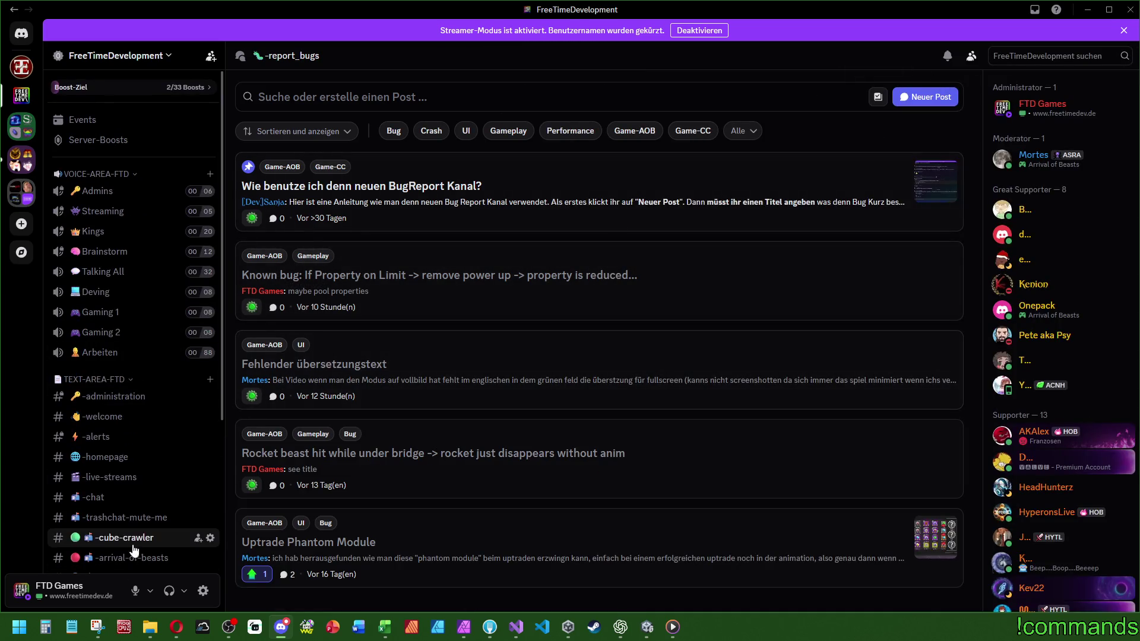
click(133, 545)
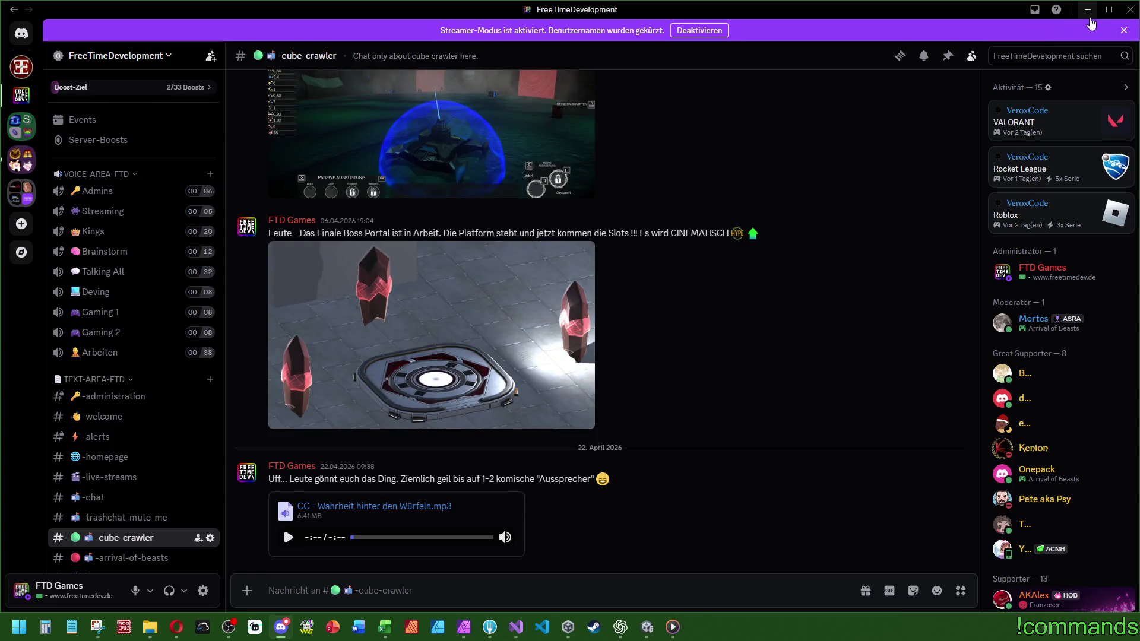
click(1088, 9)
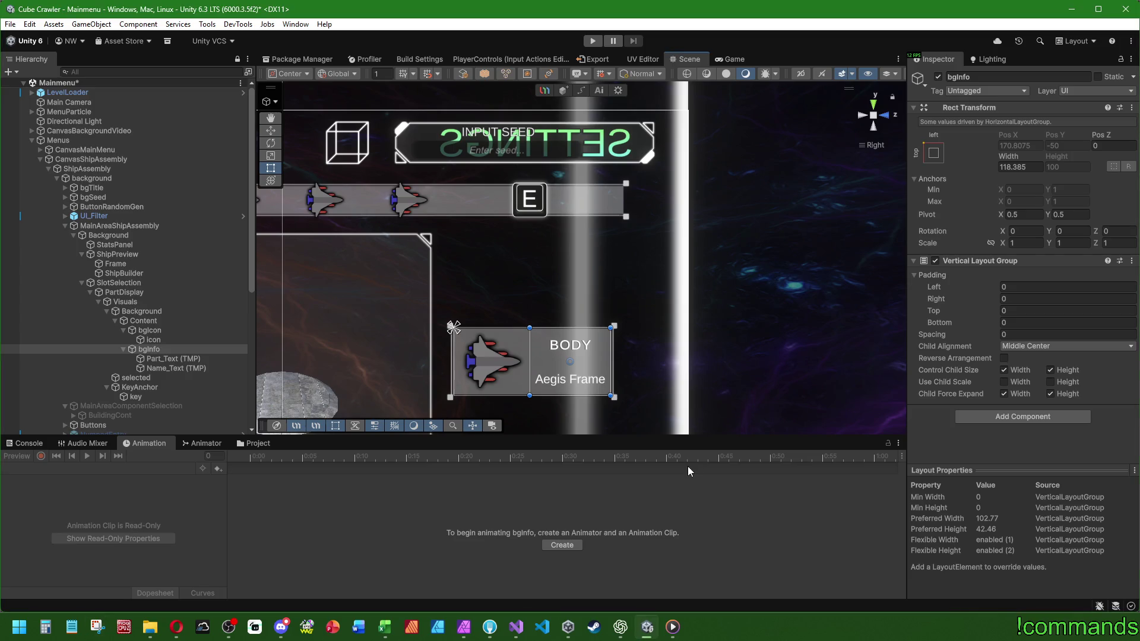
Change the Part_Text (TMP) label's text from BODY to 'PART'.
click(164, 360)
click(1035, 350)
text(PART)
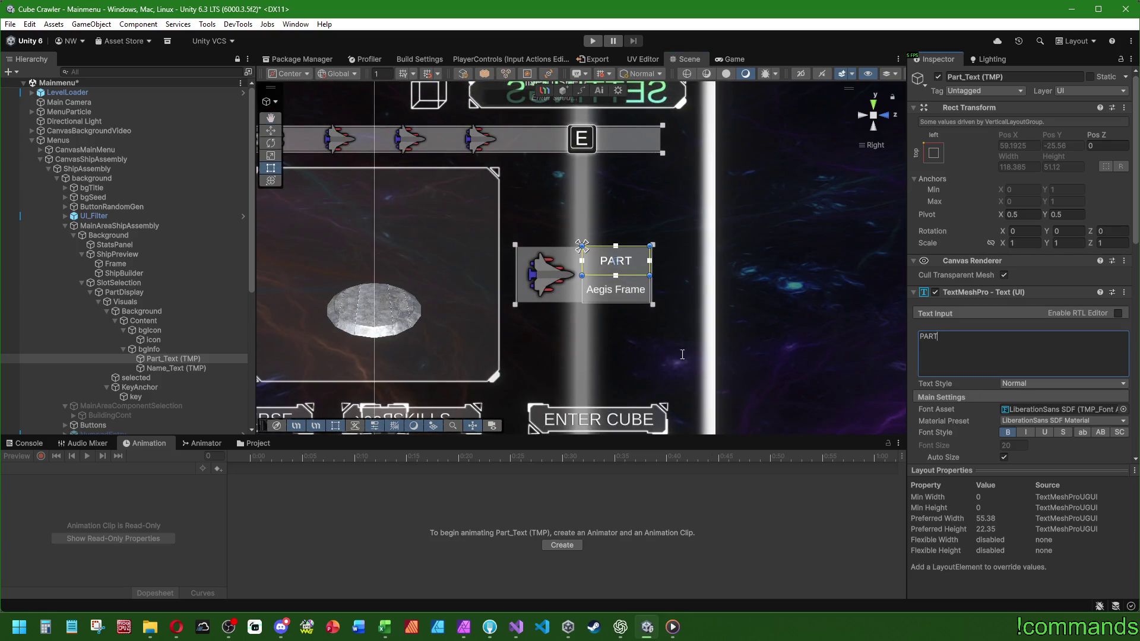
Change the Name_Text (TMP) label's text from 'Aegis Frame' to 'Part Name'.
click(135, 378)
click(178, 368)
click(990, 373)
text(Part Name)
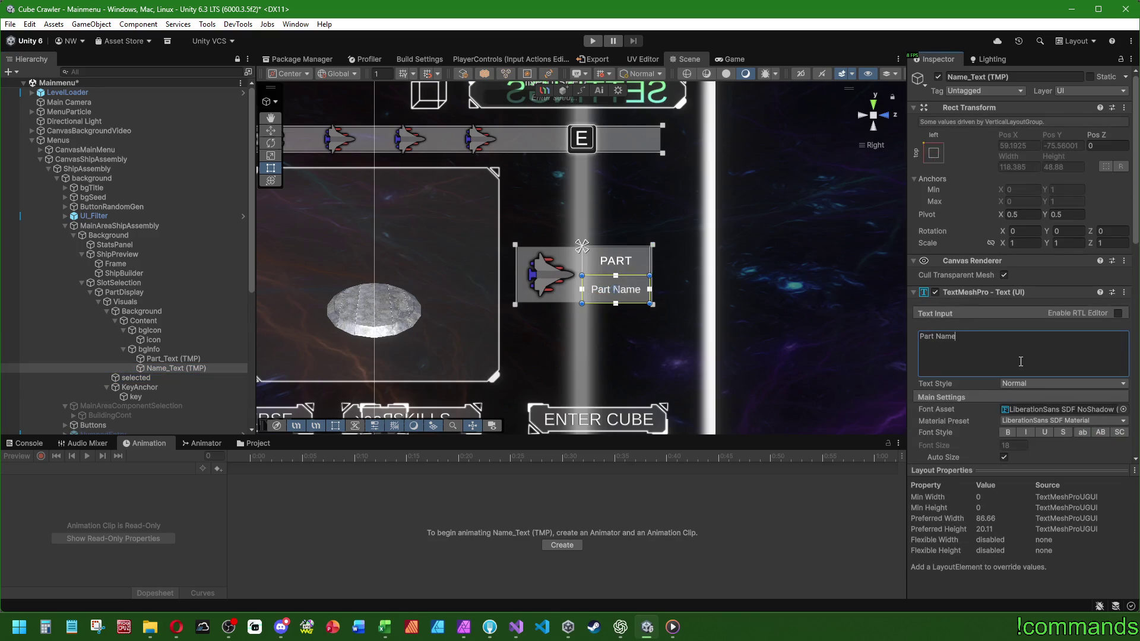
Centre and frame the part card in the Scene view, then select the PartDisplay card.
scroll(687, 271, up, 2)
drag(687, 267, 723, 215)
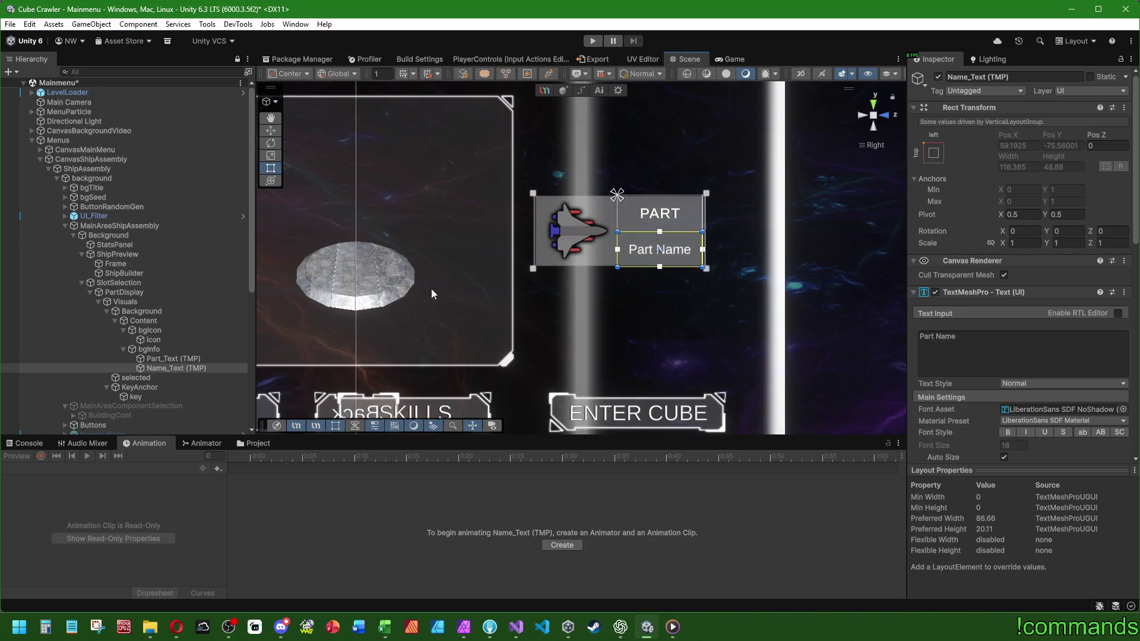
drag(594, 252, 557, 286)
scroll(557, 285, down, 2)
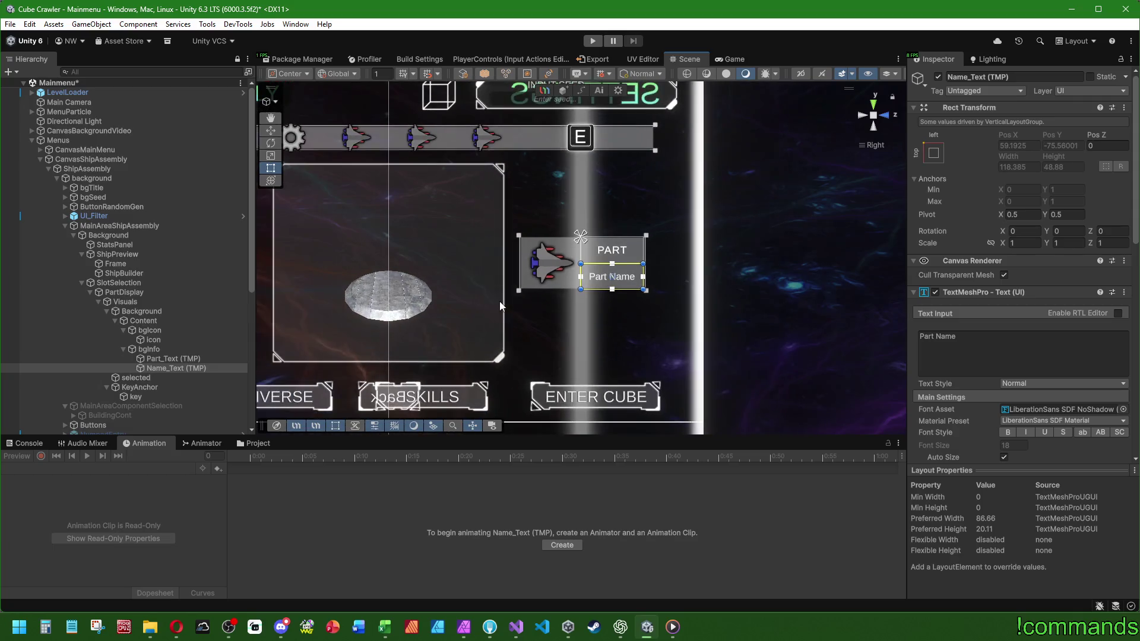
scroll(511, 301, down, 1)
scroll(512, 299, up, 2)
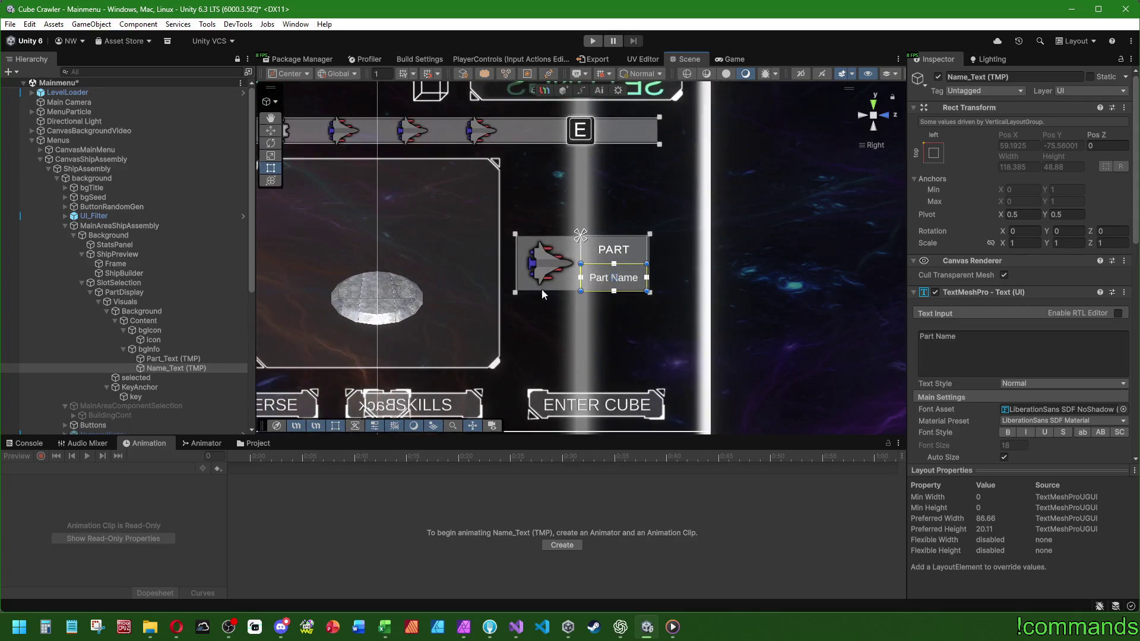
drag(592, 297, 675, 295)
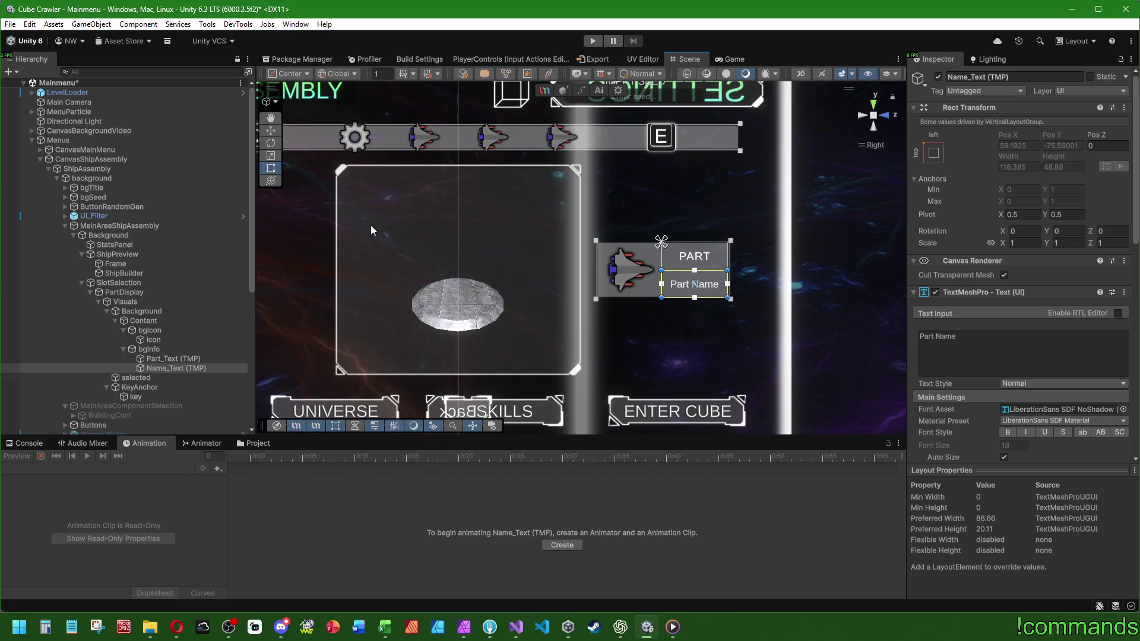
key(f)
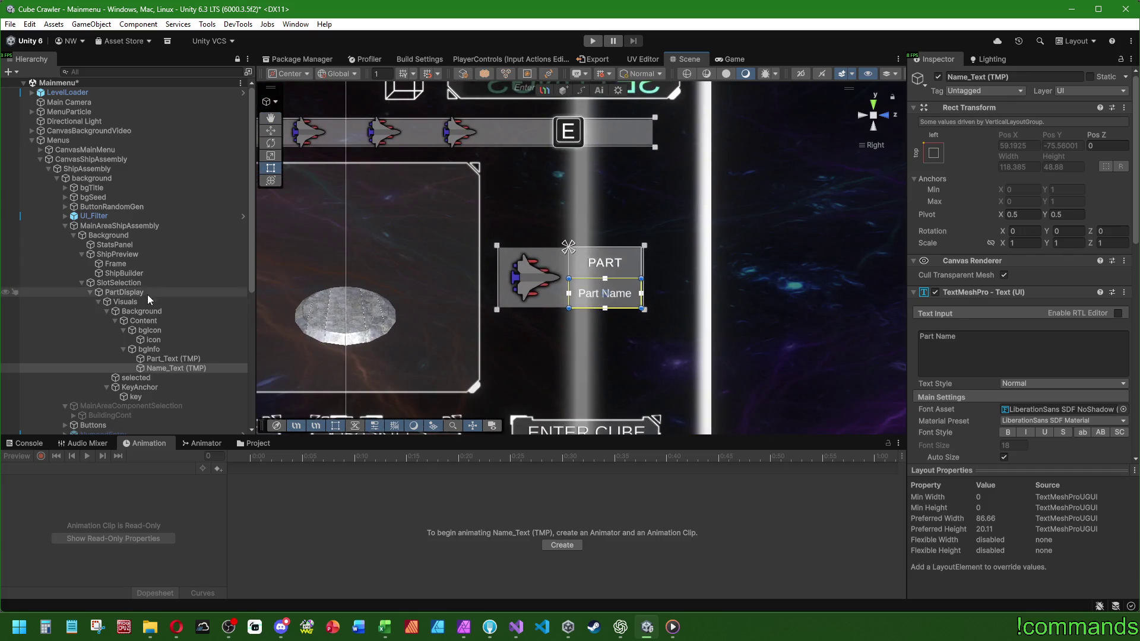
click(145, 291)
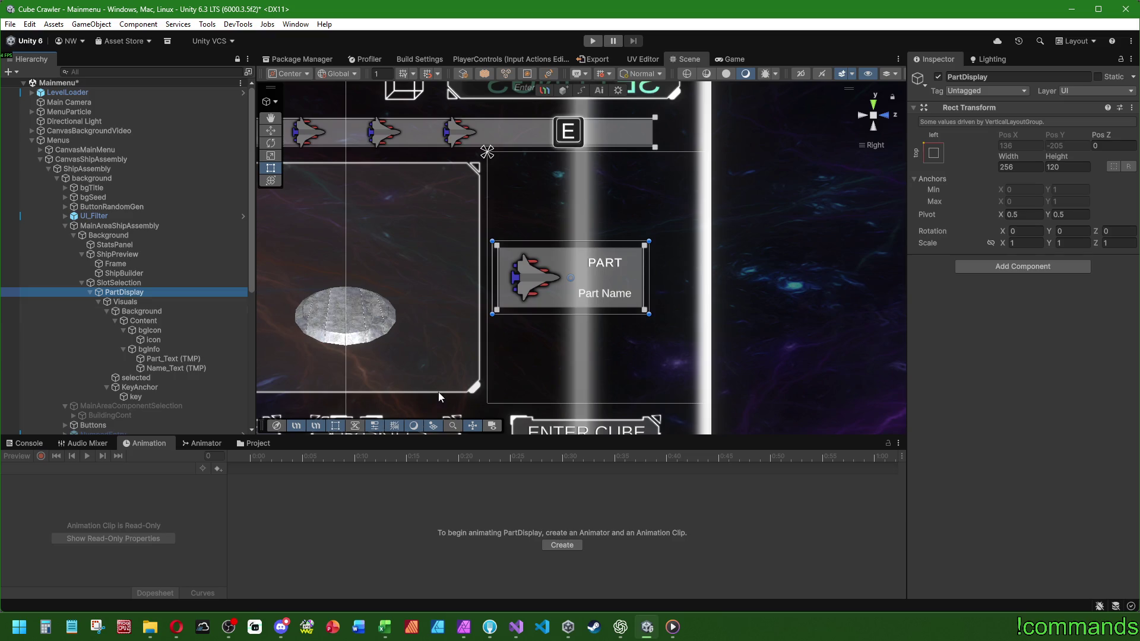
Frame the part card in the Scene view with the Rect tool and show Assets/Prefabs/UI in the Project panel.
scroll(641, 291, up, 3)
drag(601, 250, 636, 240)
key(t)
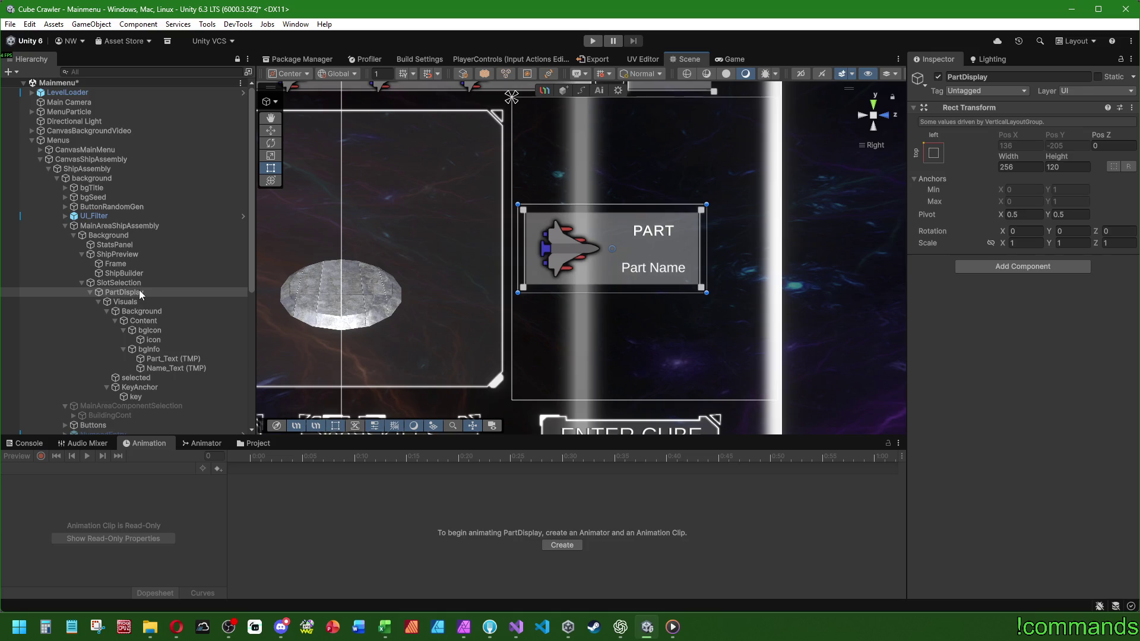
click(254, 443)
scroll(511, 544, up, 3)
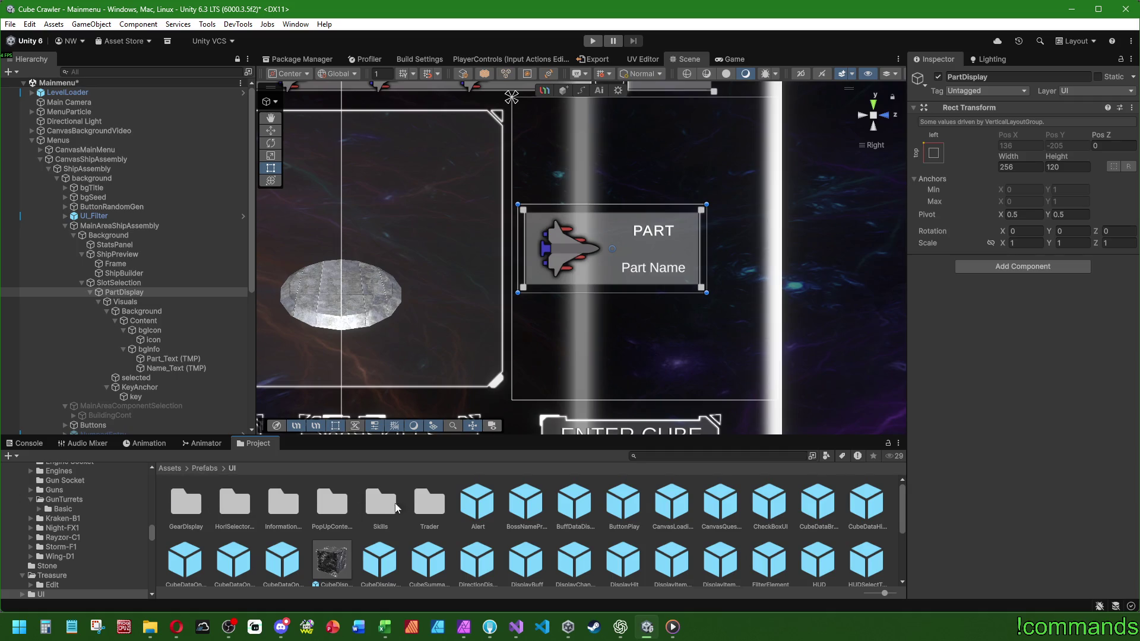
scroll(534, 511, down, 5)
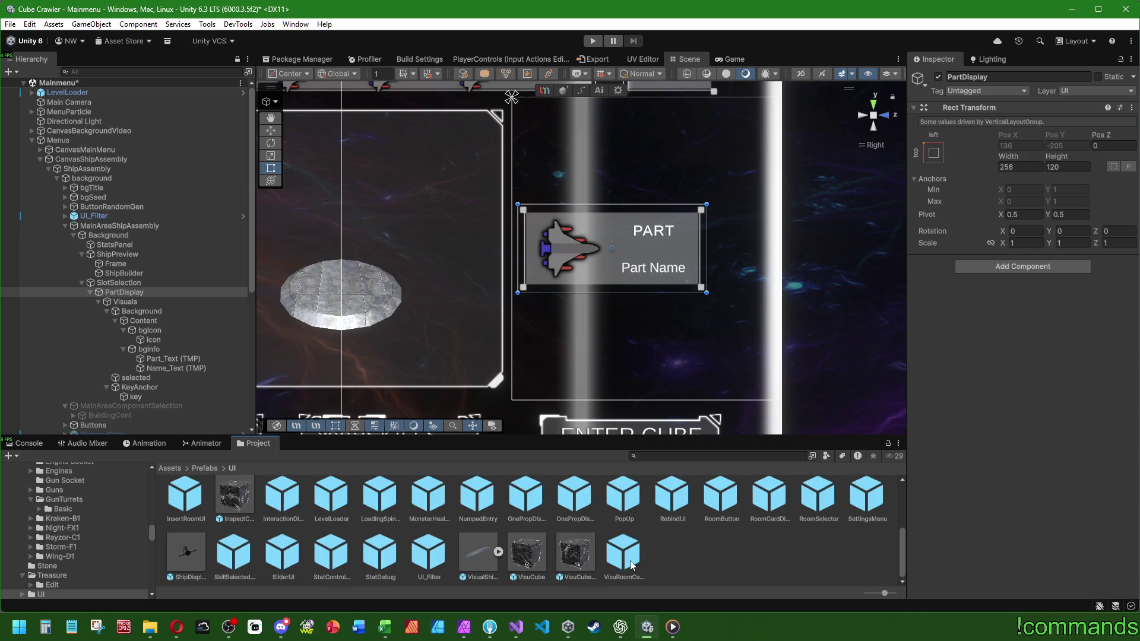
Select Visuals under PartDisplay and collapse its Background branch.
click(136, 295)
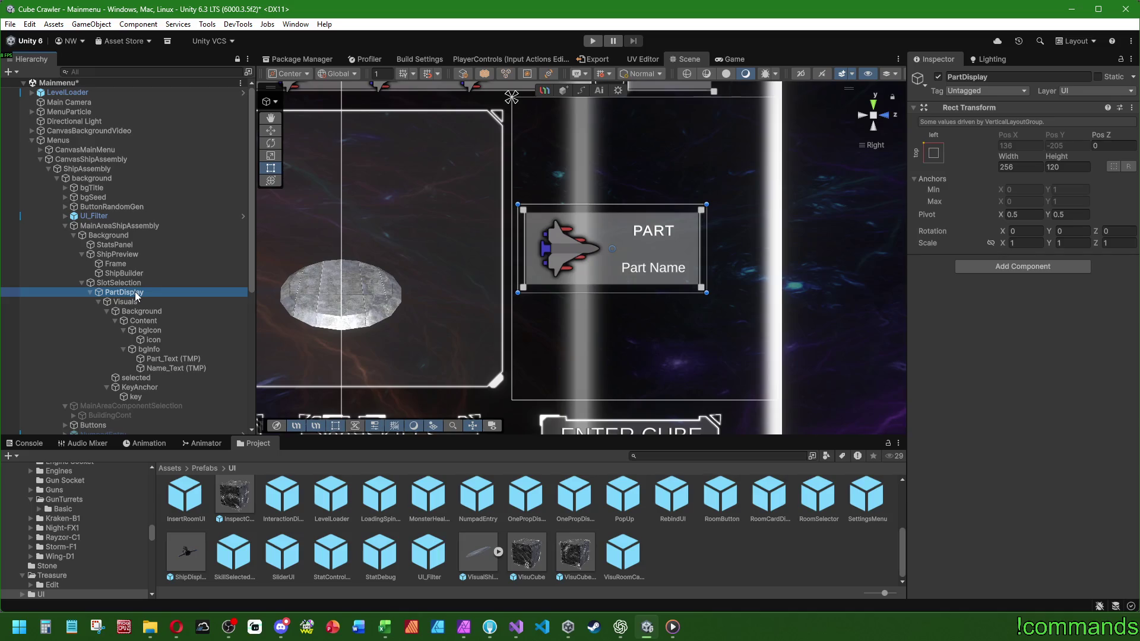
click(736, 570)
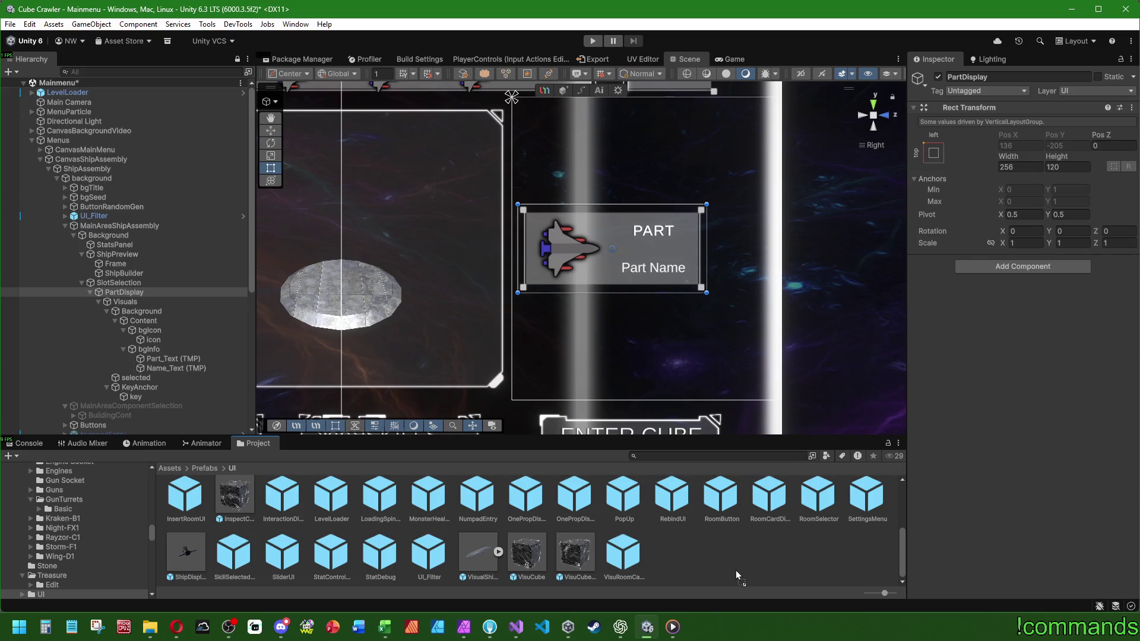
scroll(533, 216, up, 3)
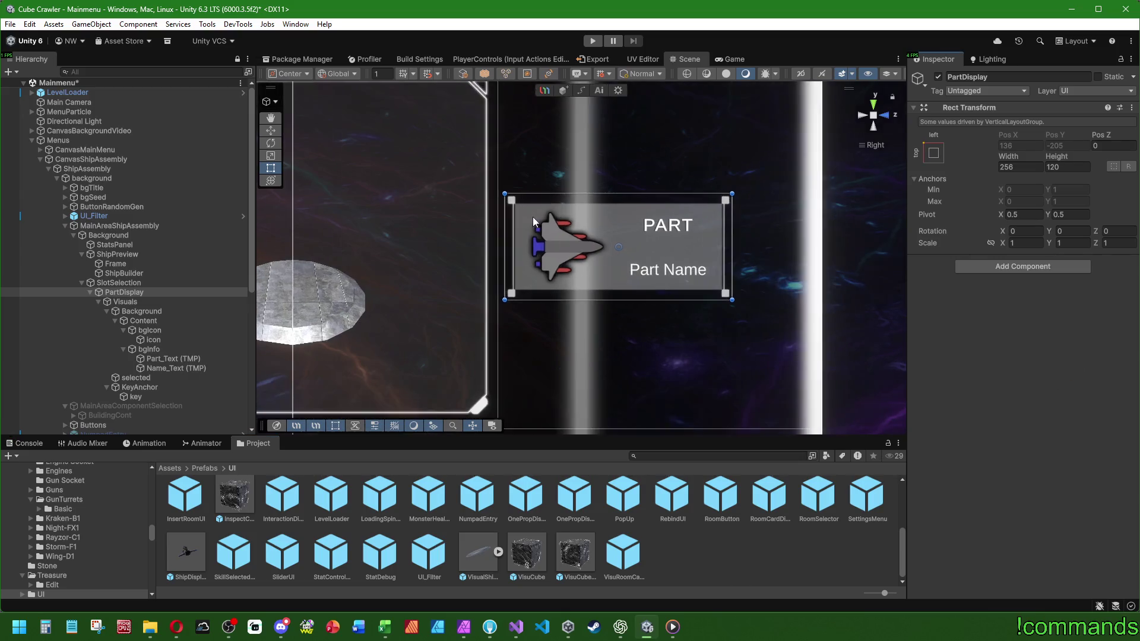
click(137, 300)
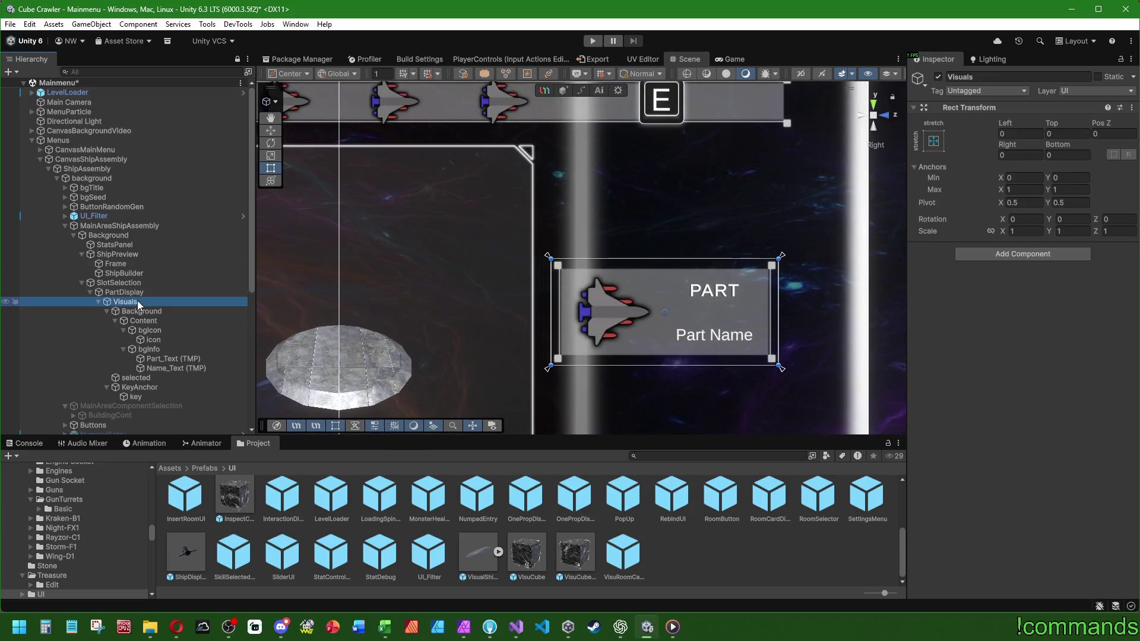
click(106, 311)
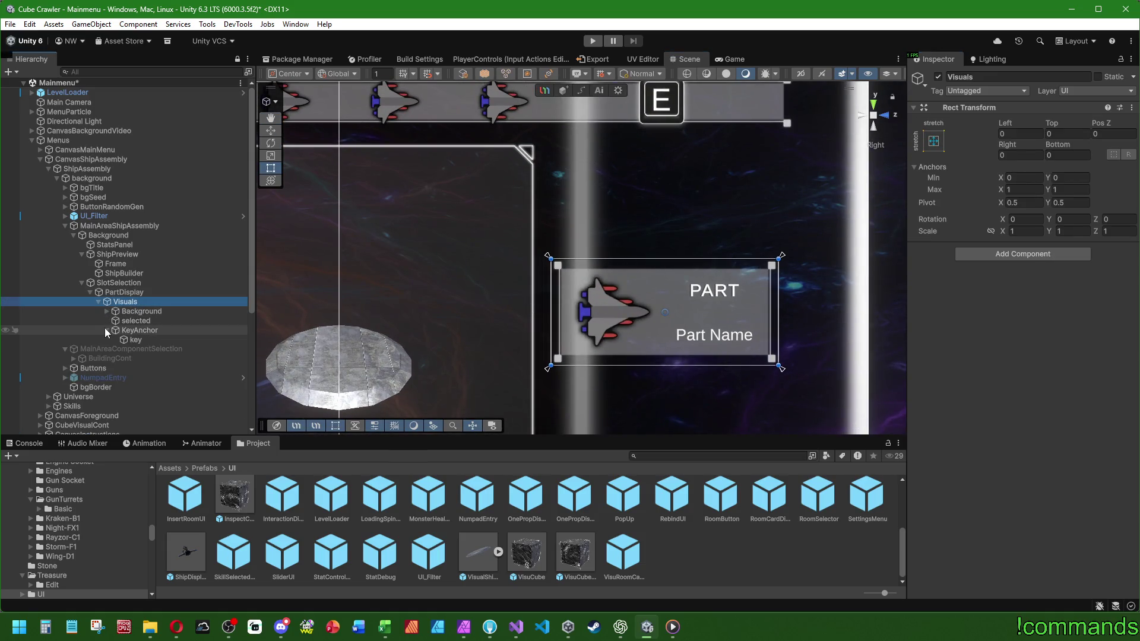
right_click(123, 302)
Add a new UI Image under Visuals named 'line'.
mouse_move(186, 588)
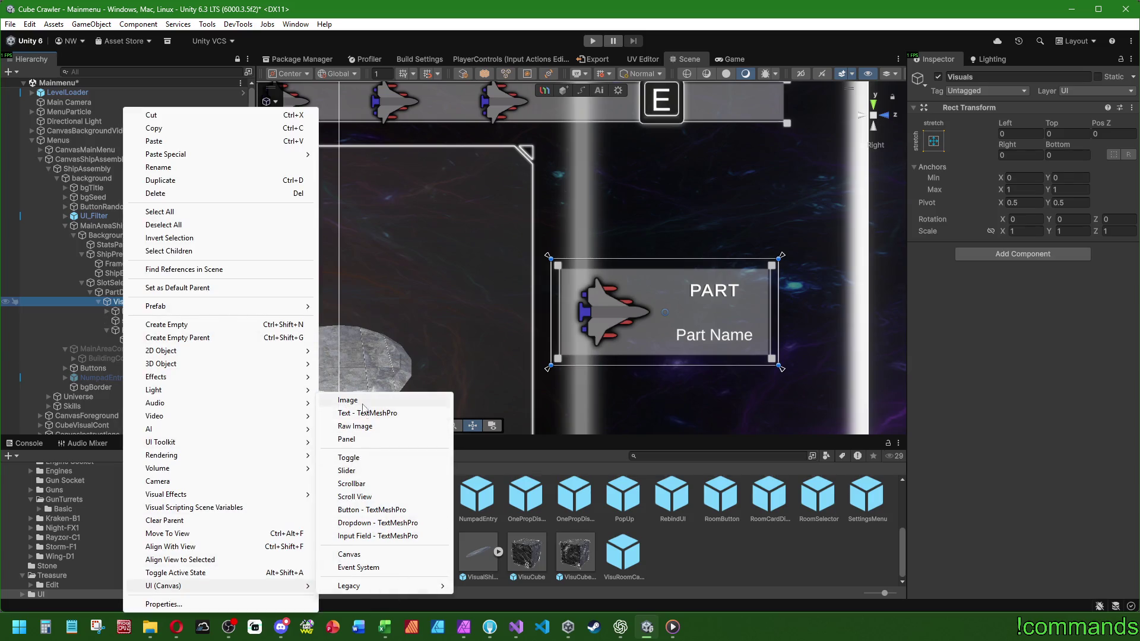
click(372, 403)
key(BackSpace)
text(line)
key(Return)
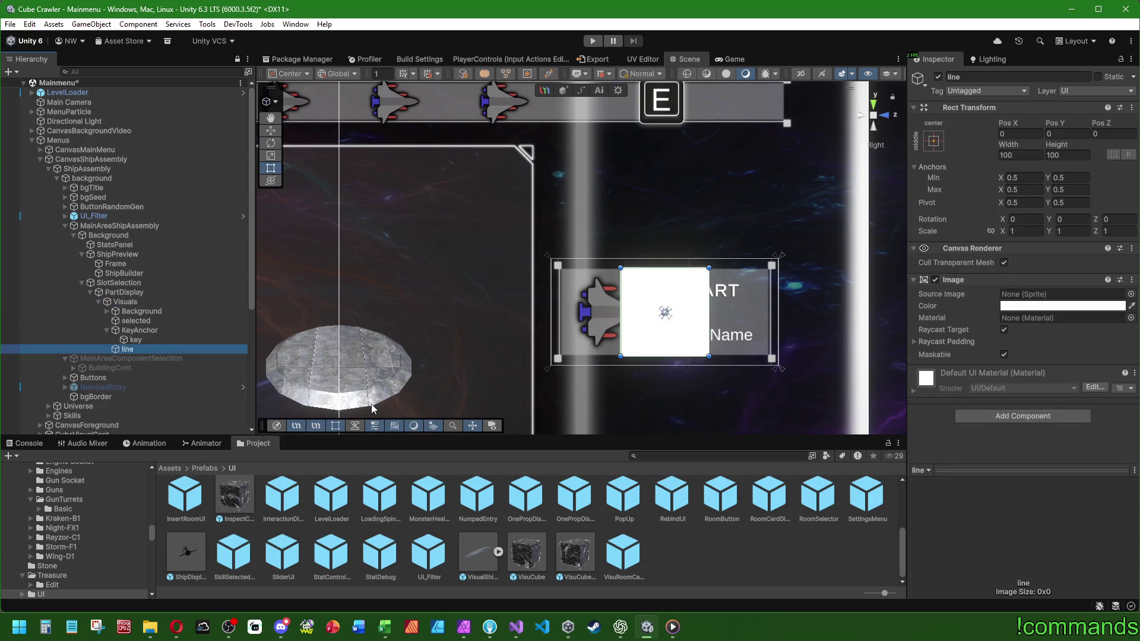
Anchor the line image middle-left and roughly size it into a thin strip.
click(934, 140)
alt+click(975, 259)
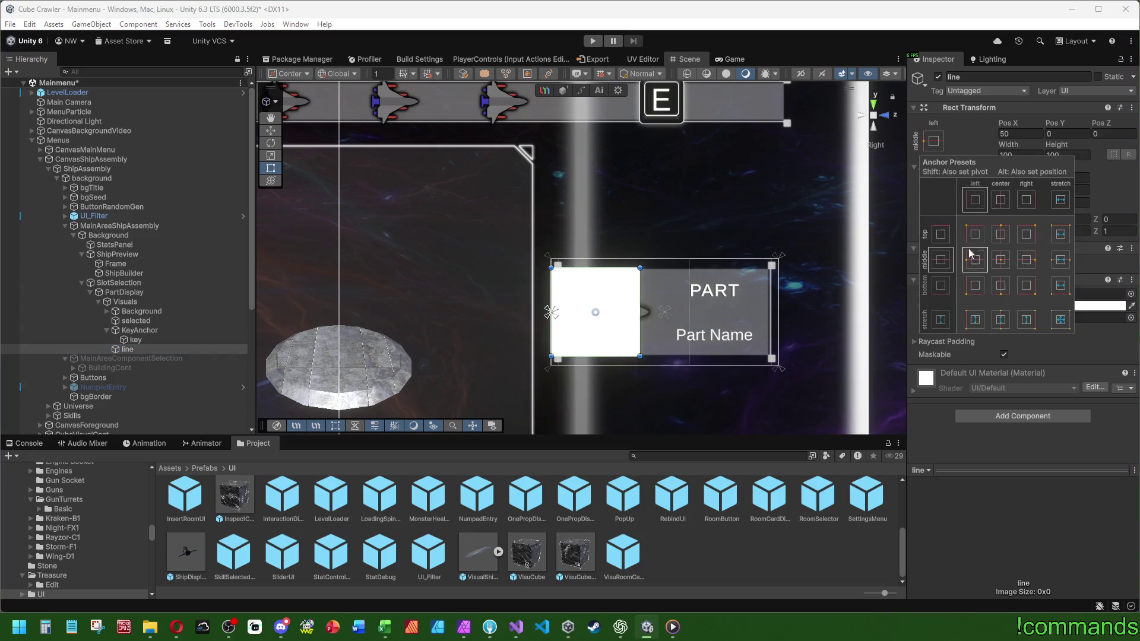
click(1021, 154)
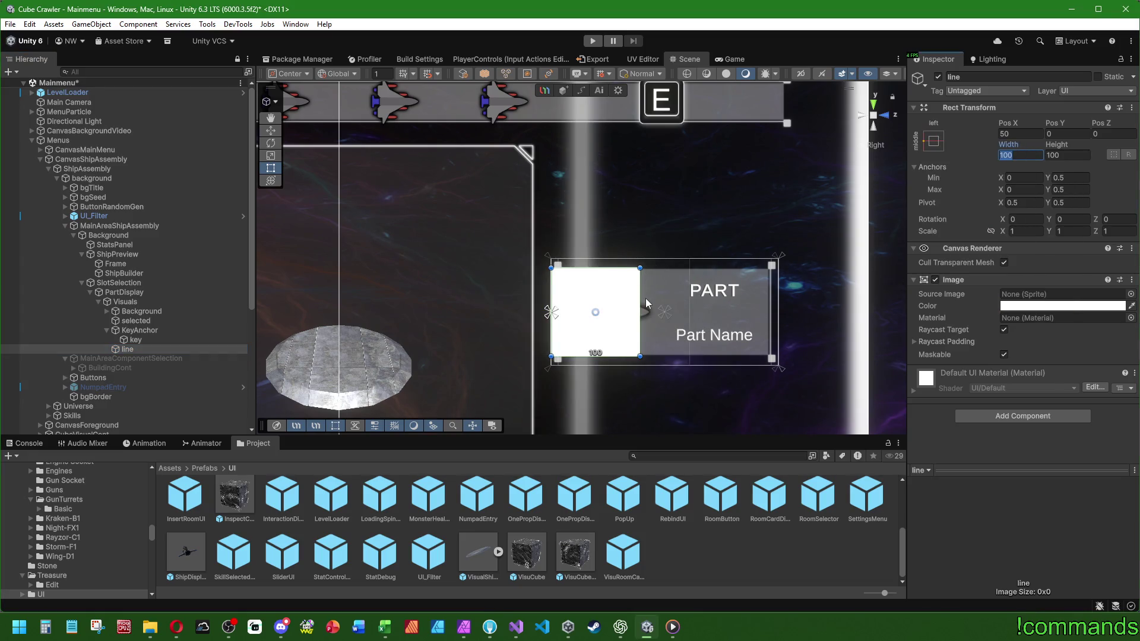
drag(1005, 123, 943, 123)
mouse_move(1022, 145)
mouse_down()
mouse_move(800, 136)
mouse_move(795, 150)
mouse_move(857, 154)
mouse_up()
drag(1012, 122, 1027, 133)
click(1004, 146)
text(32)
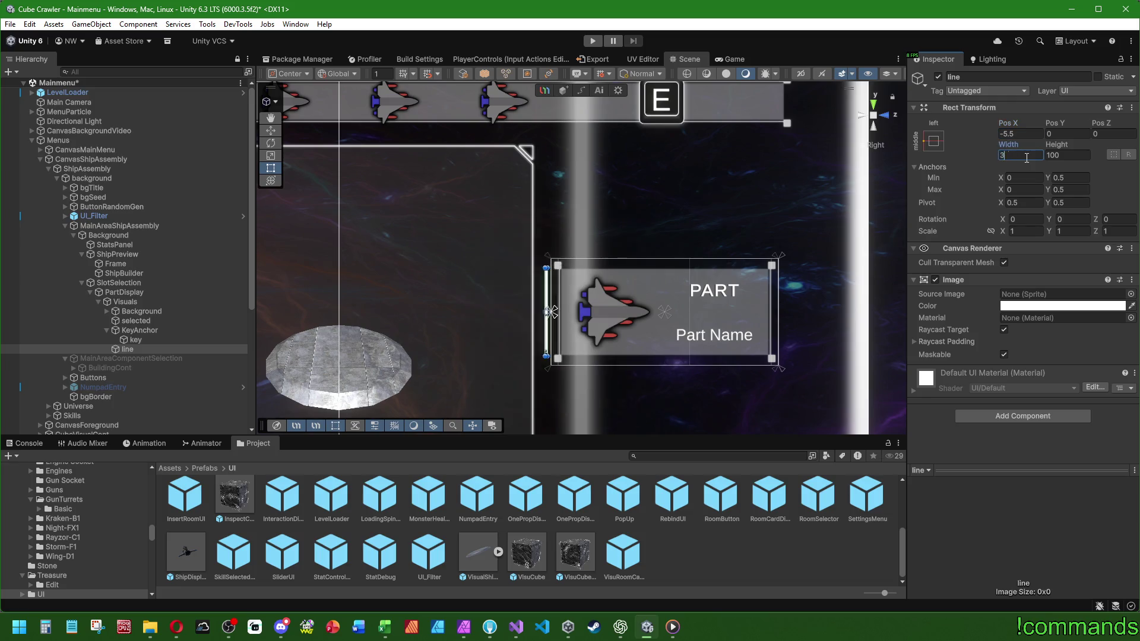
click(1027, 133)
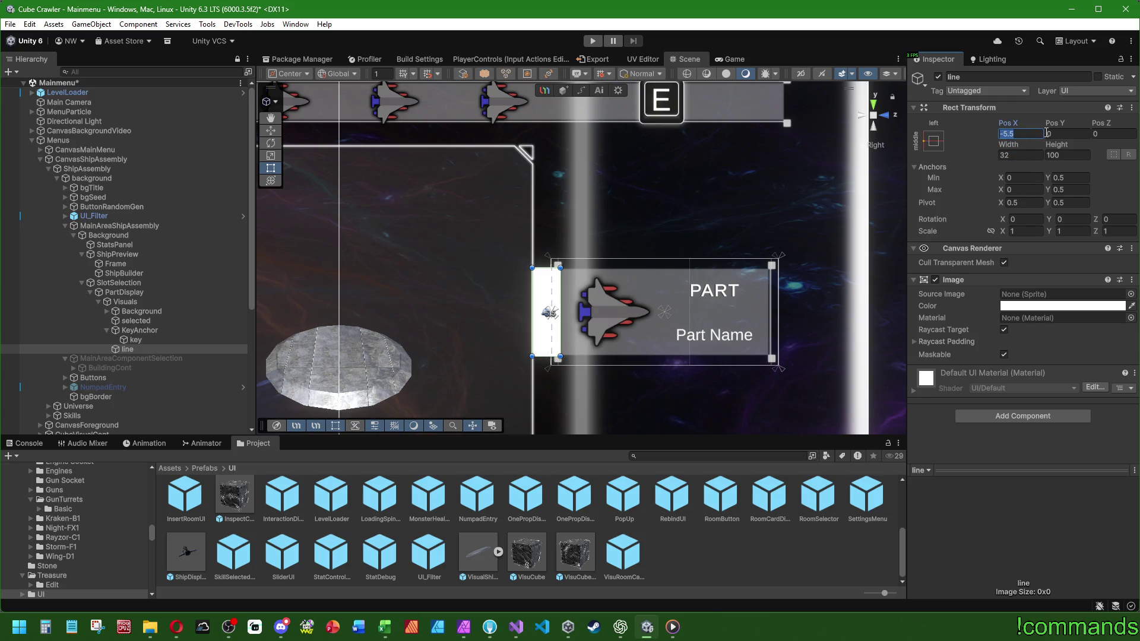
key(f)
drag(586, 231, 583, 230)
drag(488, 196, 489, 196)
Set the line to width 30, Pos X -5.8, height 8 with the line_bar_2048 sprite.
click(1030, 152)
text(30)
key(Return)
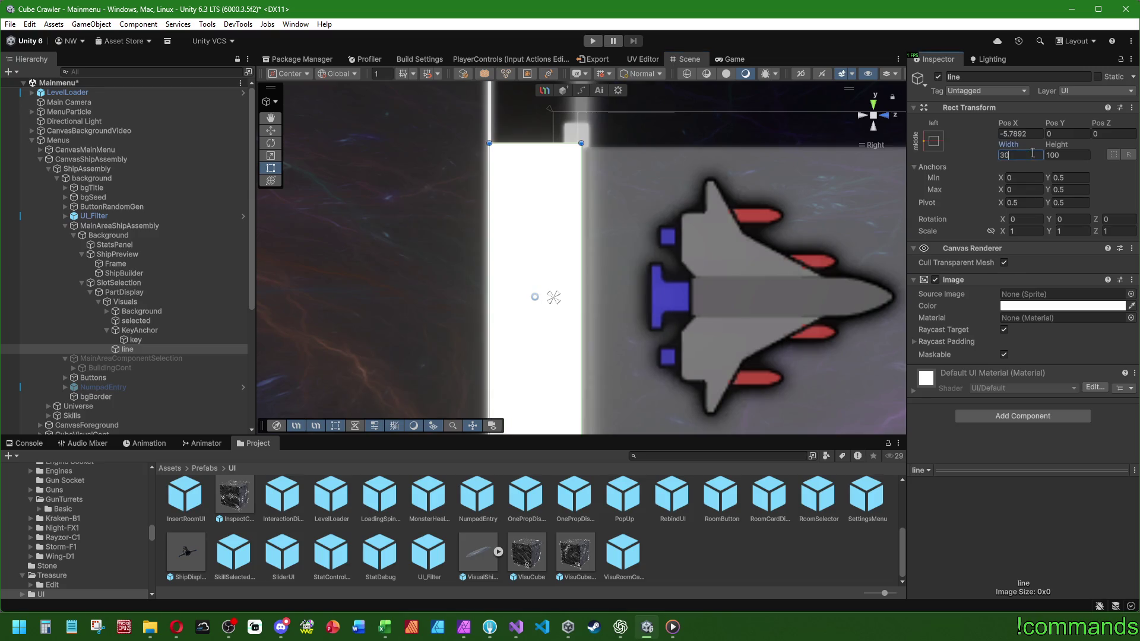
click(1034, 135)
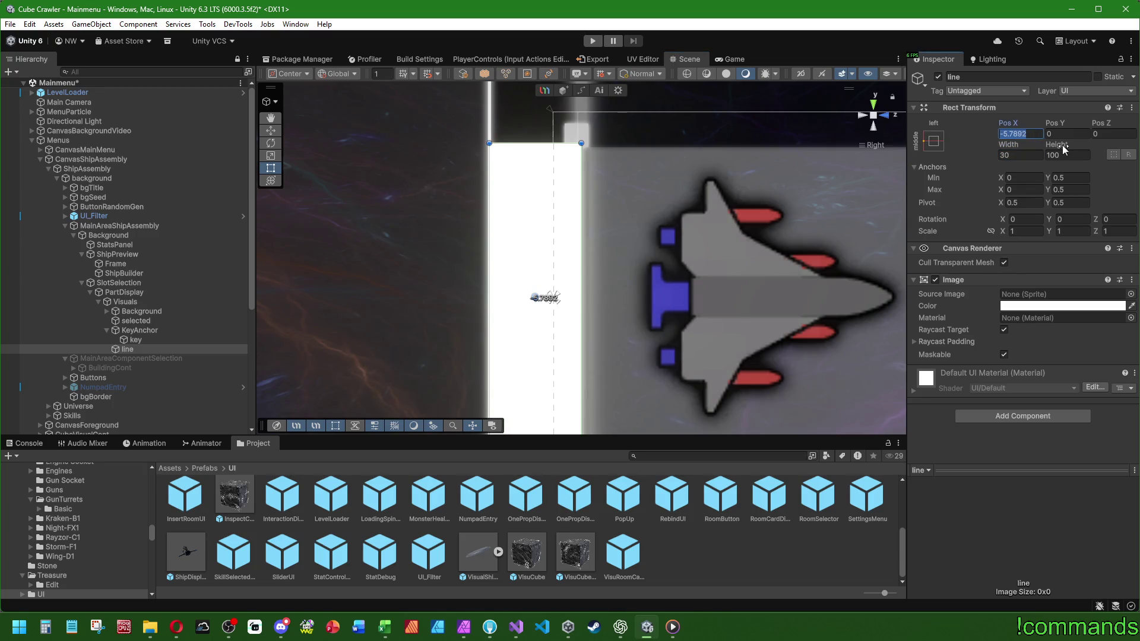
text(-5.8)
scroll(733, 176, down, 2)
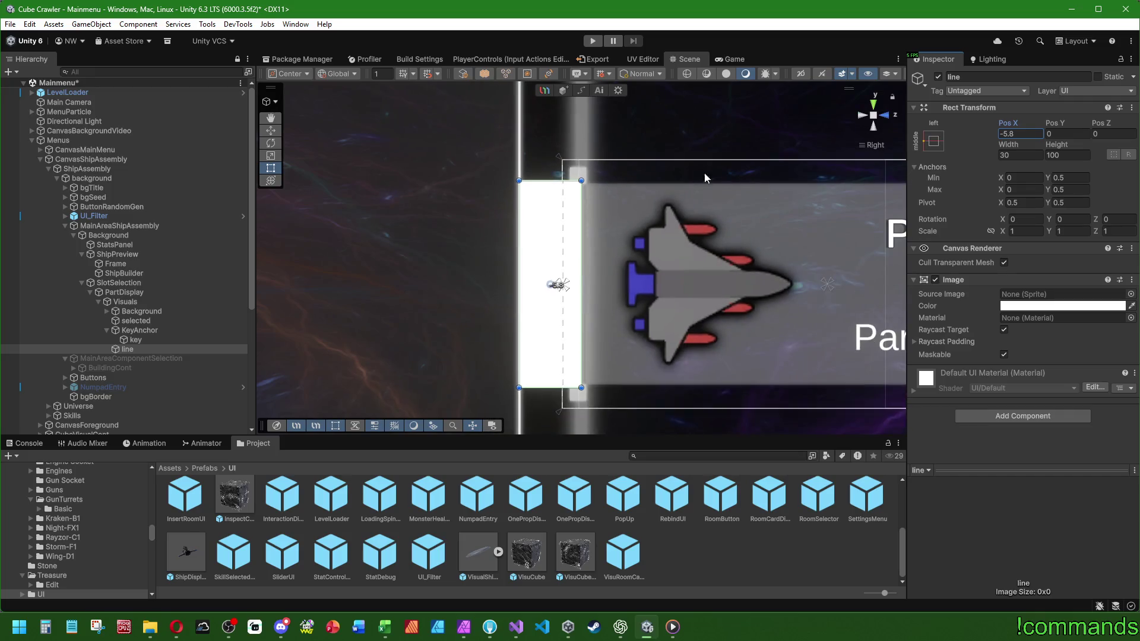
click(1079, 153)
text(8)
key(Return)
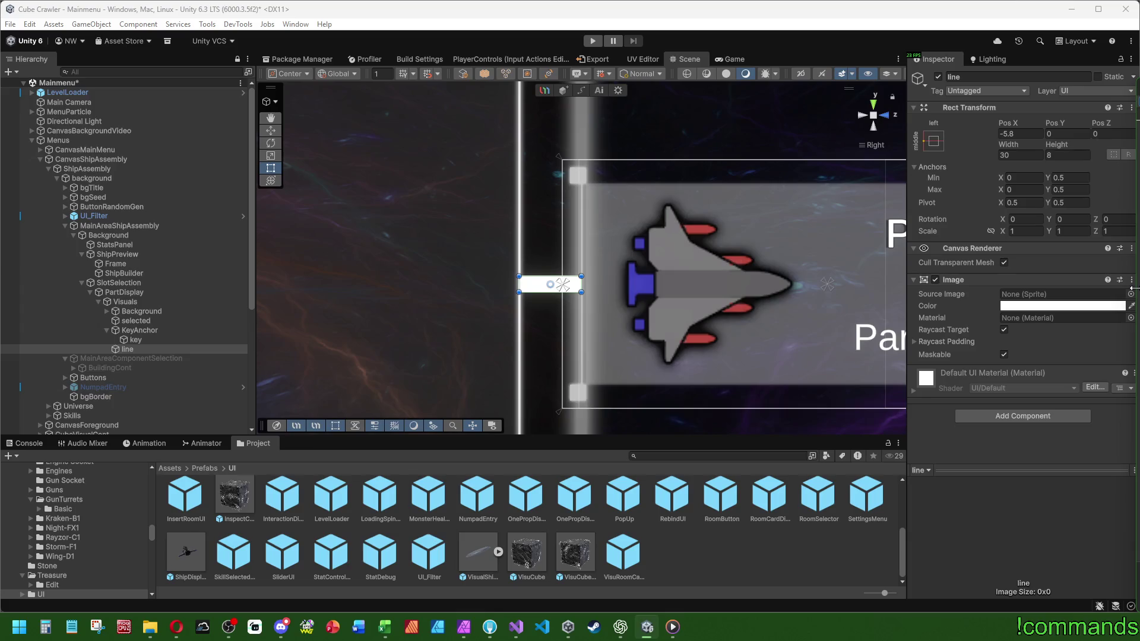
click(1131, 293)
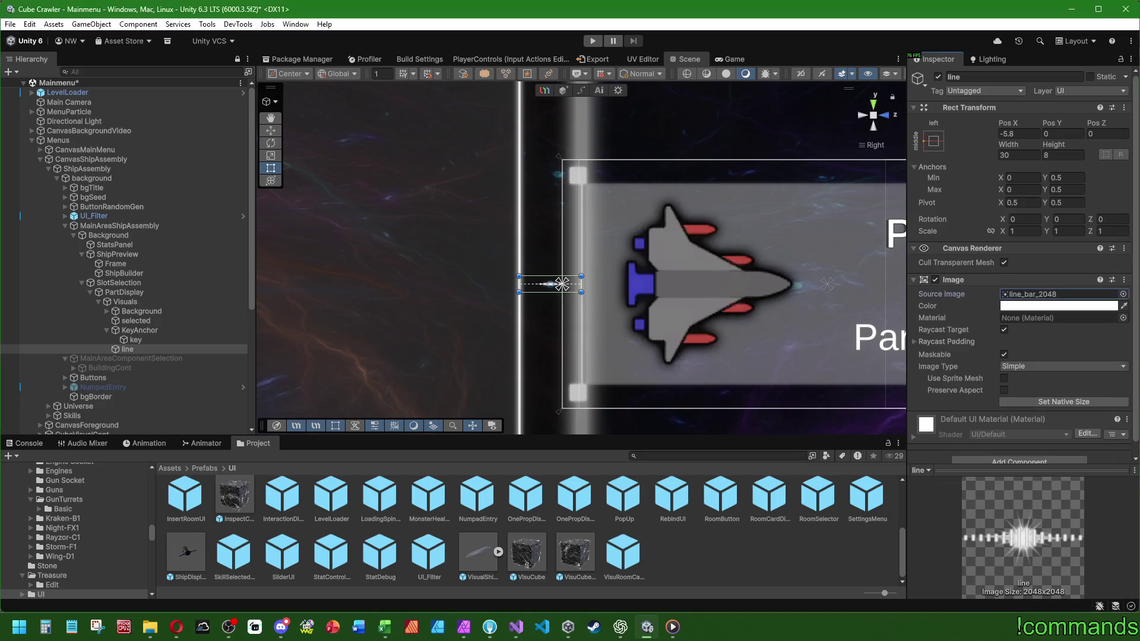
Choose filling_slider_bar_2048 as the line's Source Image after comparing other sprites.
scroll(631, 246, down, 2)
drag(1058, 144, 1120, 159)
scroll(851, 197, down, 2)
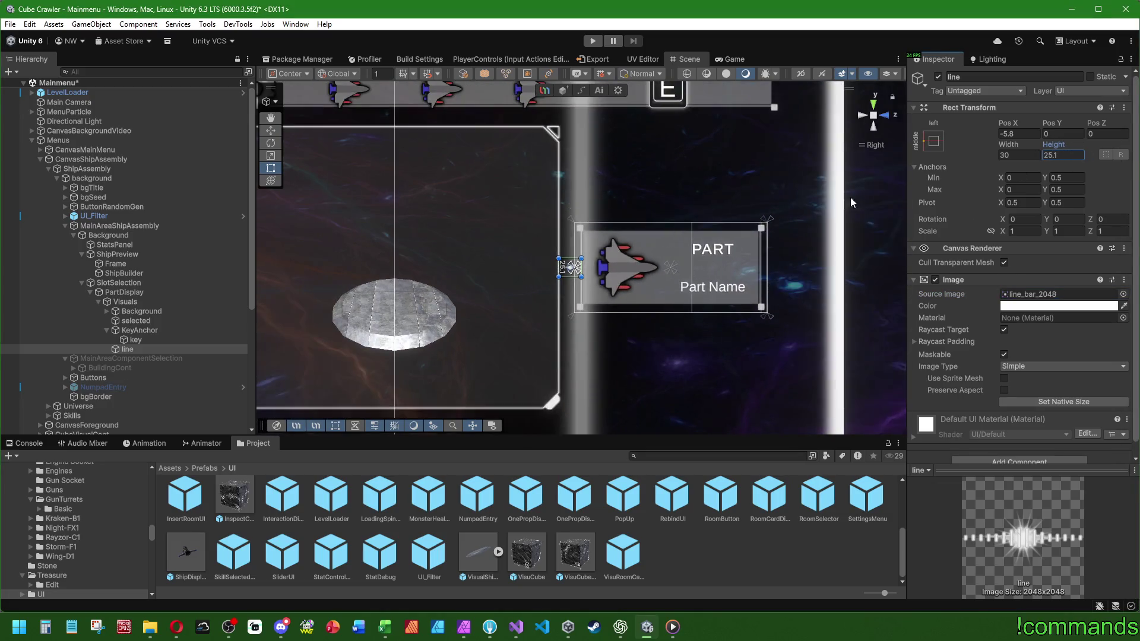
click(1122, 295)
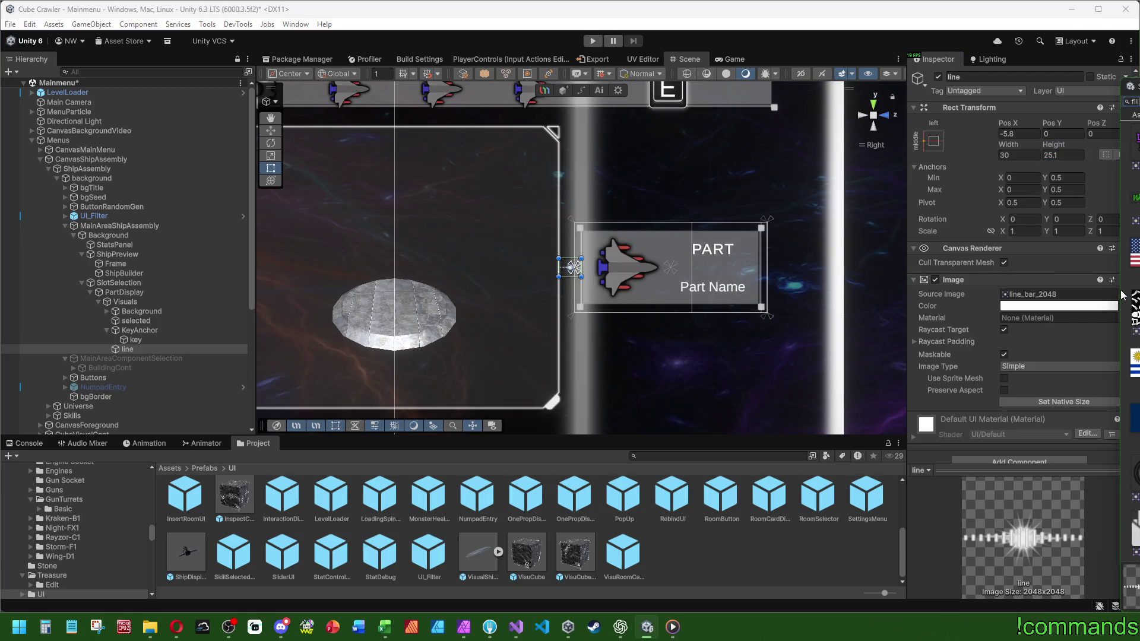
key(Right)
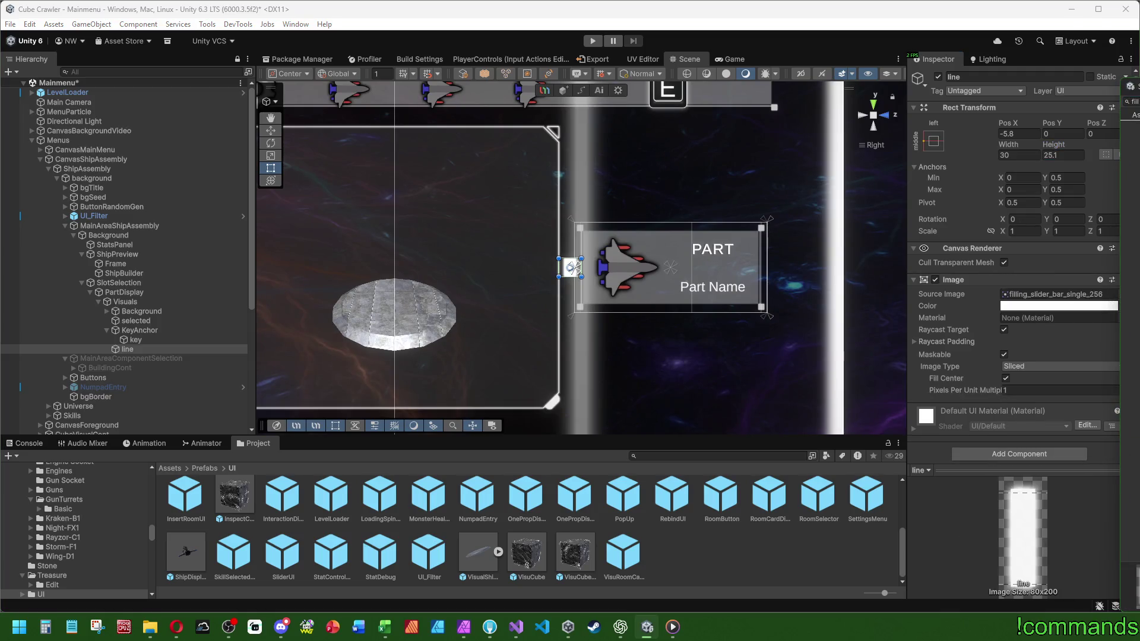
key(Left)
scroll(777, 211, up, 1)
key(Right)
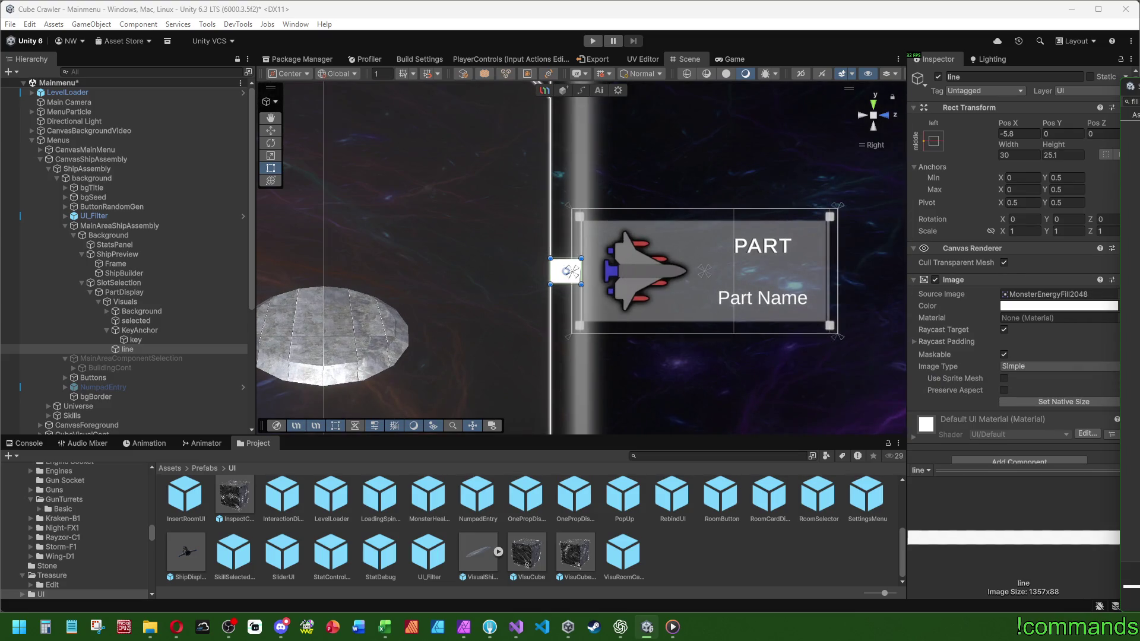
key(Right)
scroll(811, 198, up, 1)
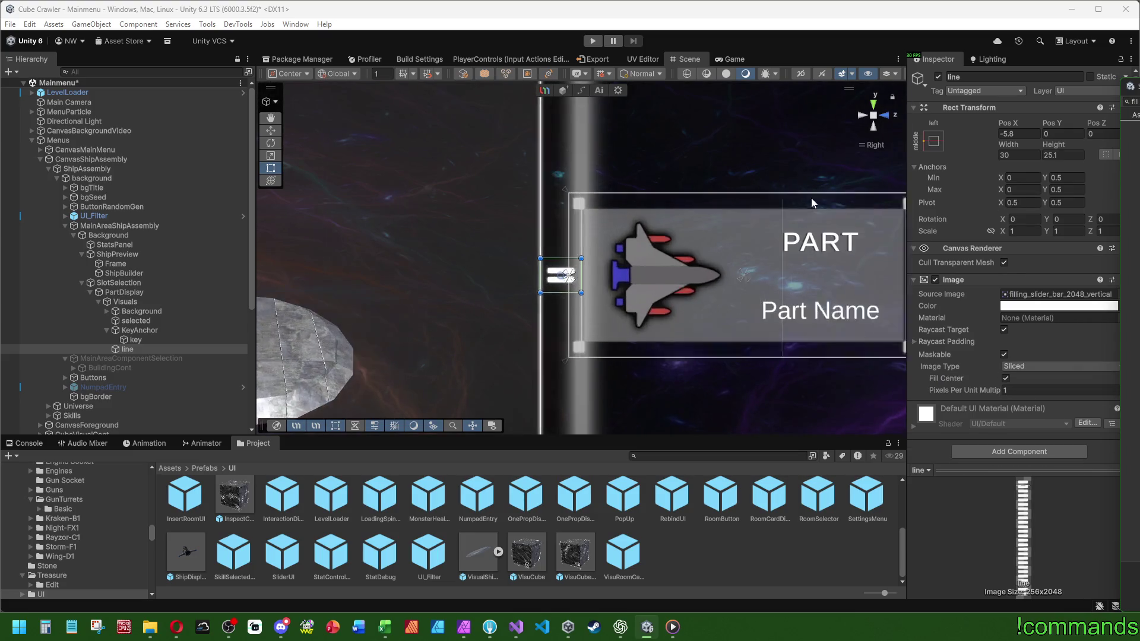
key(Left)
scroll(822, 240, up, 1)
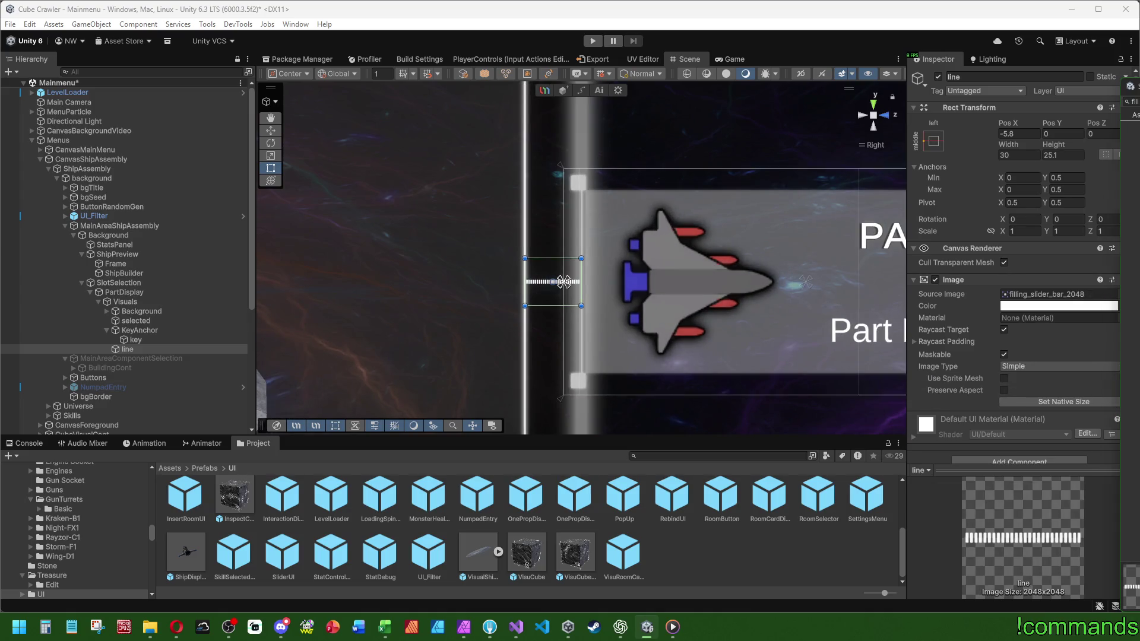
scroll(570, 267, down, 1)
Set the line's height to 30.
double_click(1062, 155)
text(30)
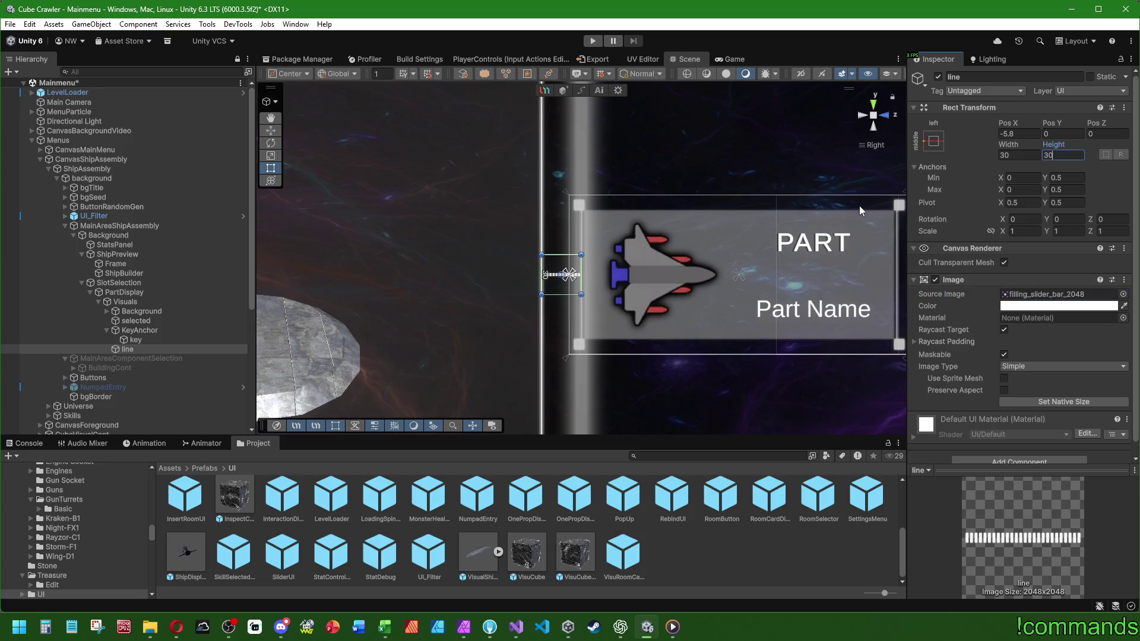
double_click(1074, 152)
text(64)
double_click(1064, 155)
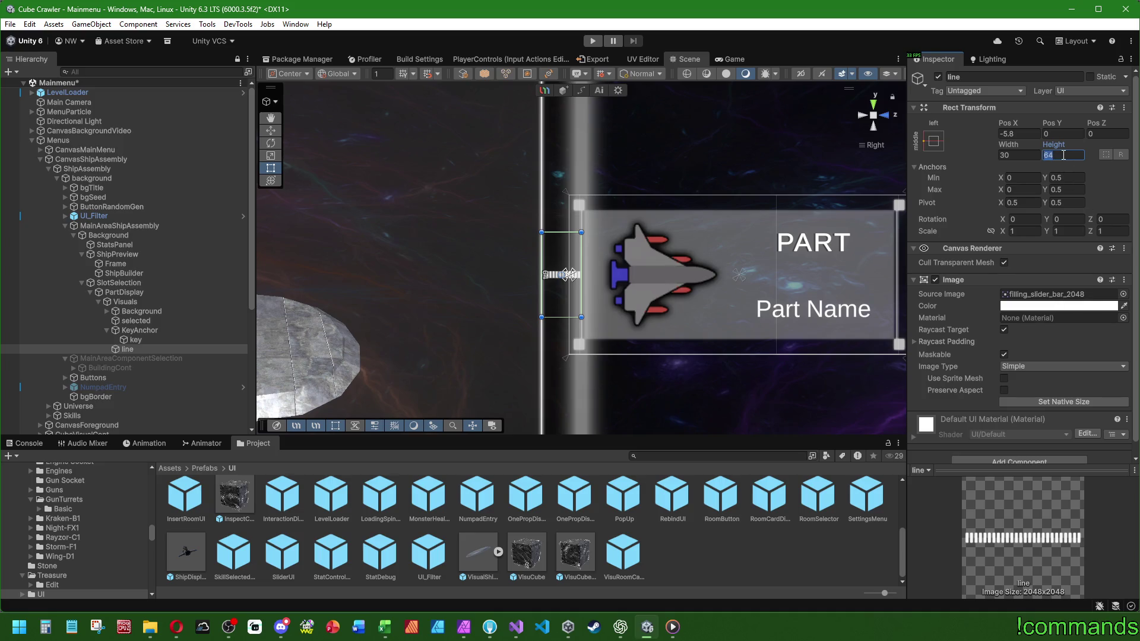
text(30)
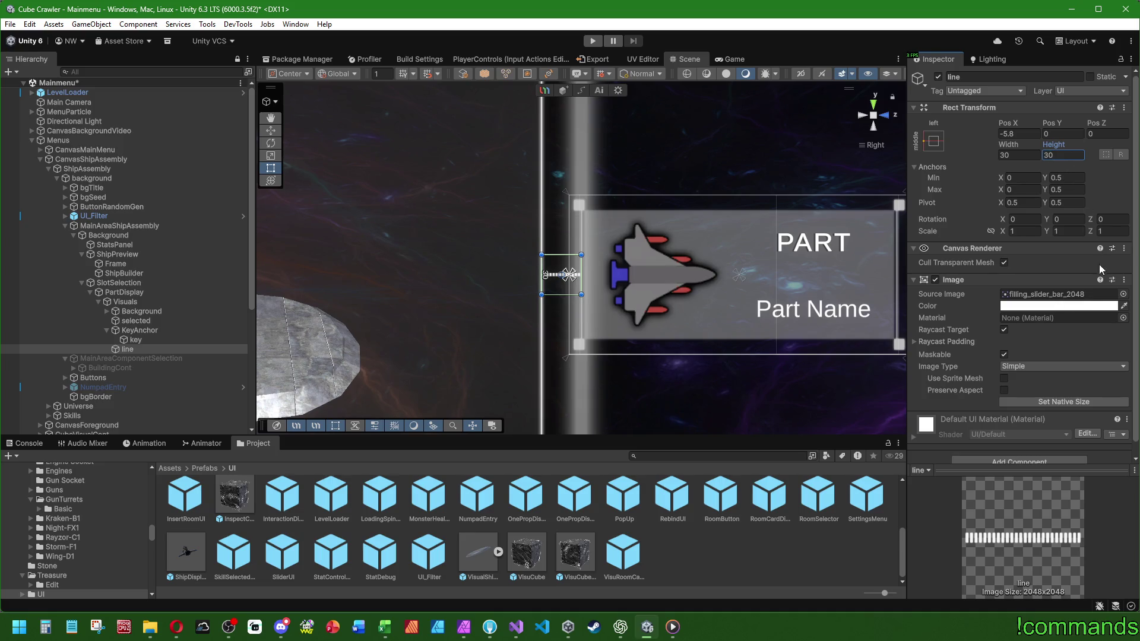
mouse_move(1137, 273)
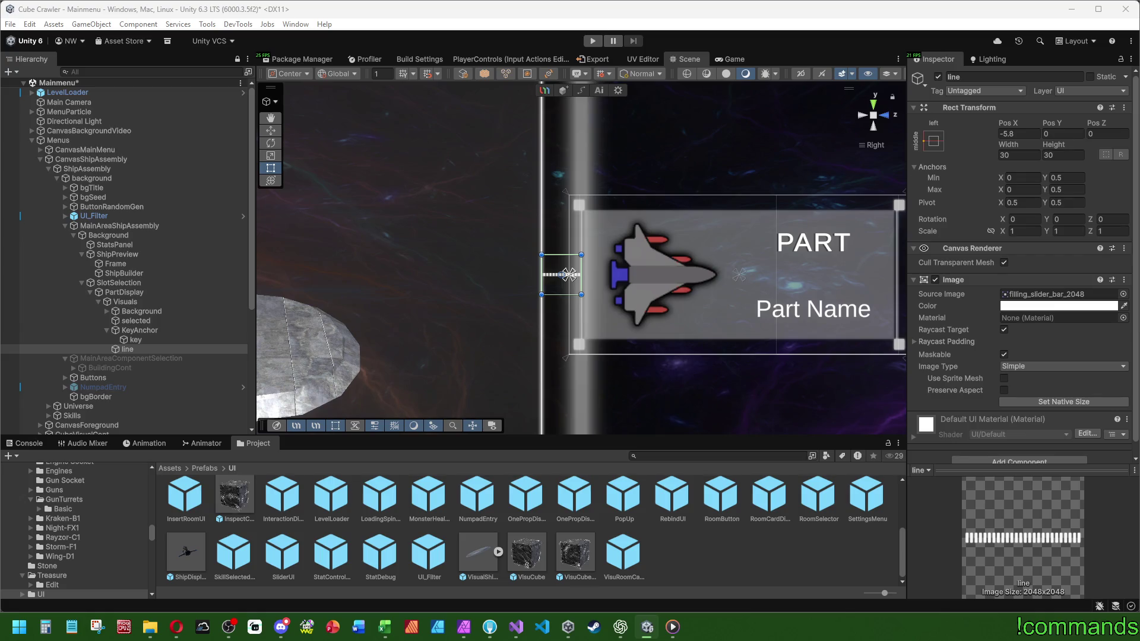
key(ctrl+z)
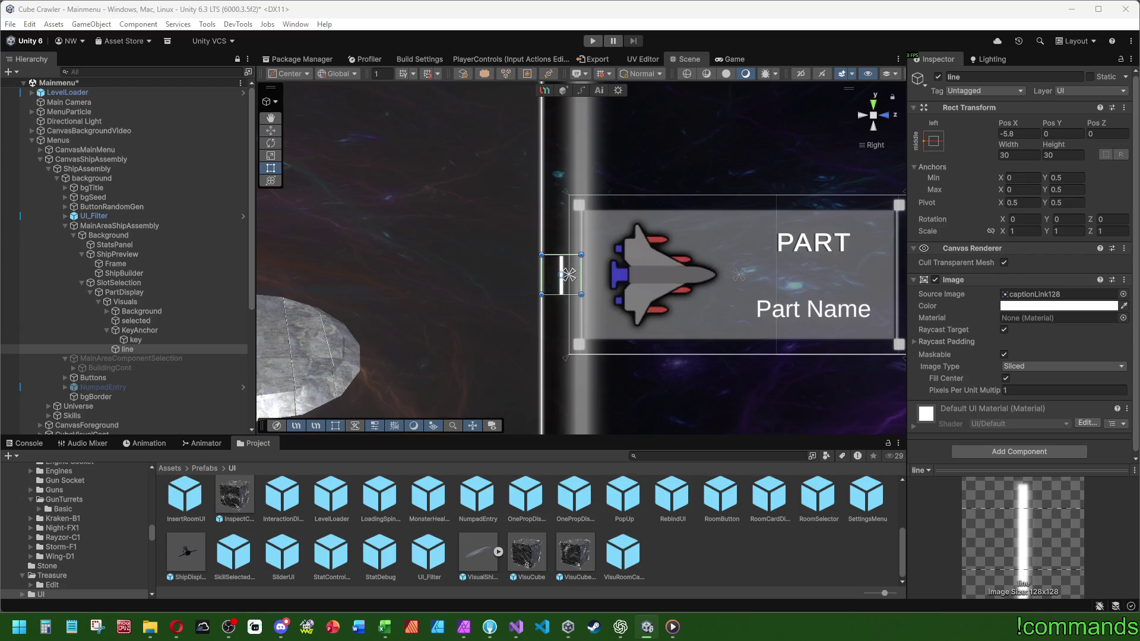
key(ctrl+z)
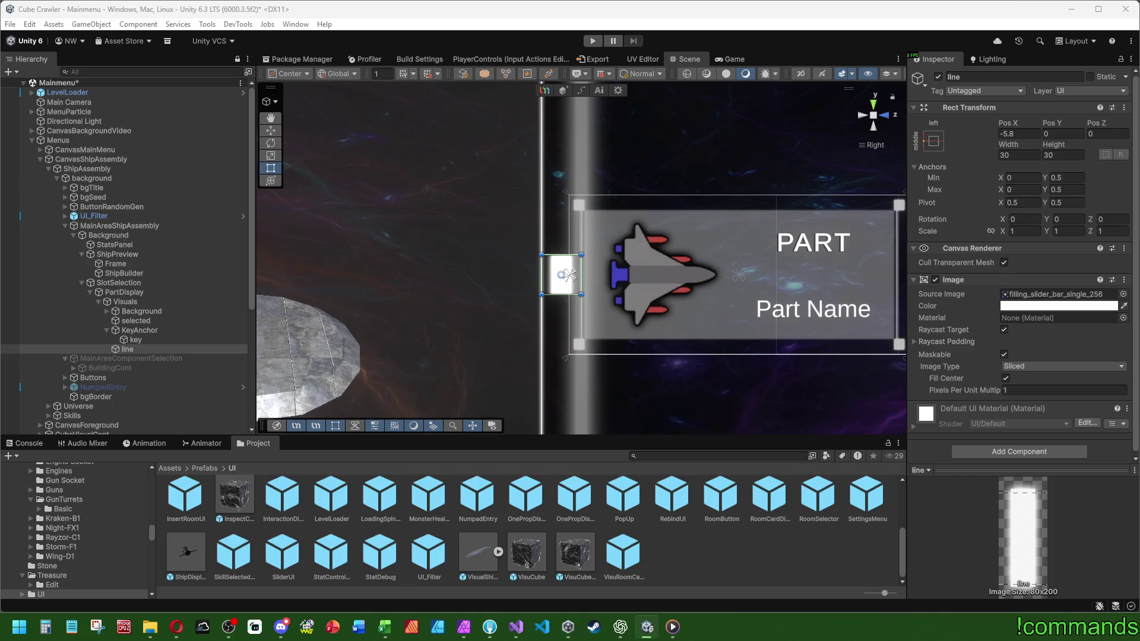
key(ctrl+z)
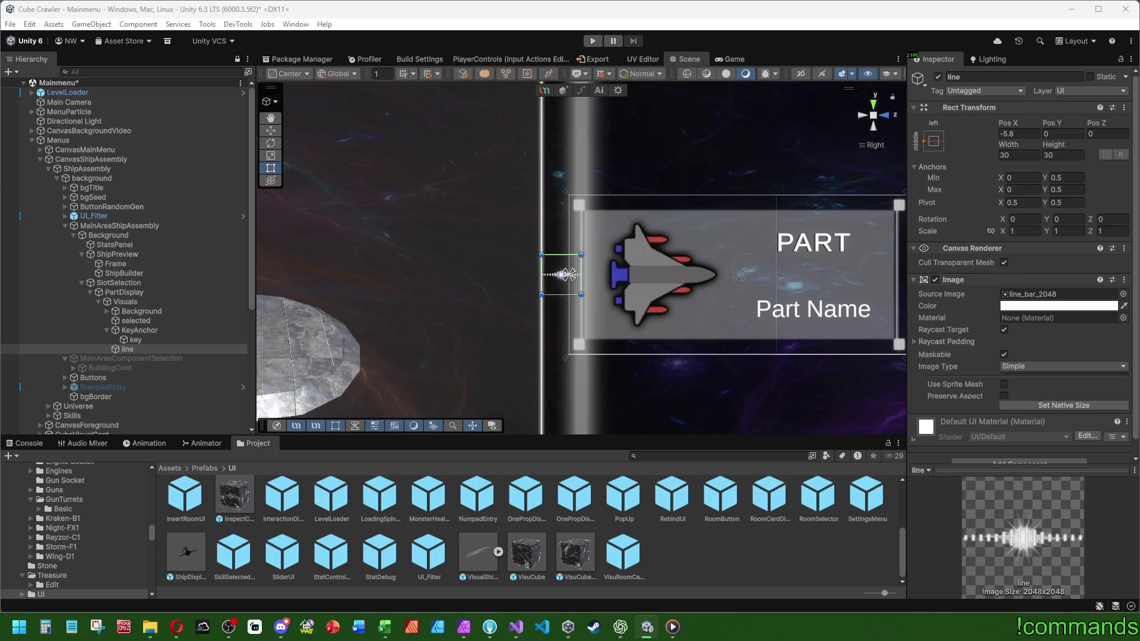
key(ctrl+z)
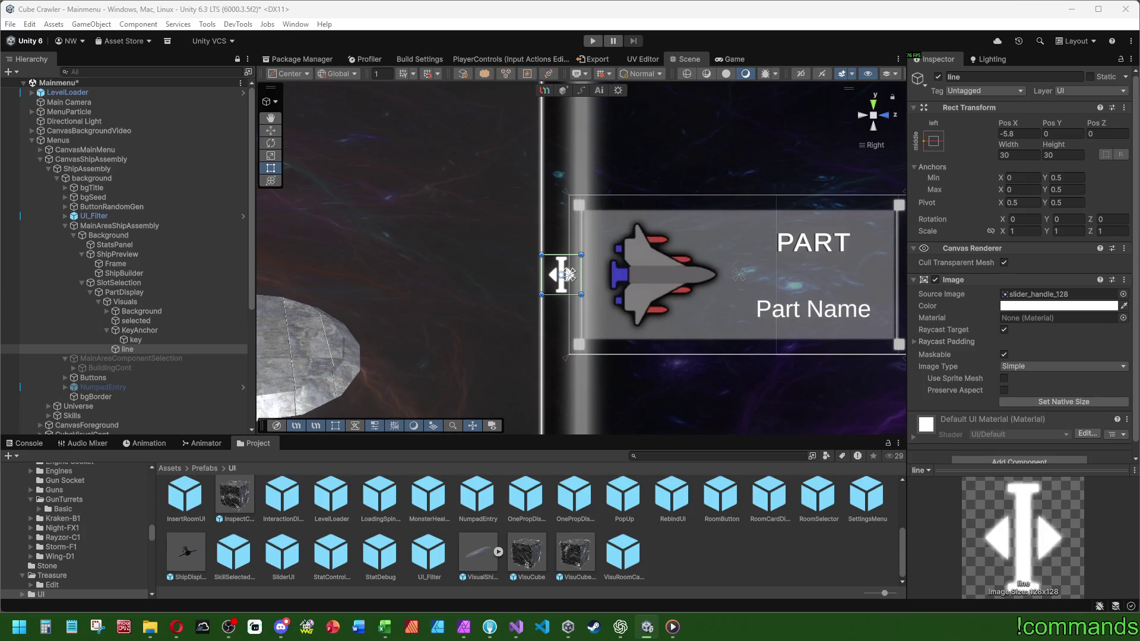
scroll(587, 267, down, 4)
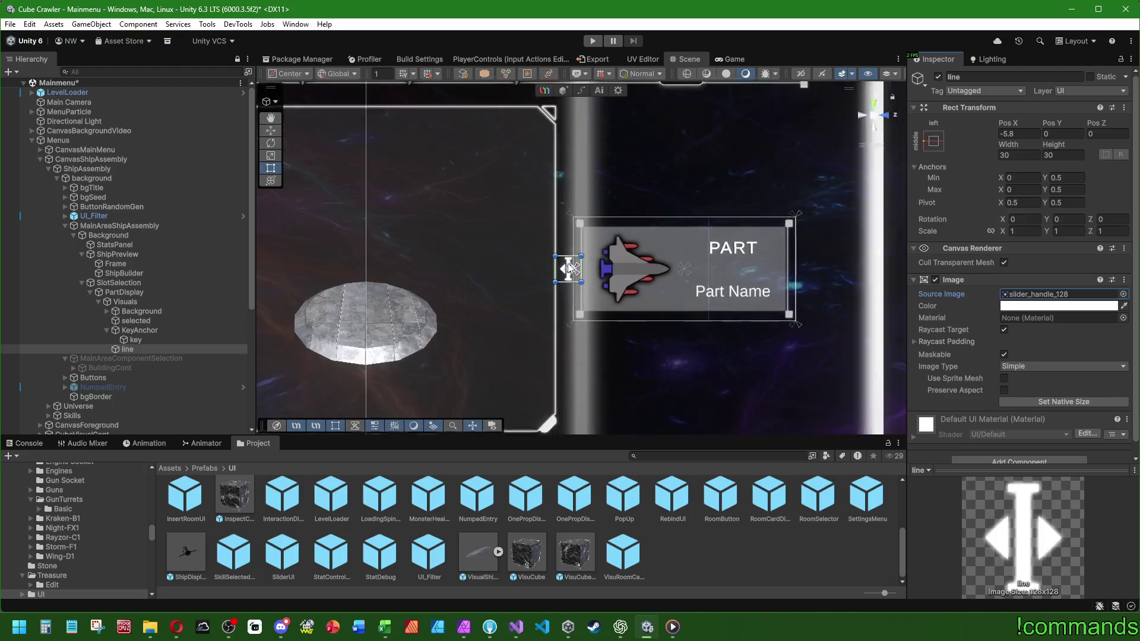
scroll(570, 268, up, 4)
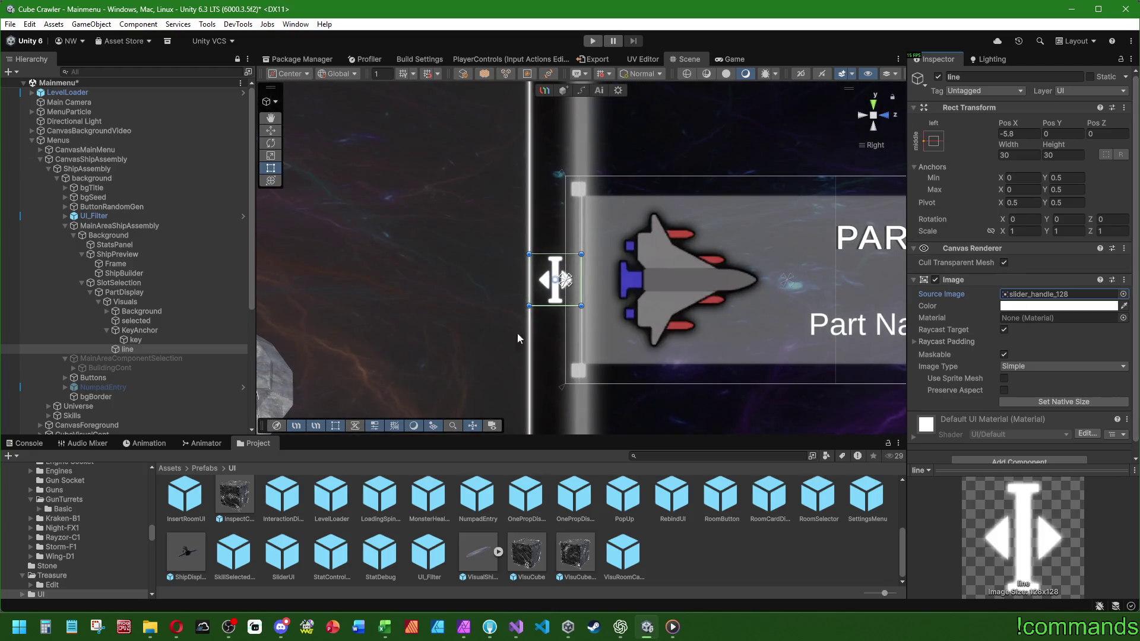
scroll(518, 333, down, 4)
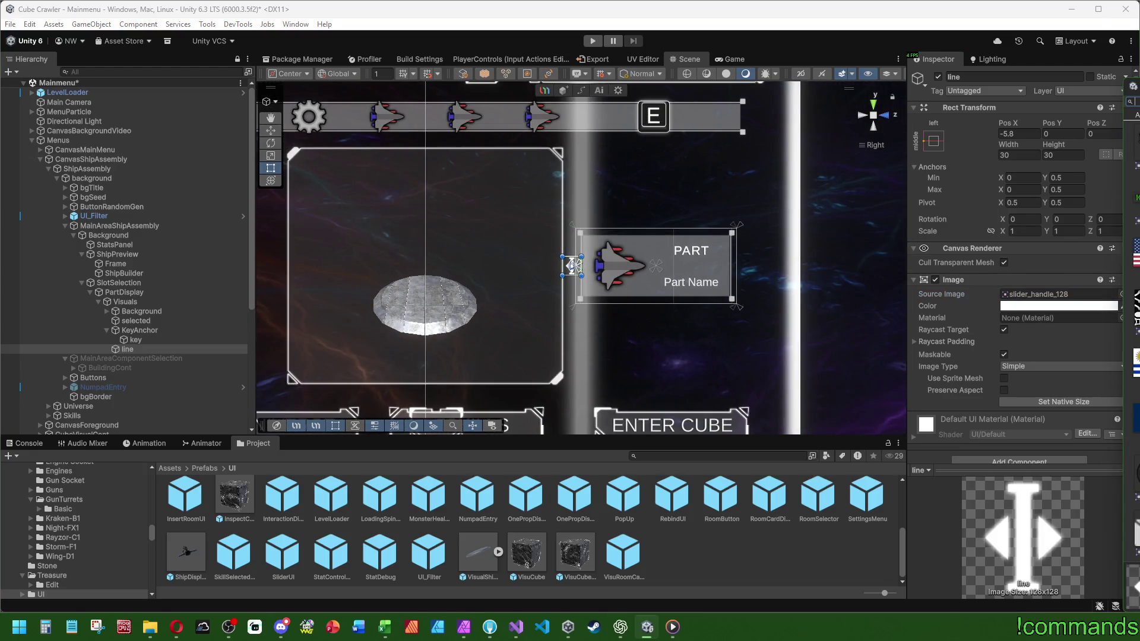
key(ctrl+z)
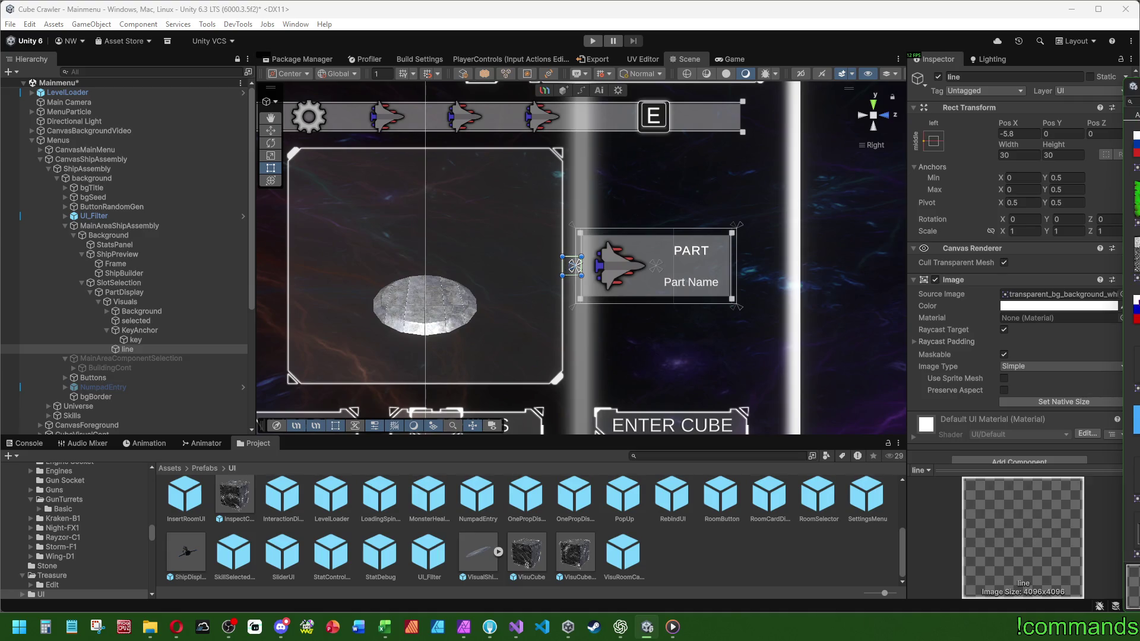
key(ctrl+z)
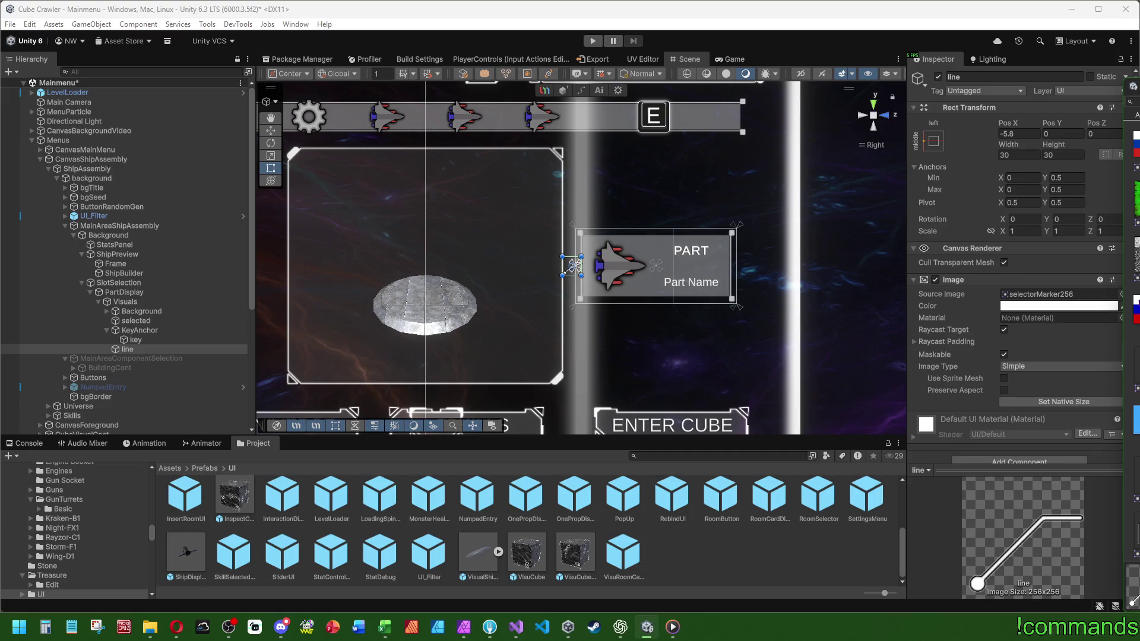
scroll(493, 275, up, 4)
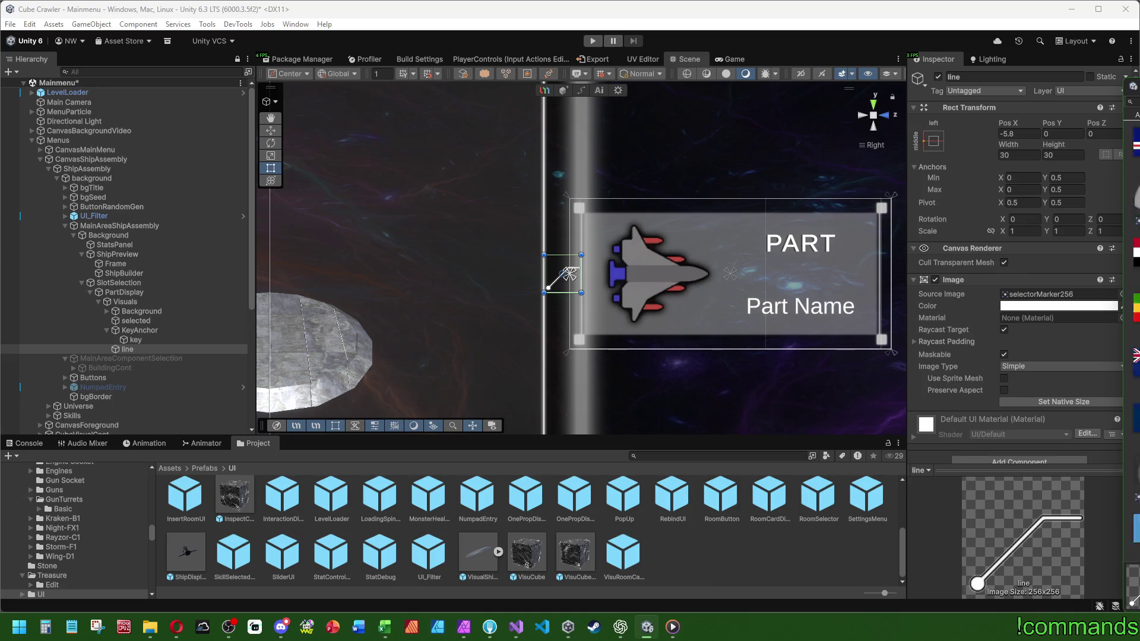
key(ctrl+z)
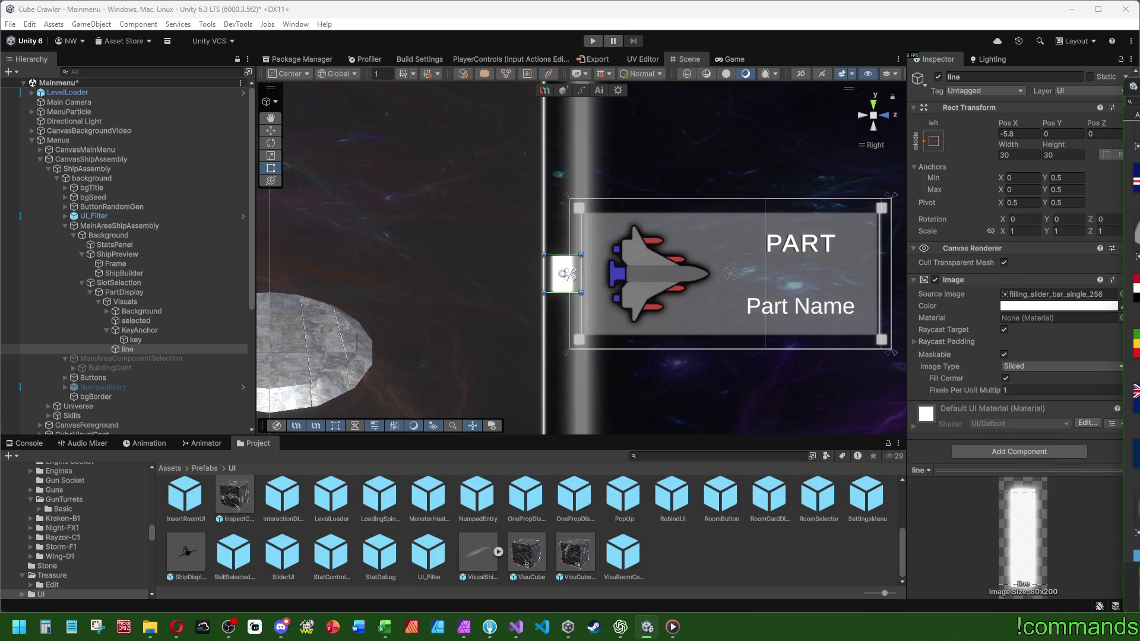
click(1063, 155)
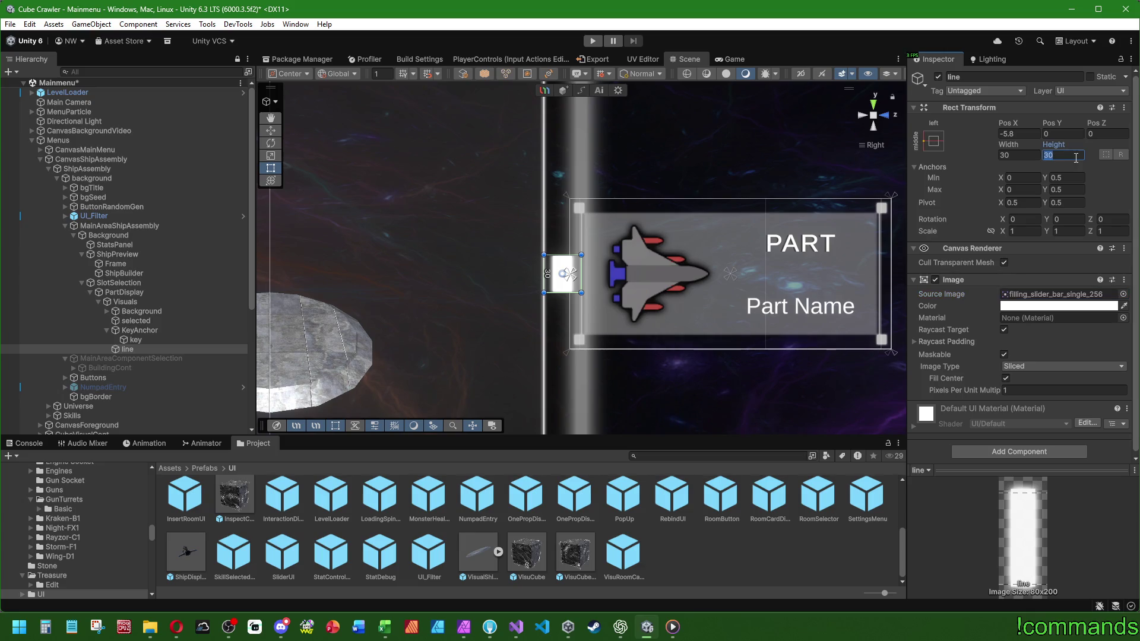
Enter a height of 8 for the line, then select UI_Filter in the Hierarchy.
text(168)
scroll(602, 238, down, 2)
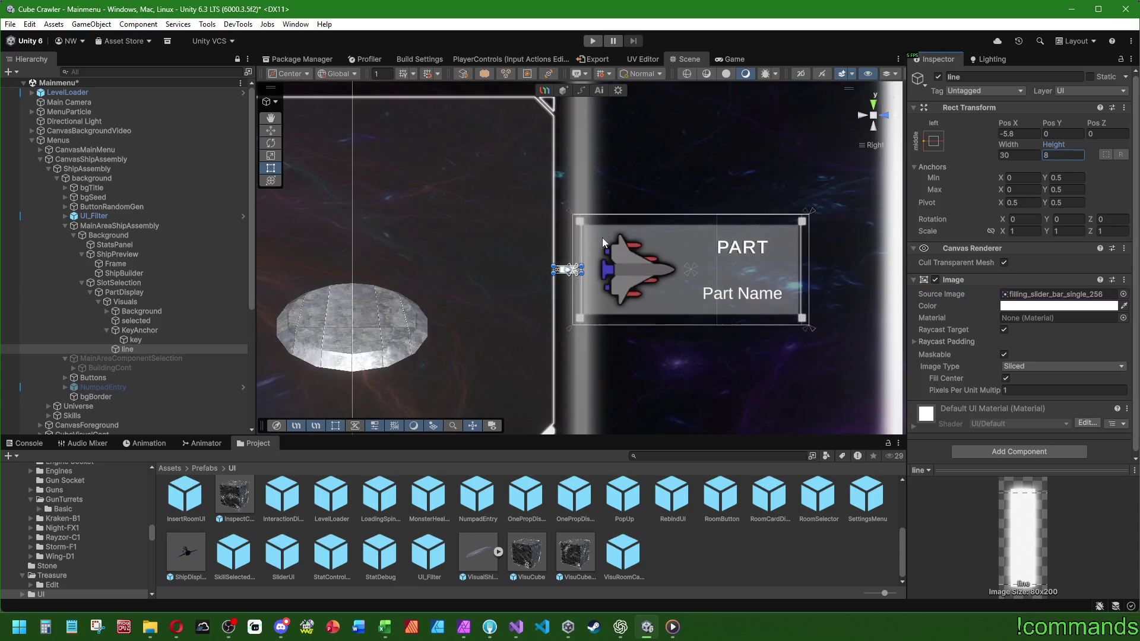
scroll(602, 238, down, 4)
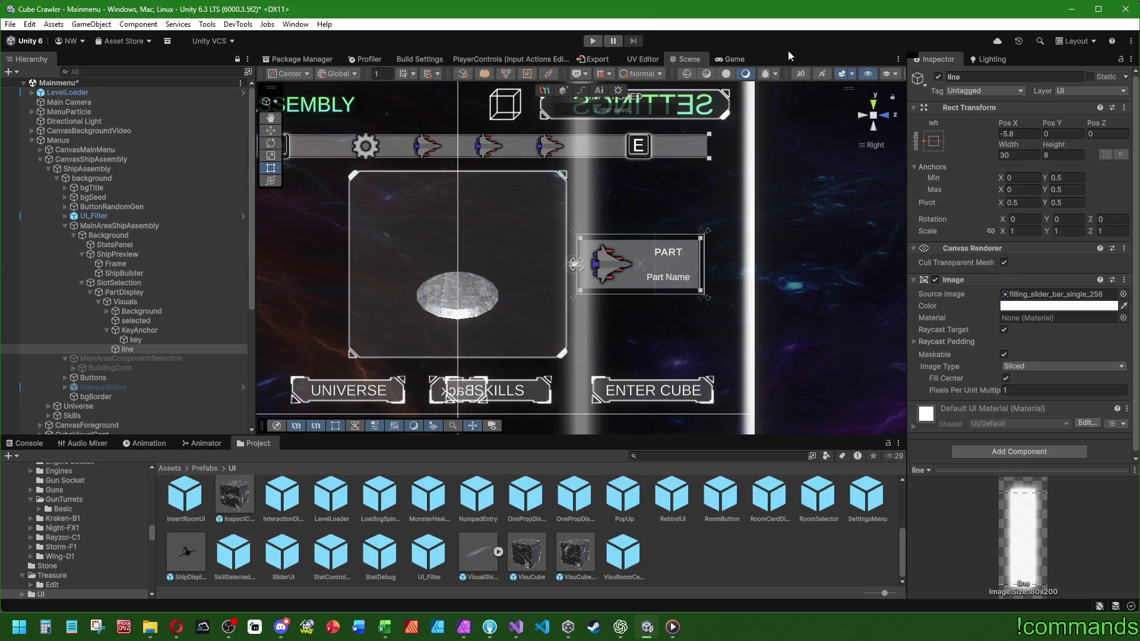
click(154, 217)
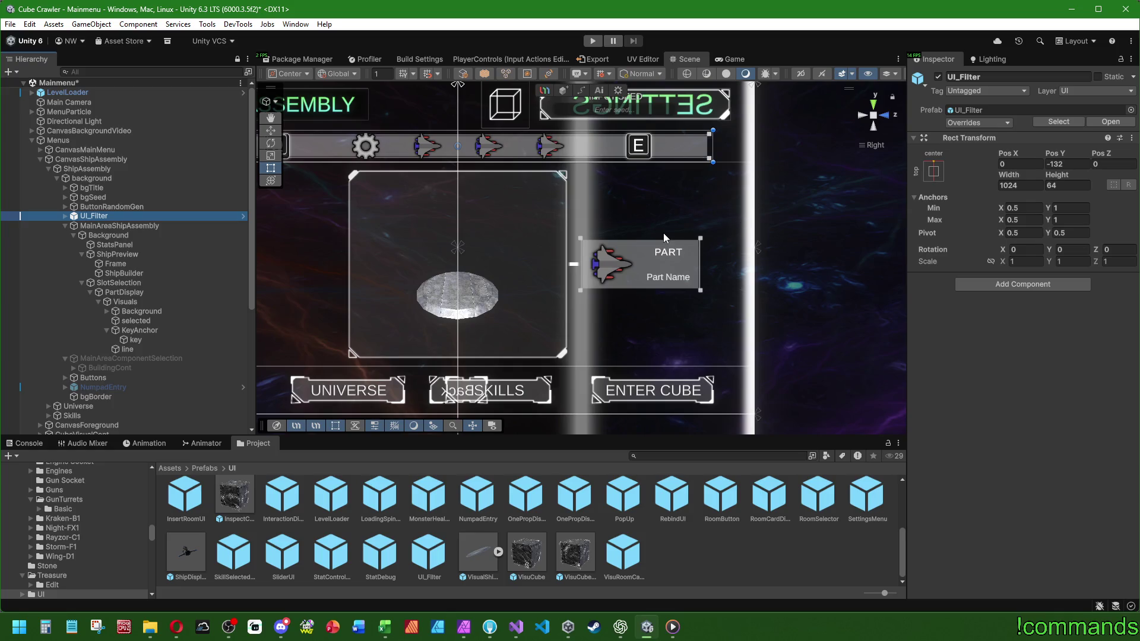
scroll(679, 232, up, 2)
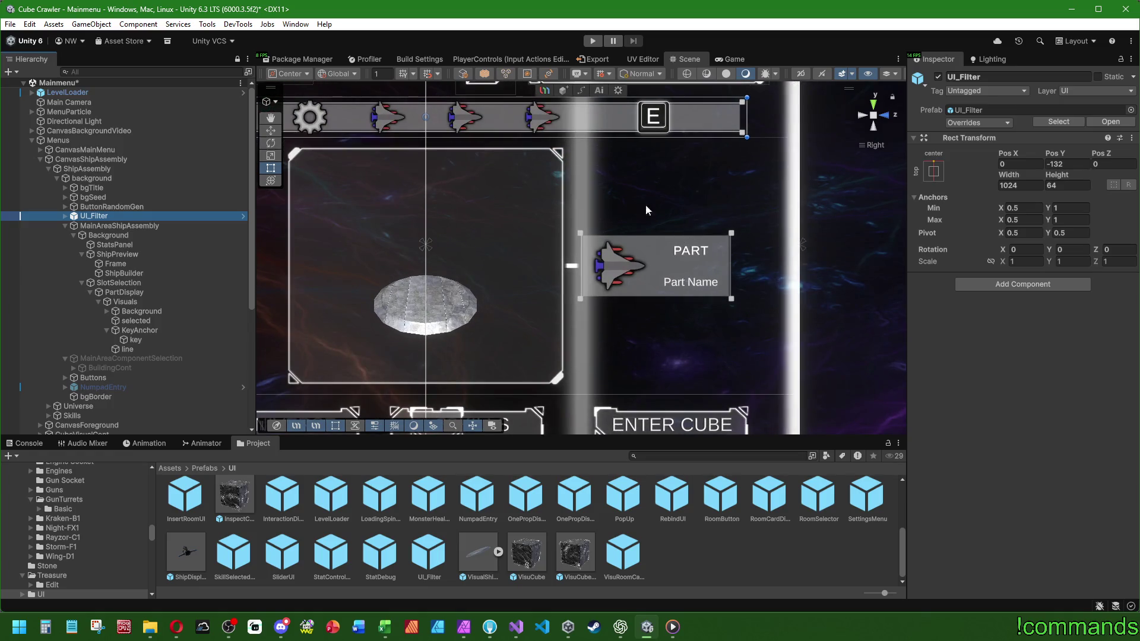
scroll(624, 252, down, 3)
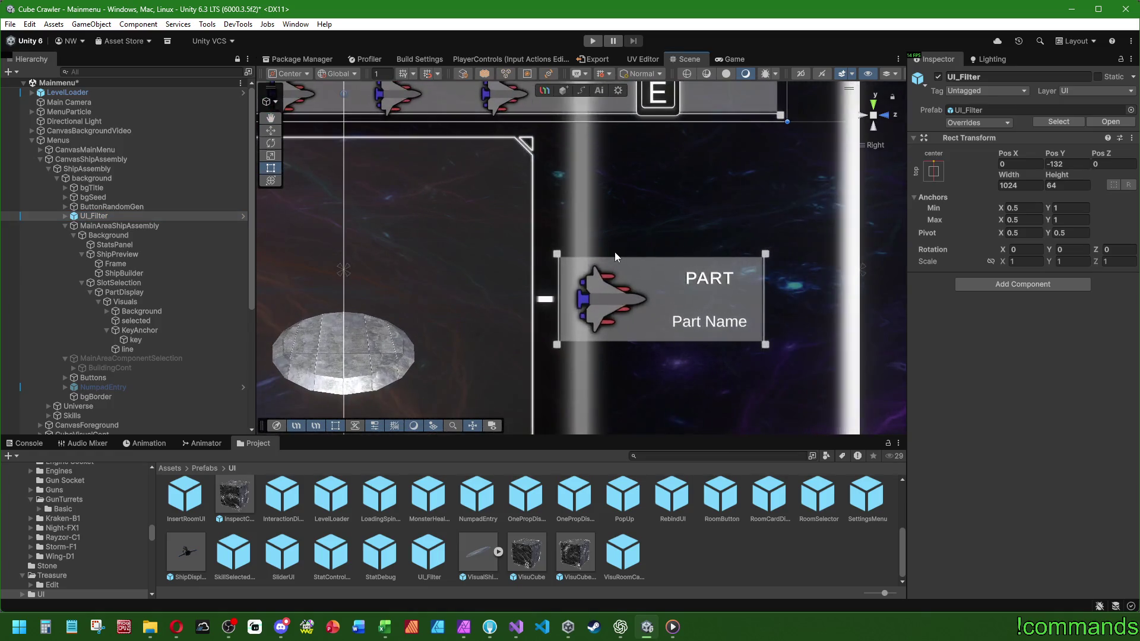
scroll(624, 211, down, 2)
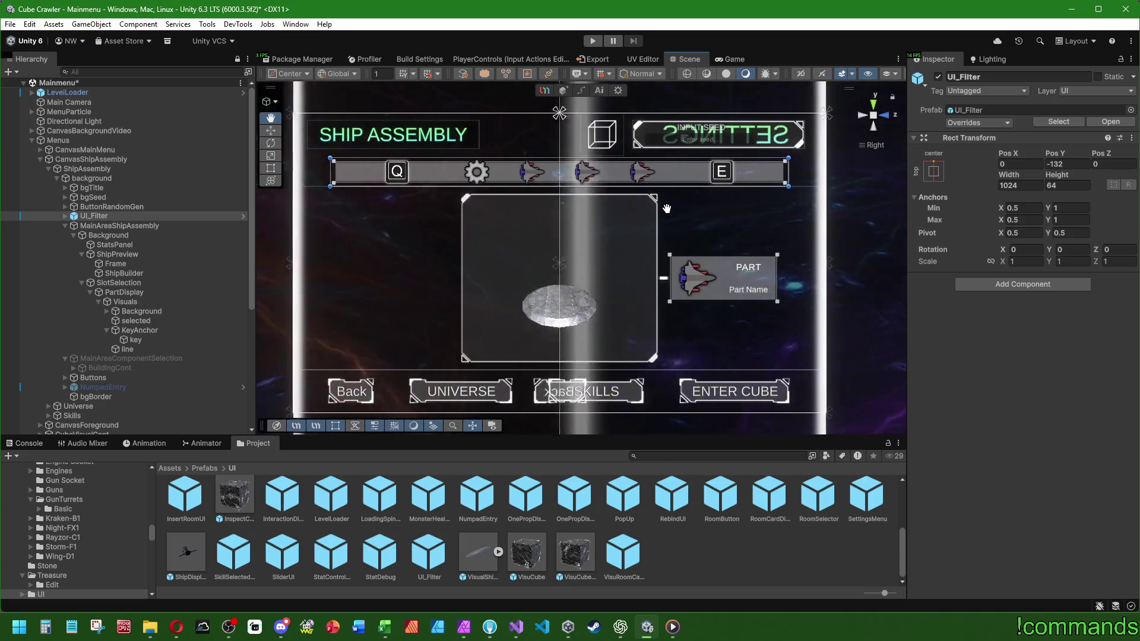
scroll(519, 207, up, 2)
scroll(518, 206, up, 2)
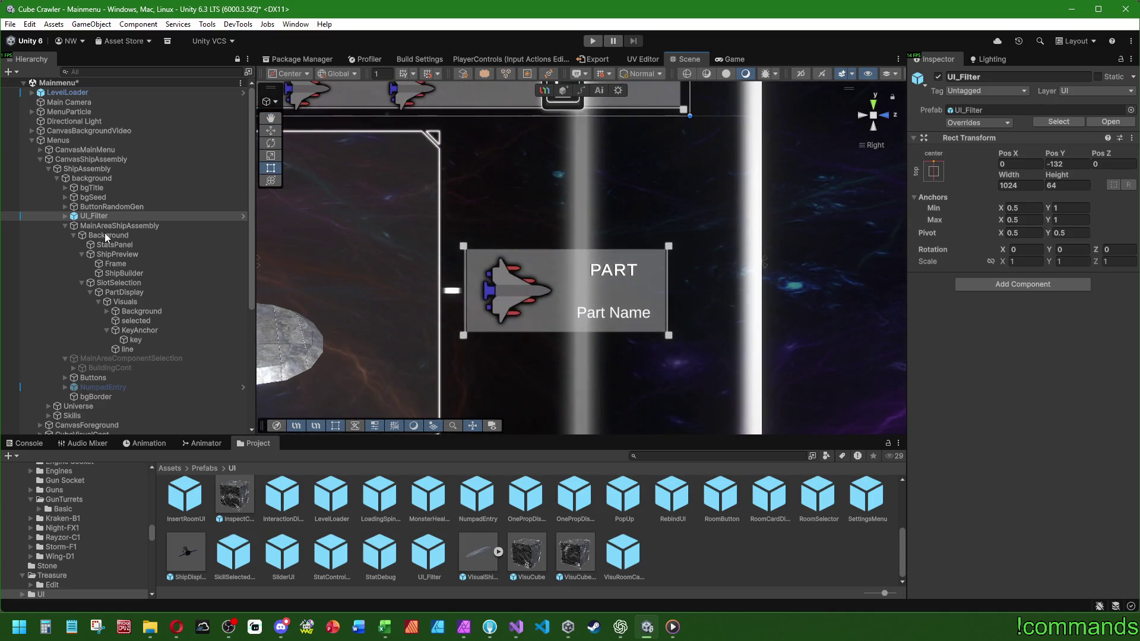
click(119, 224)
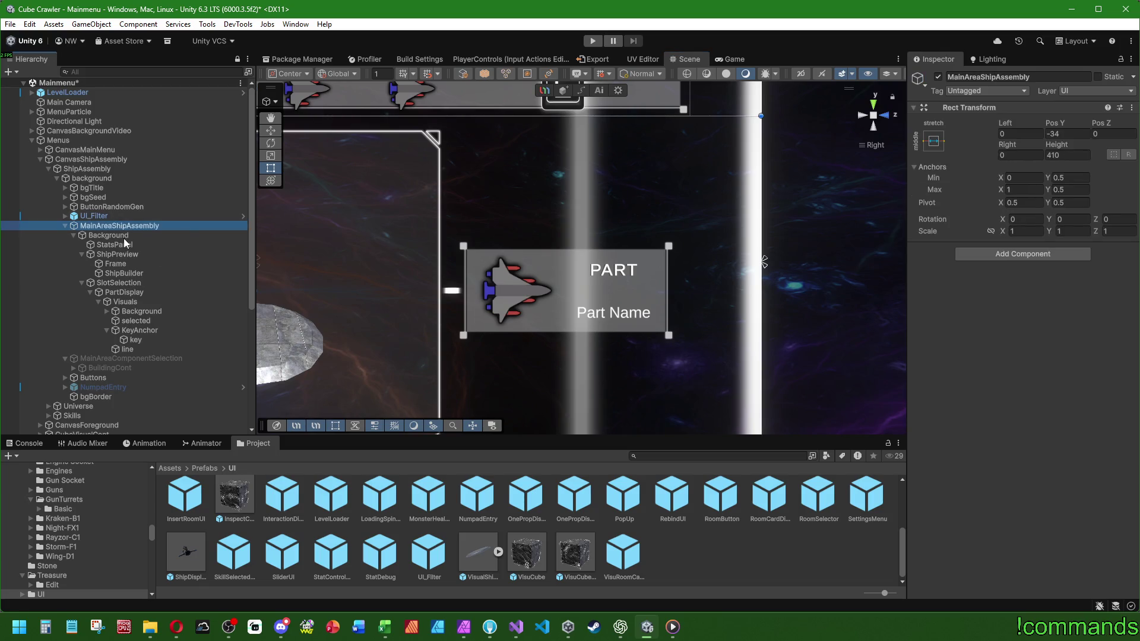
click(119, 293)
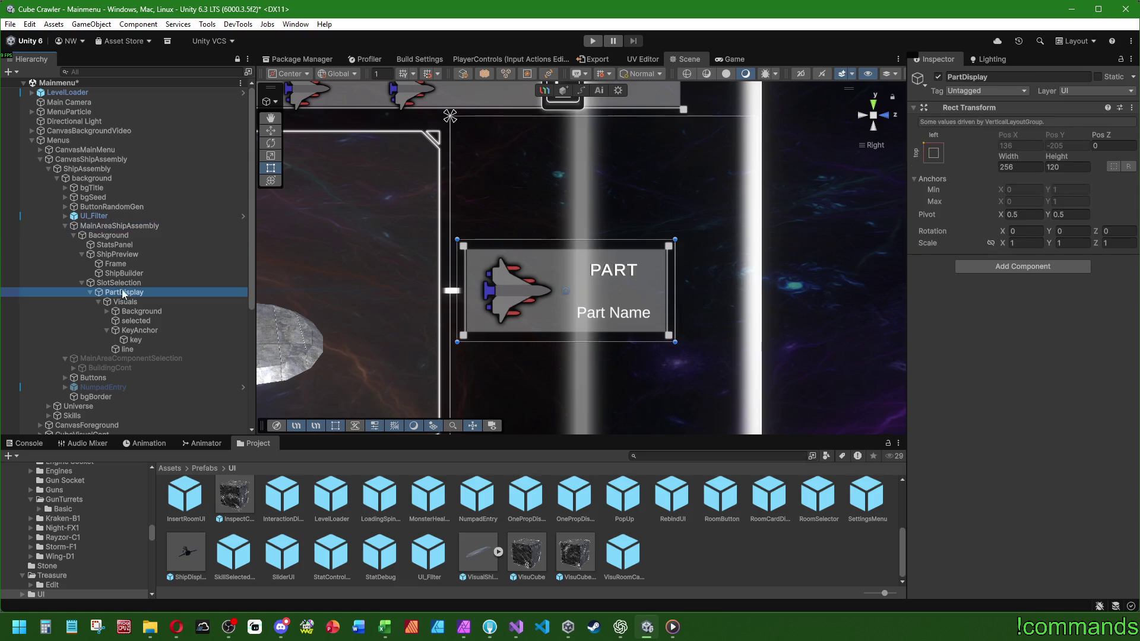
key(f)
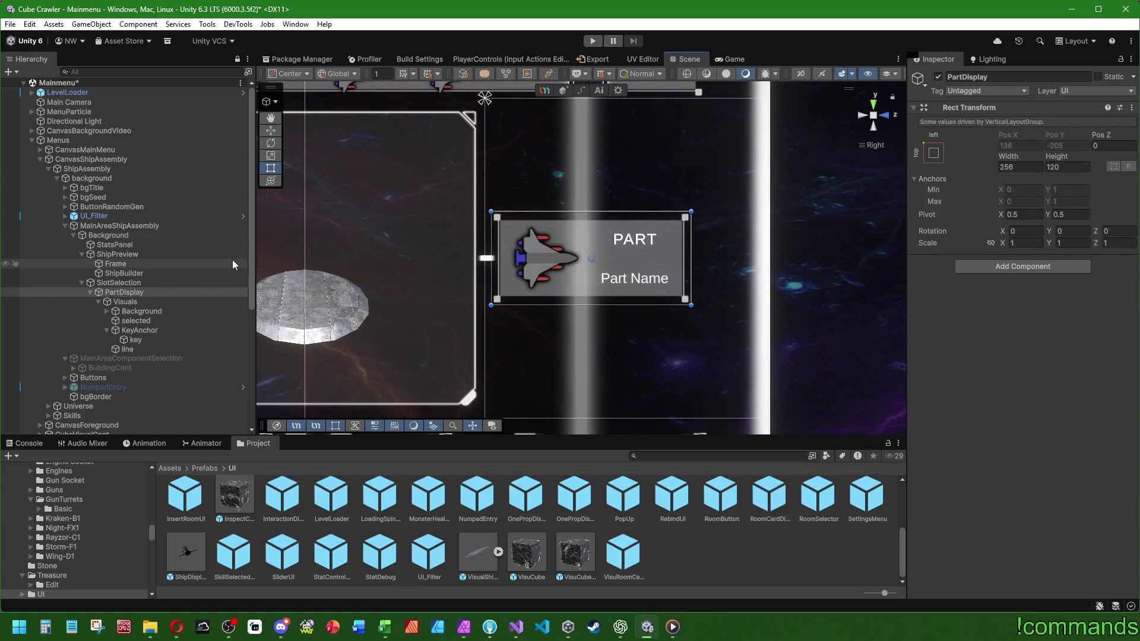
click(131, 292)
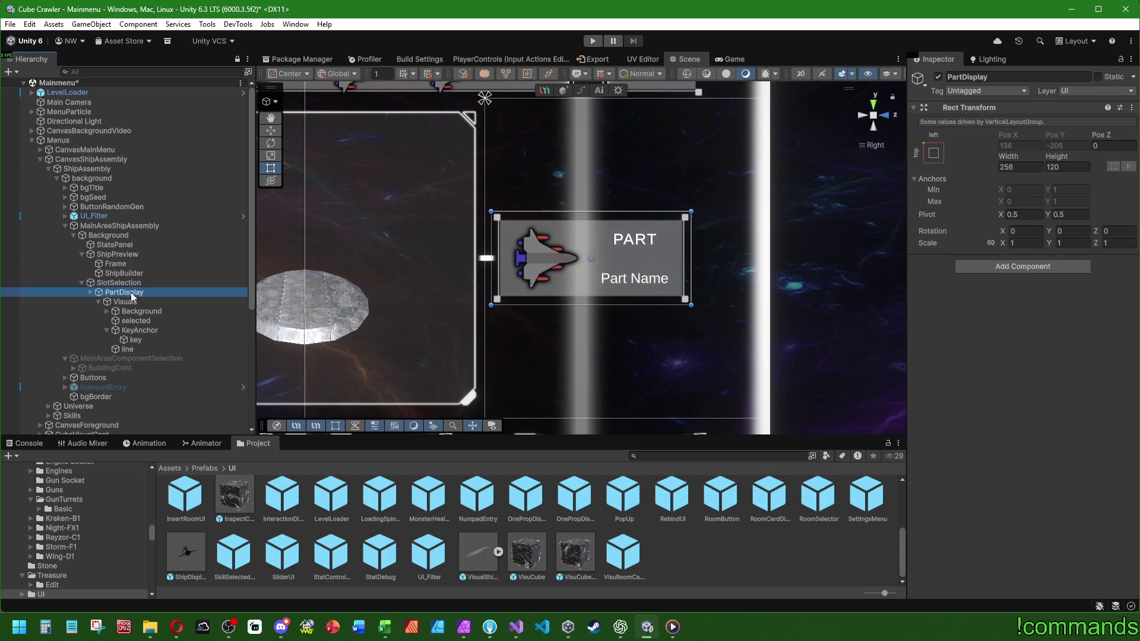
double_click(127, 351)
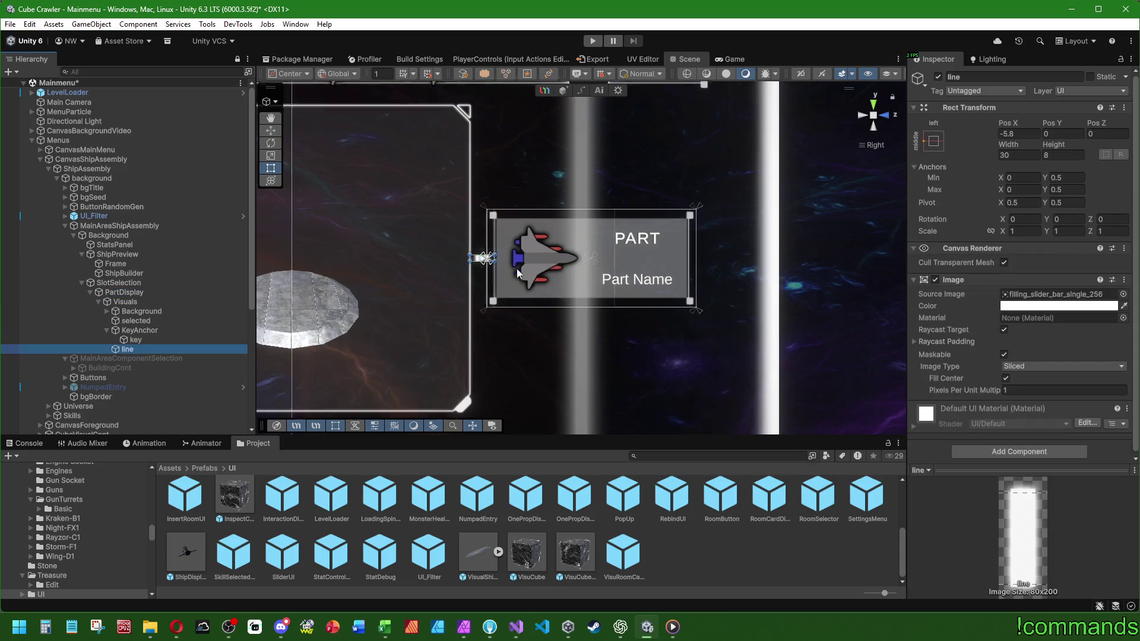
Expand Background and select both Part_Text and Name_Text.
click(1020, 306)
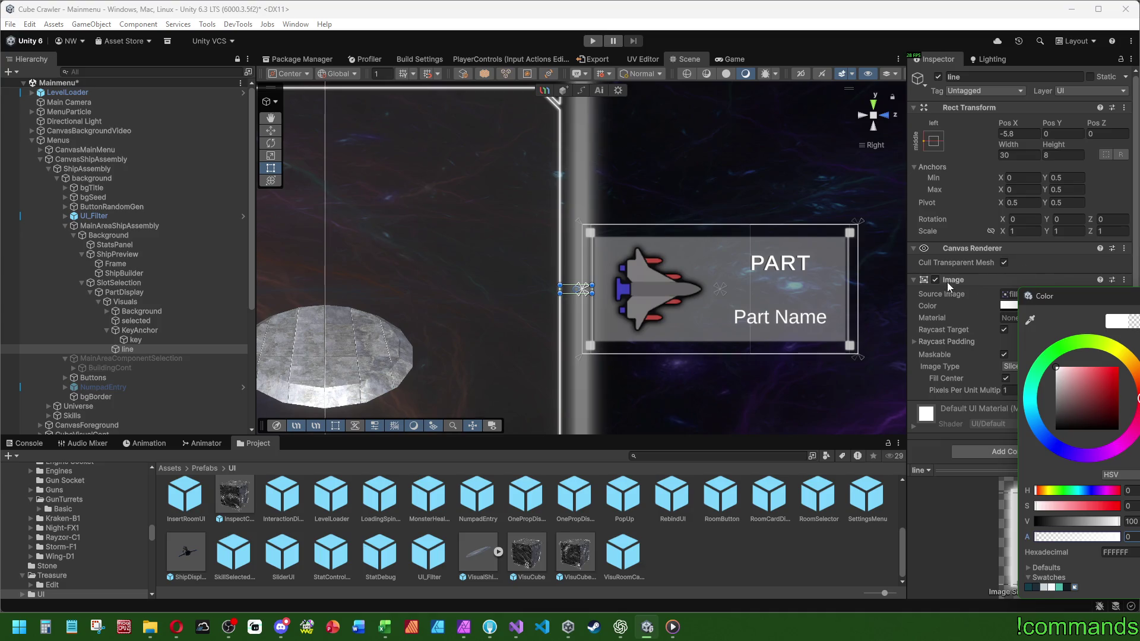
click(549, 18)
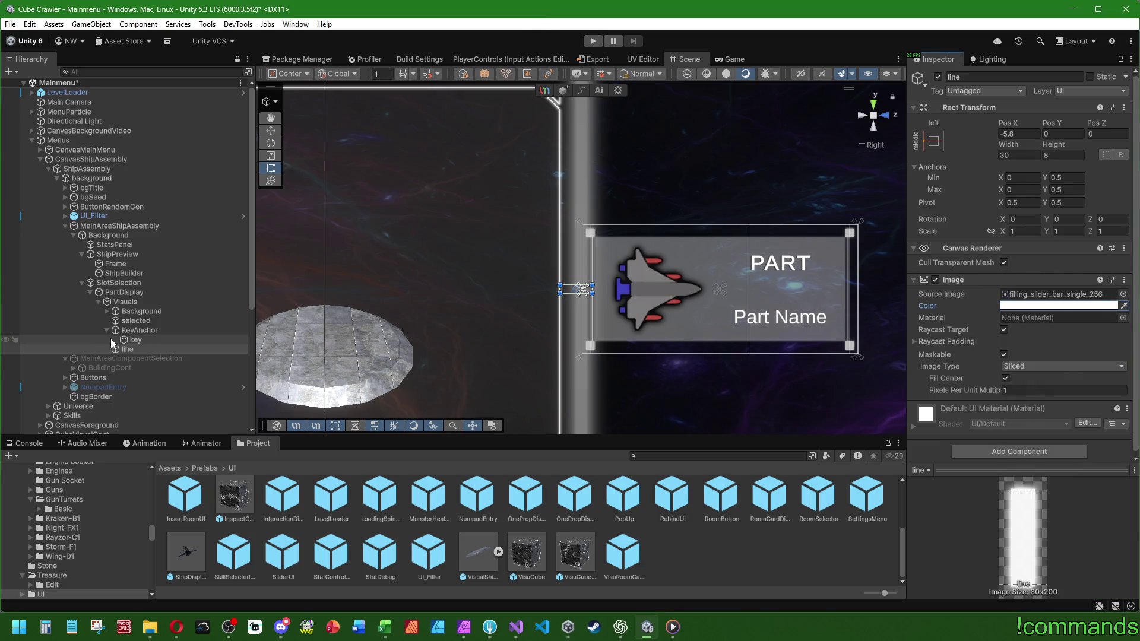
click(108, 311)
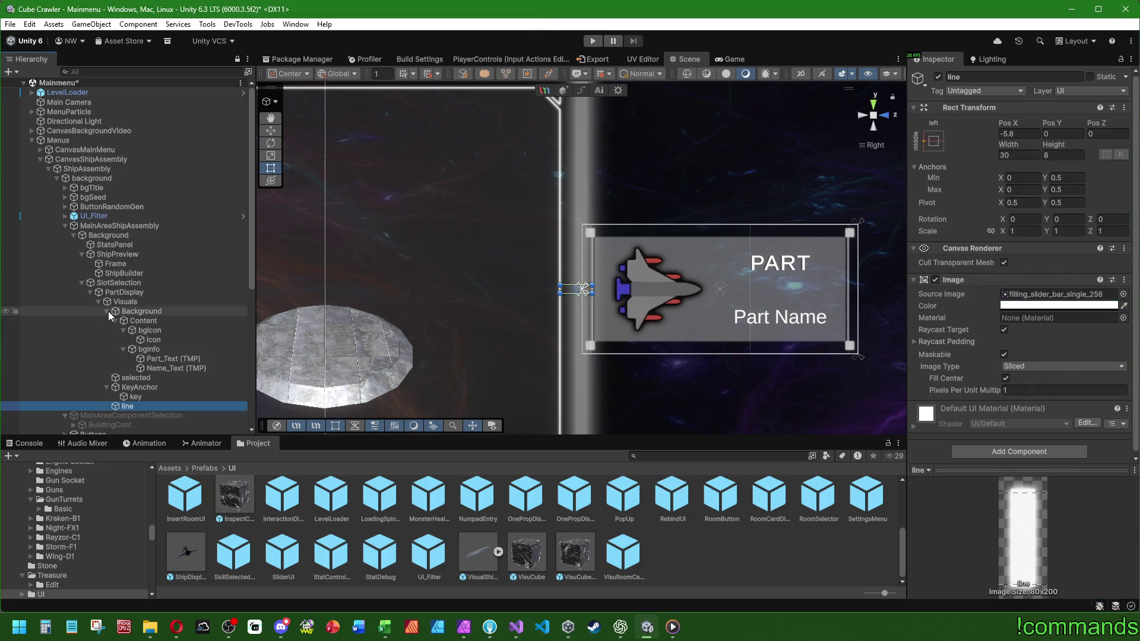
double_click(173, 359)
click(177, 349)
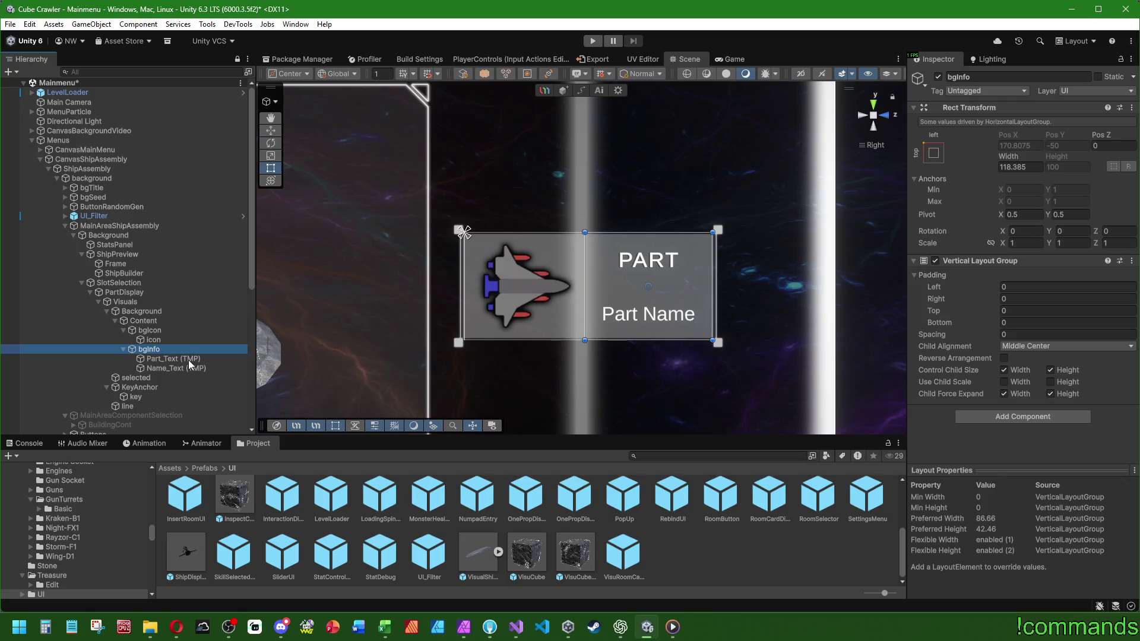
click(178, 359)
shift+click(190, 368)
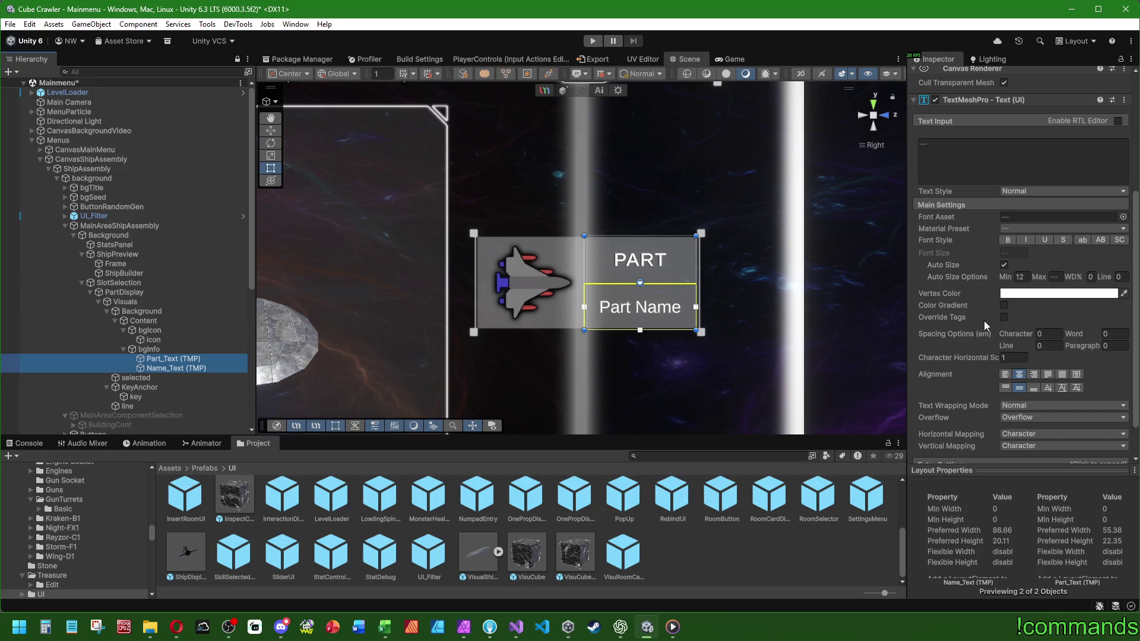
Give both labels vertex colour alpha 0, disable their text components, and set bgInfo width to 0.
click(1017, 294)
drag(1087, 523, 1033, 524)
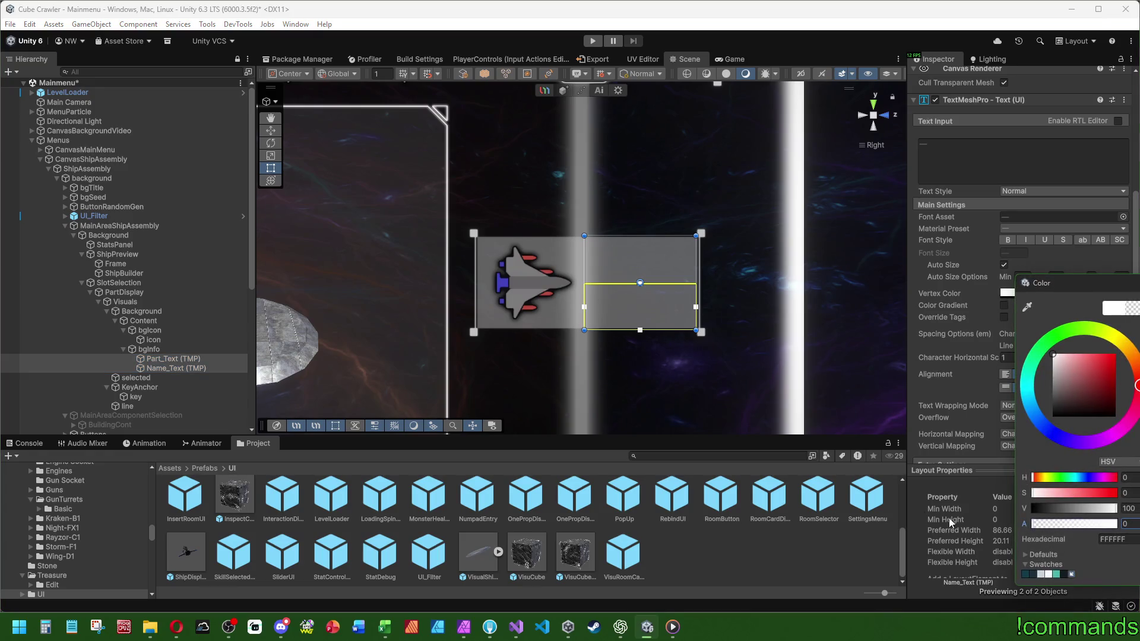
scroll(950, 299, up, 3)
scroll(950, 300, up, 1)
click(935, 259)
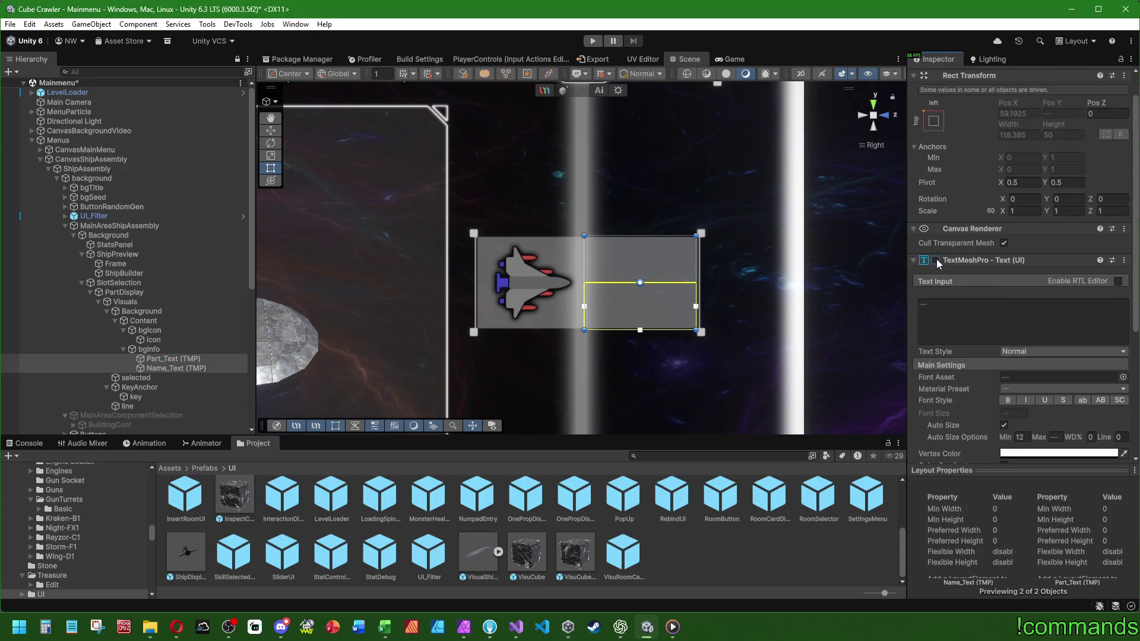
click(164, 350)
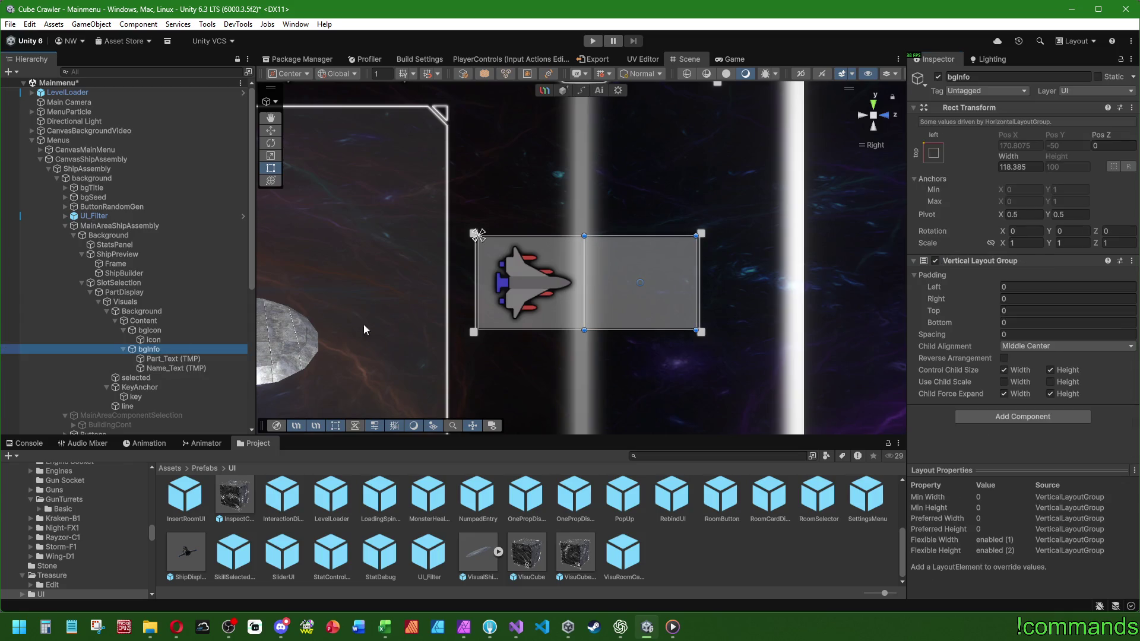
click(1018, 167)
text(0)
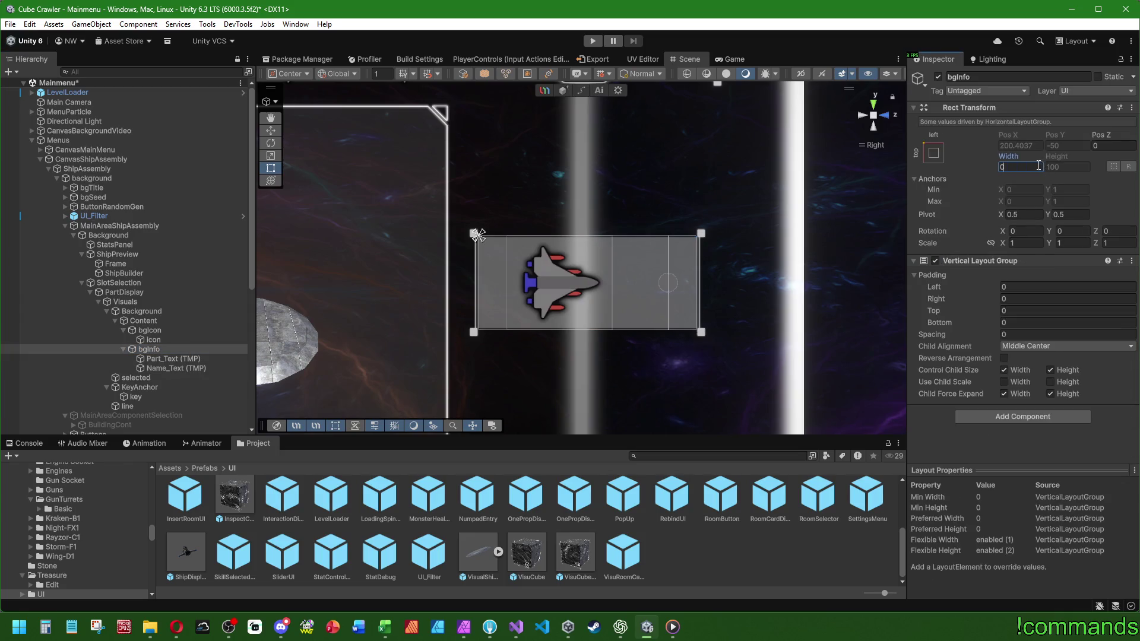
click(145, 321)
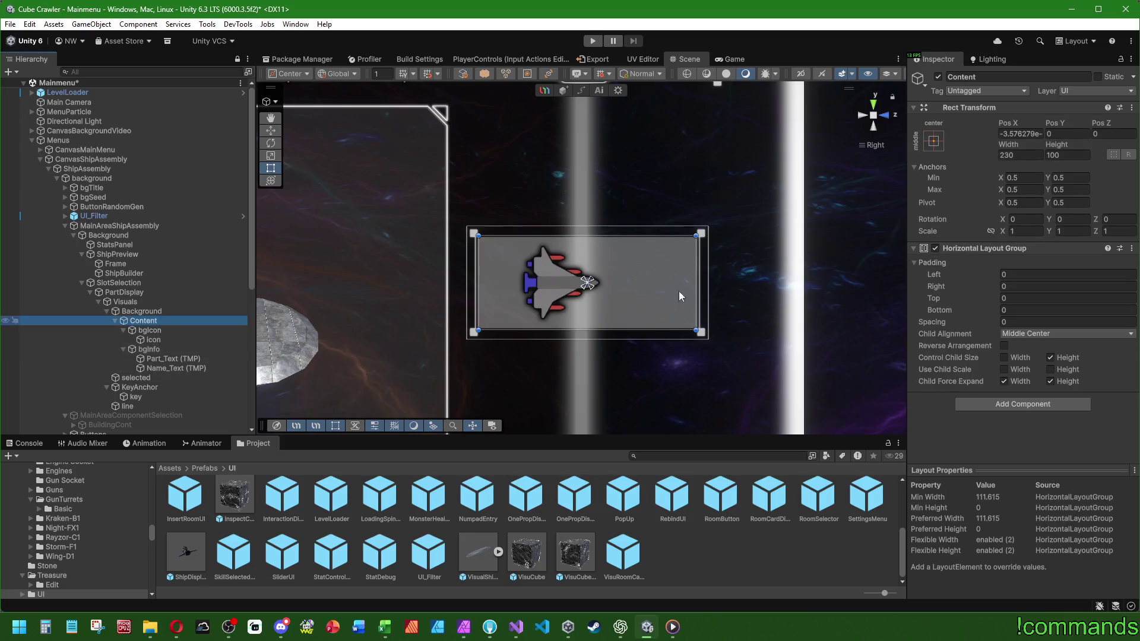
click(696, 277)
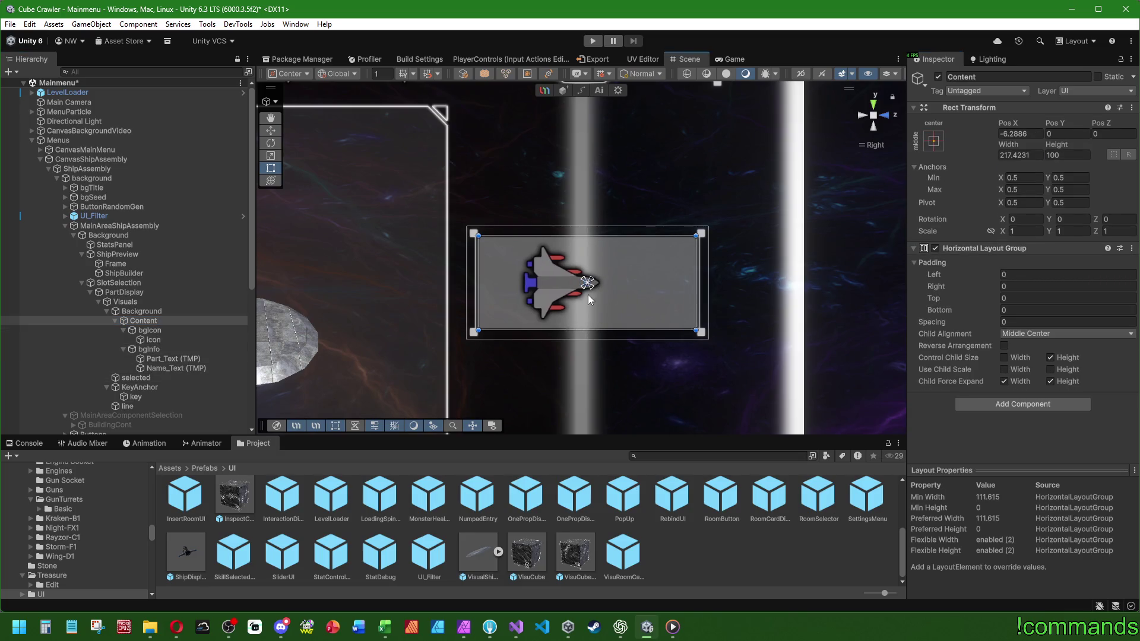
click(143, 311)
drag(707, 279, 621, 279)
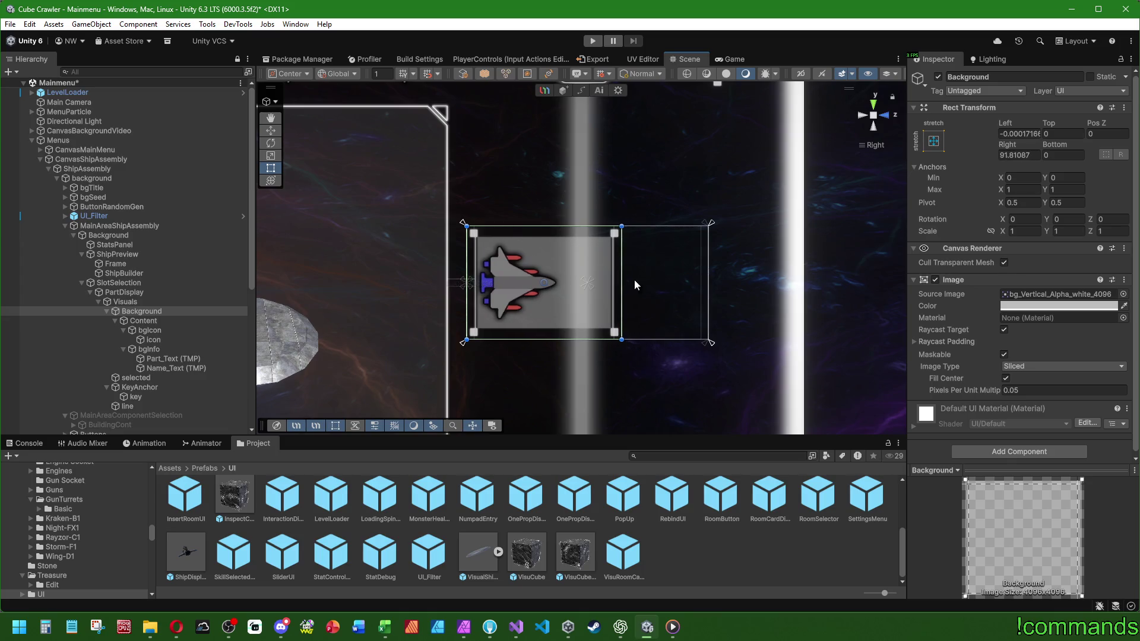
key(ctrl+z)
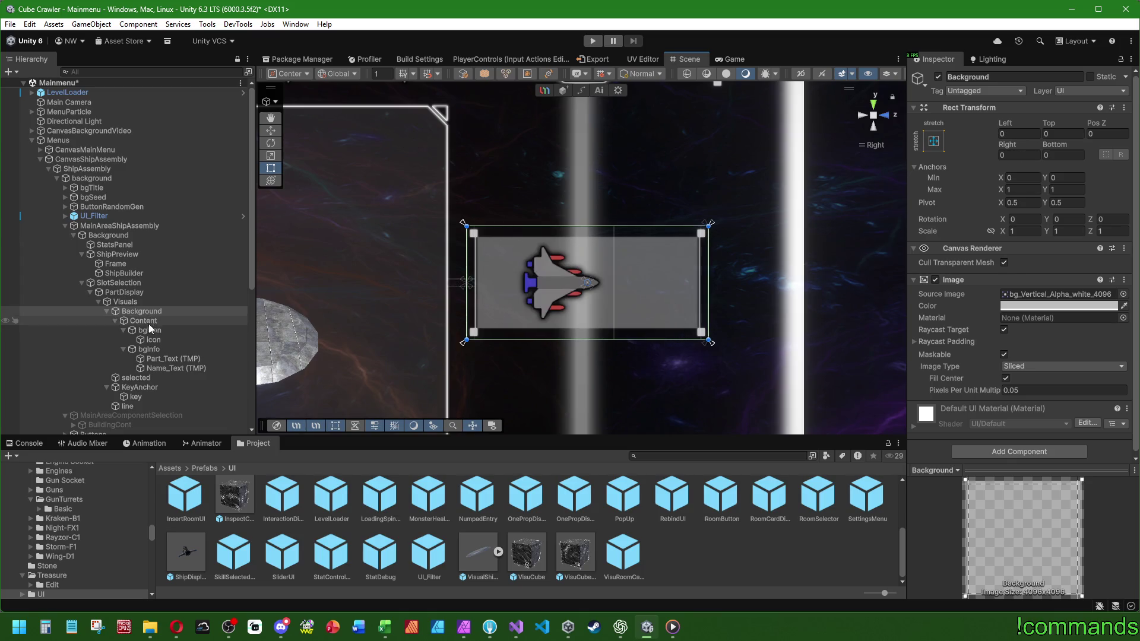
click(159, 355)
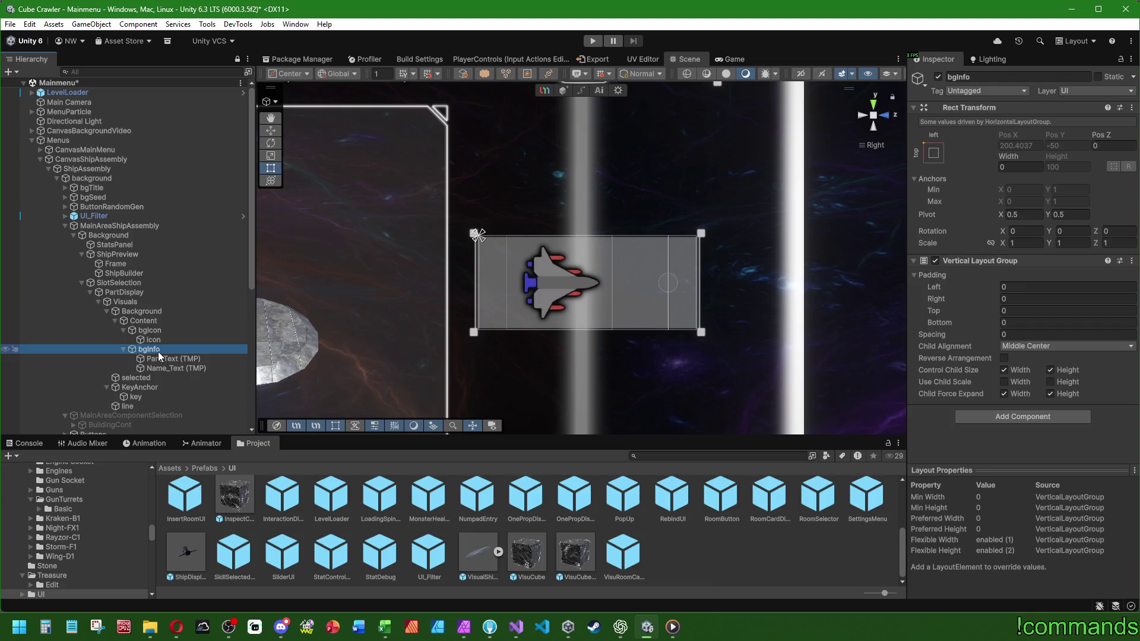
click(160, 321)
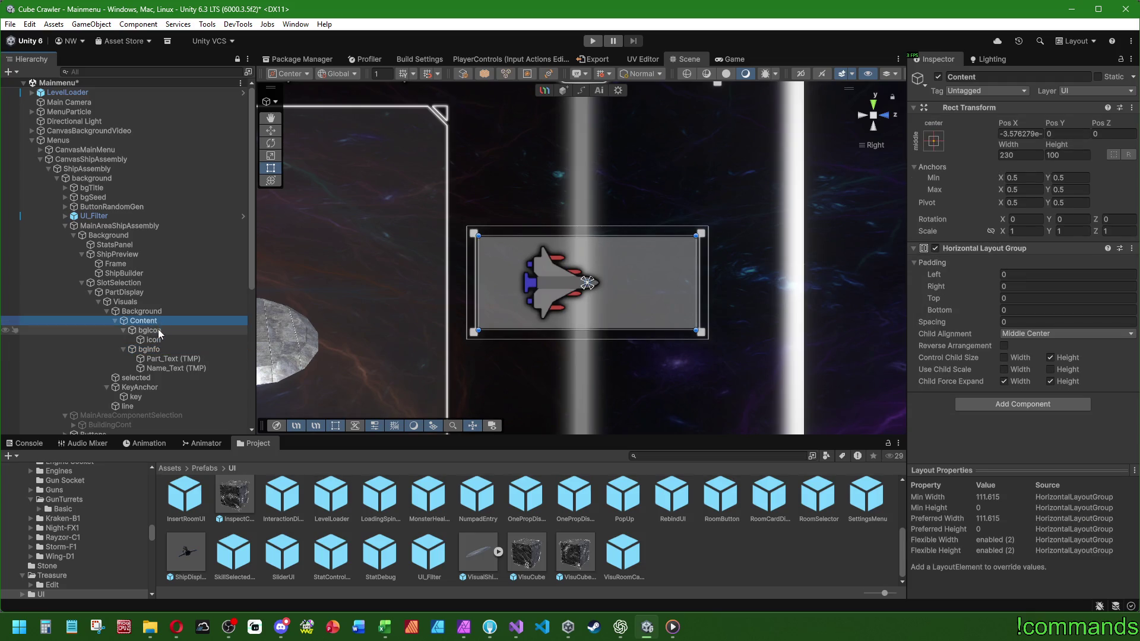
drag(689, 300, 544, 280)
key(ctrl+z)
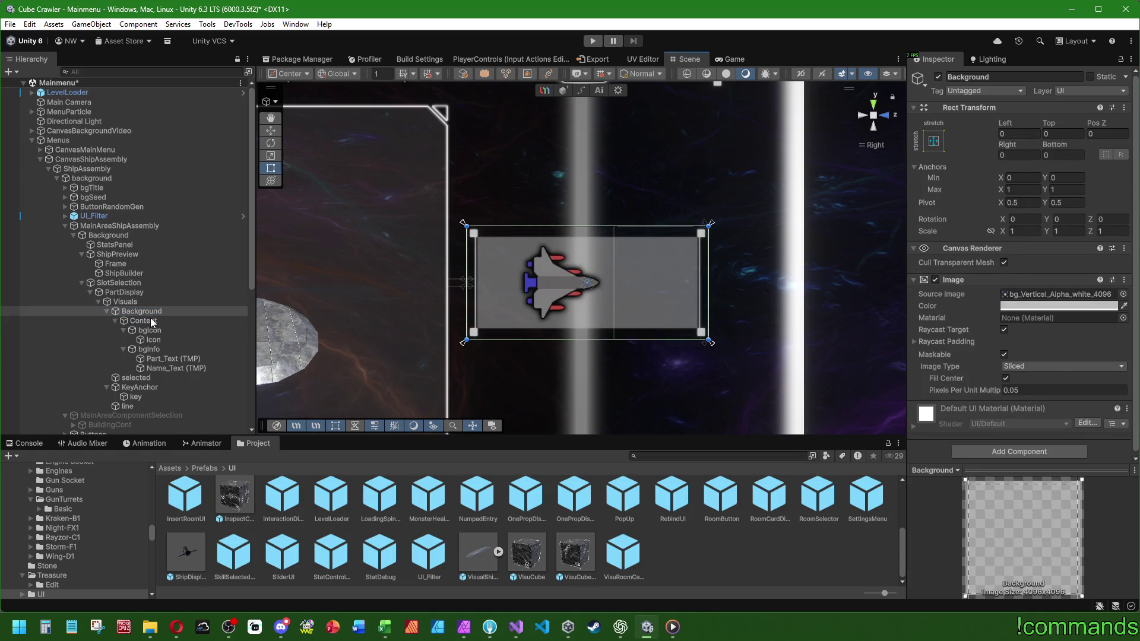
click(671, 268)
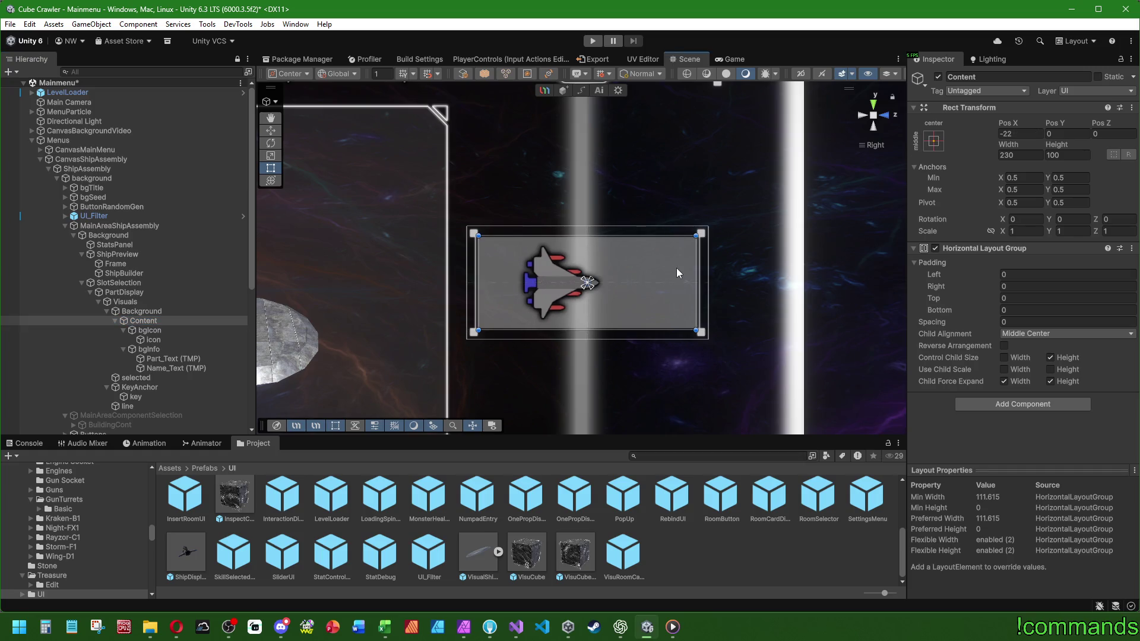
drag(679, 269, 587, 268)
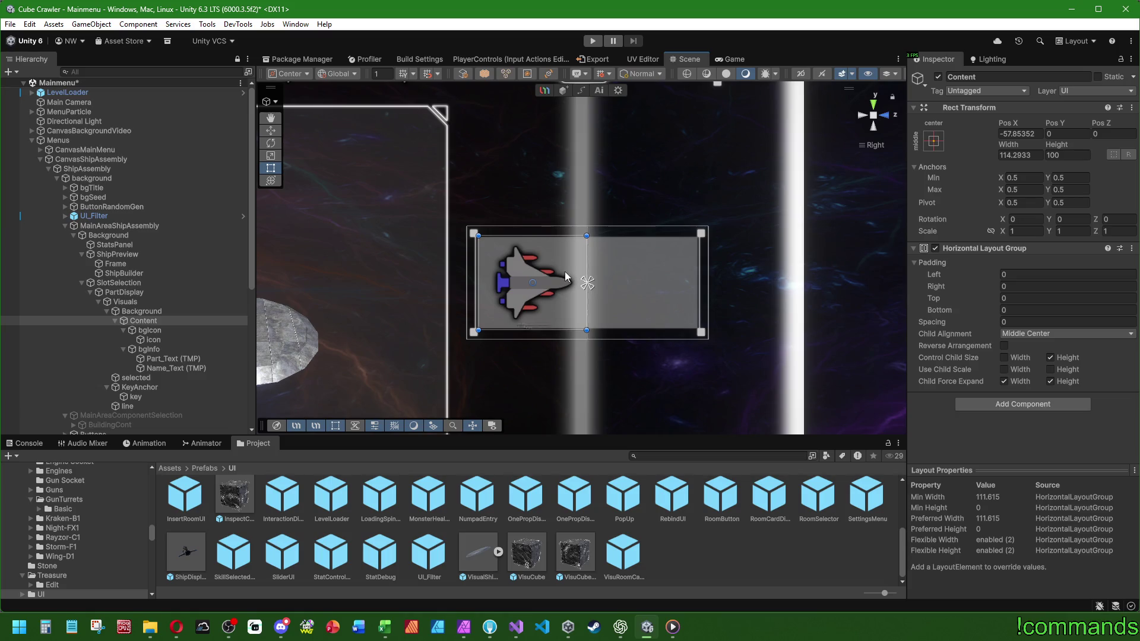
click(138, 311)
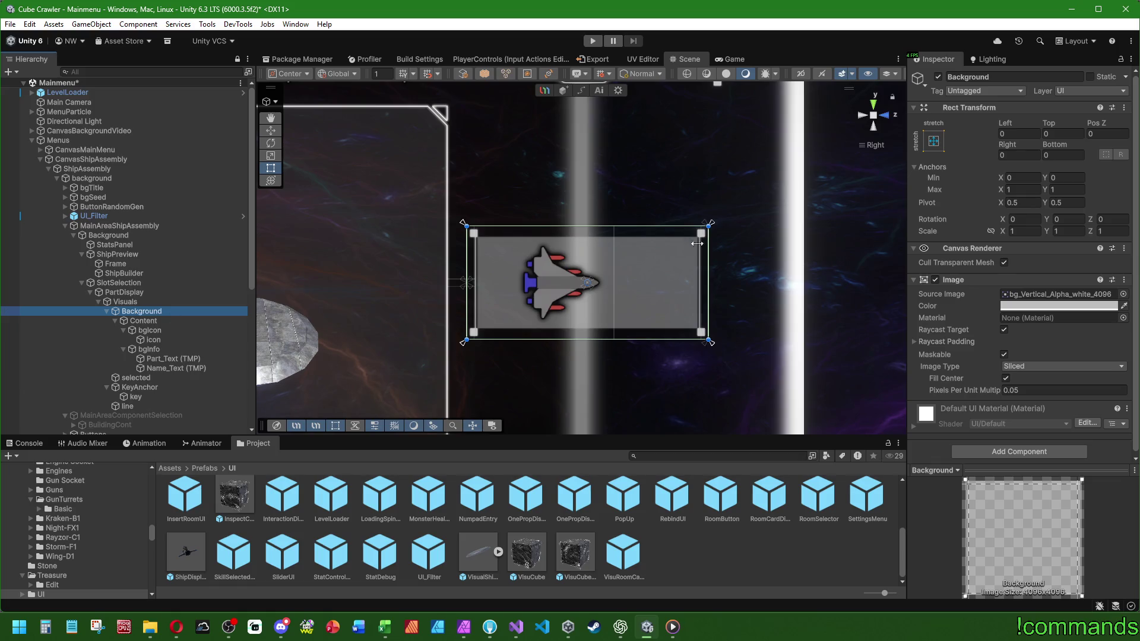
Make the Content object stretch horizontally within Background.
click(153, 321)
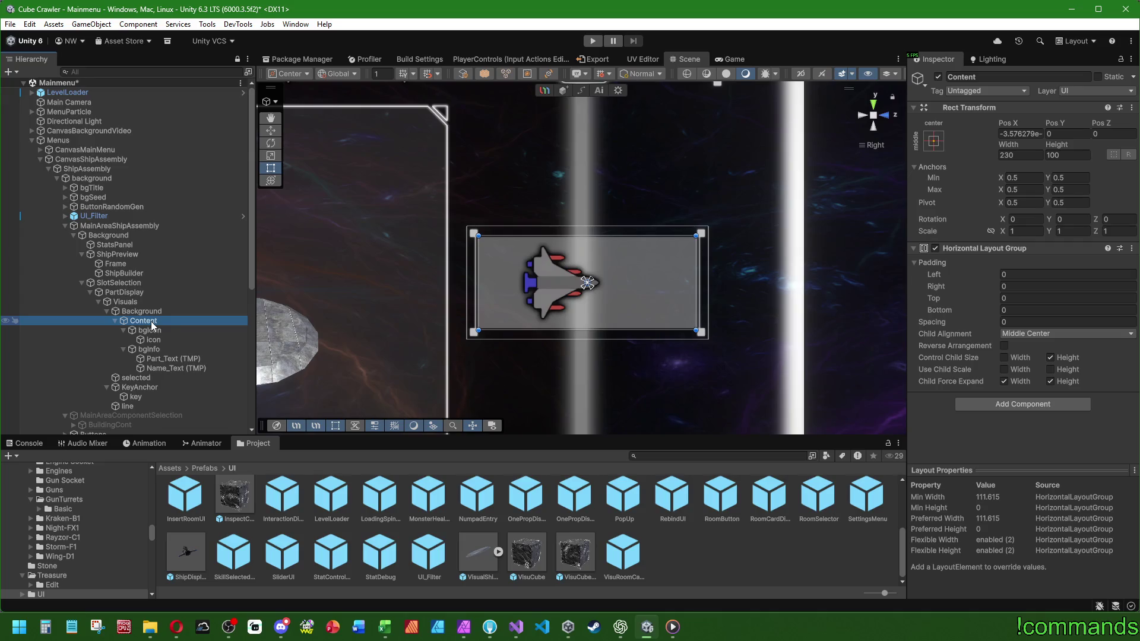
click(933, 141)
click(492, 291)
drag(701, 288, 621, 287)
key(ctrl+z)
key(ctrl+z)
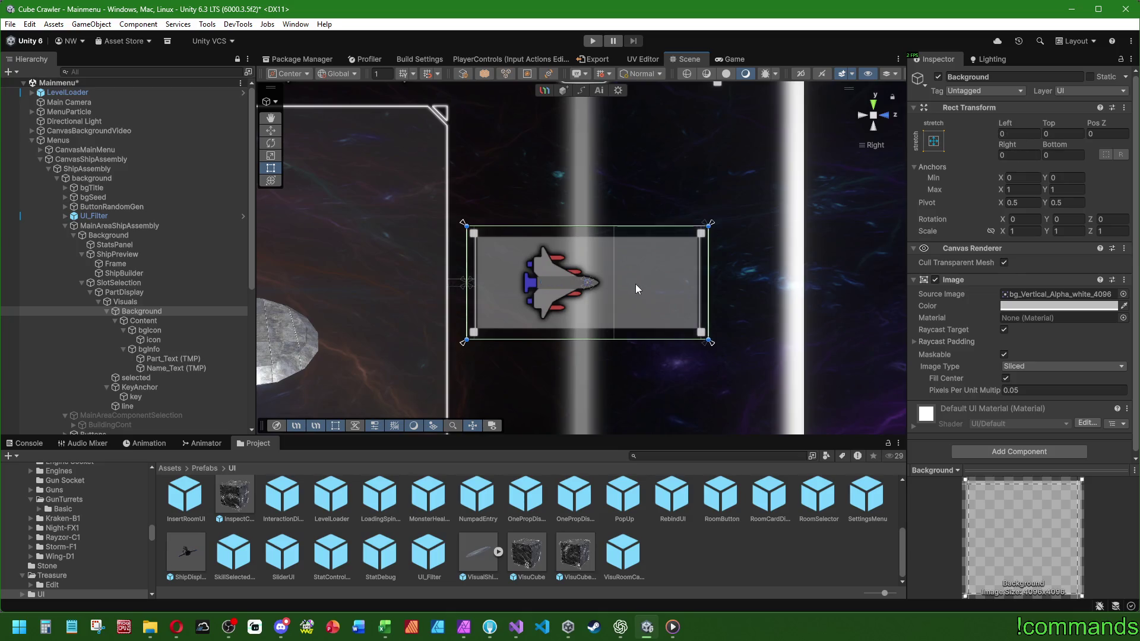
key(ctrl+z)
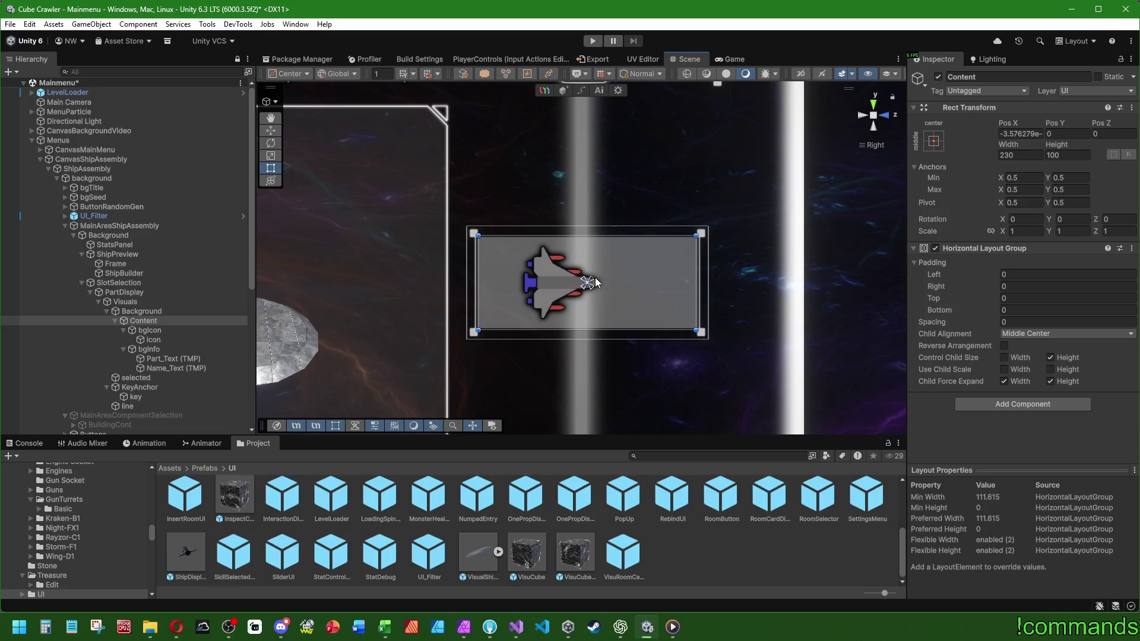
click(137, 309)
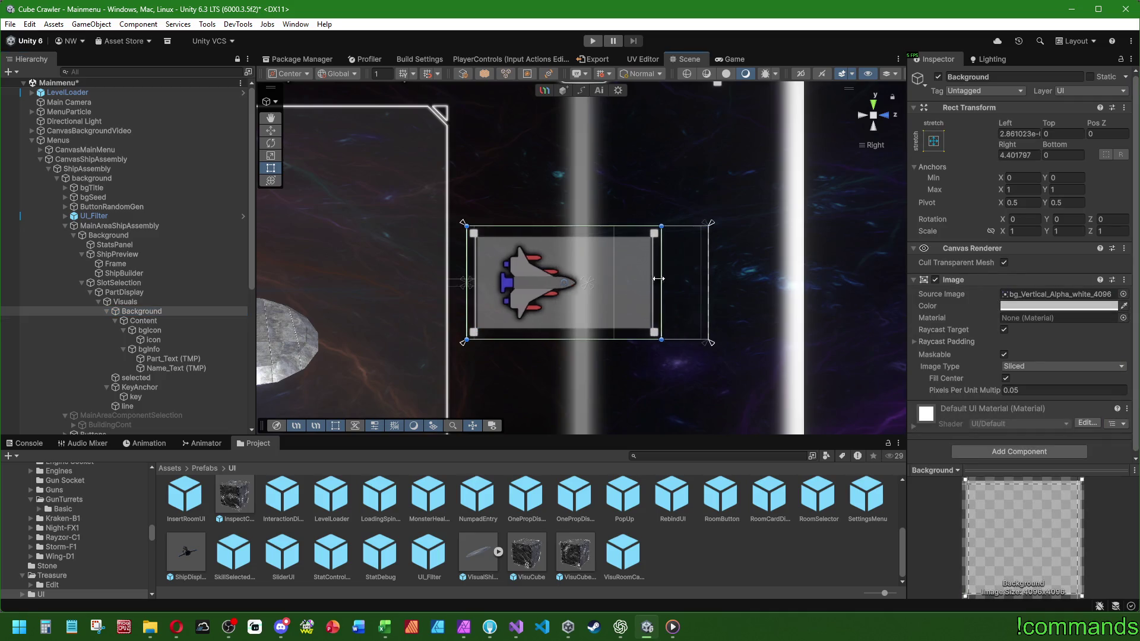
click(174, 322)
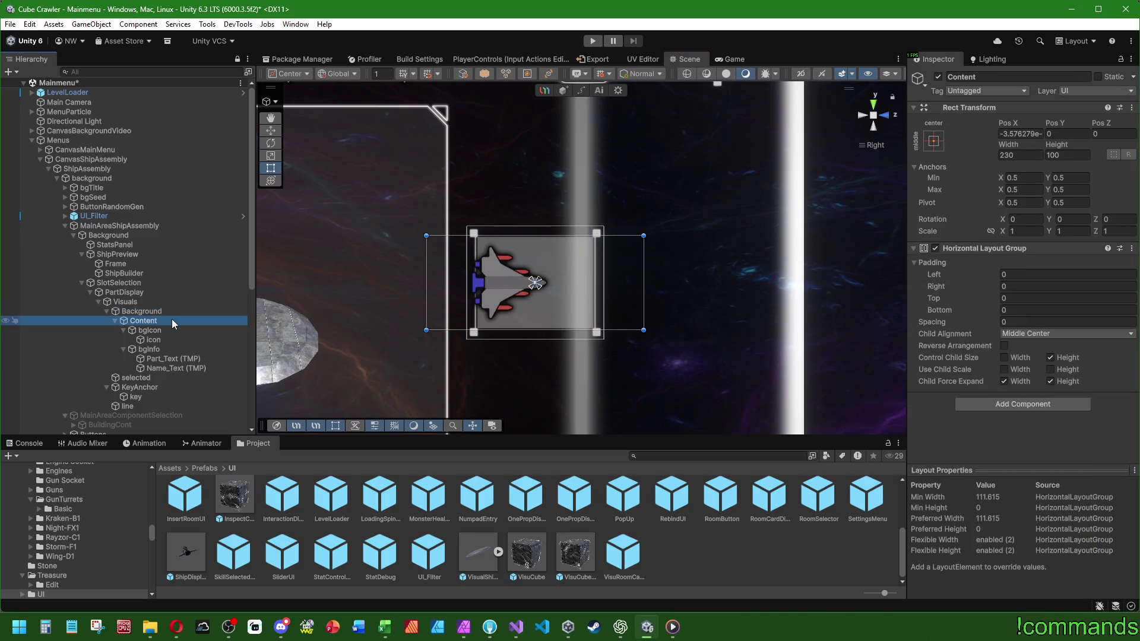
click(155, 311)
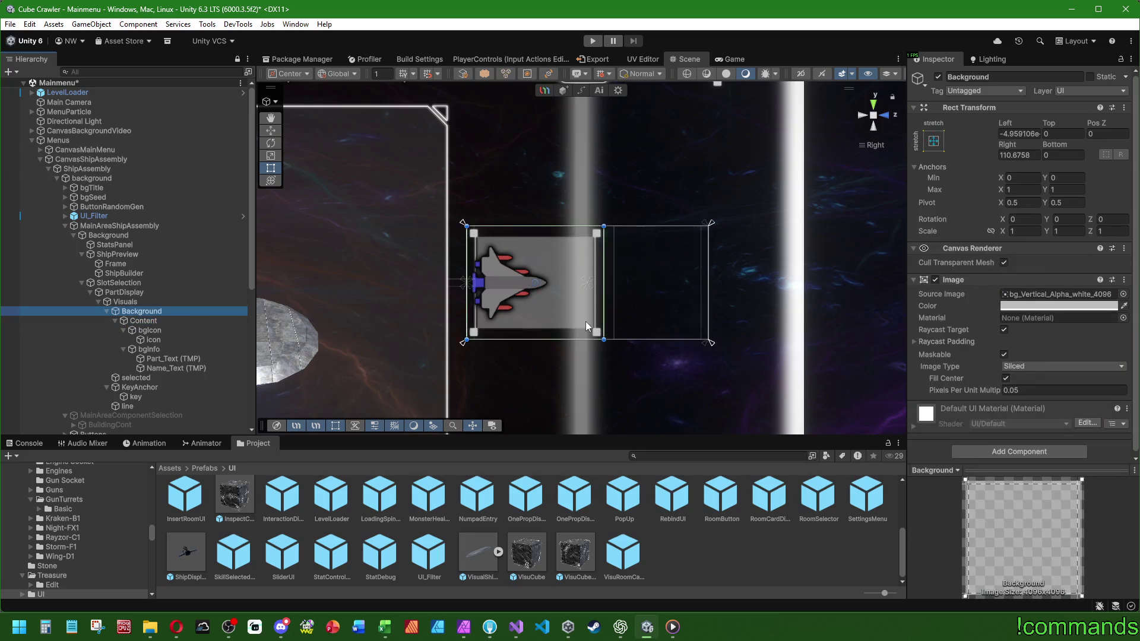
click(174, 321)
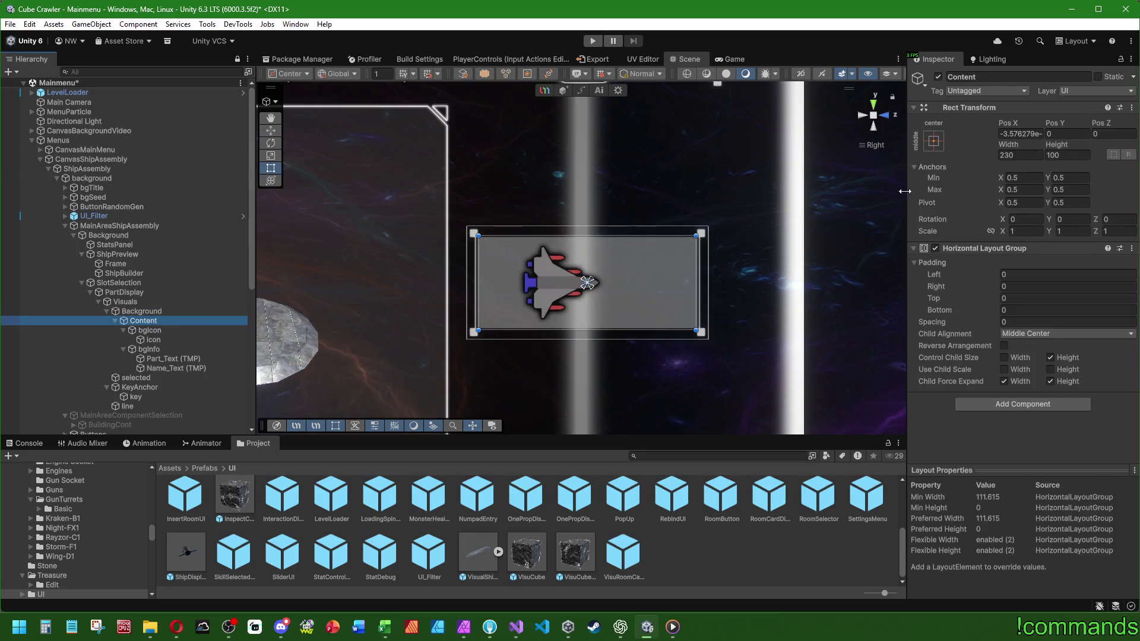
click(940, 148)
click(1062, 262)
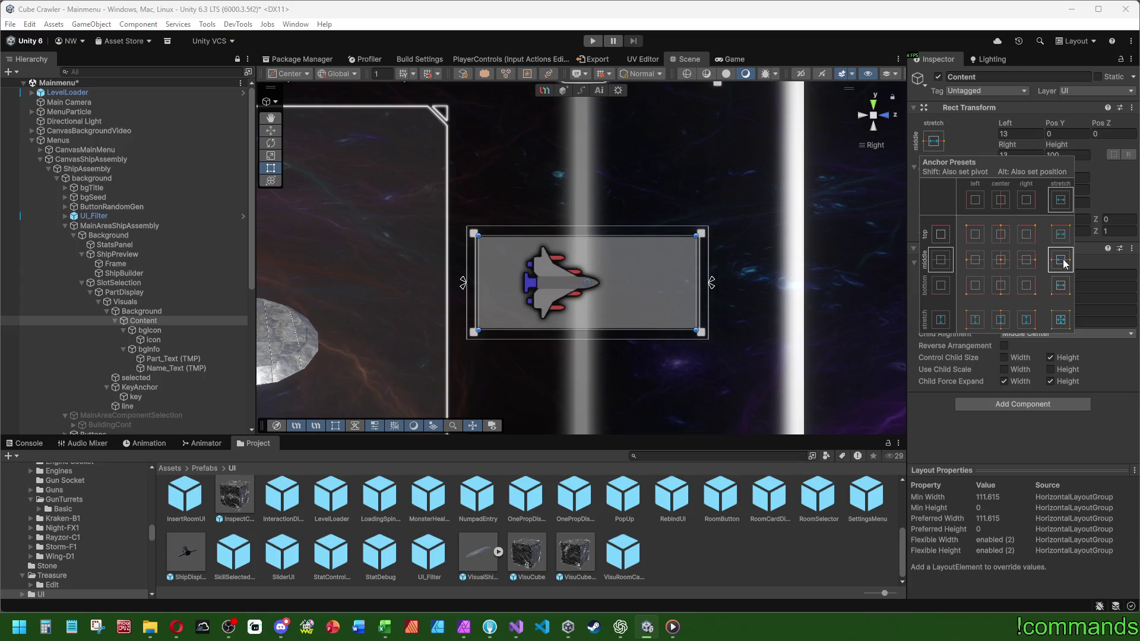
Raise the selected overlay's opacity and test narrowing Background from the right.
click(143, 311)
mouse_move(708, 272)
mouse_down()
mouse_move(579, 278)
mouse_move(597, 279)
mouse_up()
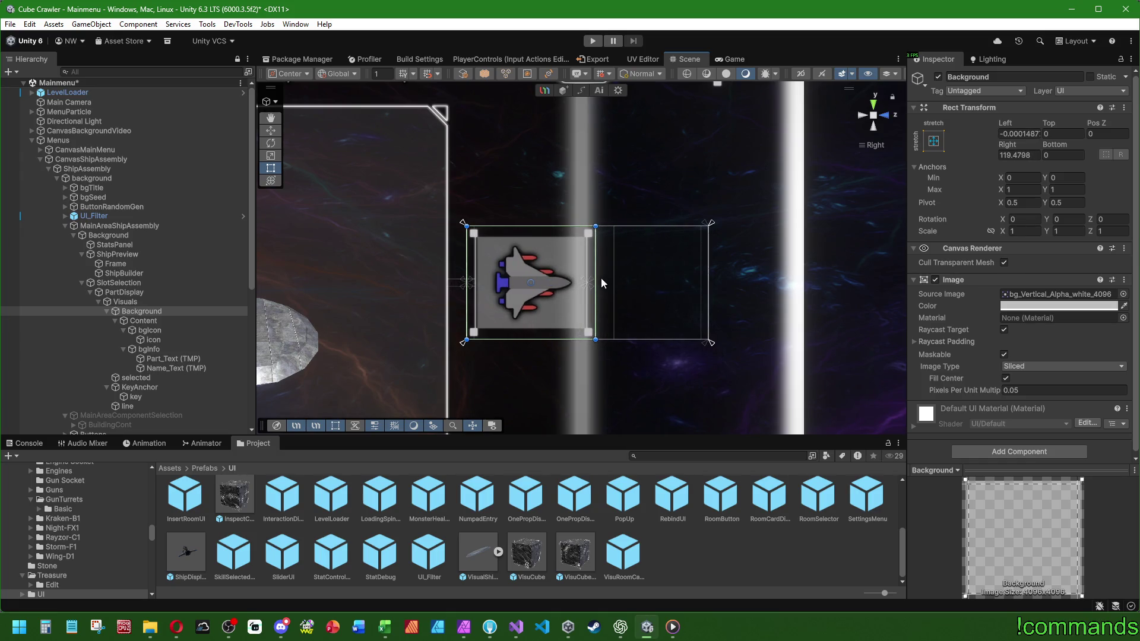
key(ctrl+z)
click(146, 378)
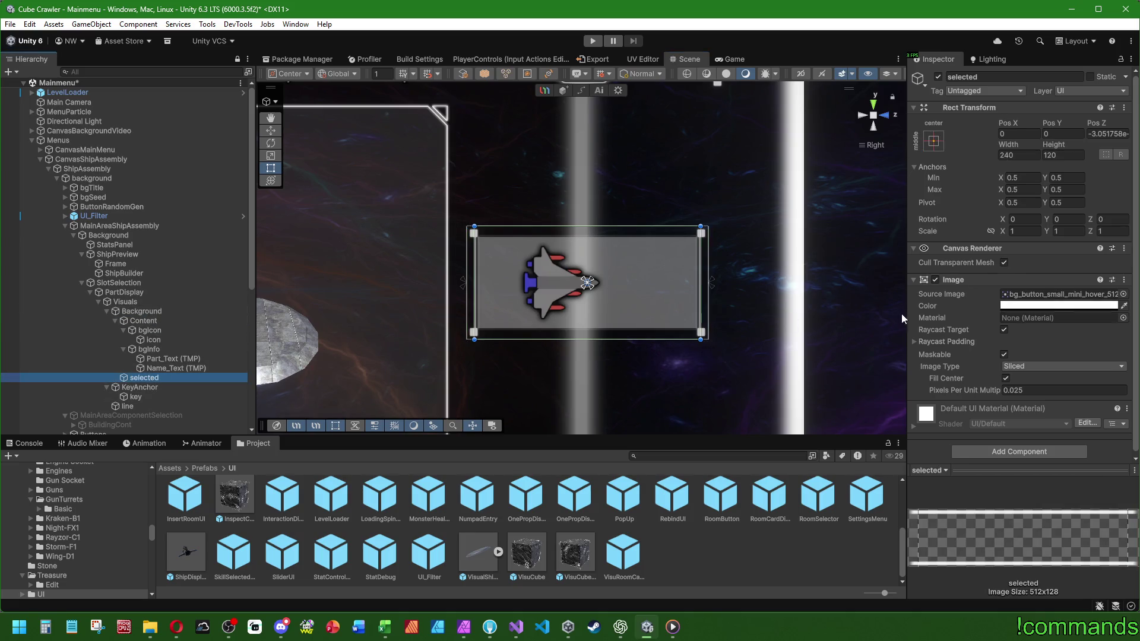
click(1059, 306)
mouse_move(1060, 538)
mouse_down()
mouse_move(1111, 538)
mouse_move(1080, 538)
mouse_move(1098, 537)
mouse_up()
click(142, 311)
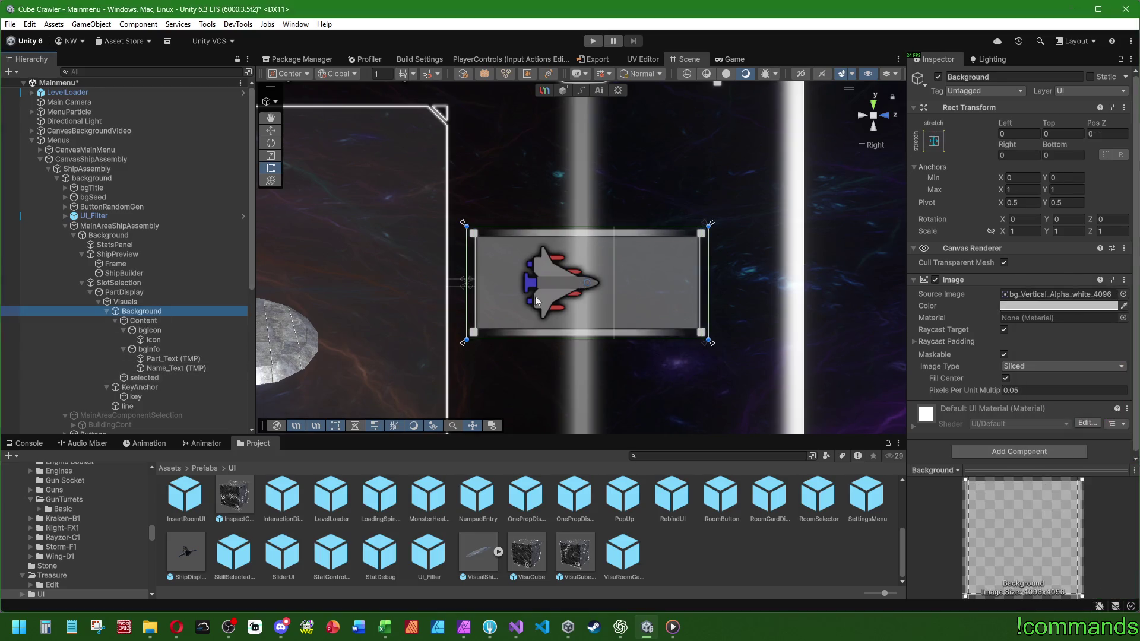
mouse_move(710, 274)
mouse_down()
mouse_move(589, 279)
mouse_move(599, 281)
mouse_up()
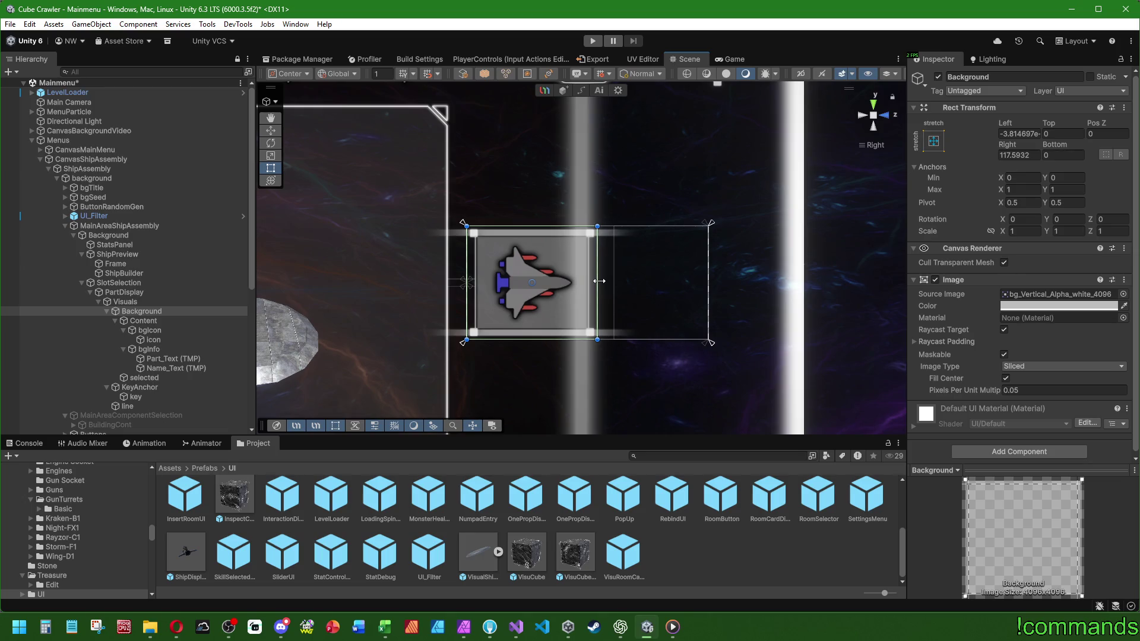
key(ctrl+z)
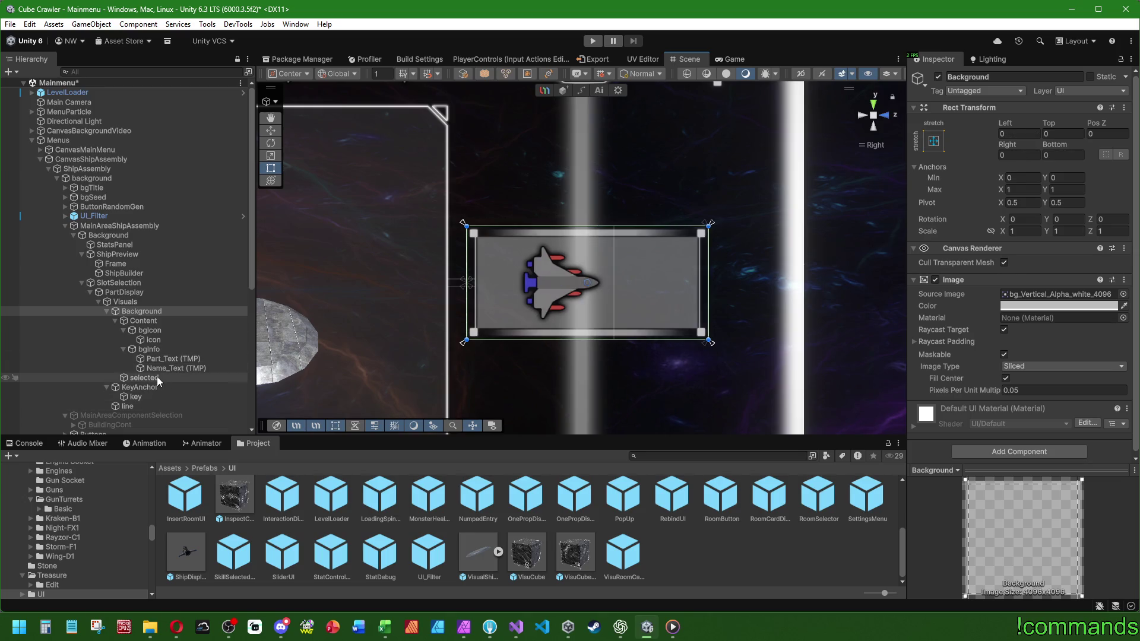
Make the selected overlay stretch horizontally and narrow Background slightly from the right.
click(156, 378)
click(933, 141)
click(1061, 261)
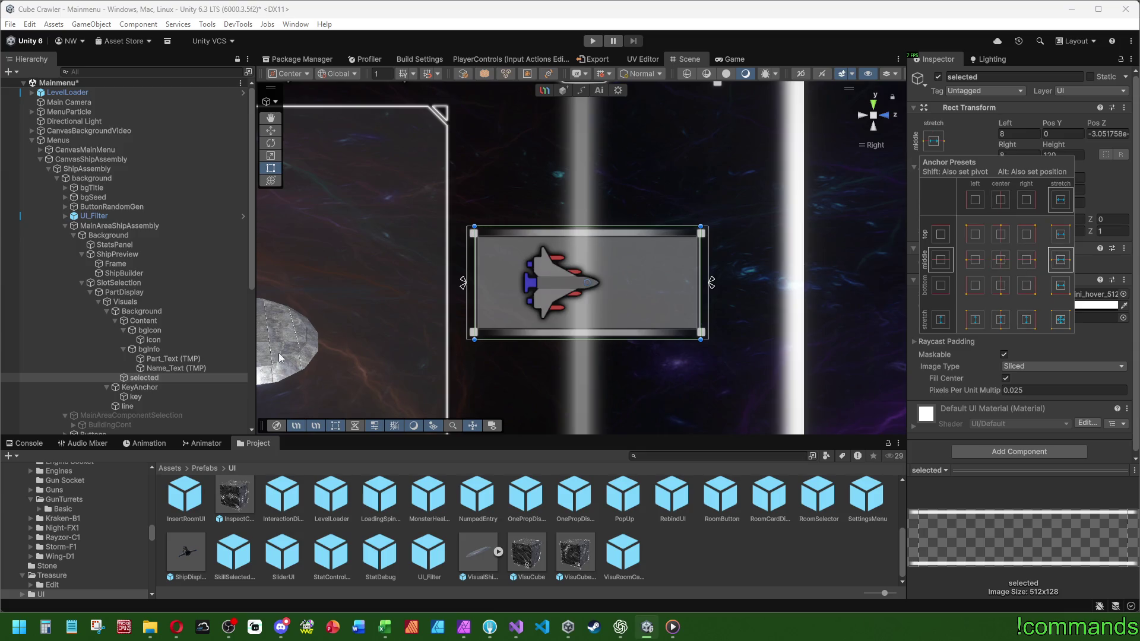
click(149, 311)
click(730, 279)
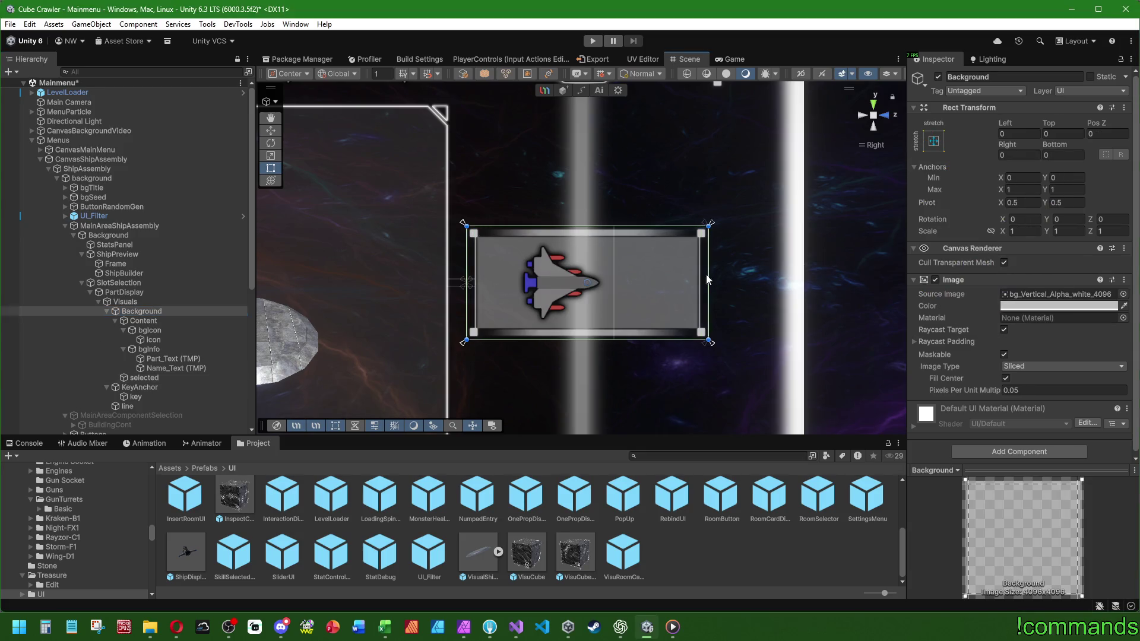
click(149, 312)
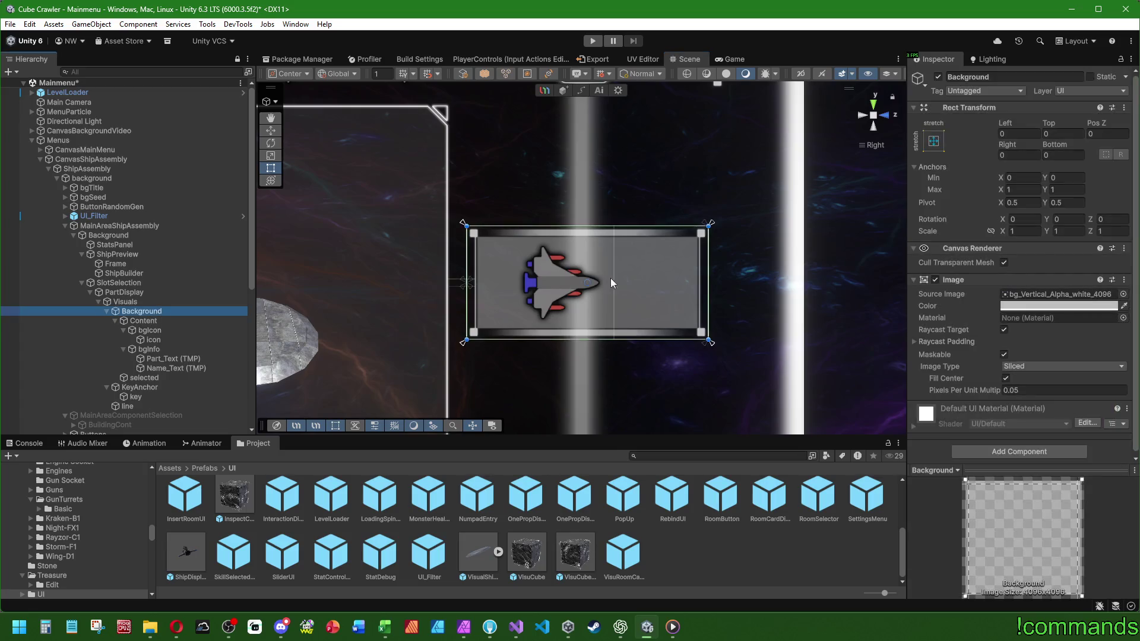
mouse_move(709, 277)
mouse_down()
mouse_move(590, 284)
mouse_move(653, 295)
mouse_up()
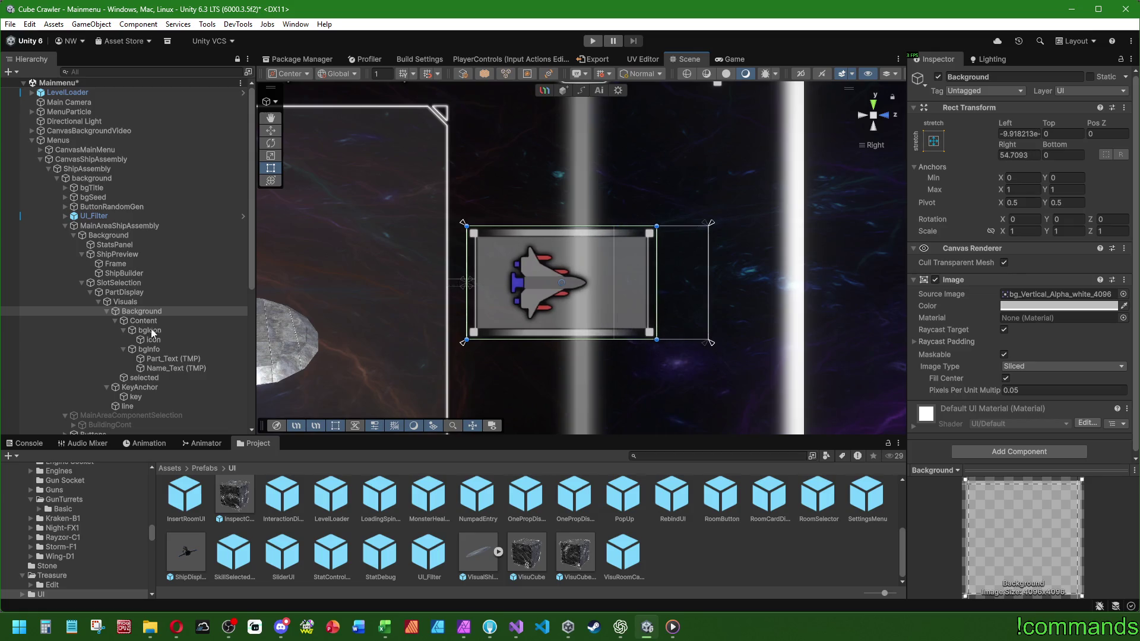
Narrow Background to a compact square around the icon and lower the selected overlay's alpha.
click(172, 340)
click(171, 331)
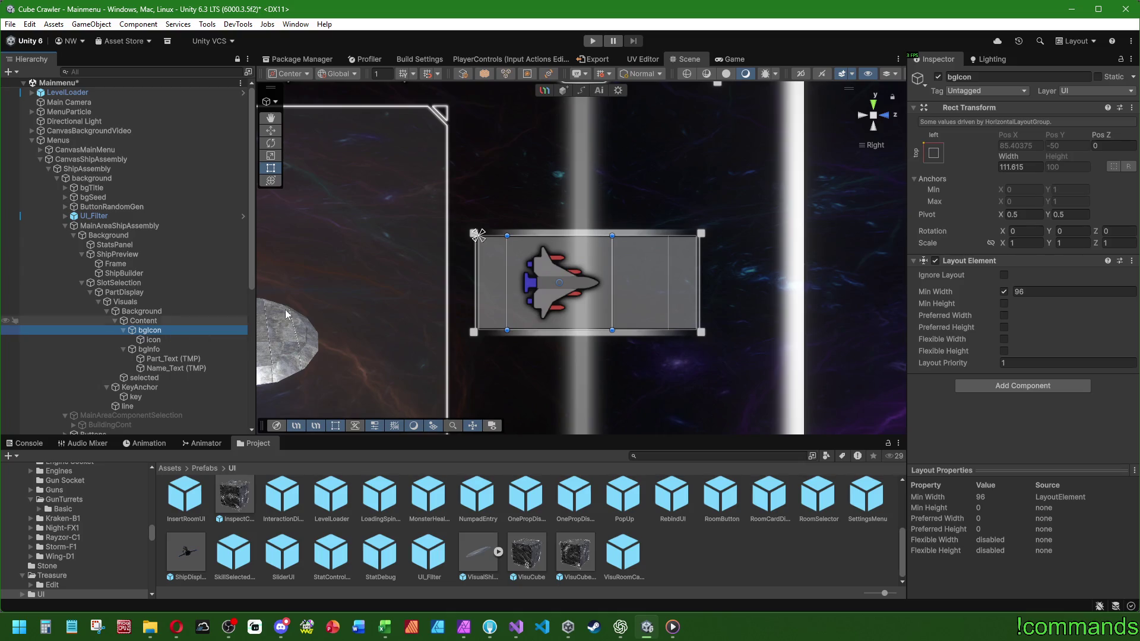
click(149, 313)
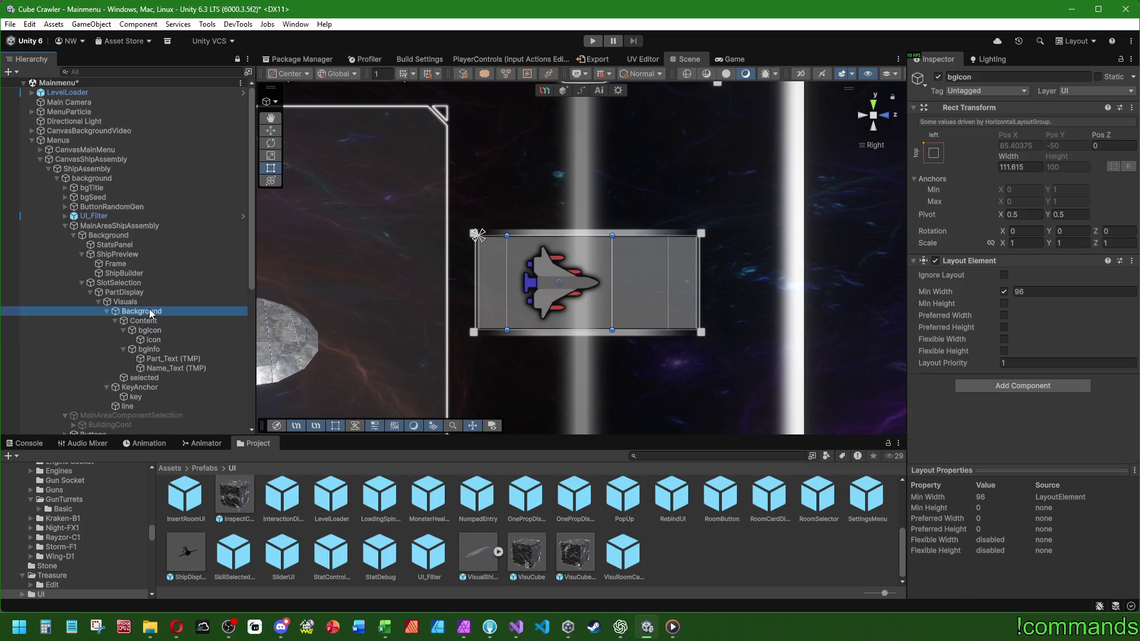
mouse_move(710, 276)
mouse_down()
mouse_move(594, 276)
mouse_move(604, 278)
mouse_up()
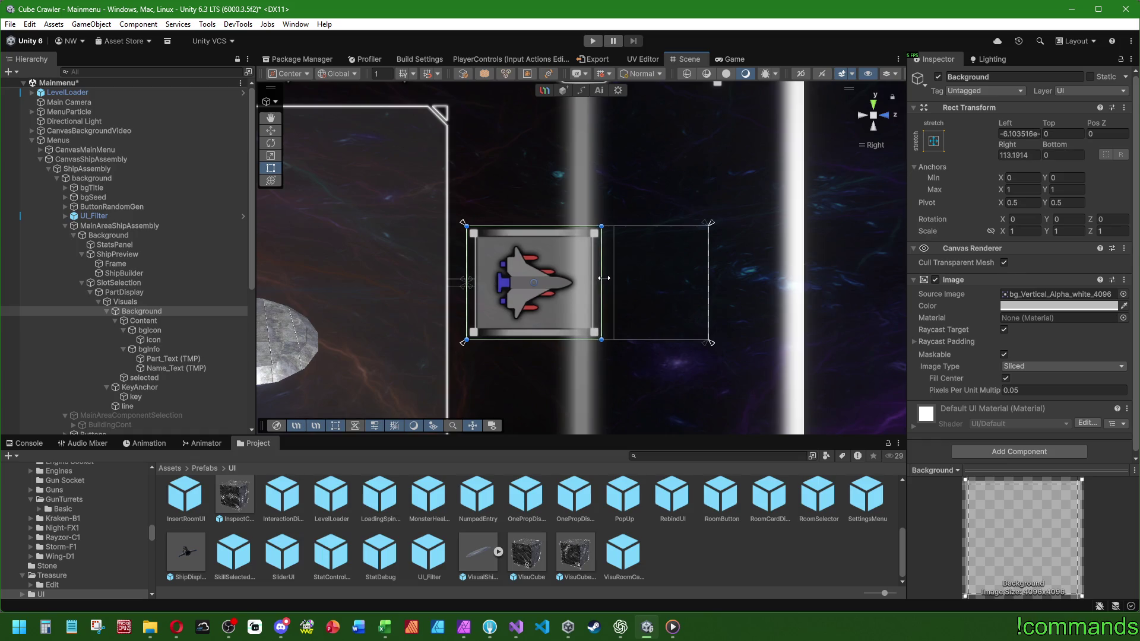
click(157, 378)
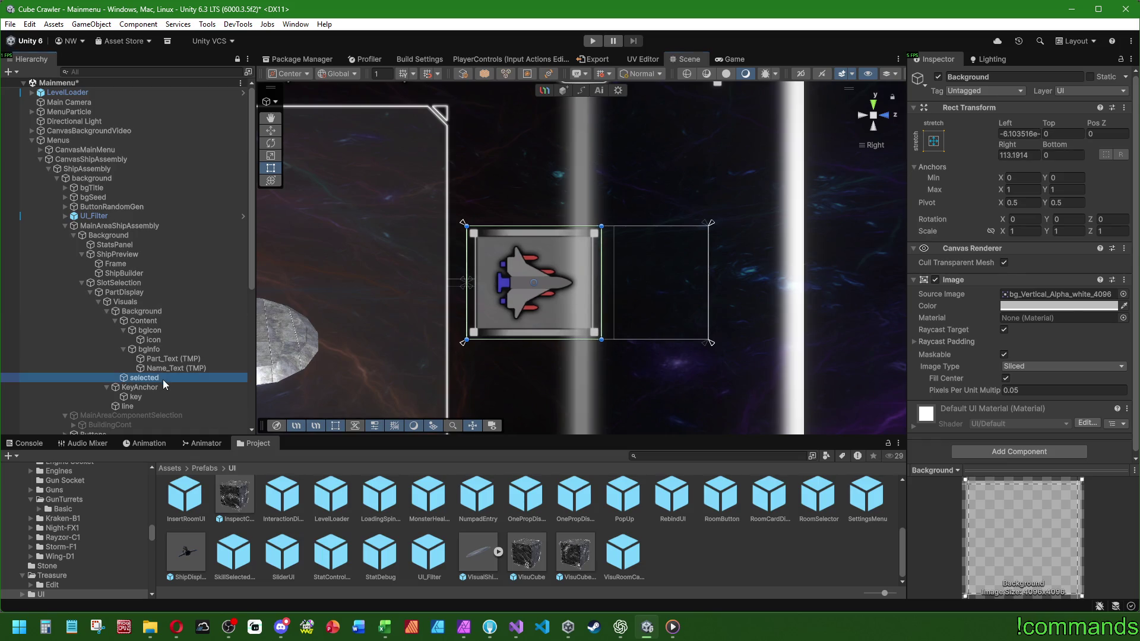
click(1029, 306)
click(1092, 536)
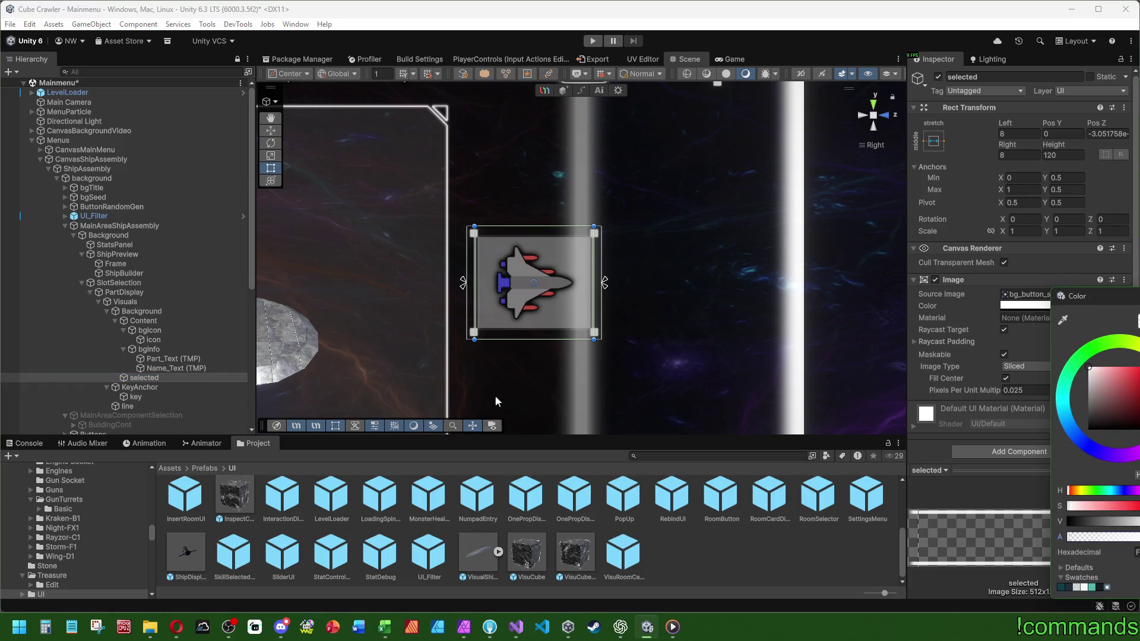
scroll(494, 394, down, 5)
click(712, 581)
scroll(704, 336, up, 8)
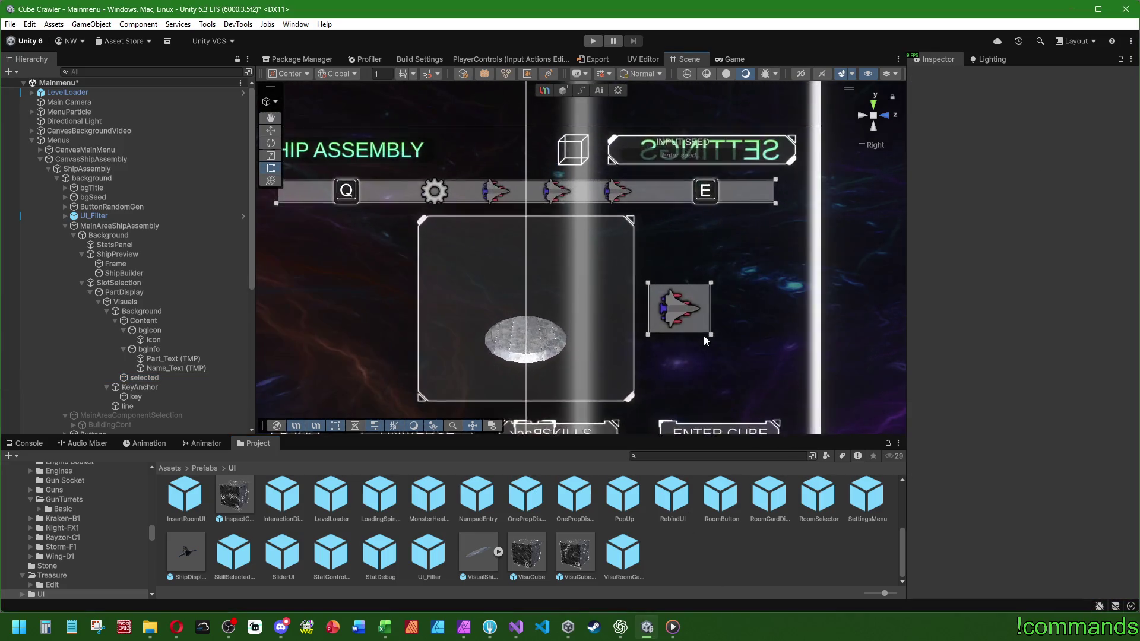
Centre the ship slot in the Scene view and select PartDisplay.
drag(727, 237, 666, 244)
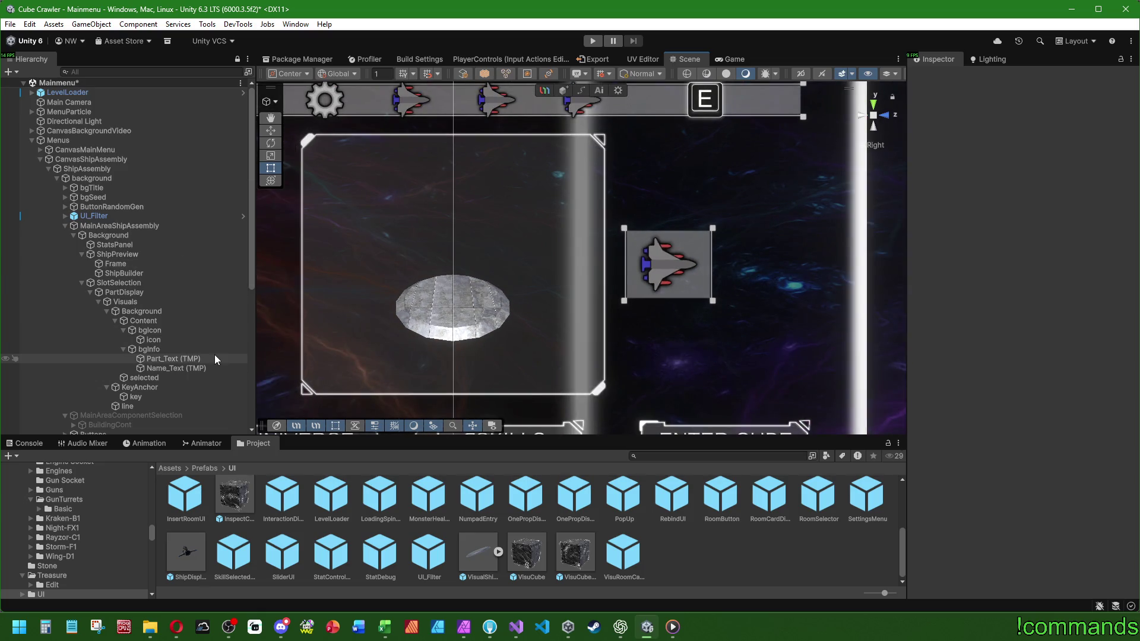
click(144, 289)
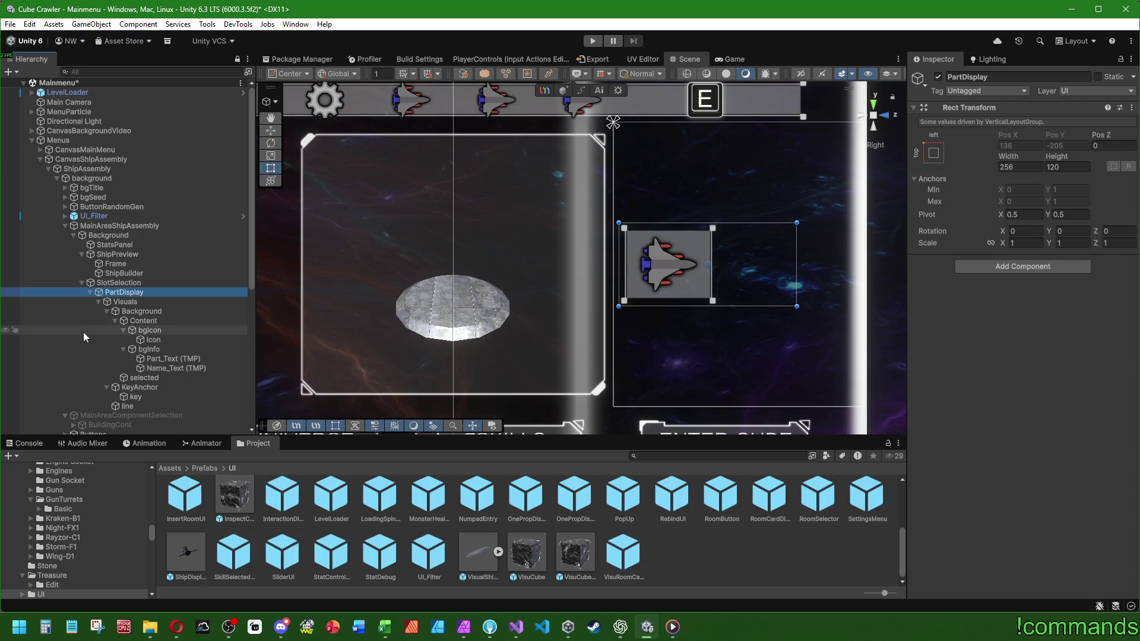
Add an Animator component to PartDisplay, leaving its Controller unassigned.
click(145, 304)
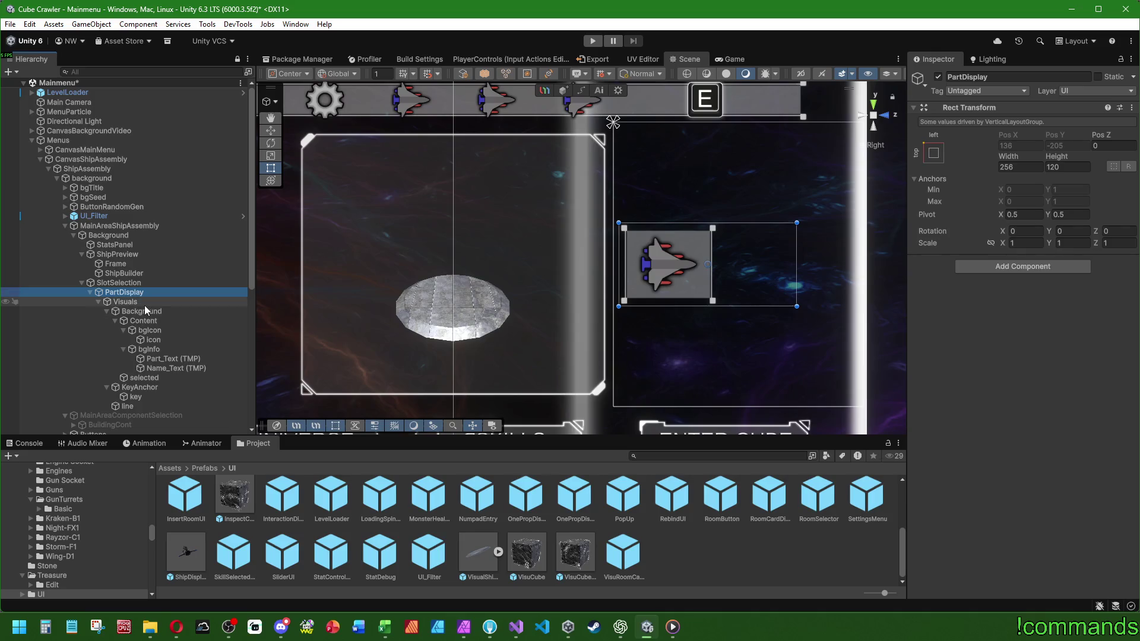
click(145, 293)
click(629, 557)
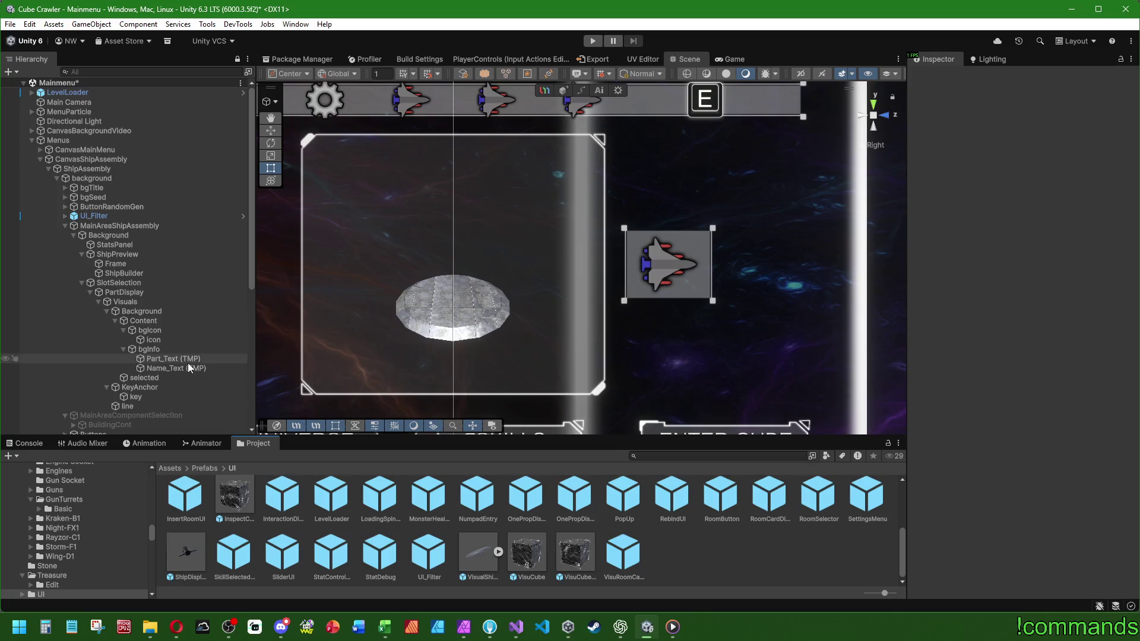
click(126, 293)
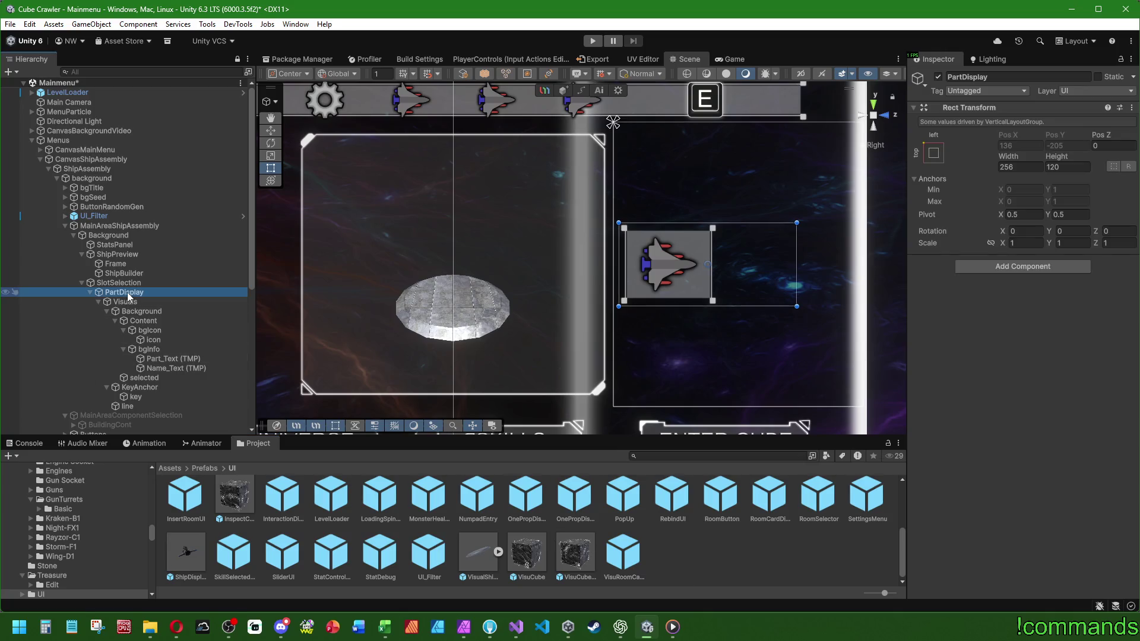
click(1027, 267)
text(layanimator)
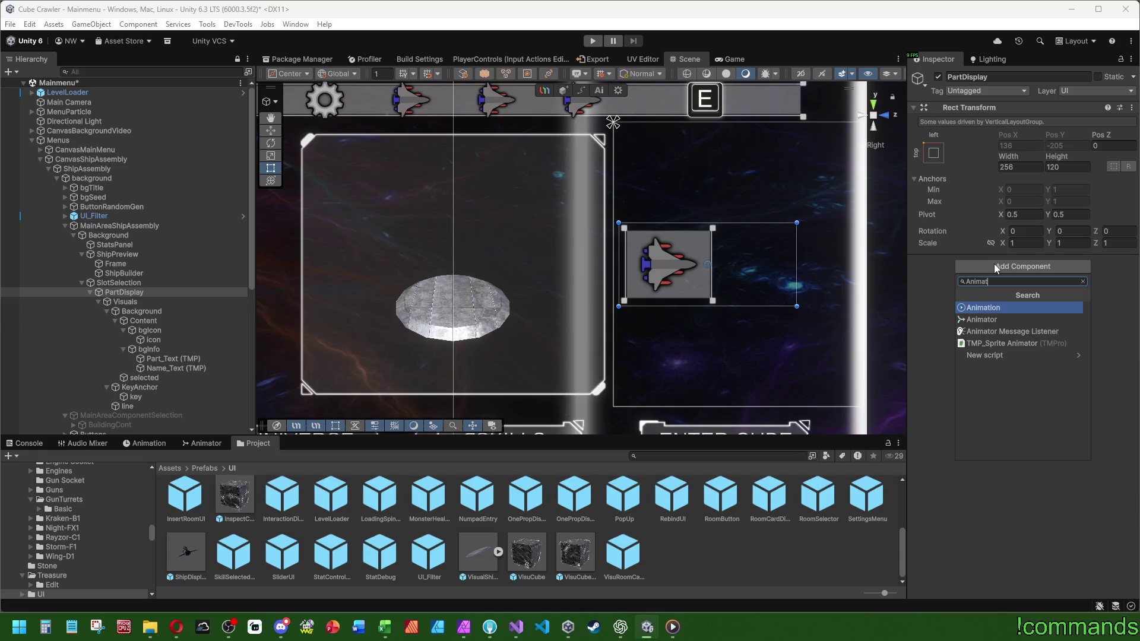
key(Return)
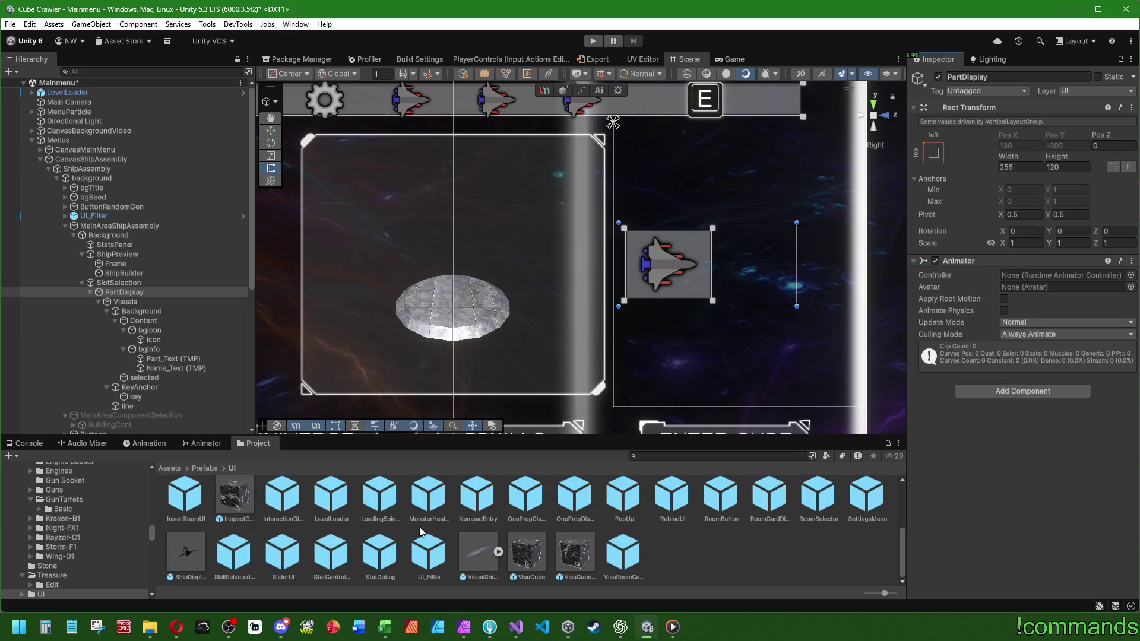
click(1131, 276)
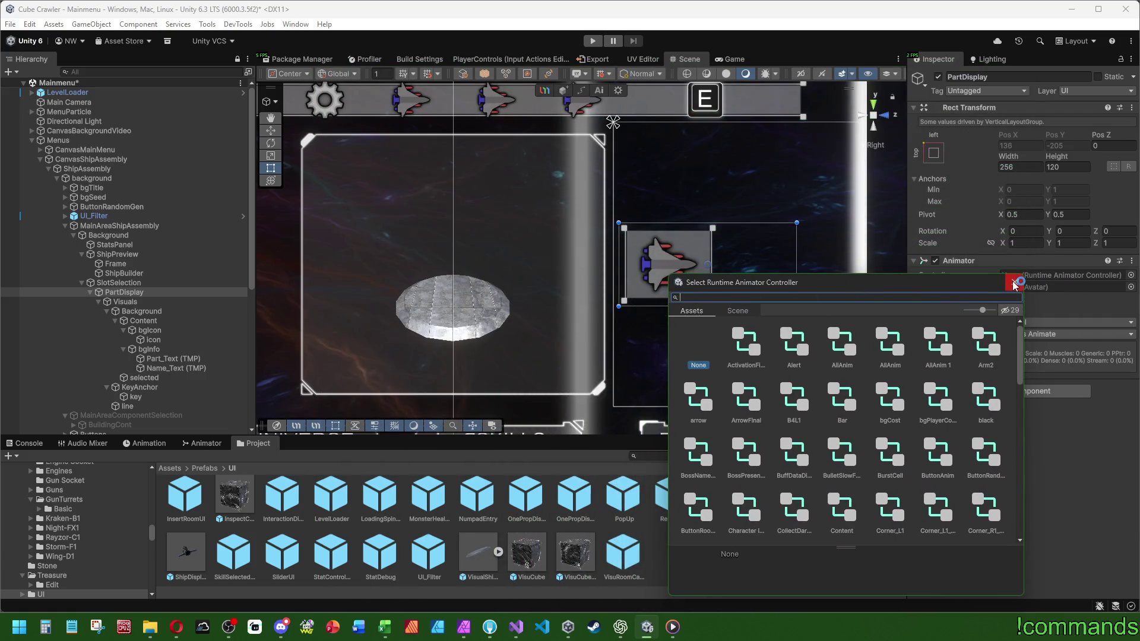
key(Escape)
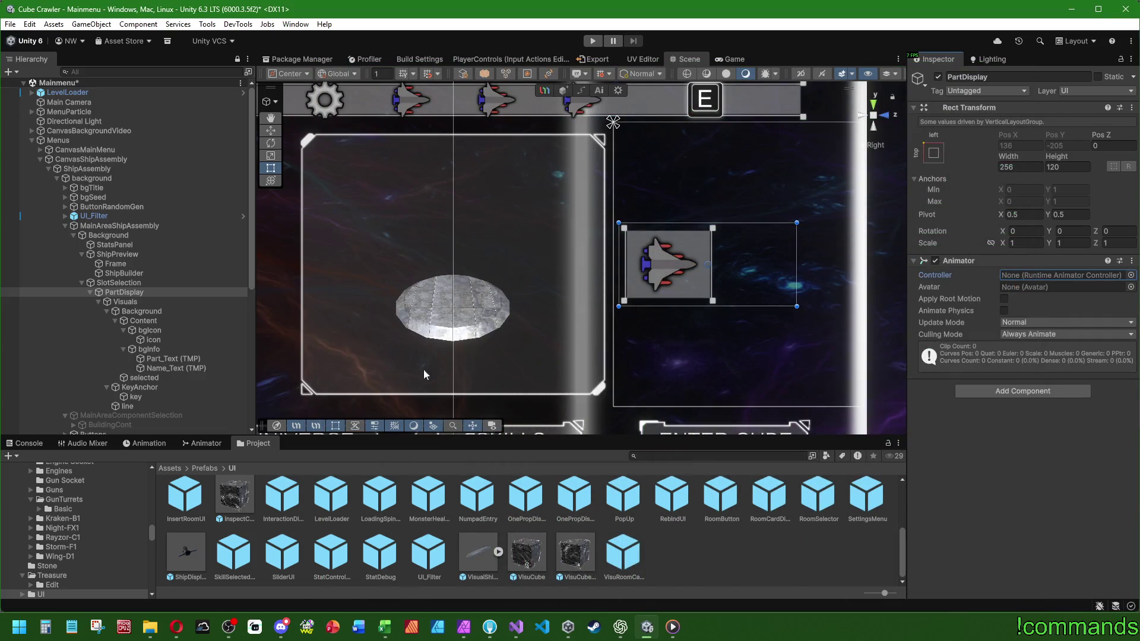
Bring up the Animation window with PartDisplay selected, ready to create a clip.
click(147, 447)
click(197, 447)
click(152, 446)
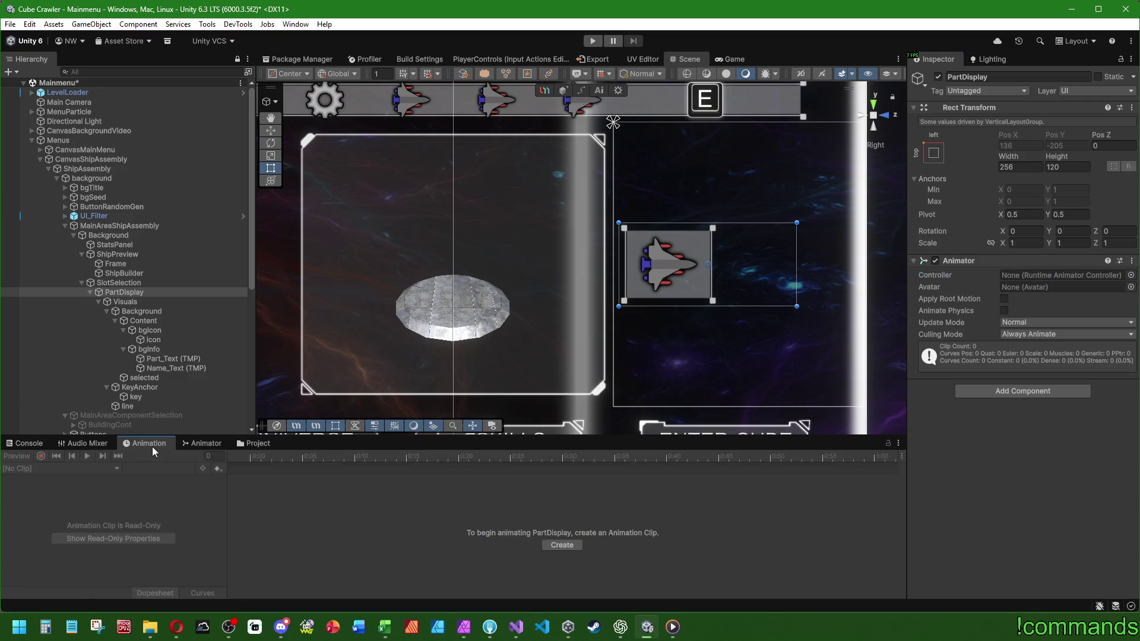
click(149, 294)
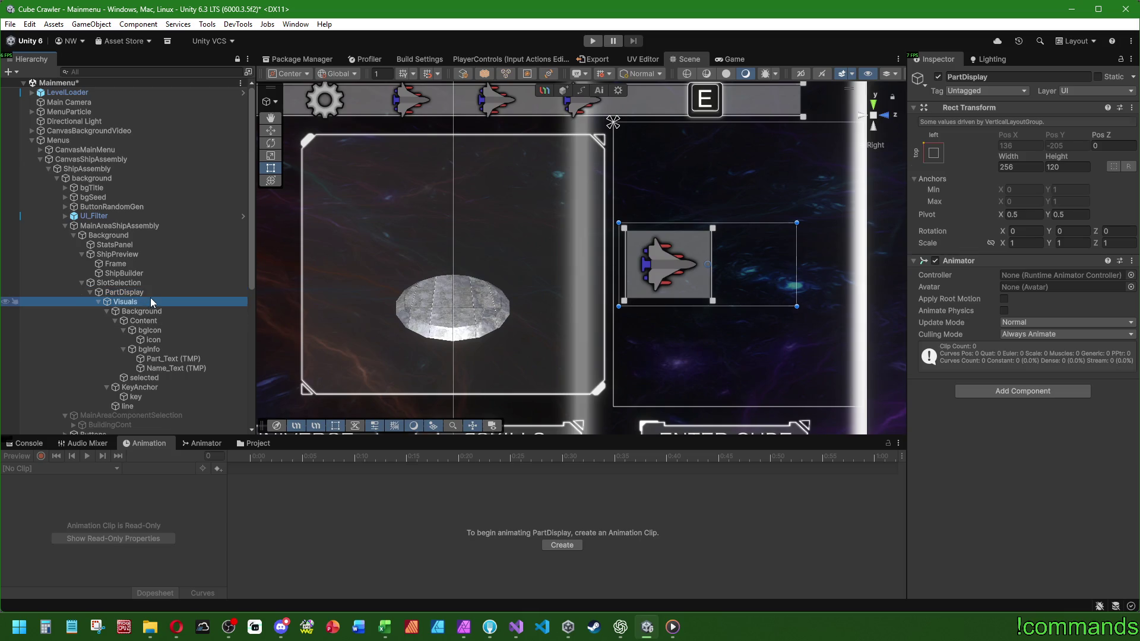
click(144, 444)
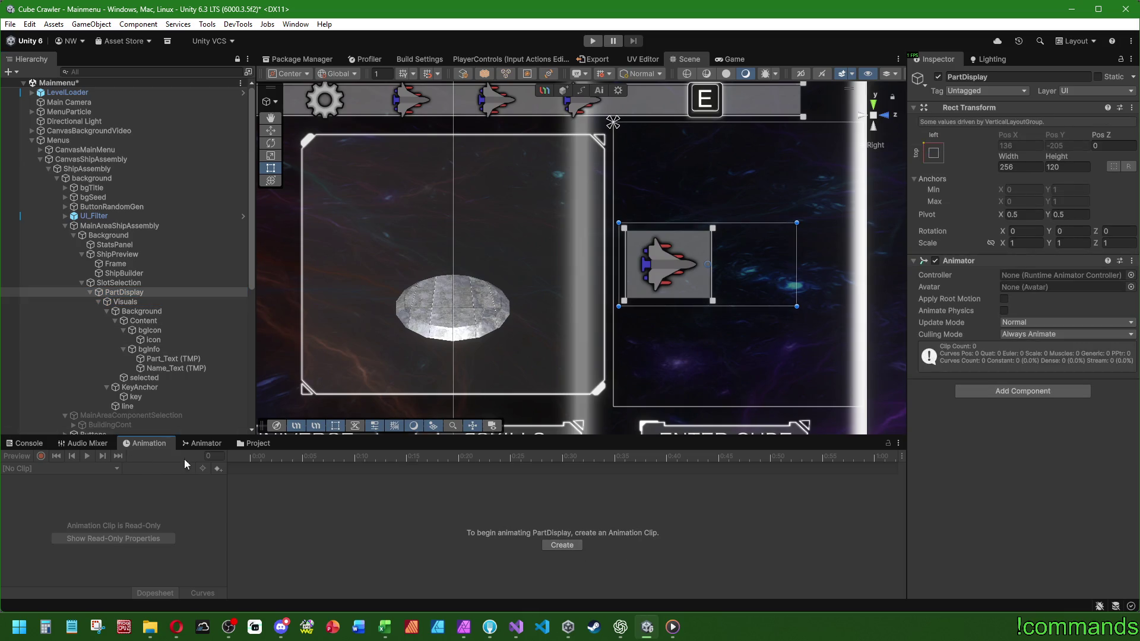
Start a new animation clip and browse the save dialog to Assets/Animations/UI.
click(563, 545)
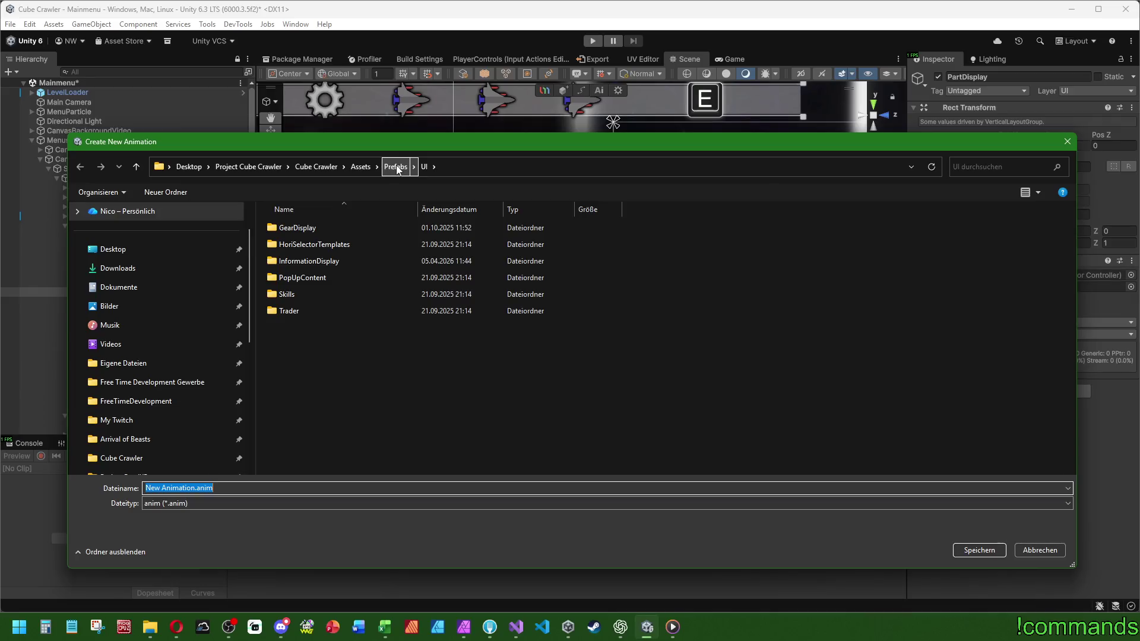
double_click(306, 230)
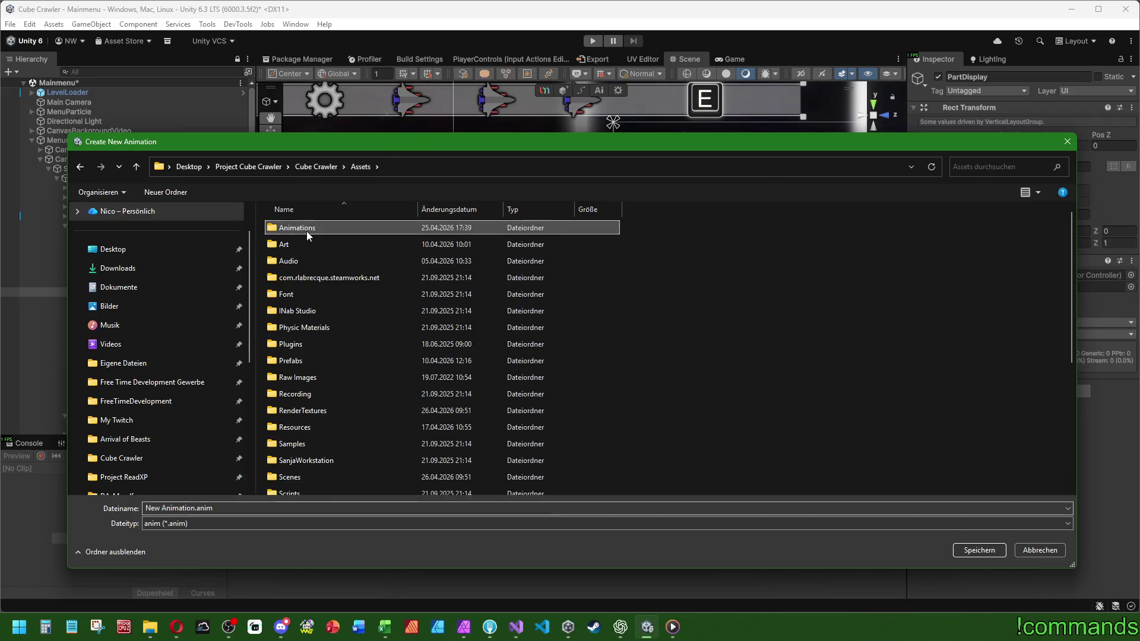
double_click(277, 493)
key(alt+Left)
mouse_move(473, 138)
mouse_down()
mouse_move(475, 9)
mouse_move(497, 75)
mouse_up()
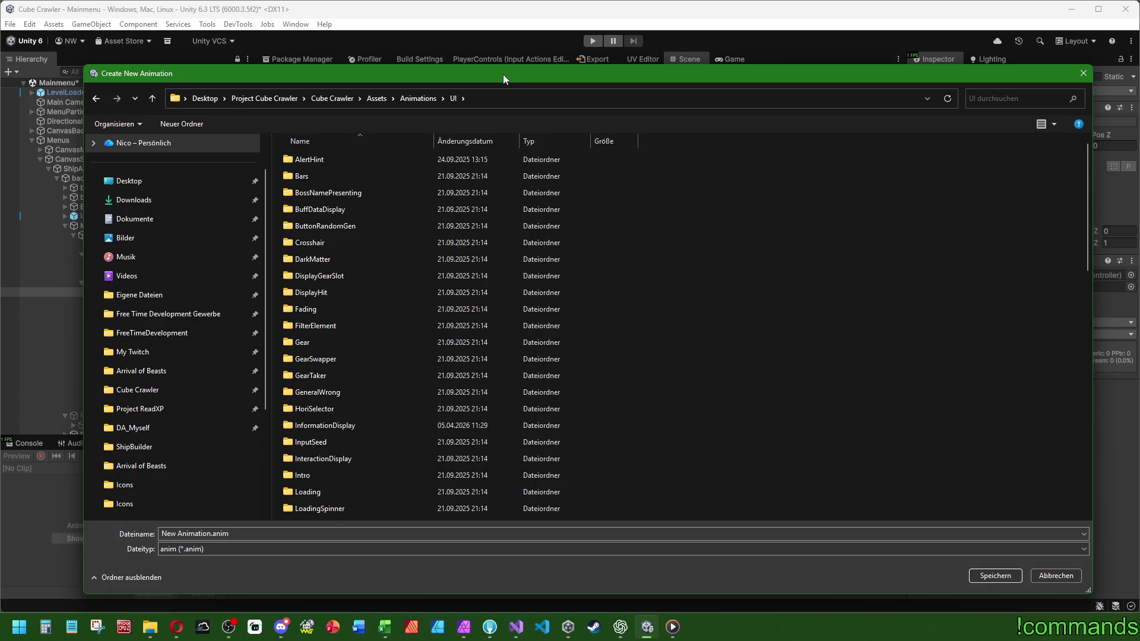
scroll(342, 432, down, 15)
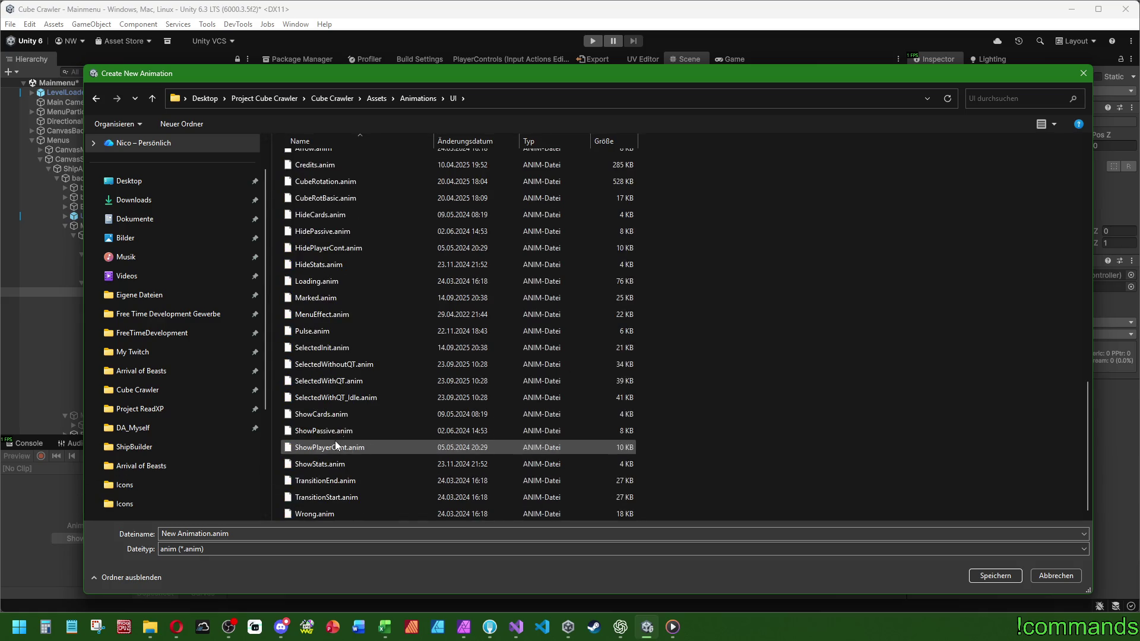
scroll(336, 444, up, 6)
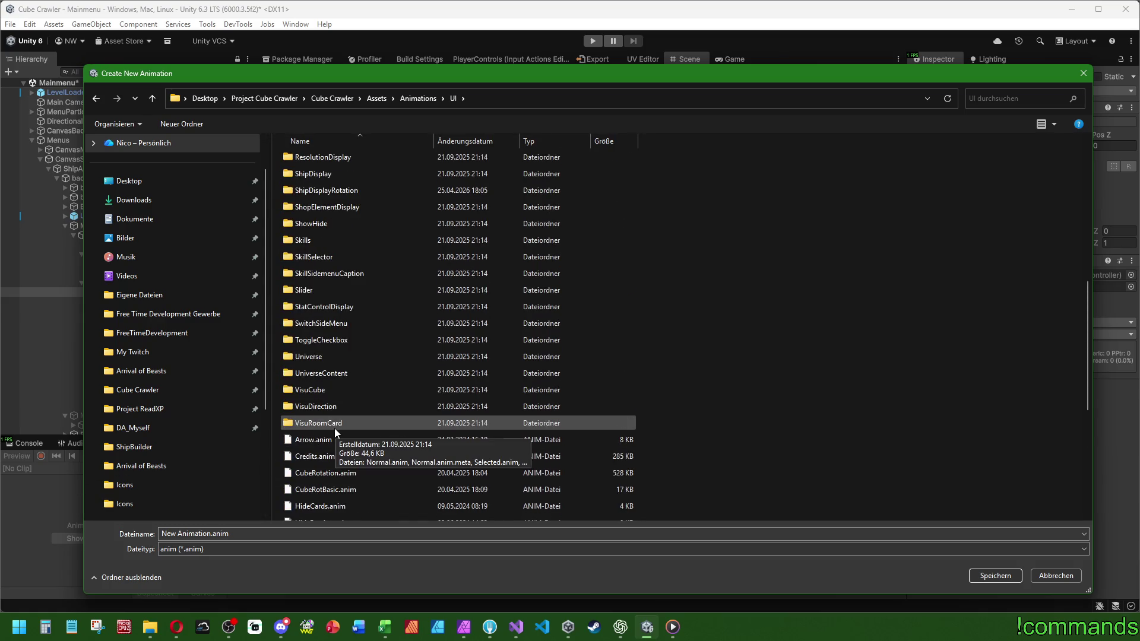
scroll(334, 429, up, 7)
Create a PartDisplay folder there and close the dialog without saving a clip.
click(182, 125)
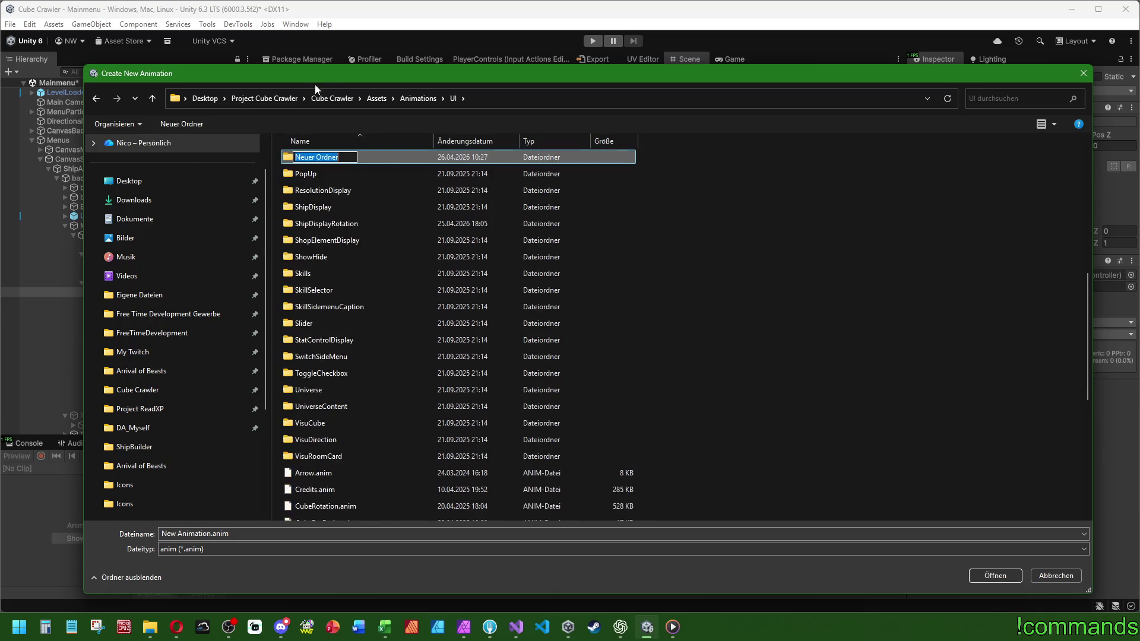
text(PartDisplay)
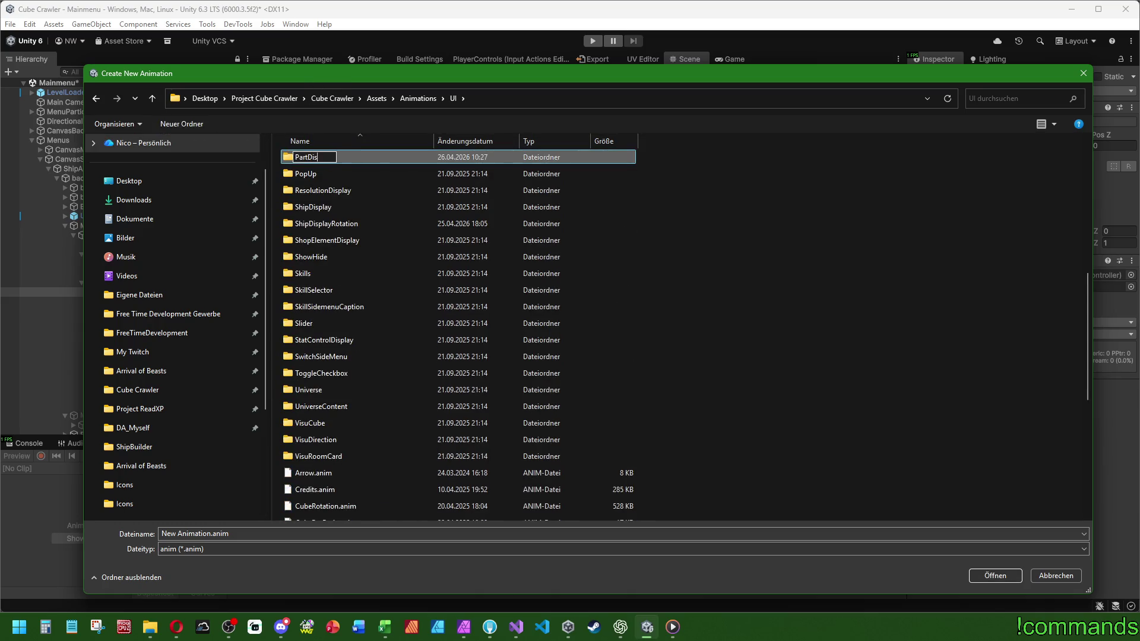
key(Return)
key(Return)
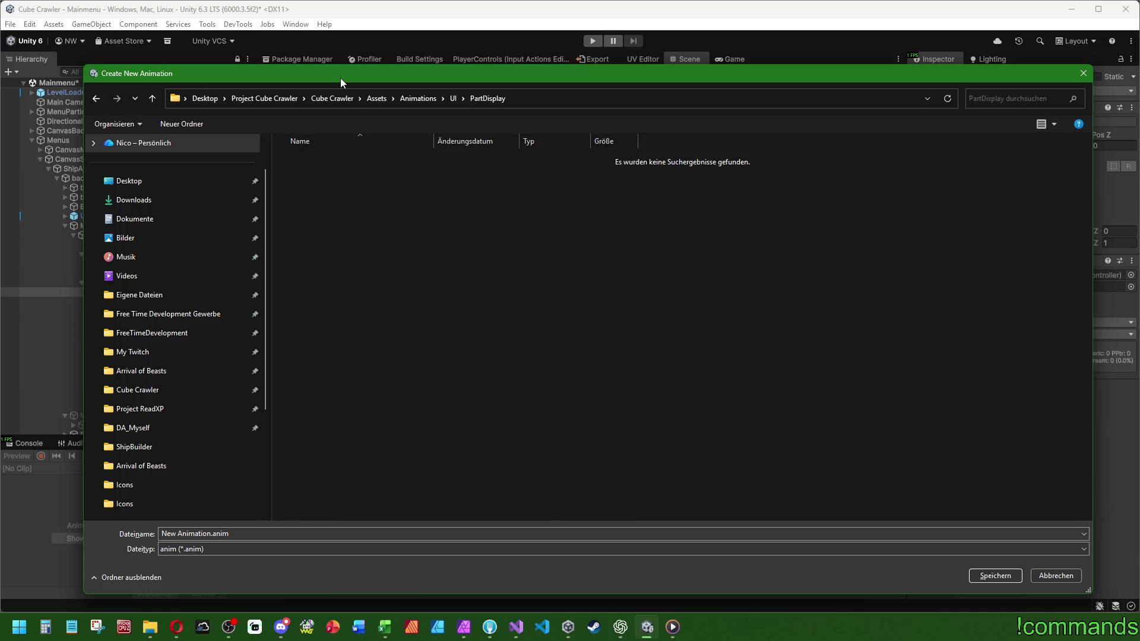
click(1059, 575)
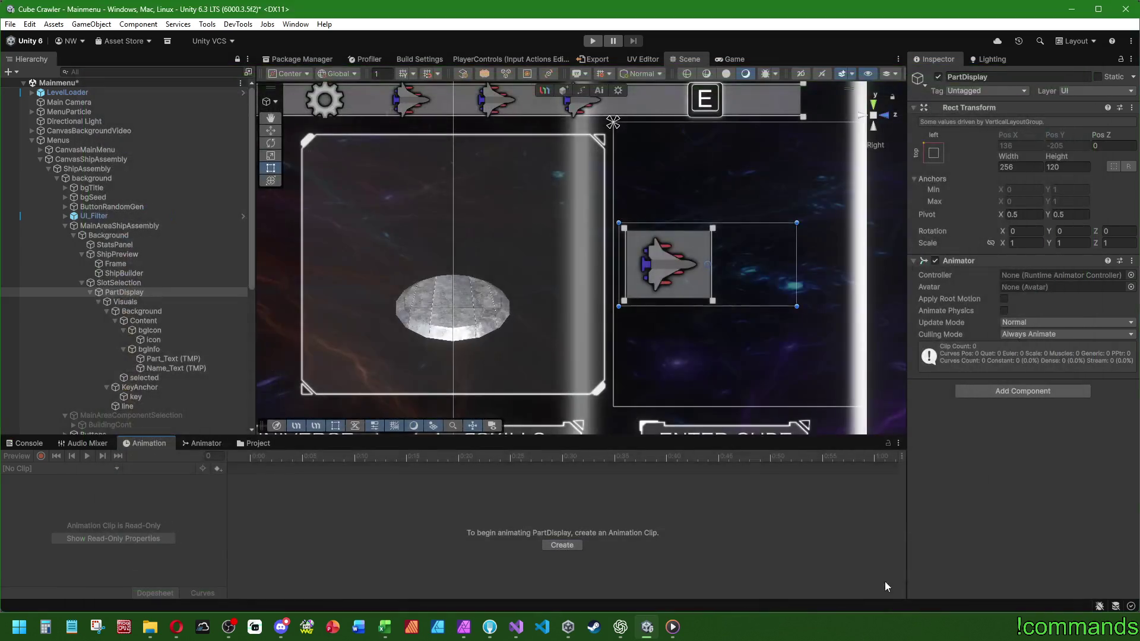
click(248, 443)
click(622, 551)
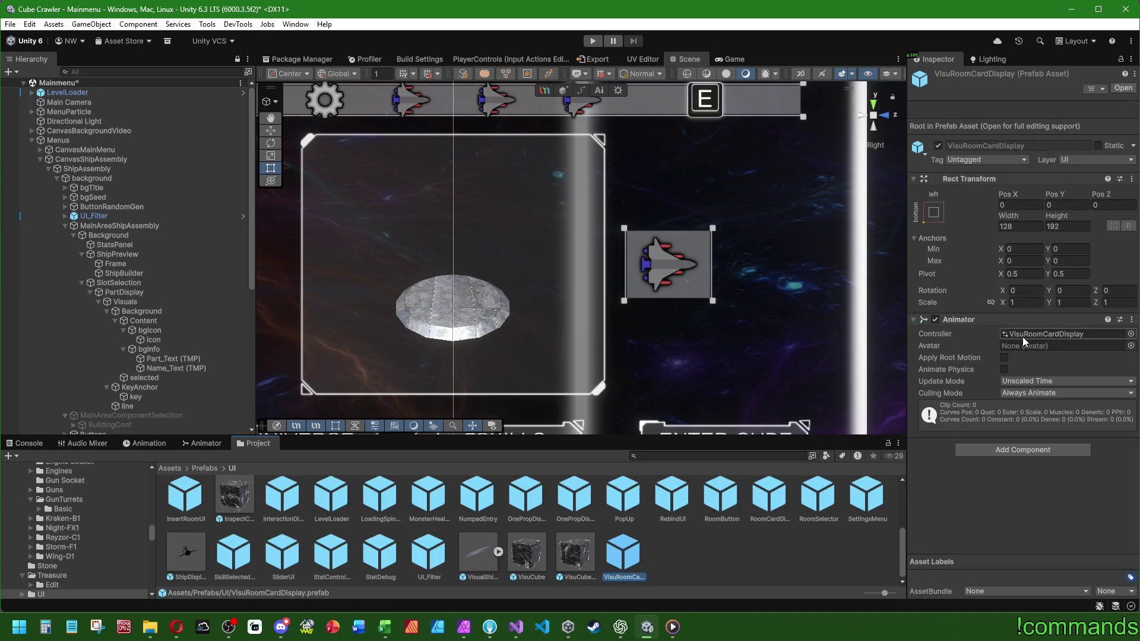
double_click(633, 561)
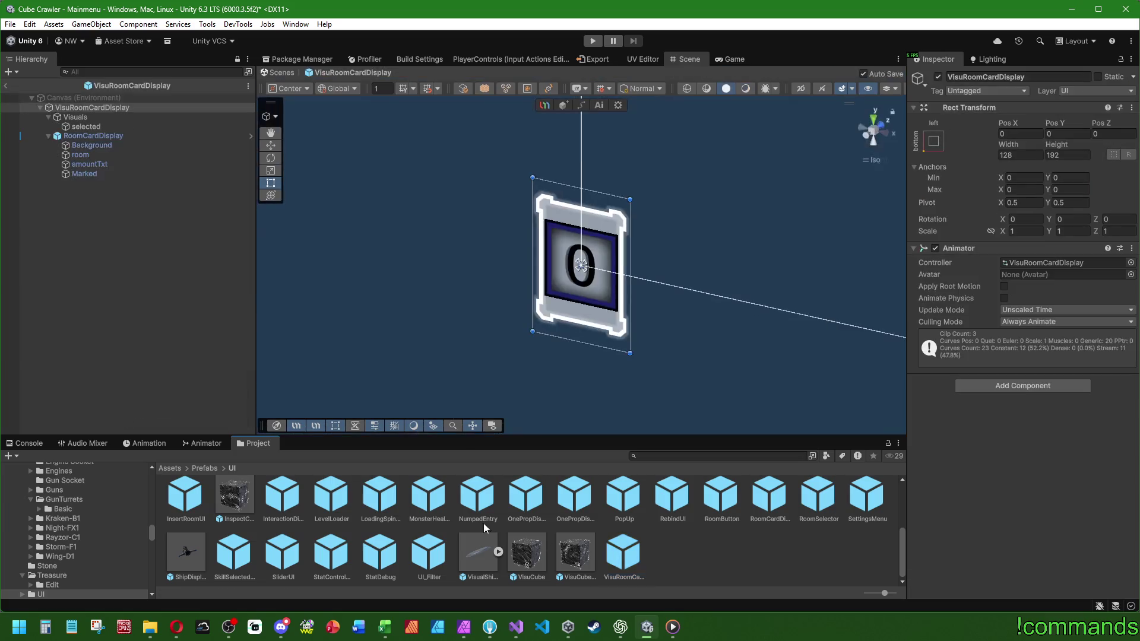
click(198, 443)
click(154, 444)
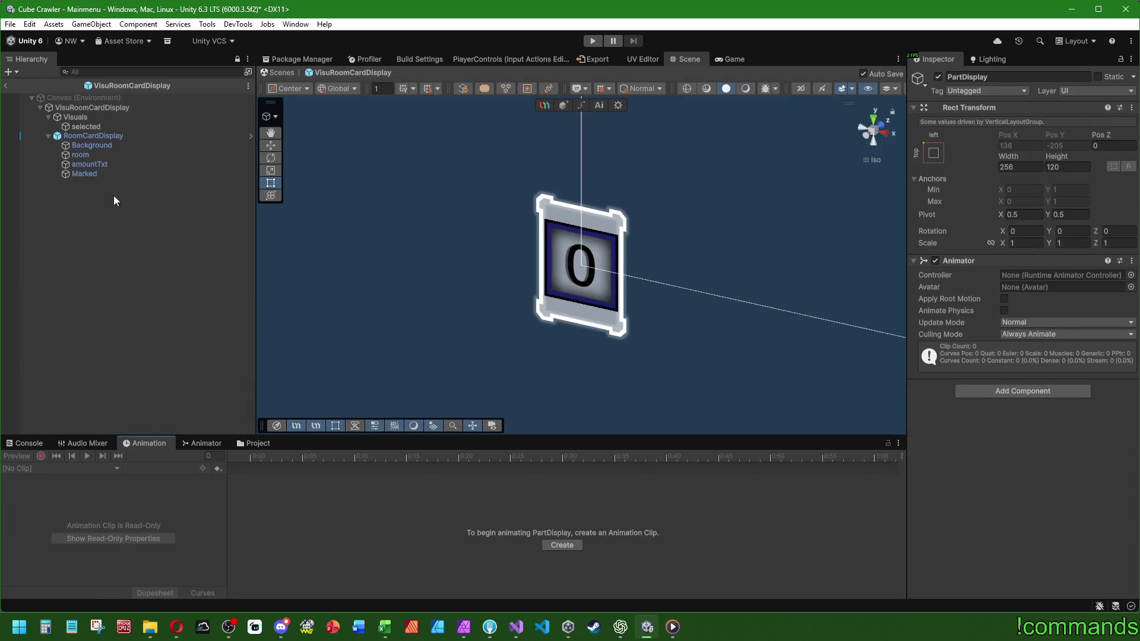
click(109, 105)
click(204, 447)
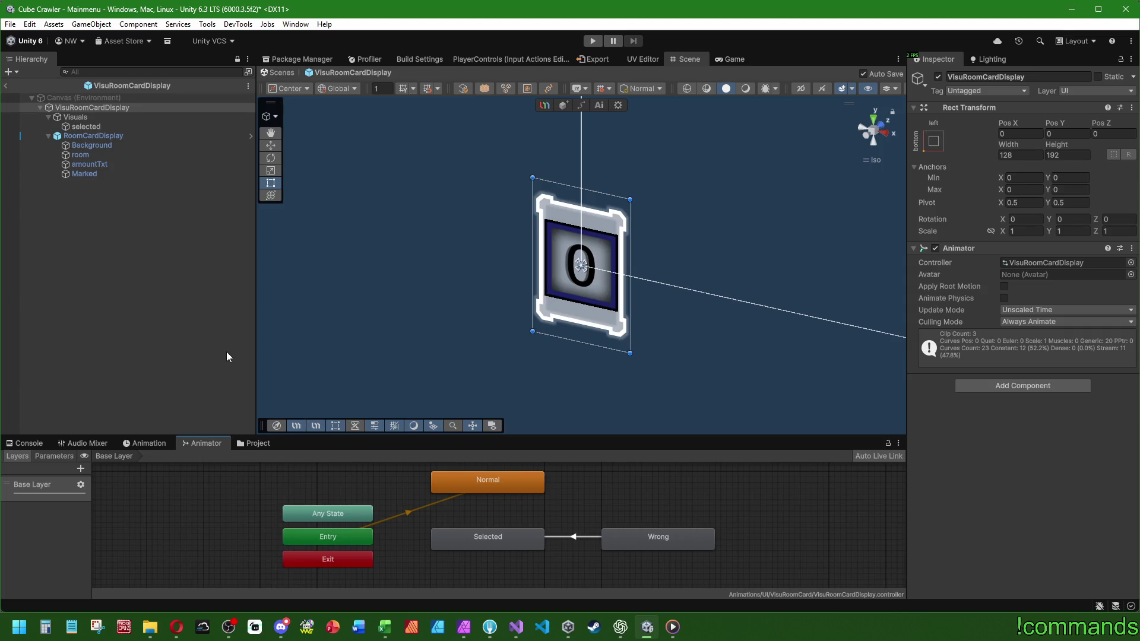
click(120, 108)
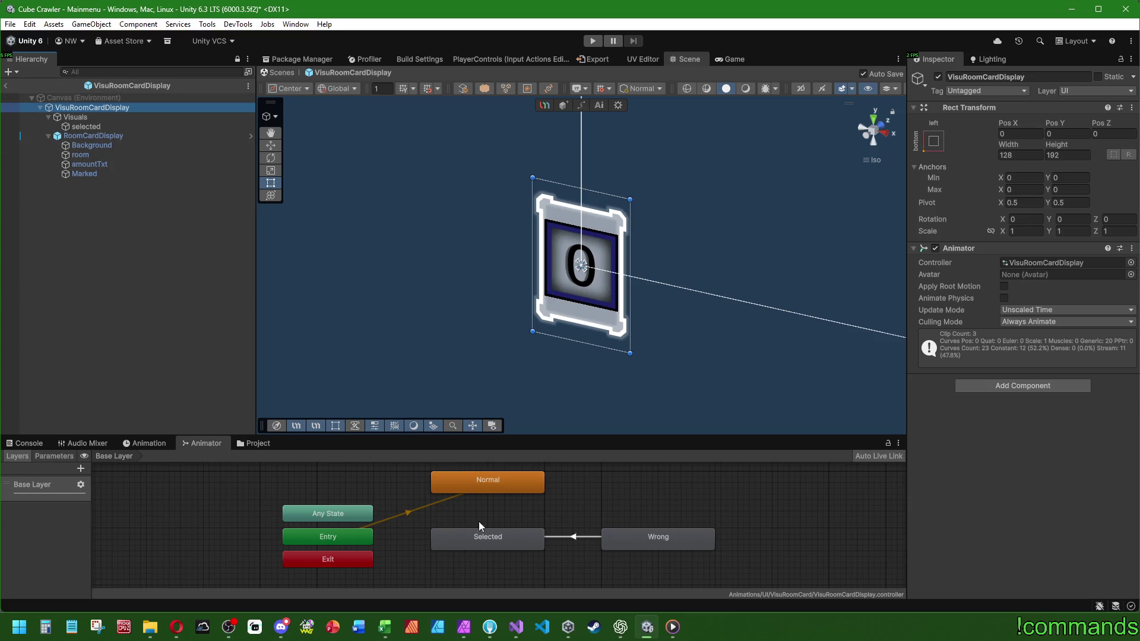
click(7, 87)
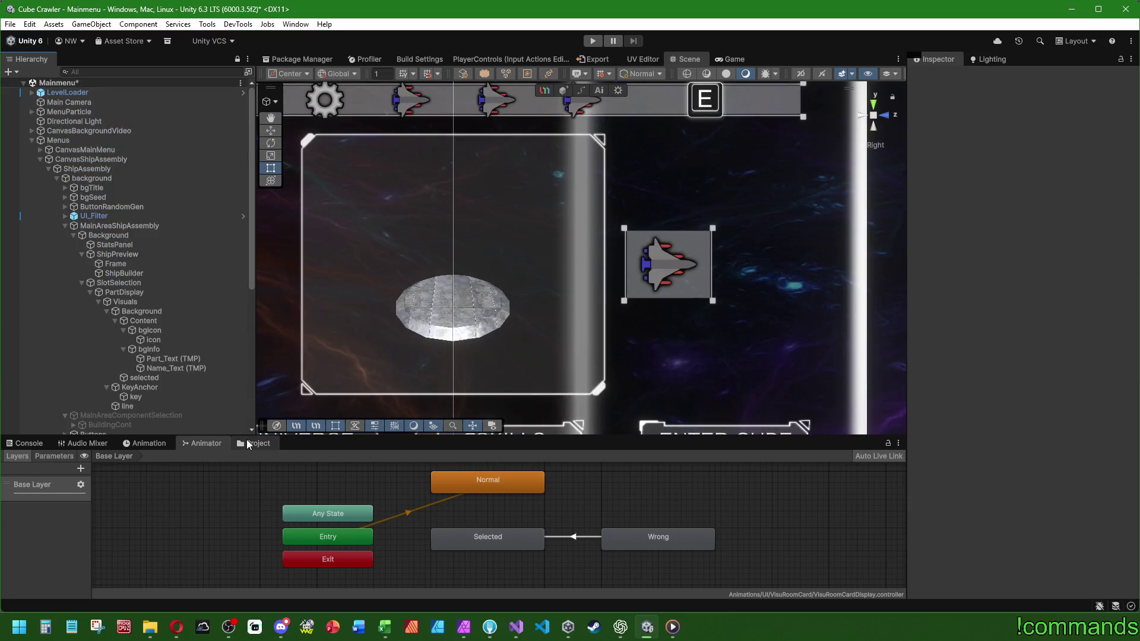
click(250, 444)
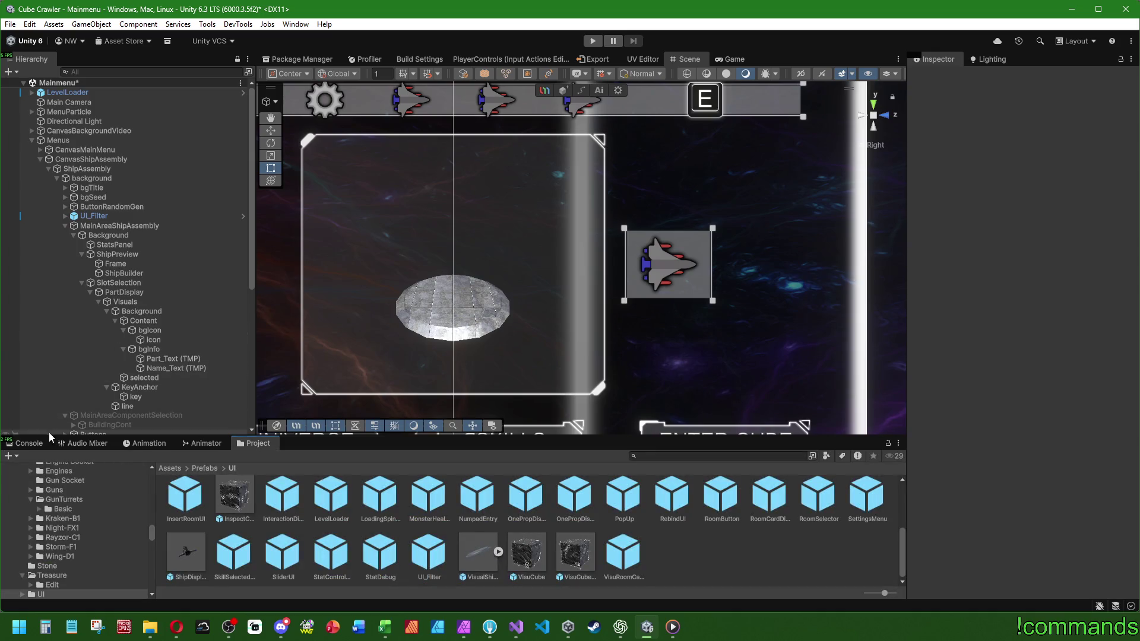
Select PartDisplay and review the existing Normal/Selected/Wrong state graph in the Animator.
click(26, 443)
click(124, 292)
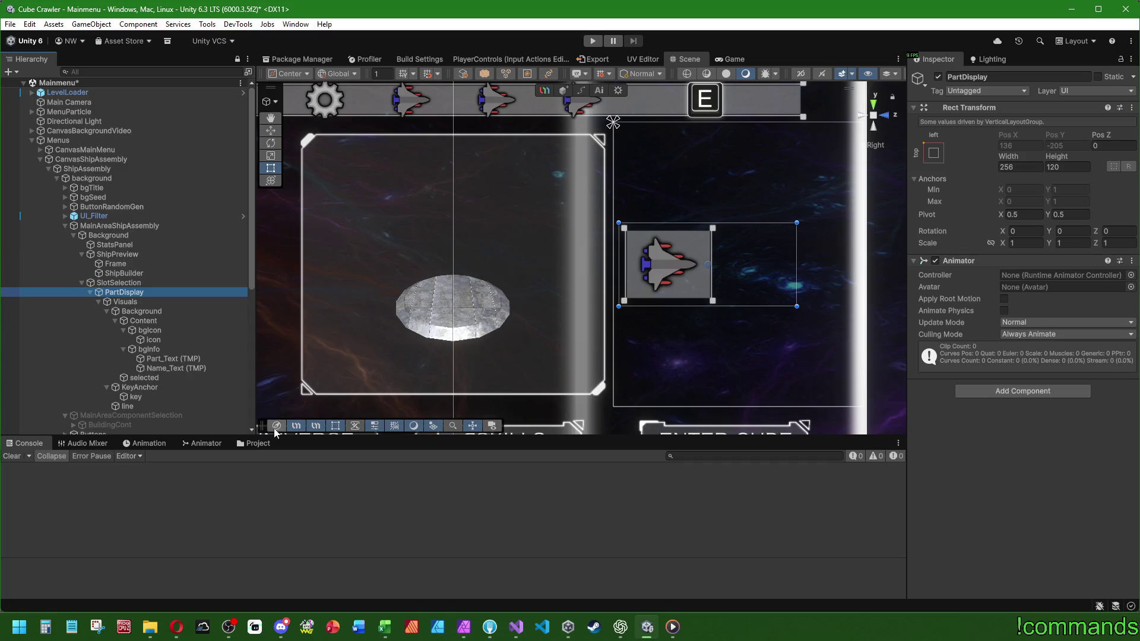
click(155, 446)
click(199, 444)
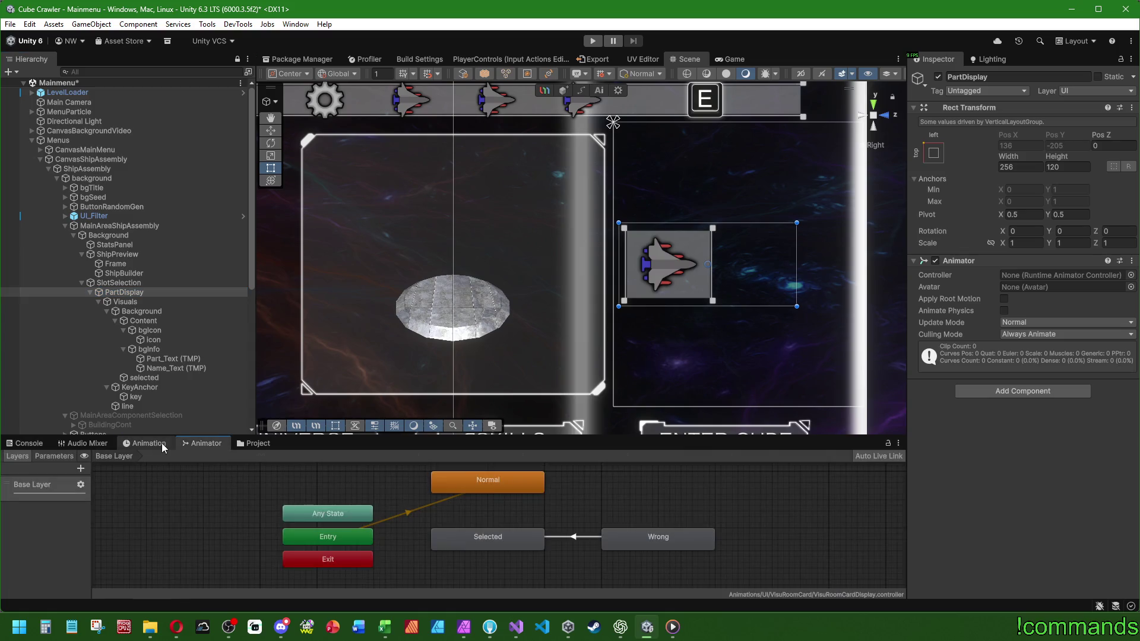
click(161, 443)
click(152, 284)
click(153, 293)
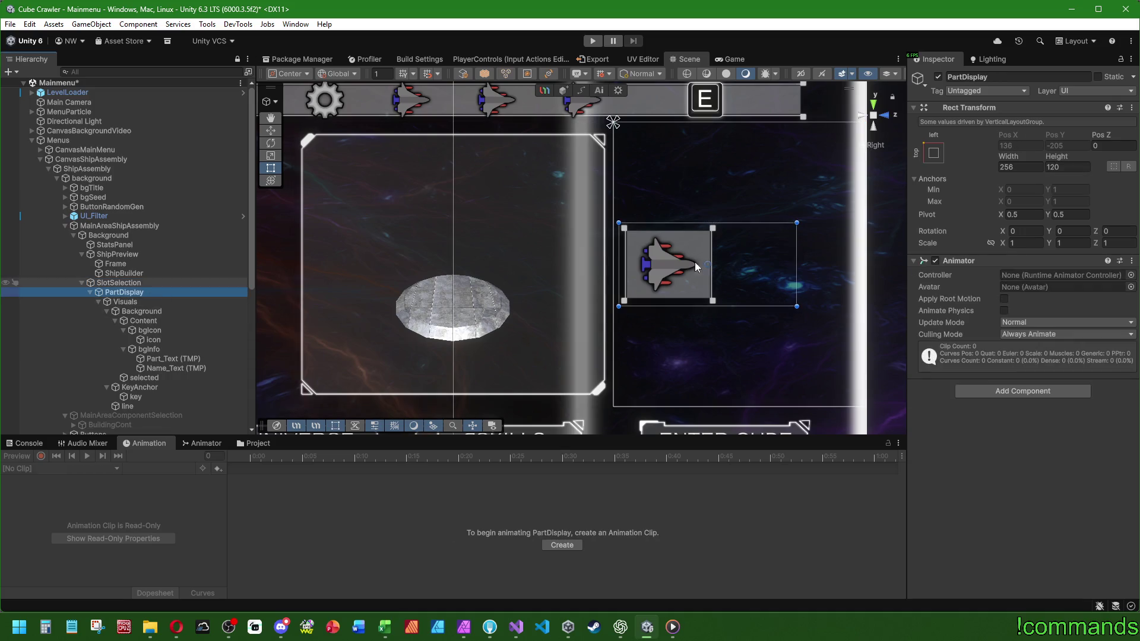
Leave PartDisplay's Animator controller unassigned and show the Project window.
click(1131, 274)
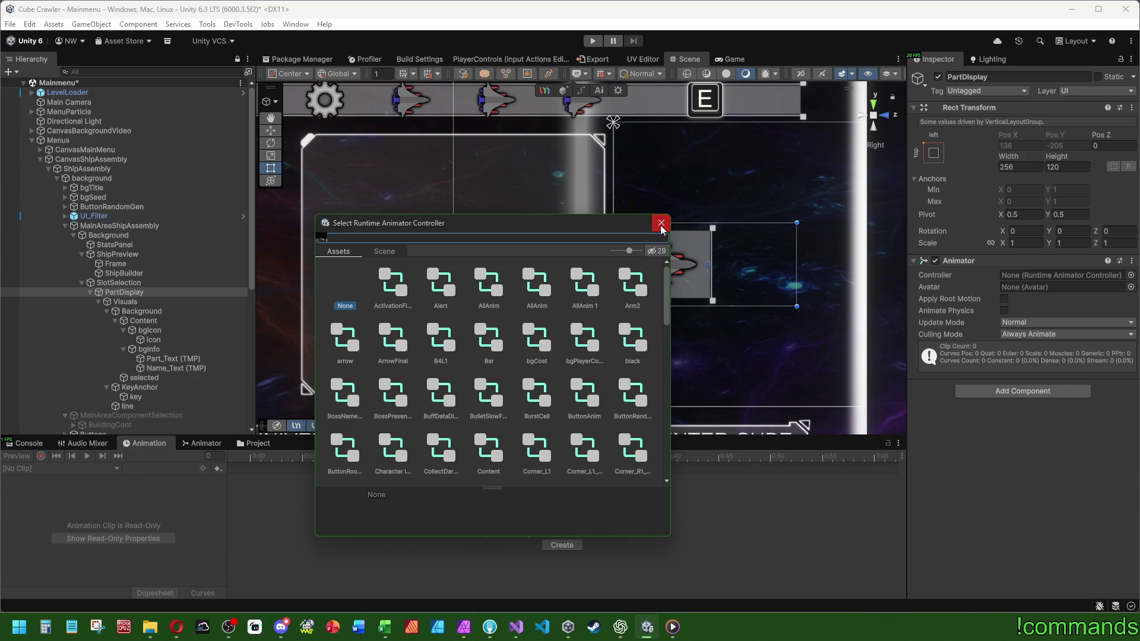
click(661, 224)
click(253, 444)
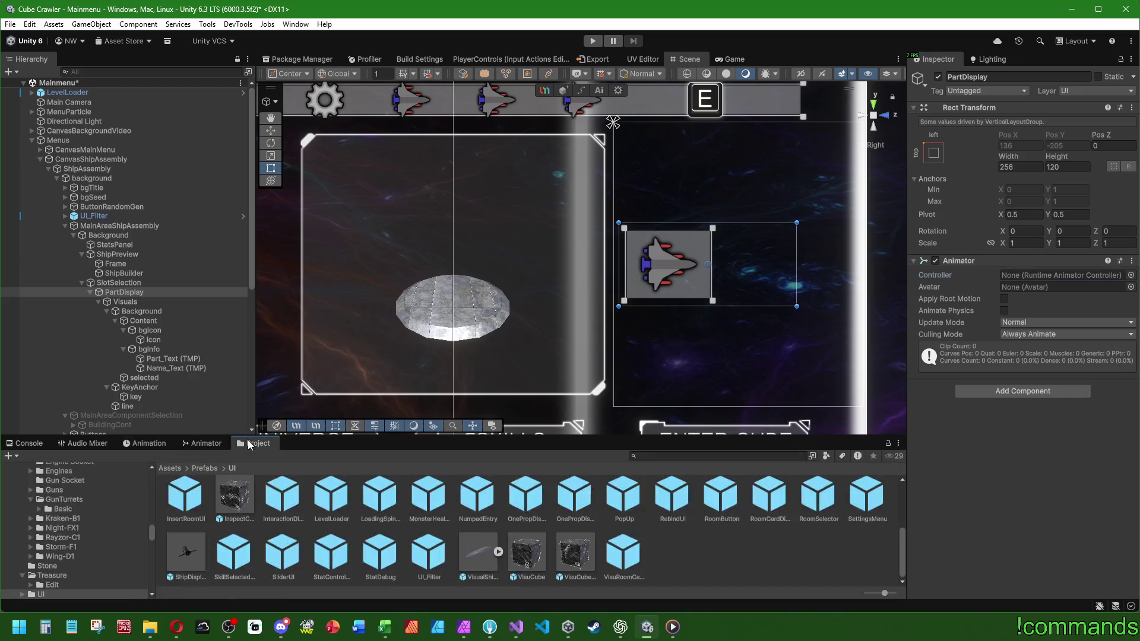
Browse from Assets into Animations/UI and scroll through its existing clips.
scroll(199, 520, up, 3)
click(169, 468)
double_click(188, 502)
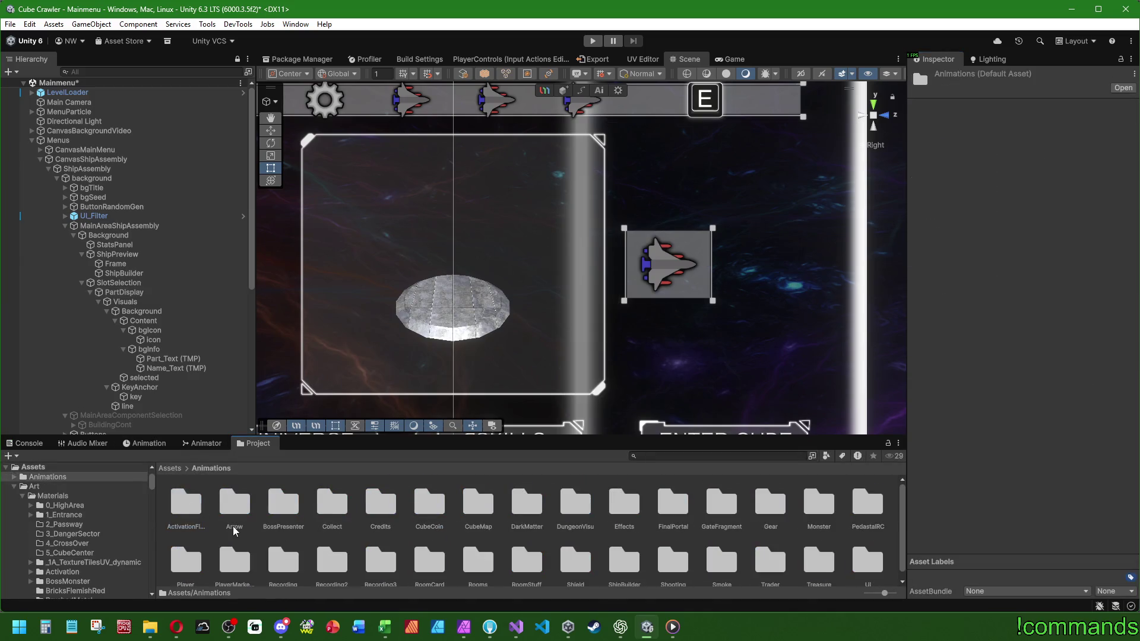
scroll(329, 517, down, 1)
double_click(868, 555)
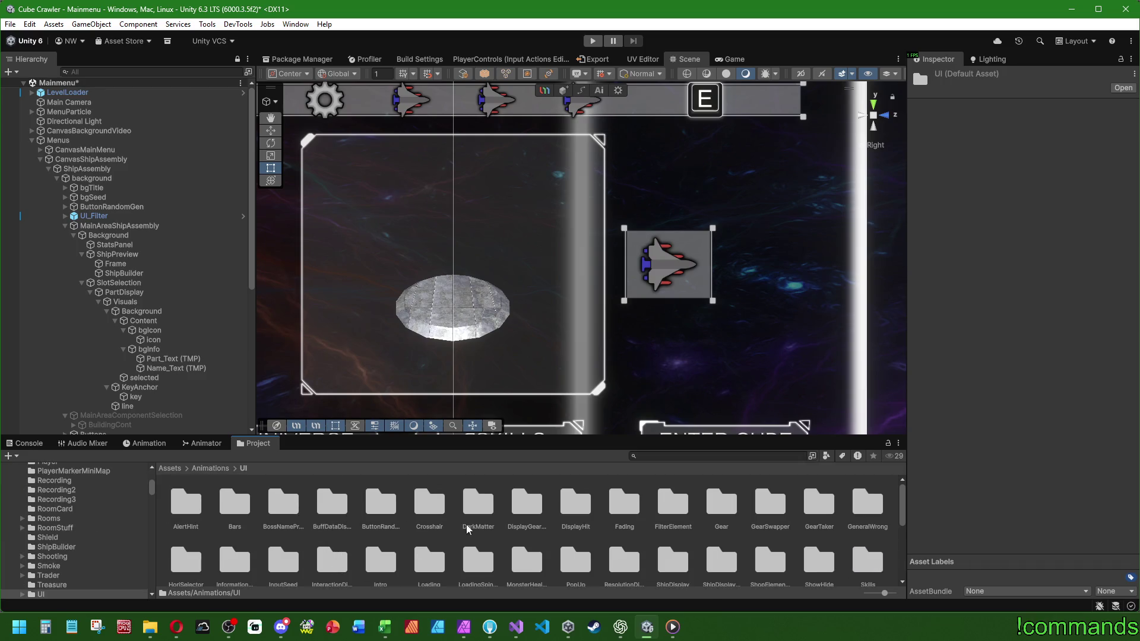
scroll(567, 519, down, 10)
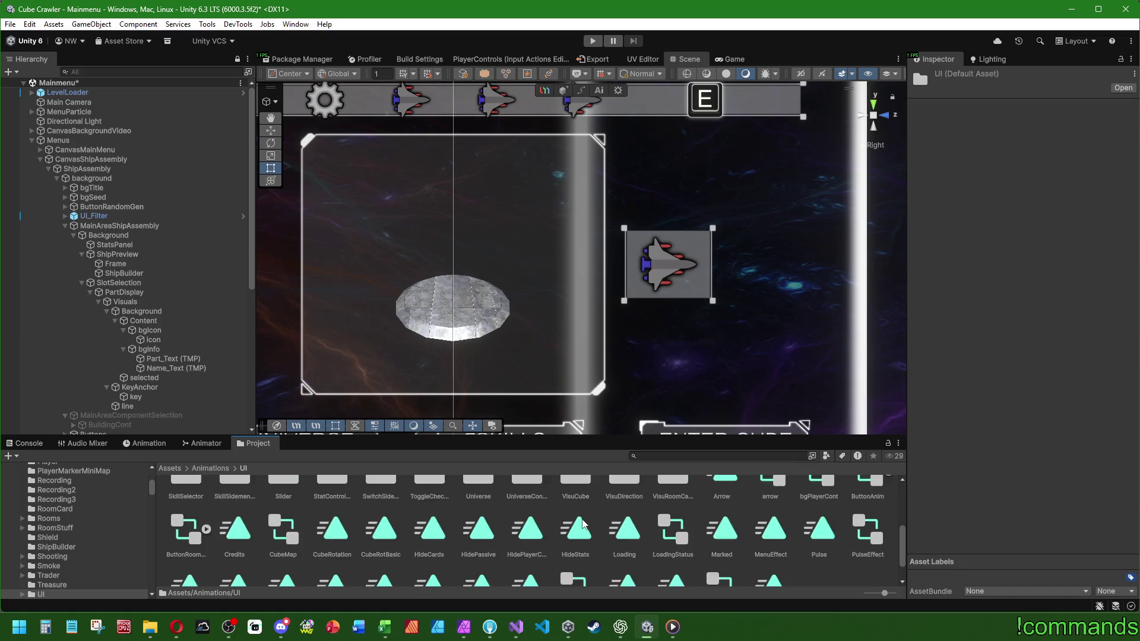
scroll(579, 528, up, 1)
scroll(550, 539, up, 1)
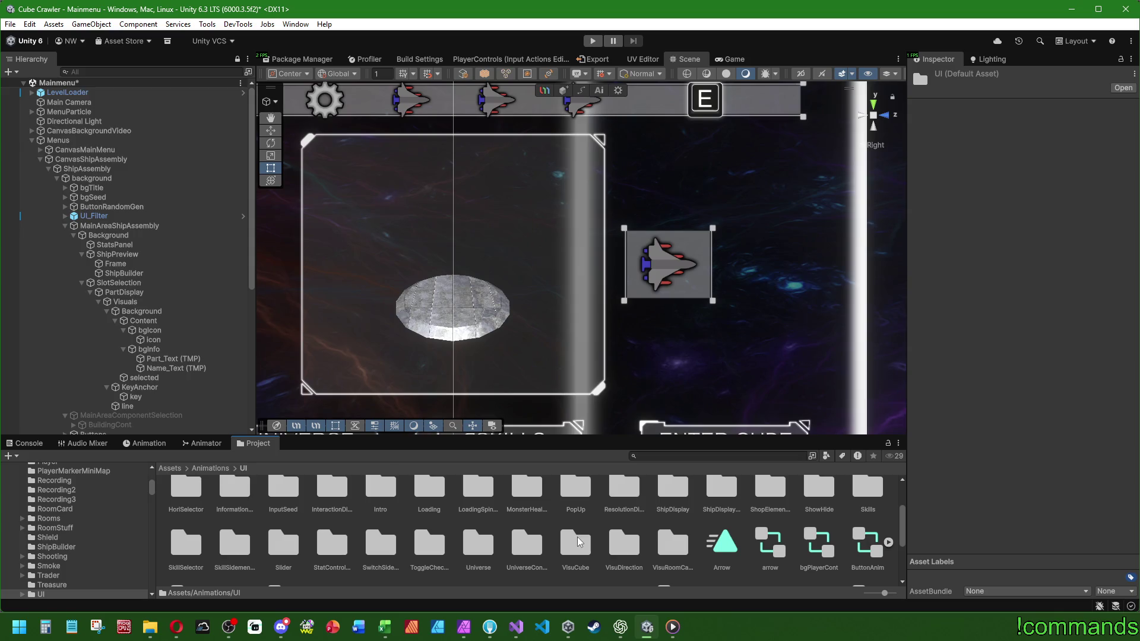
scroll(581, 537, up, 1)
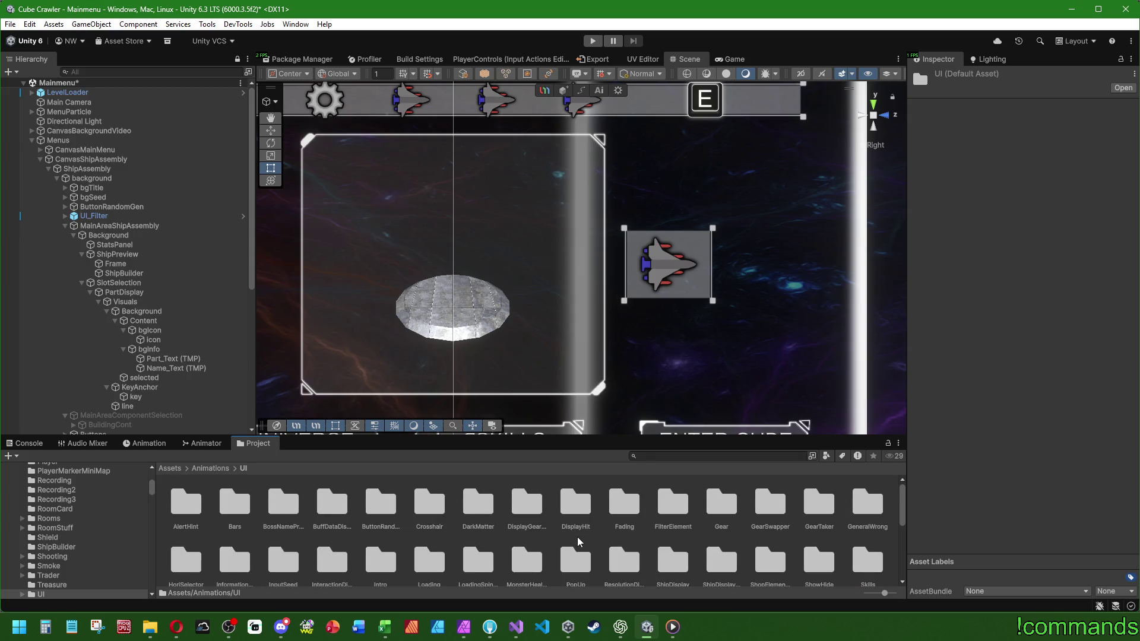
scroll(579, 542, down, 1)
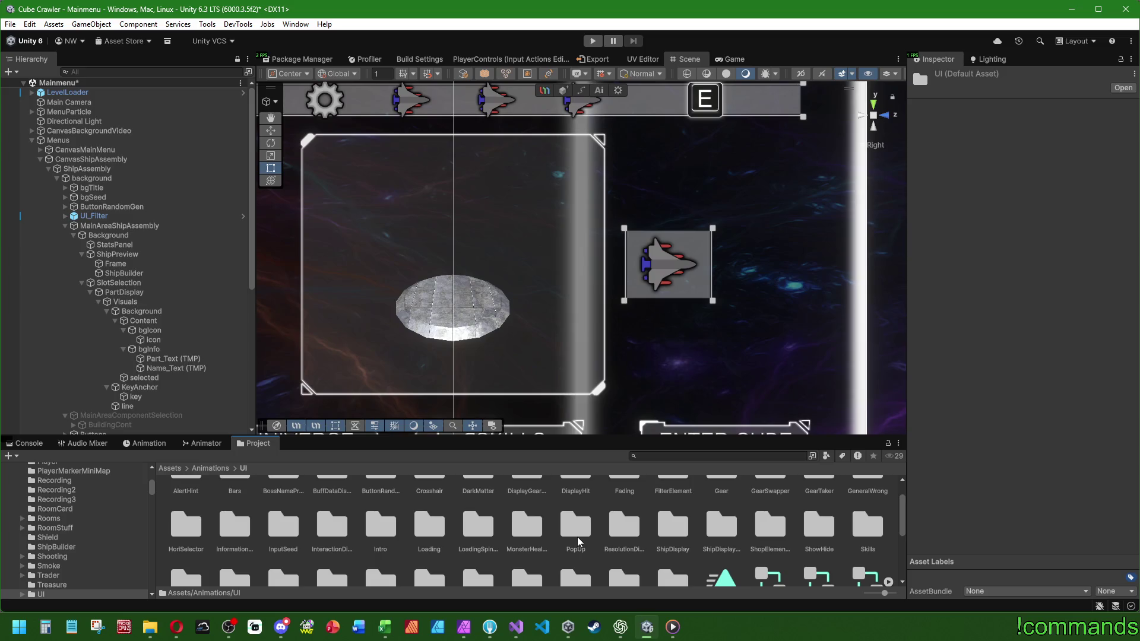
Reopen Animations/UI to review clips like Credits, ShowCards and Transition, then select PartDisplay.
click(221, 469)
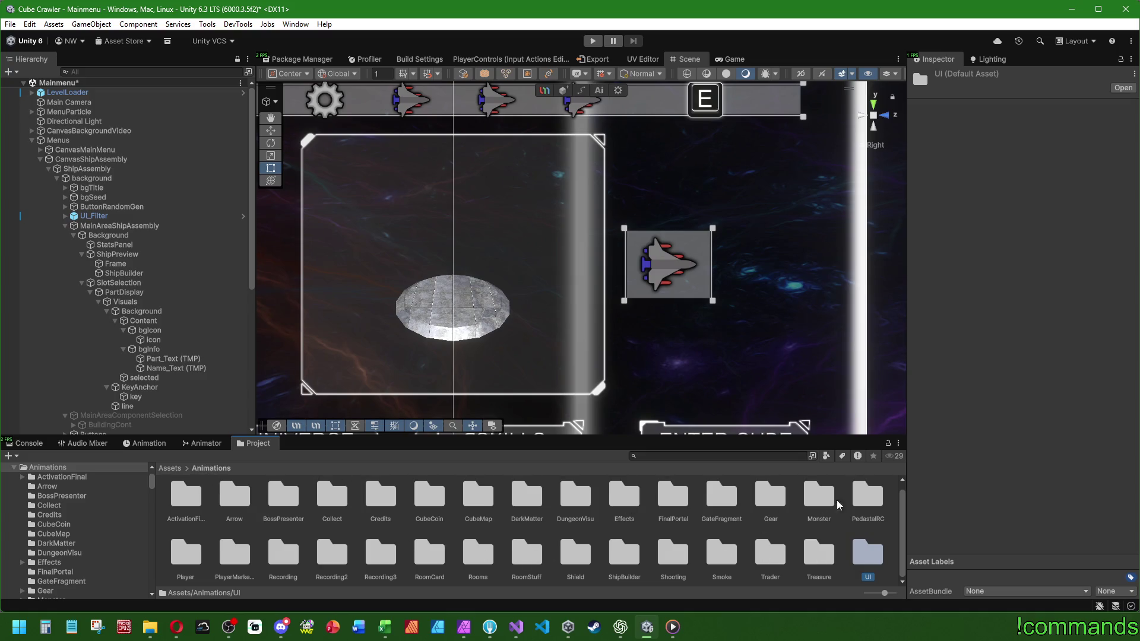
double_click(868, 556)
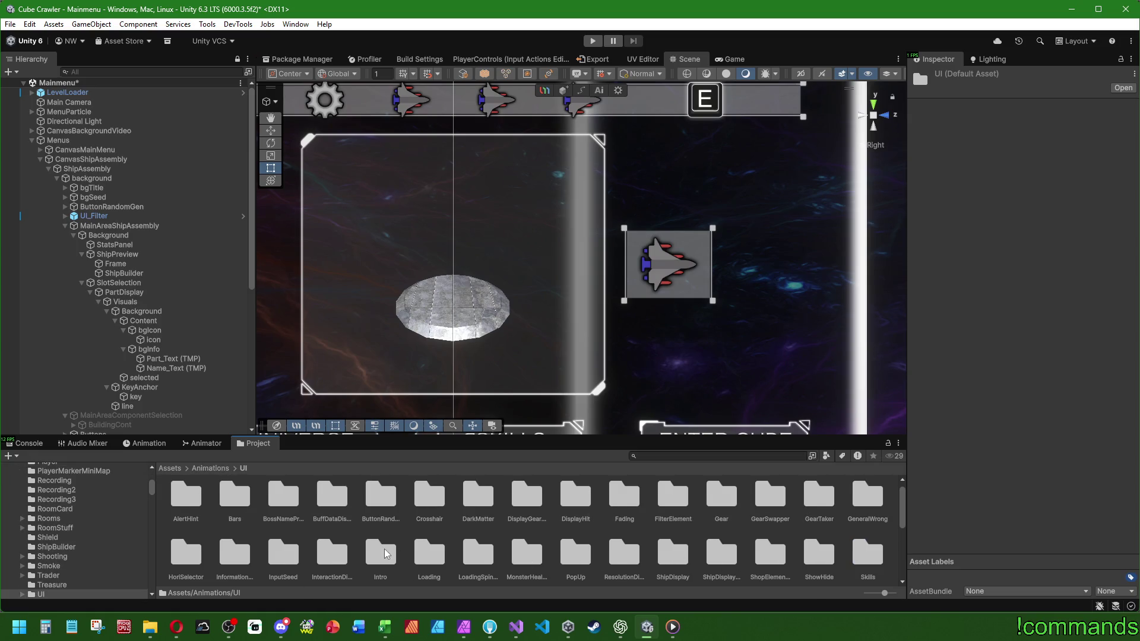
scroll(385, 554, down, 3)
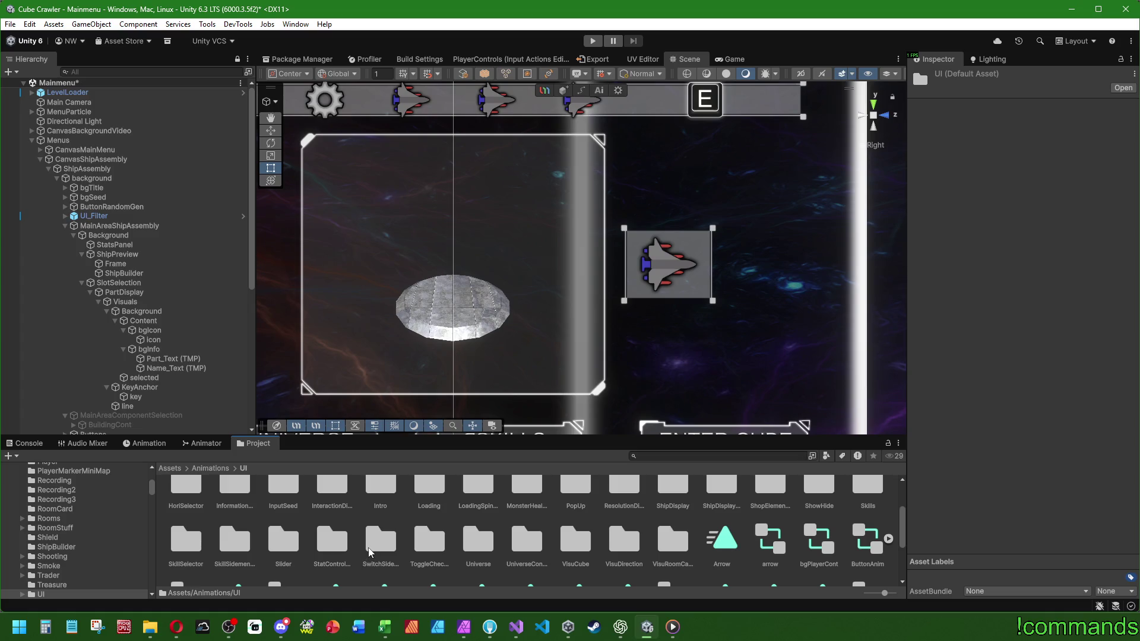
scroll(369, 553, down, 2)
scroll(371, 550, up, 4)
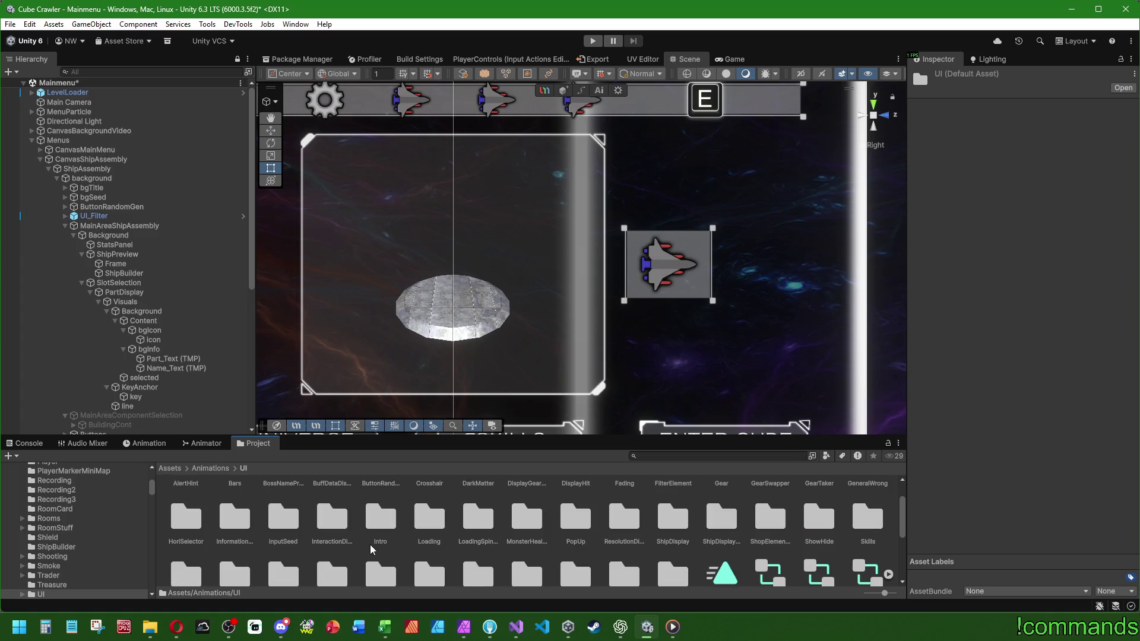
scroll(370, 546, up, 1)
scroll(369, 544, down, 10)
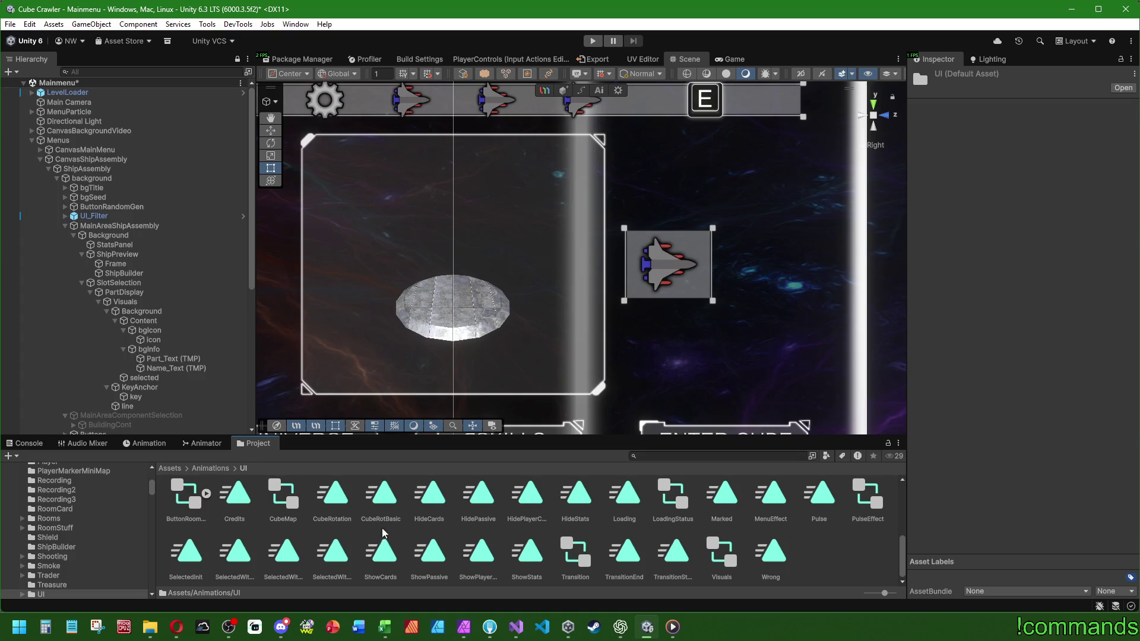
click(133, 293)
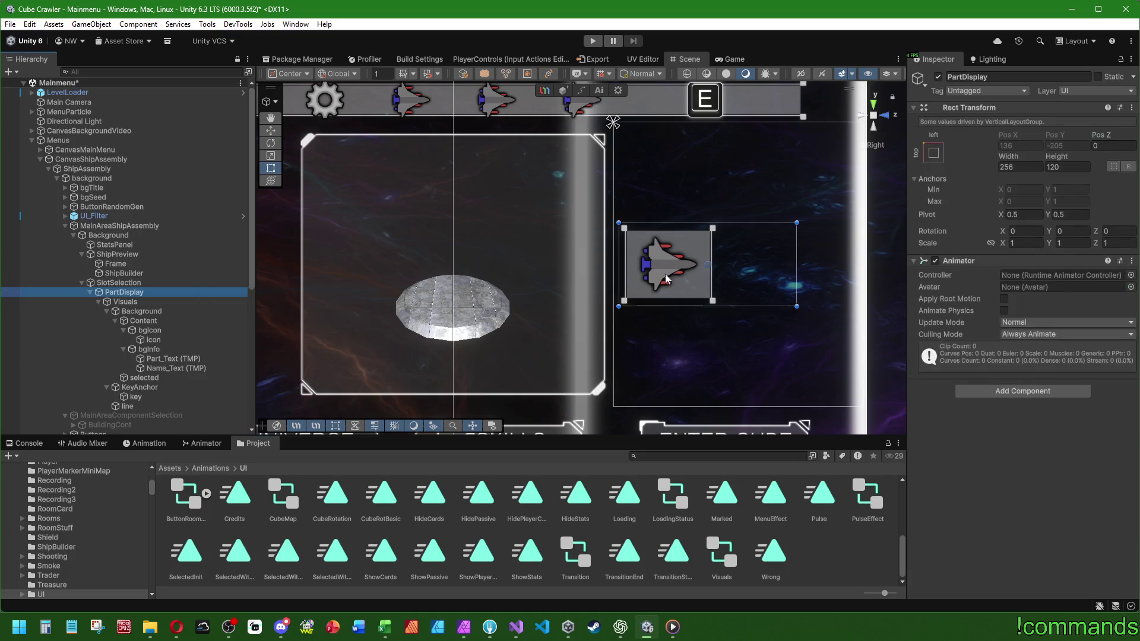
click(201, 443)
click(149, 443)
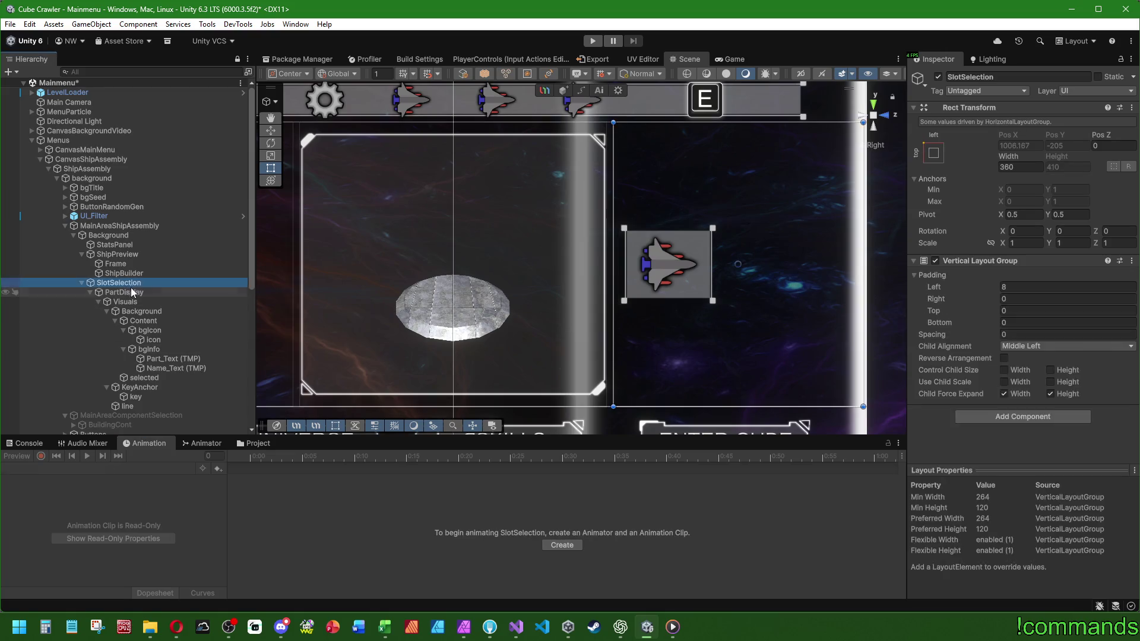
click(139, 446)
click(558, 546)
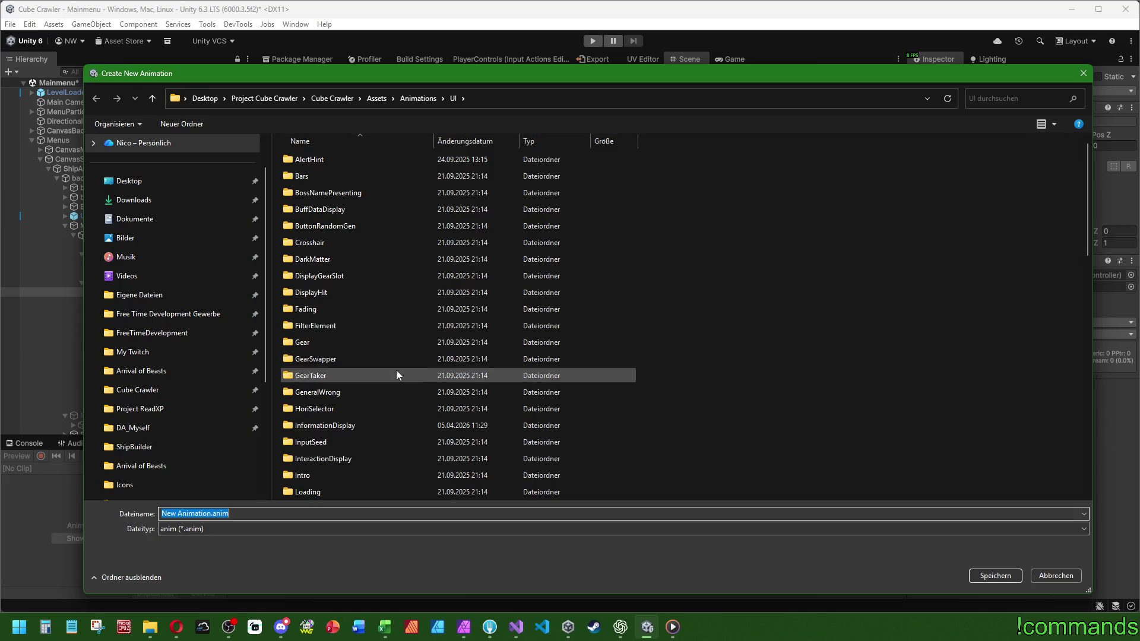
scroll(357, 404, down, 4)
scroll(357, 410, down, 3)
scroll(357, 410, up, 5)
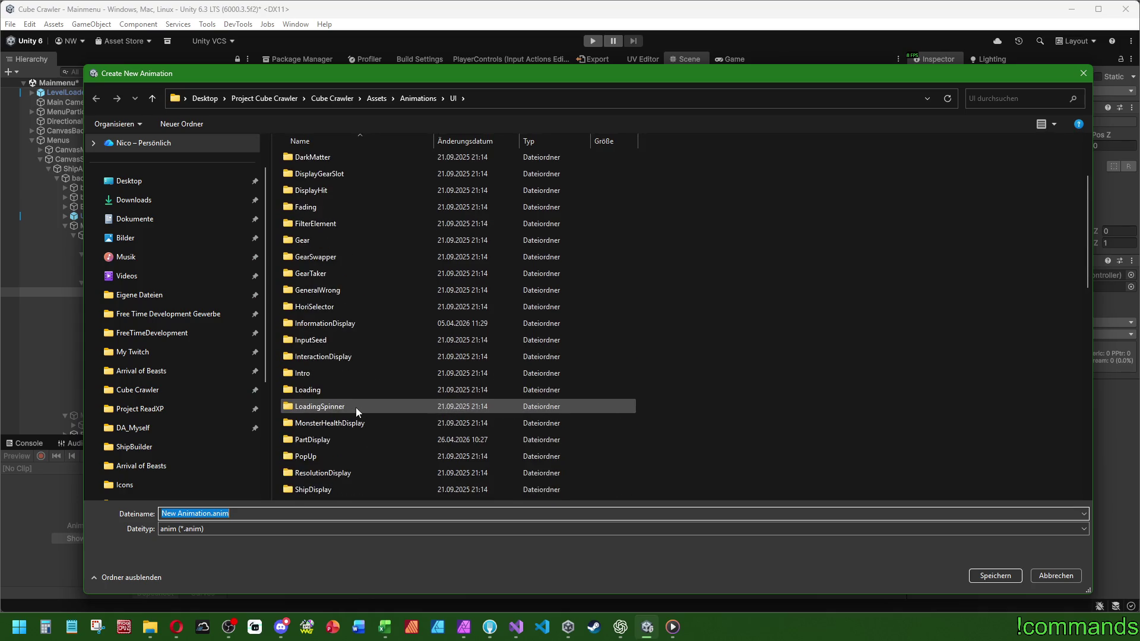
scroll(356, 408, down, 5)
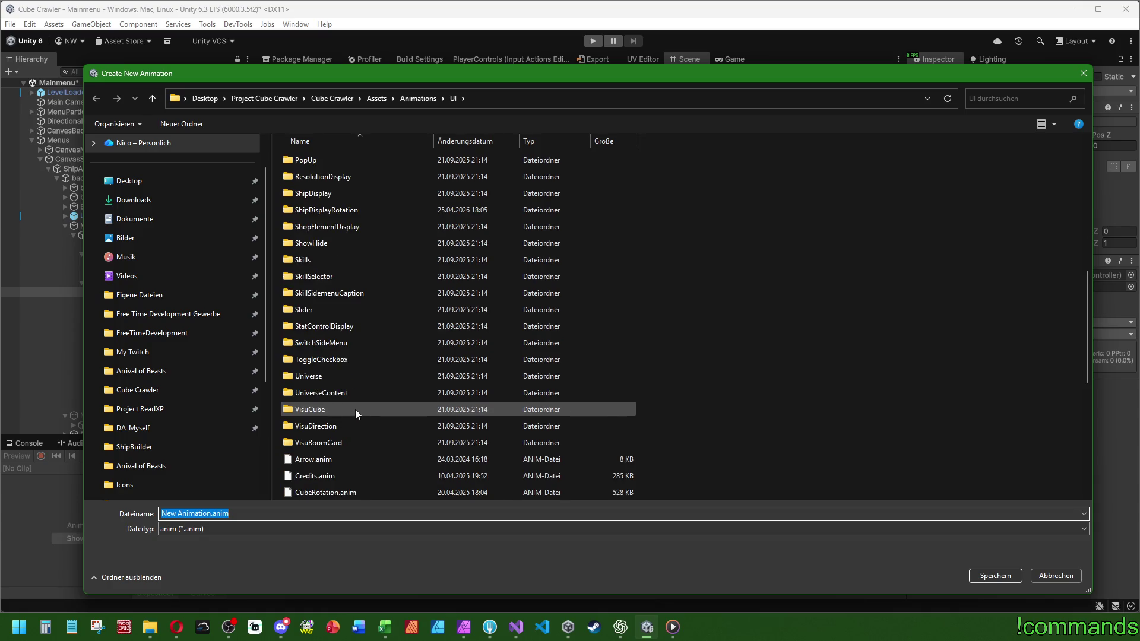
scroll(355, 408, up, 8)
scroll(354, 411, down, 2)
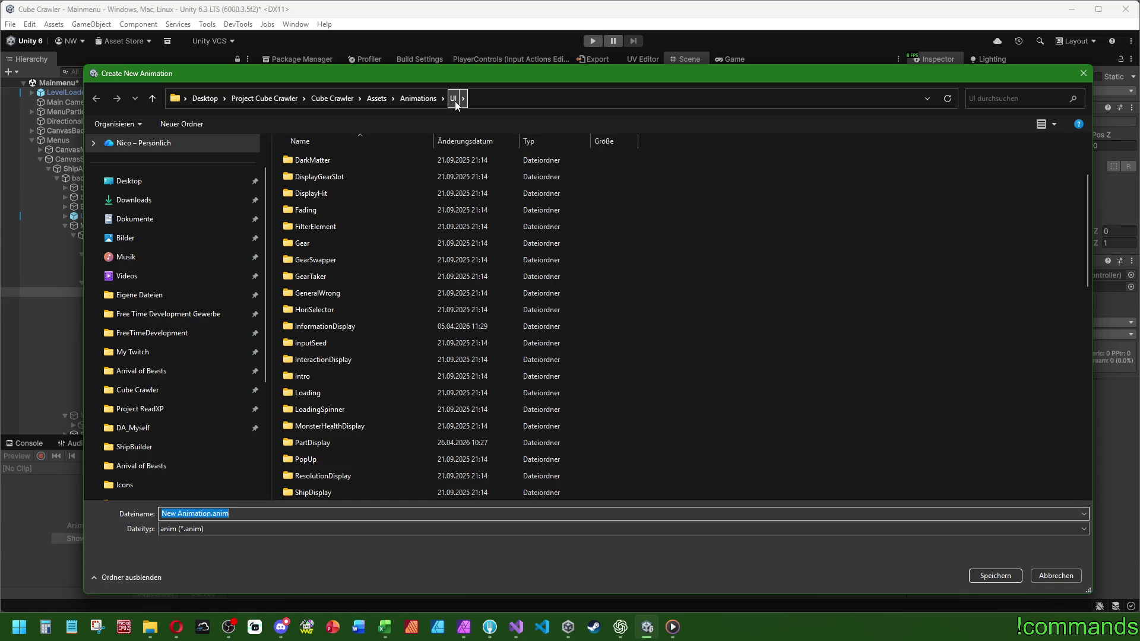
double_click(318, 443)
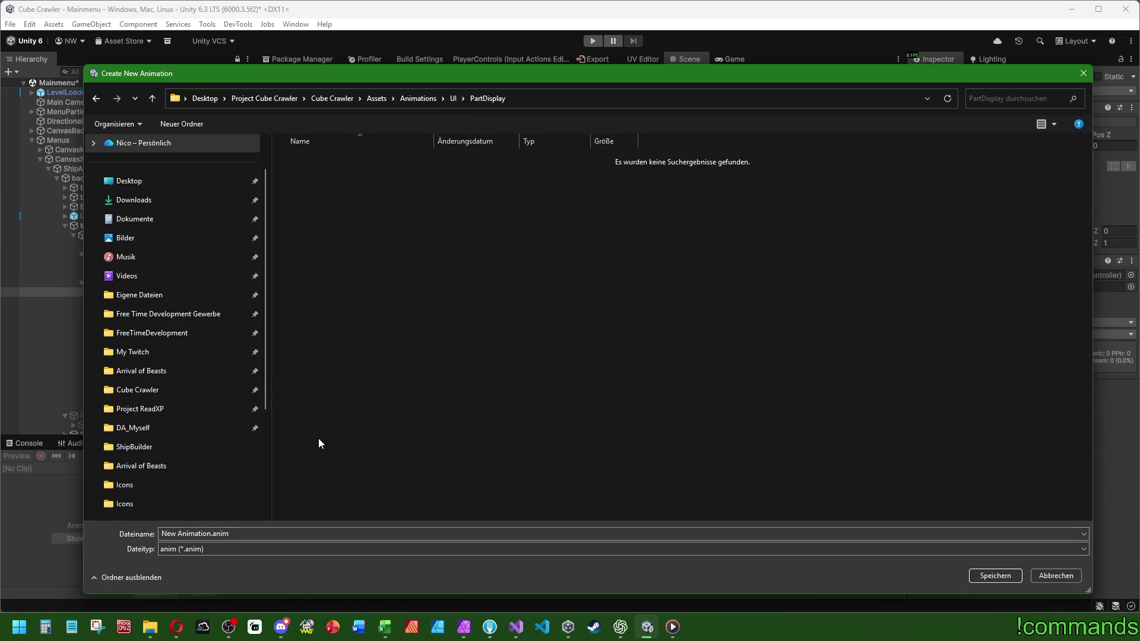
click(1056, 576)
click(254, 444)
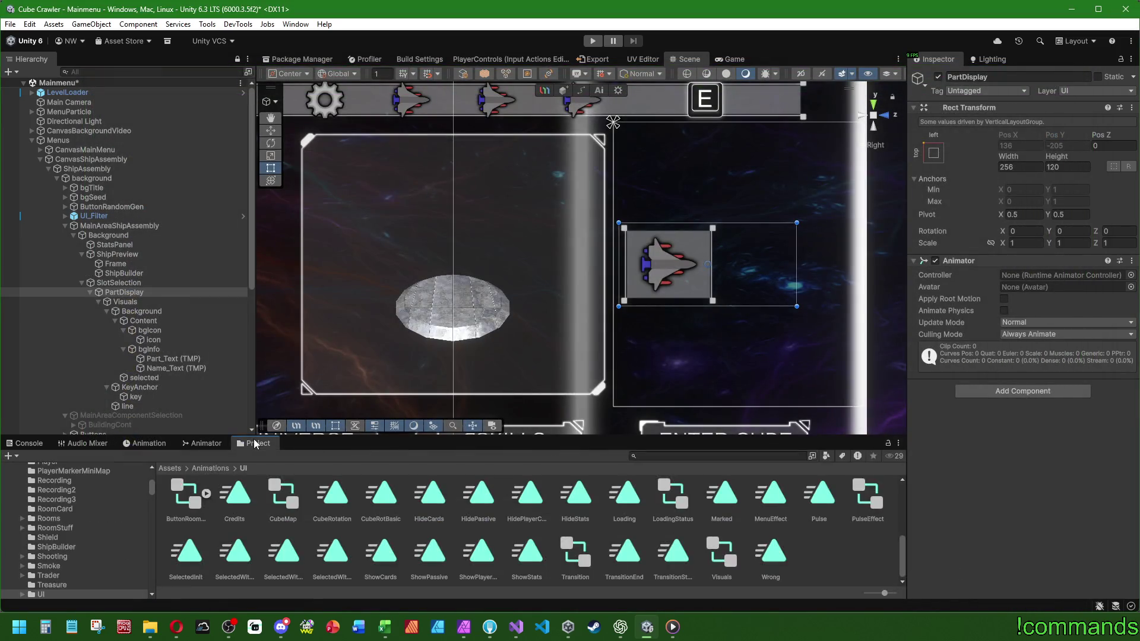
Navigate the Project window from Assets into Animations/UI.
click(170, 469)
scroll(483, 540, up, 3)
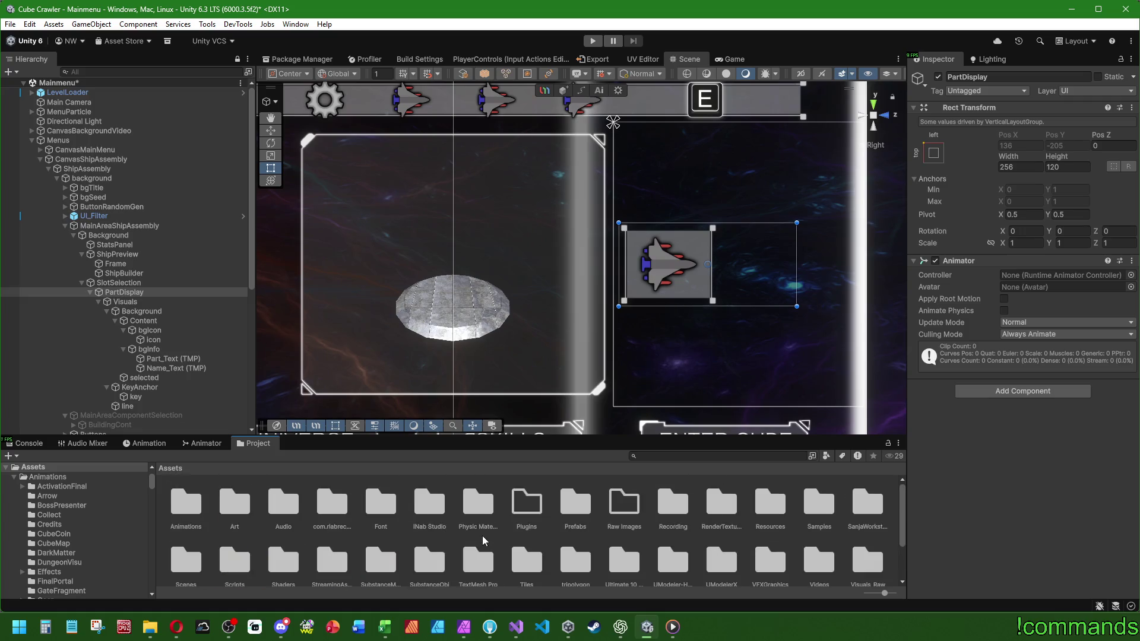
scroll(481, 539, down, 2)
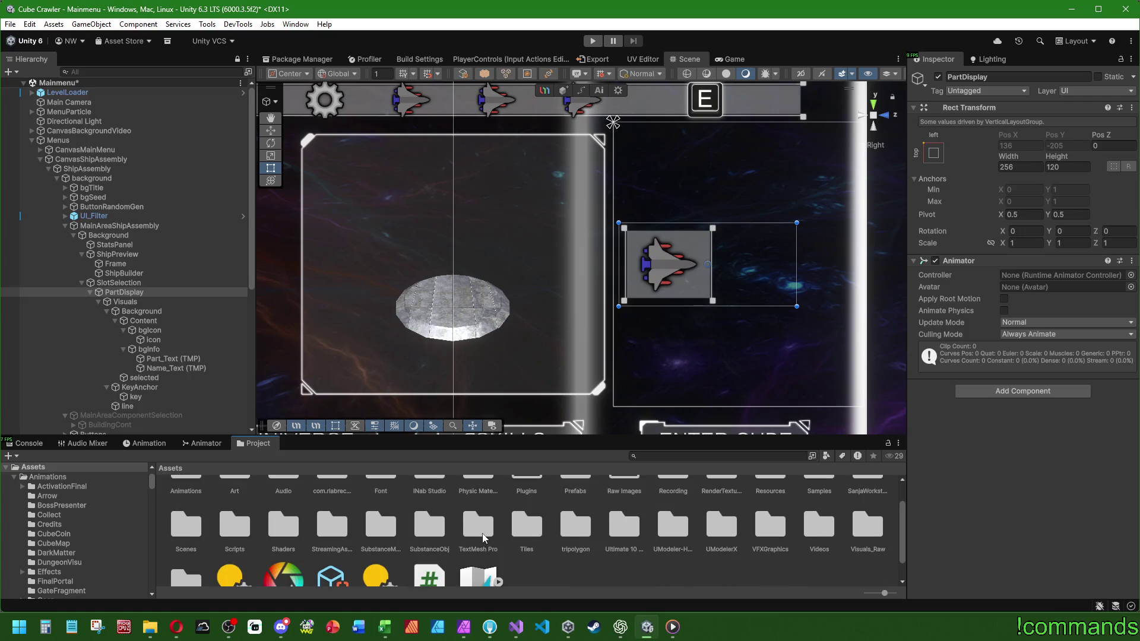
scroll(484, 535, up, 2)
scroll(201, 510, down, 1)
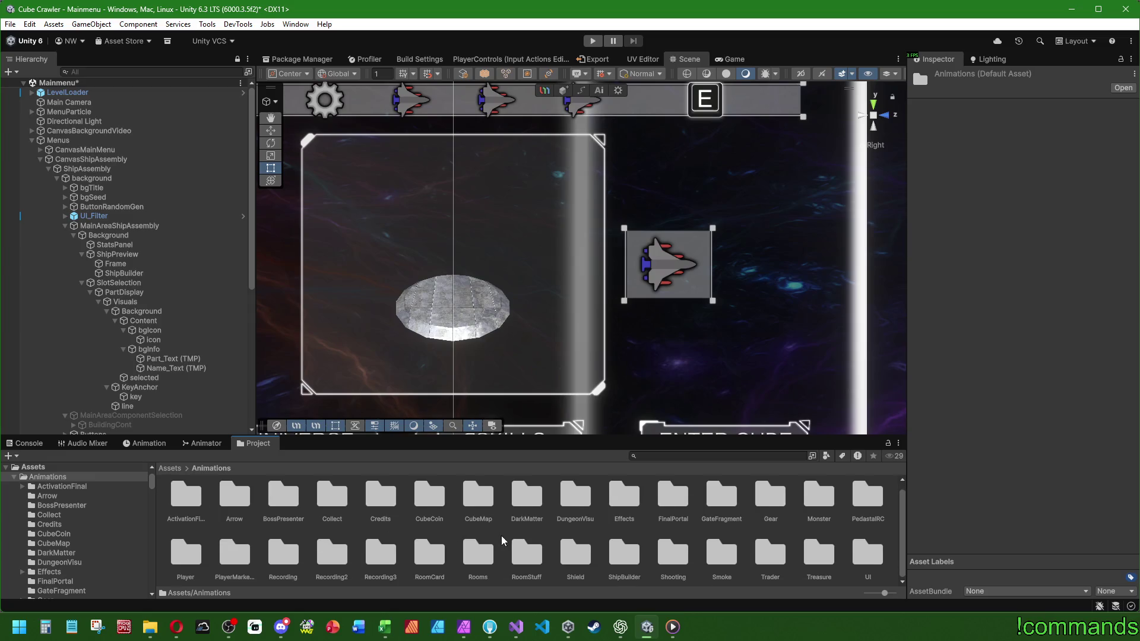
double_click(871, 564)
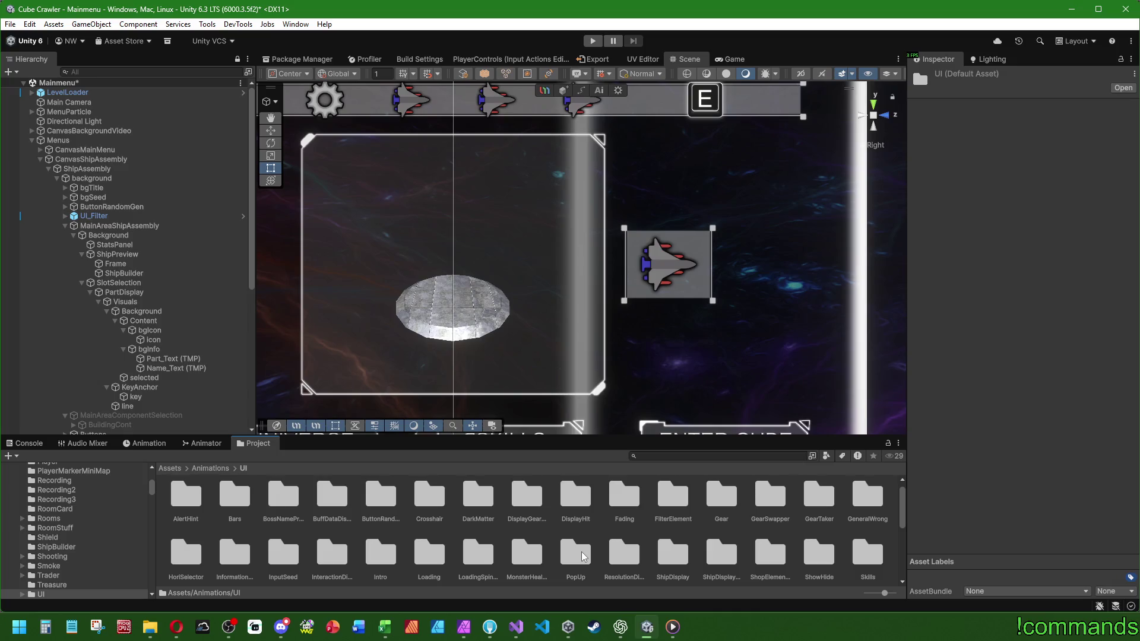
Refresh assets so the PartDisplay folder appears, then show PartDisplay's Animation view.
right_click(609, 530)
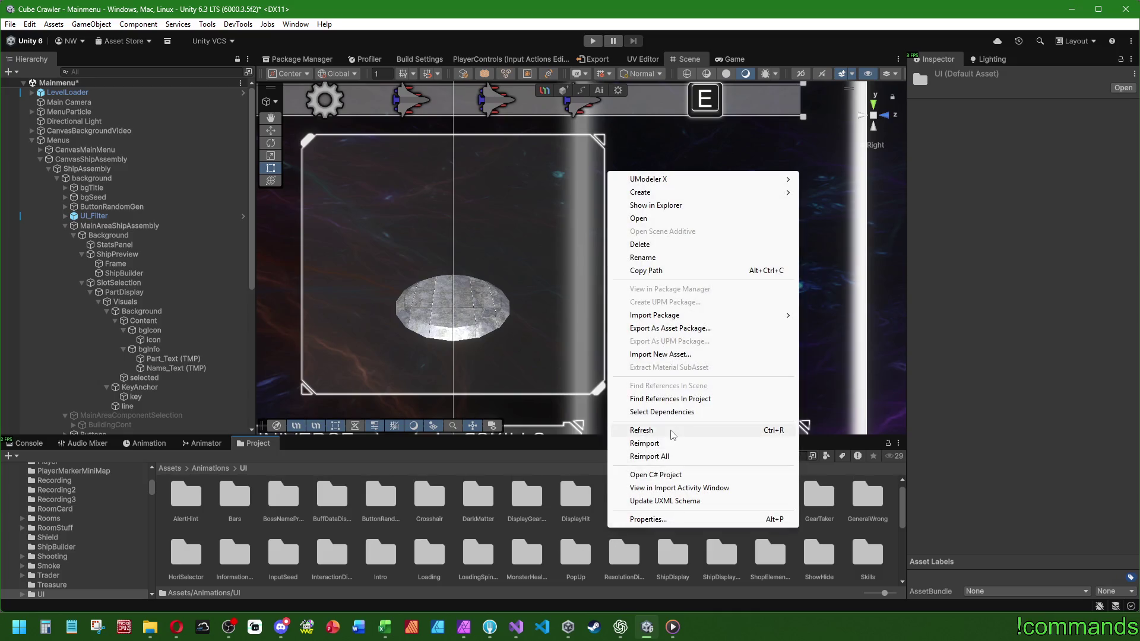
click(618, 431)
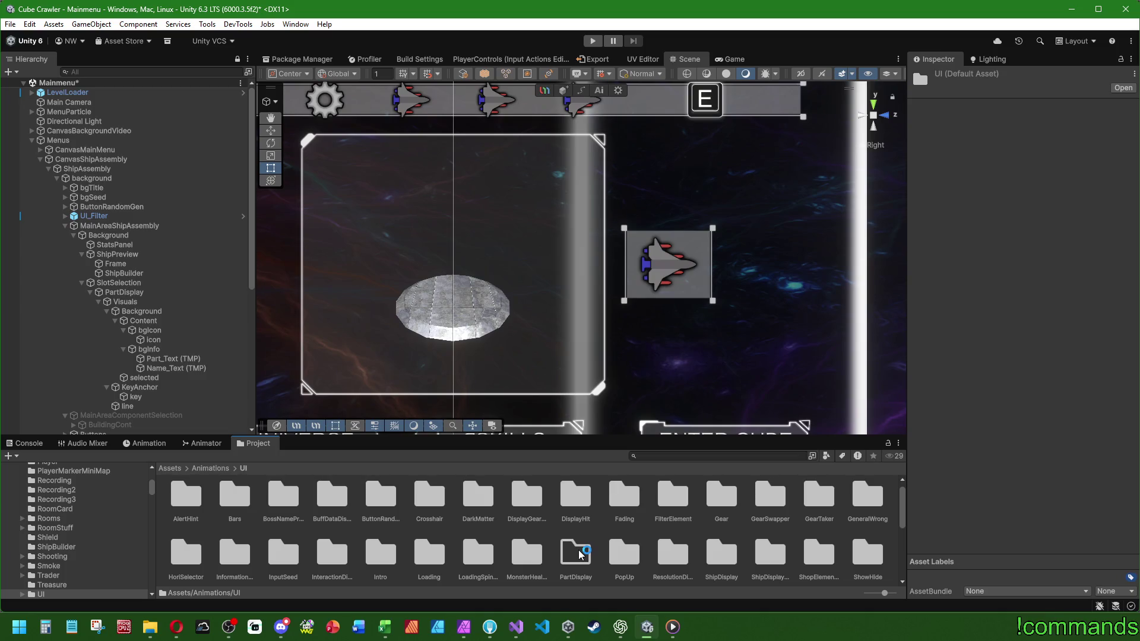
click(125, 295)
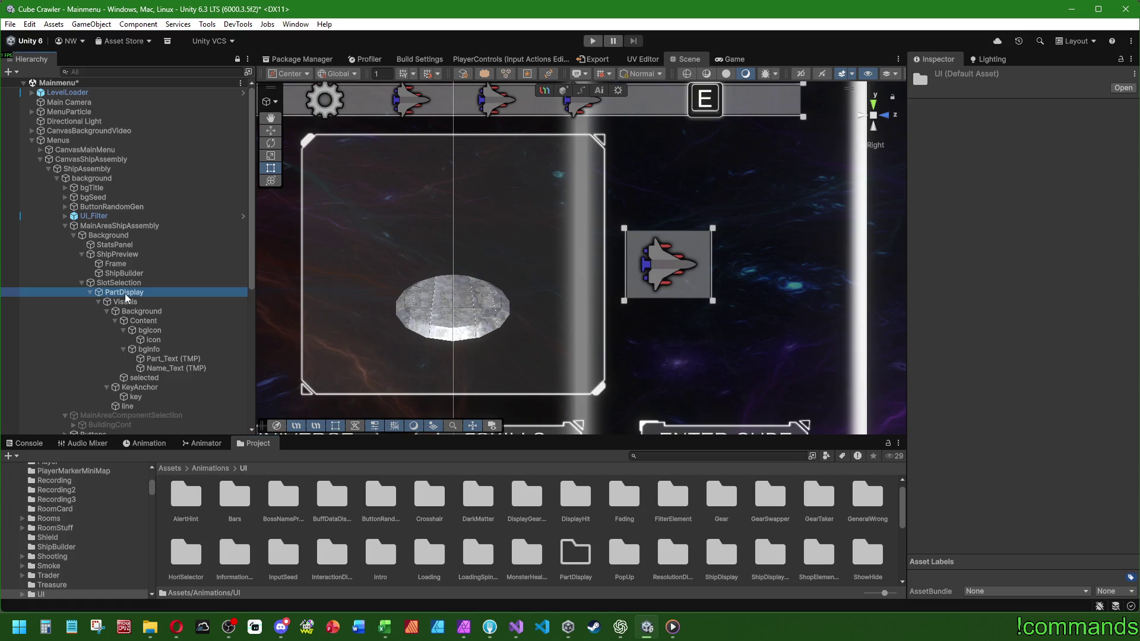
click(138, 444)
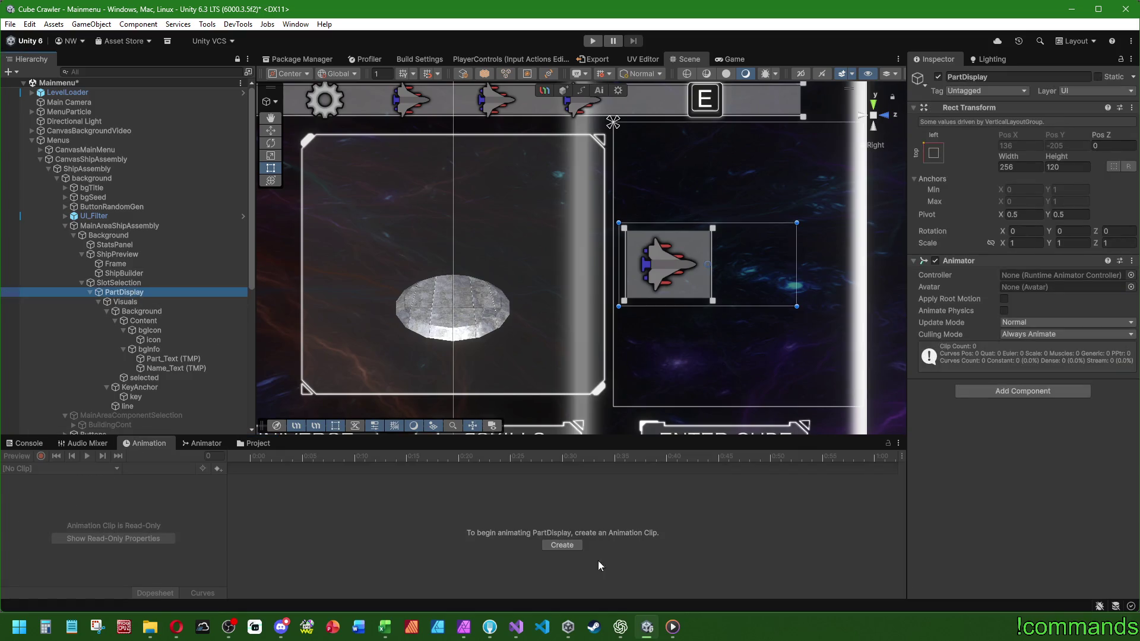
Create PartDisplay's first clip, Normal.anim, in Assets/Animations/UI/PartDisplay.
click(562, 545)
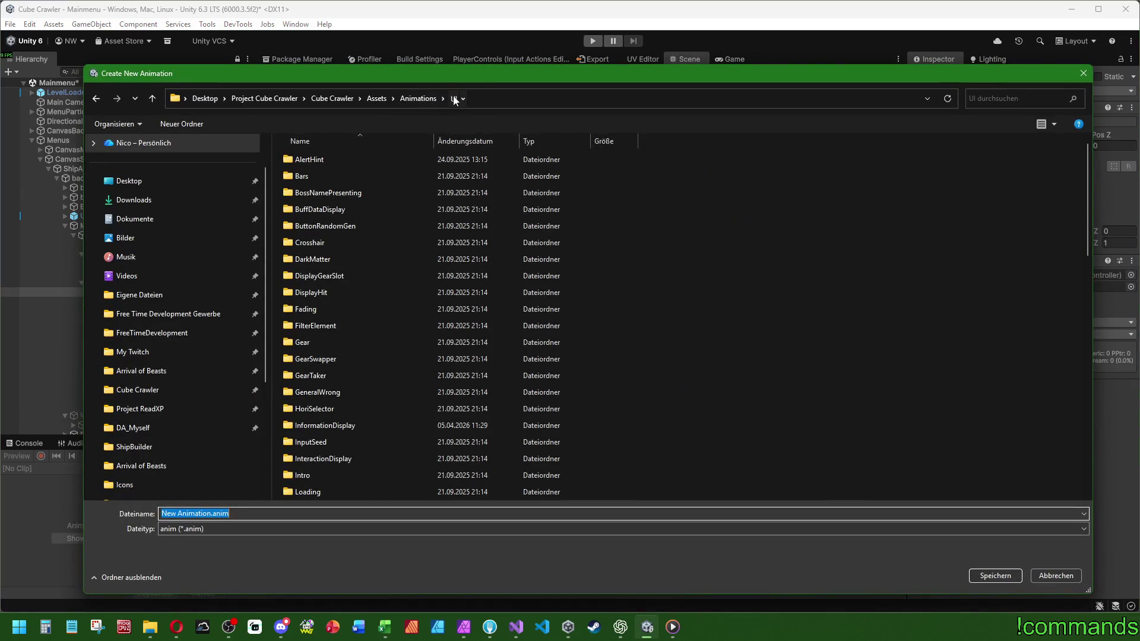
scroll(422, 432, down, 4)
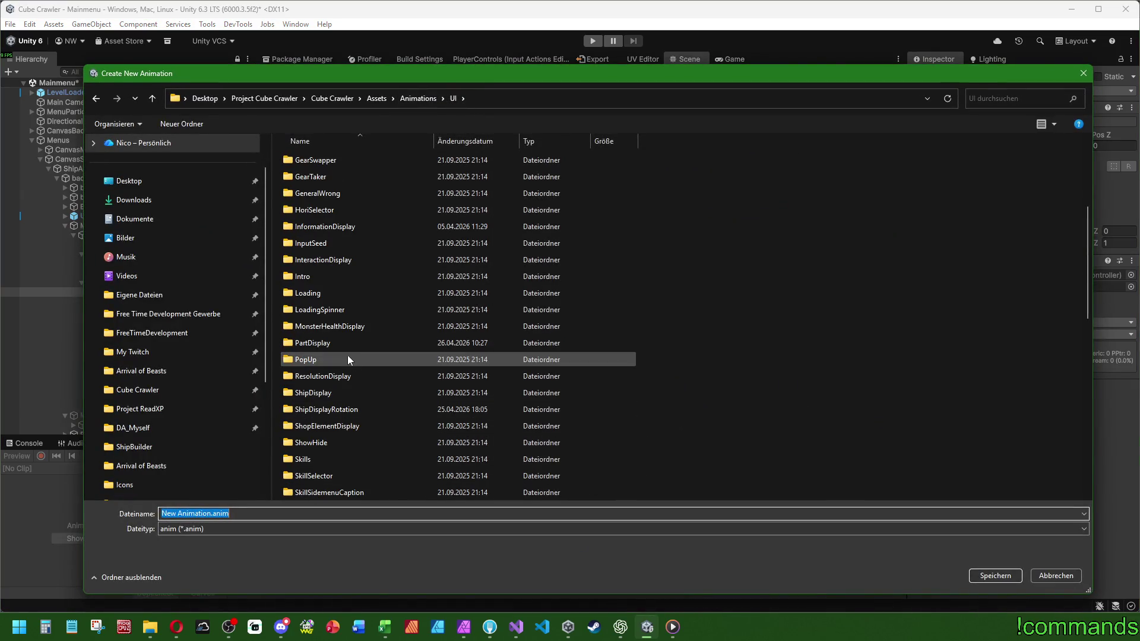
double_click(334, 343)
double_click(266, 528)
text(Normal)
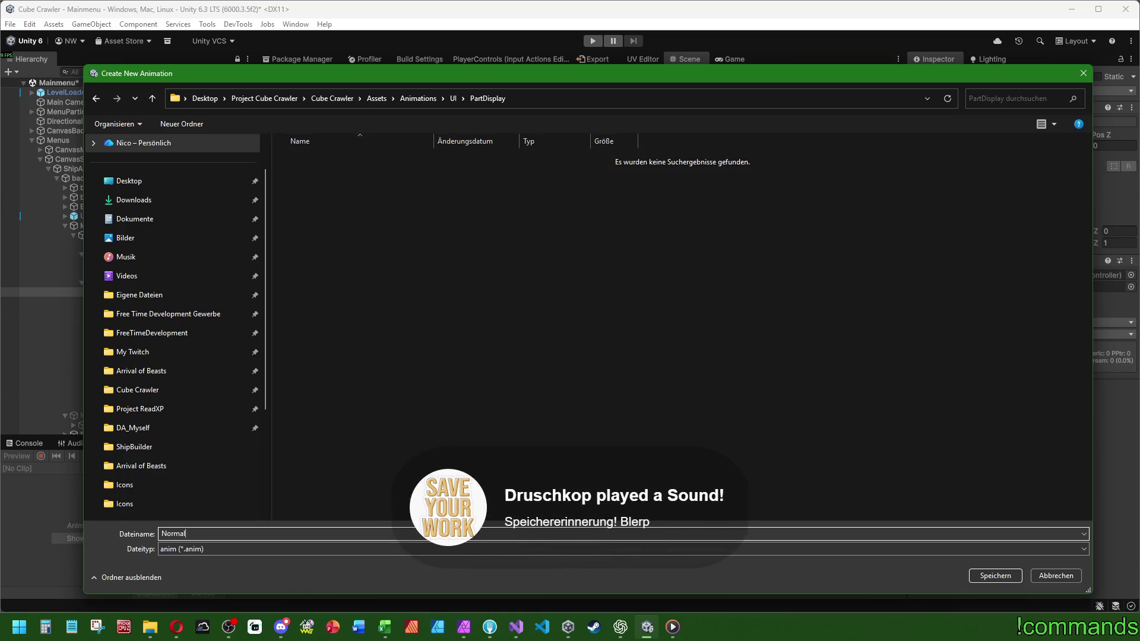
key(Return)
Add two more clips named Selected and Wrong via Create New Clip.
click(66, 469)
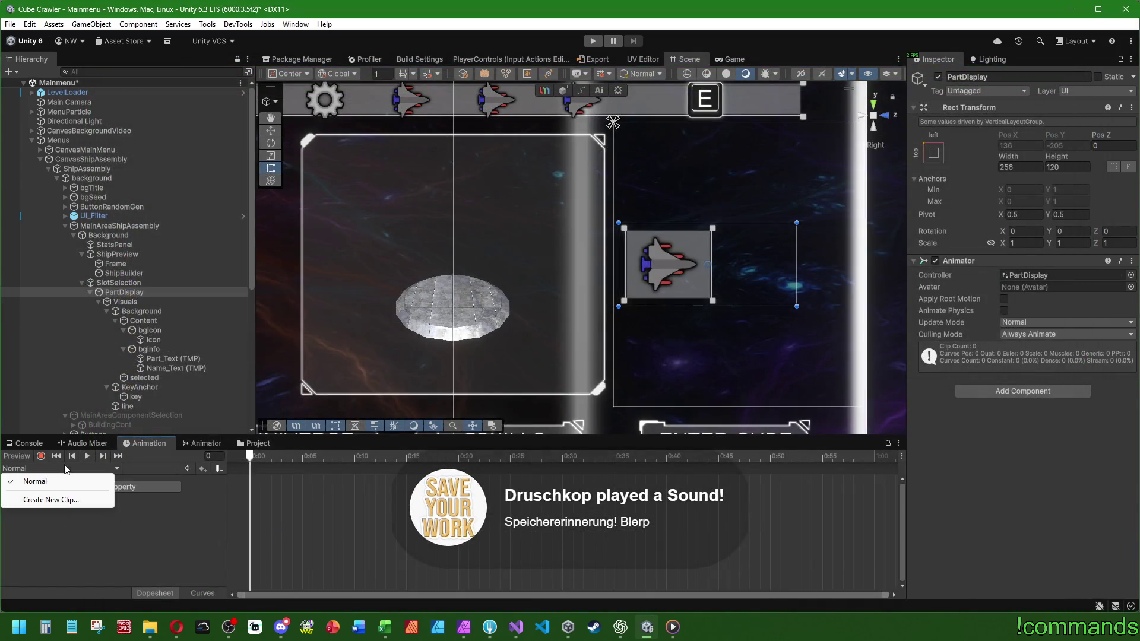
click(37, 500)
text(Selected)
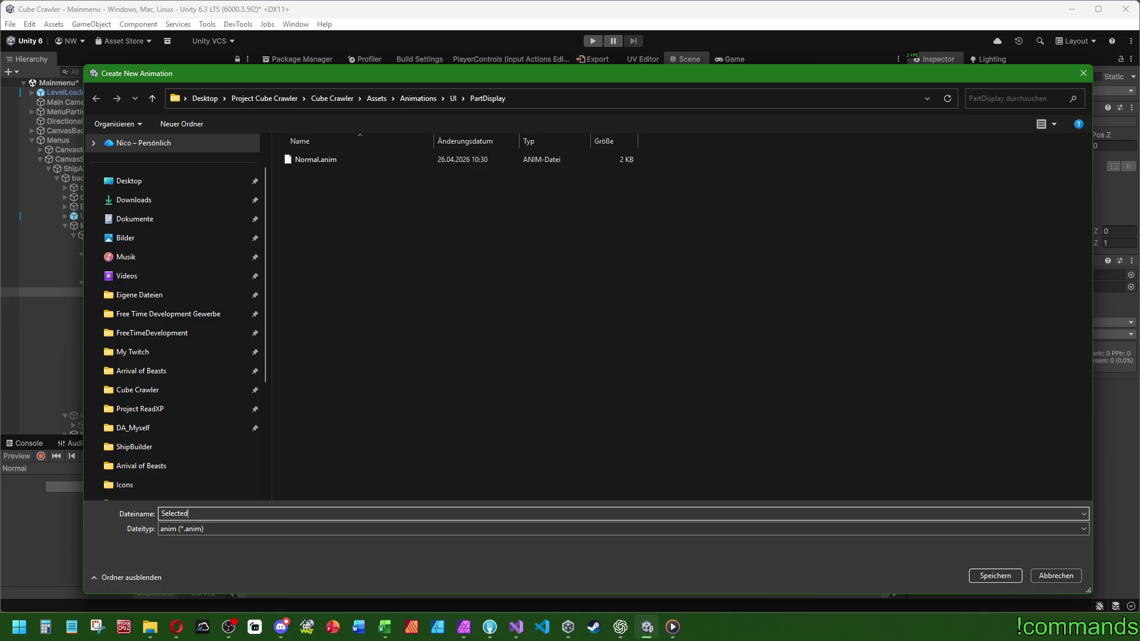
key(Return)
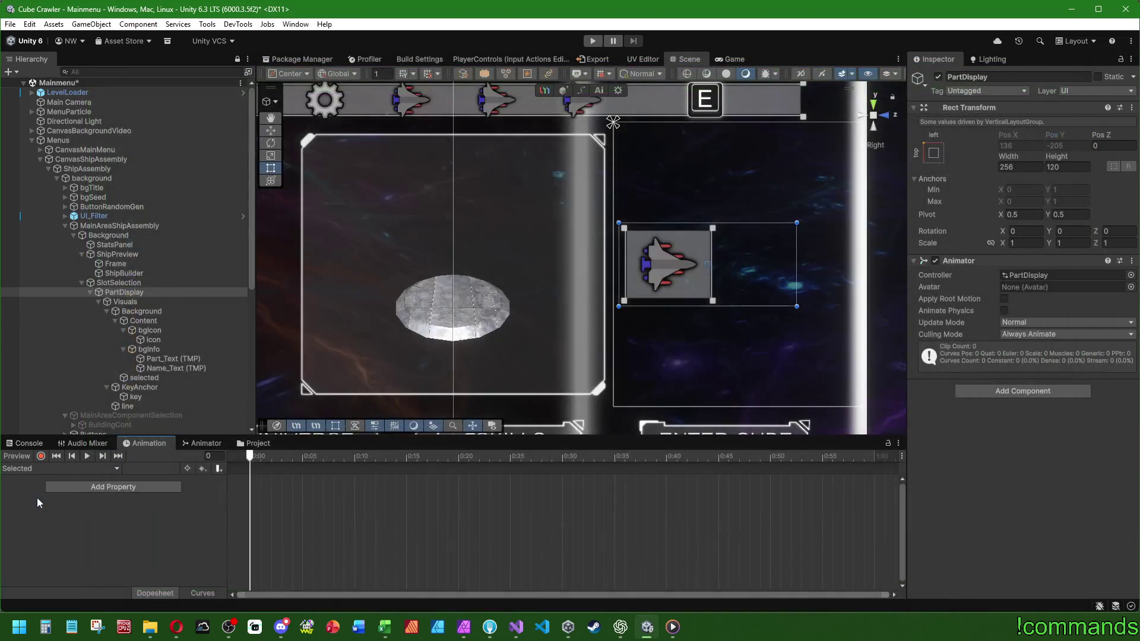
click(49, 470)
click(50, 512)
text(Wrong)
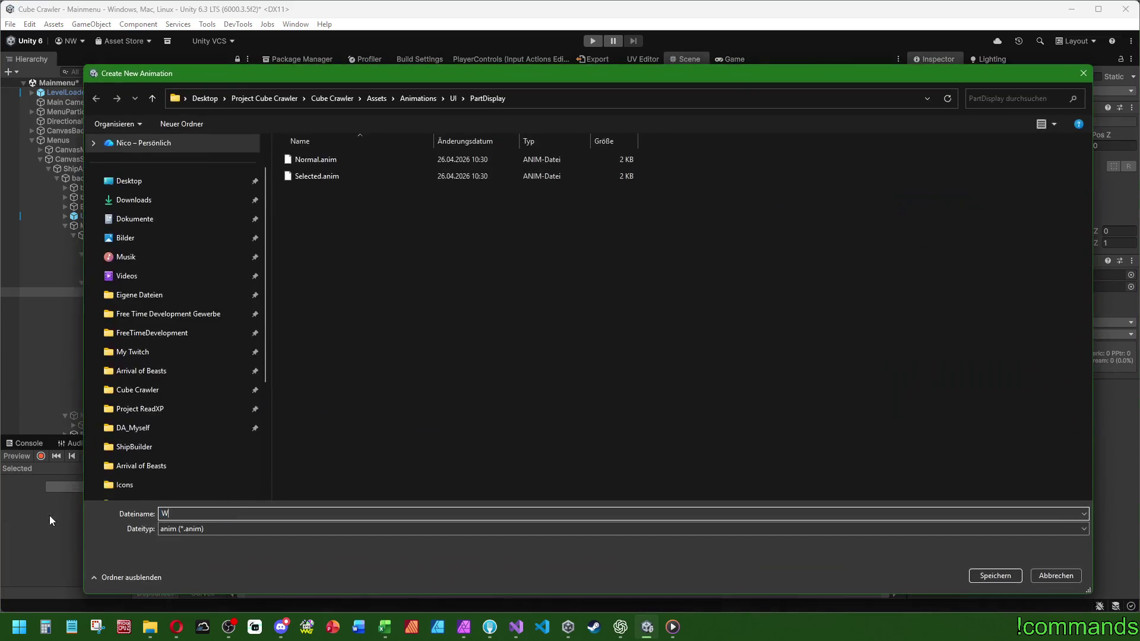
key(Return)
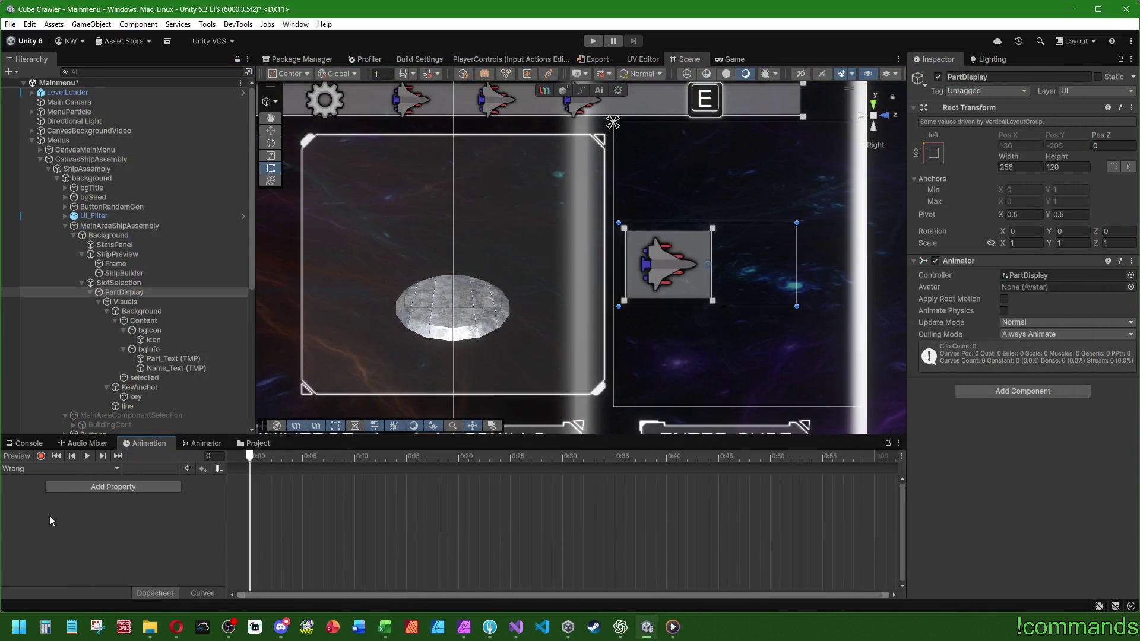
scroll(162, 390, down, 6)
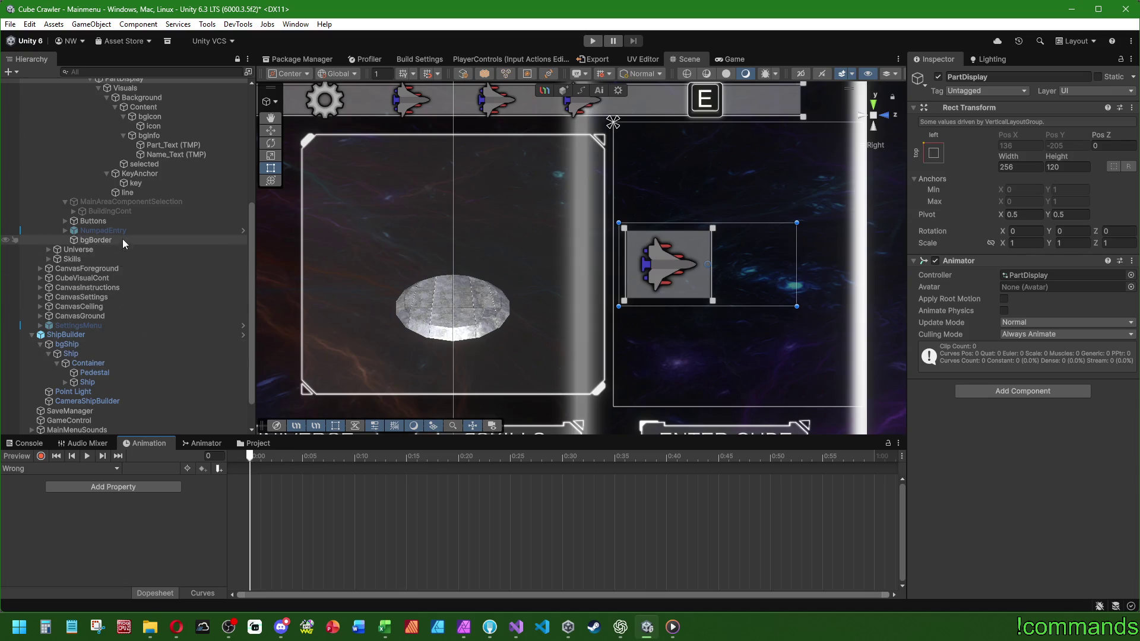
Expand the Buttons group and check ButtonBack's animation clip list for comparison.
click(66, 220)
click(73, 230)
click(108, 231)
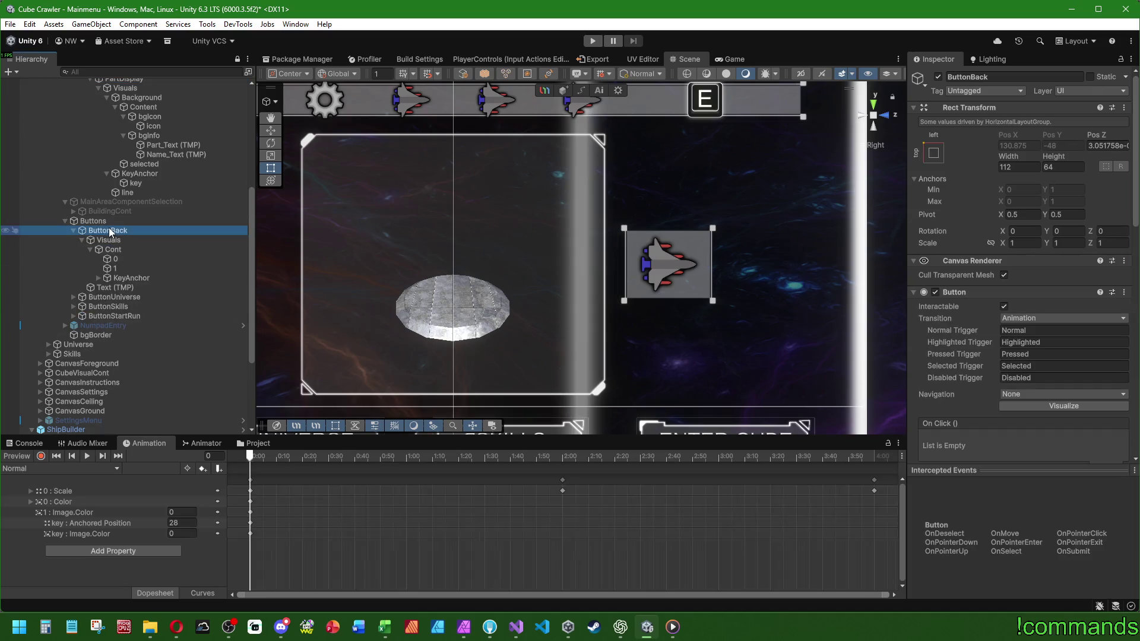
click(47, 471)
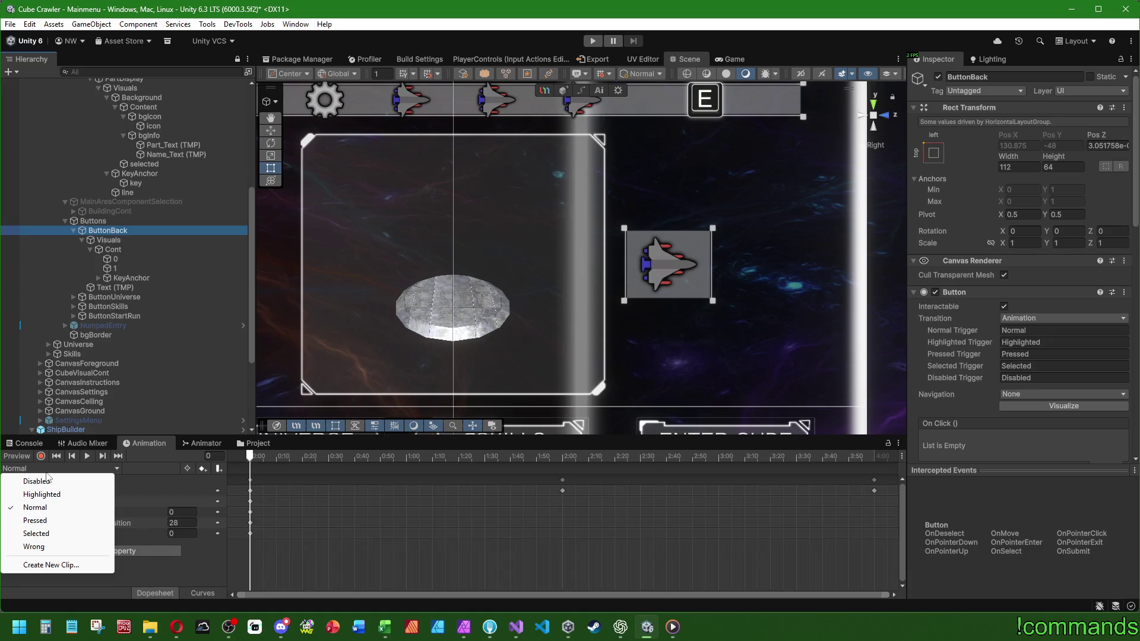
click(65, 220)
Reselect PartDisplay and add a new clip named Pressed.
scroll(155, 107, up, 2)
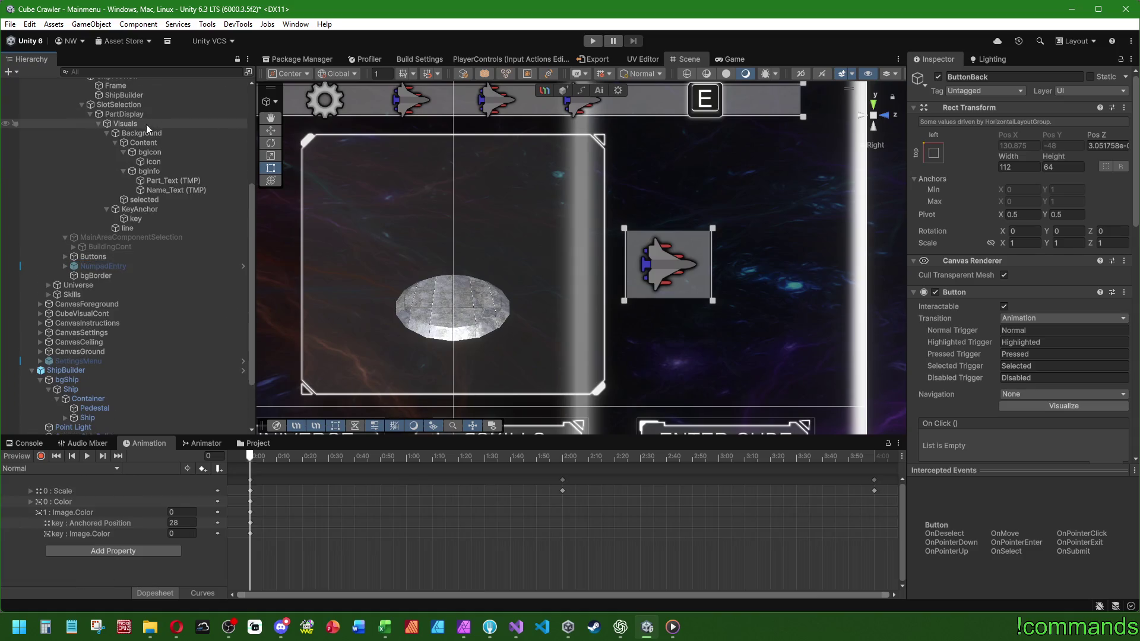
click(143, 114)
click(89, 473)
click(63, 525)
text(Pressed)
key(Return)
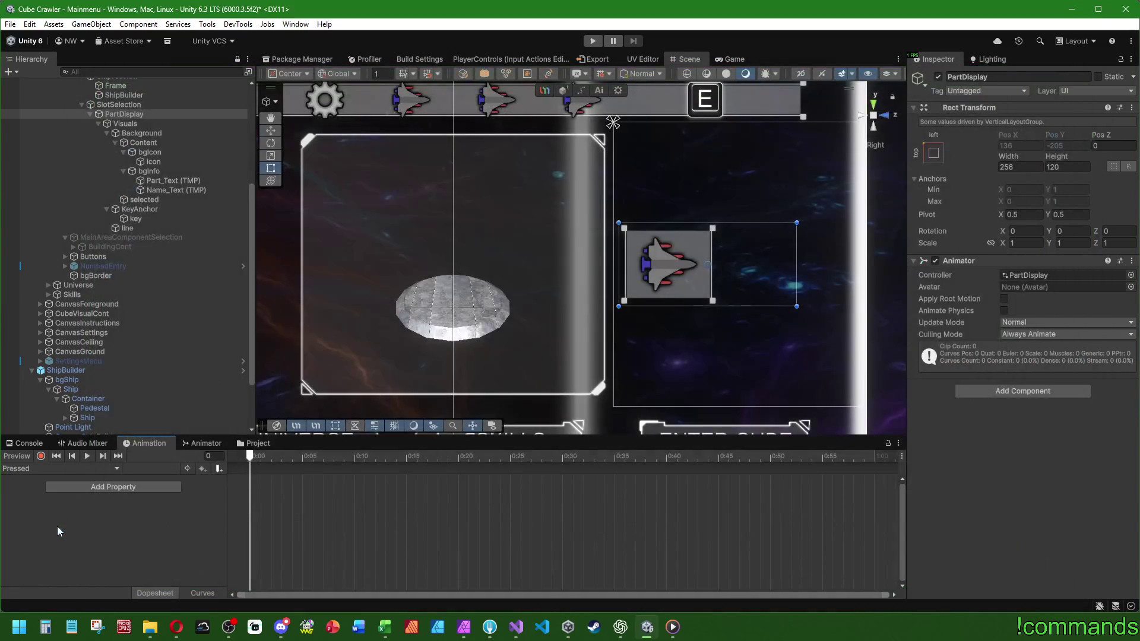
Frame PartDisplay, enable keyframe recording on Pressed, and select its line child.
key(f)
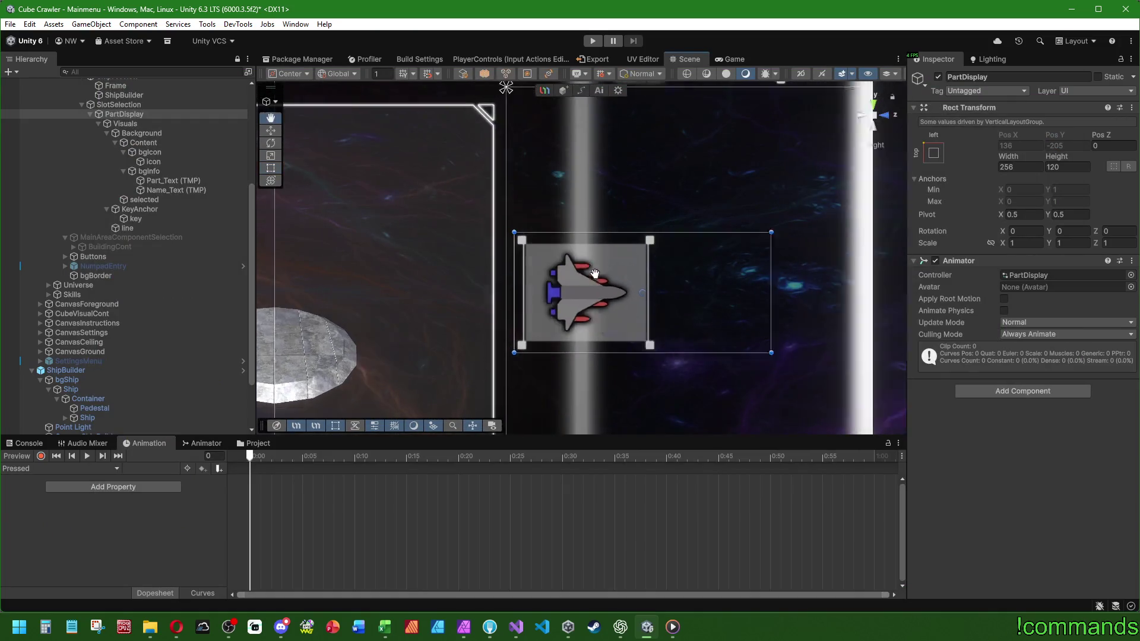
click(41, 456)
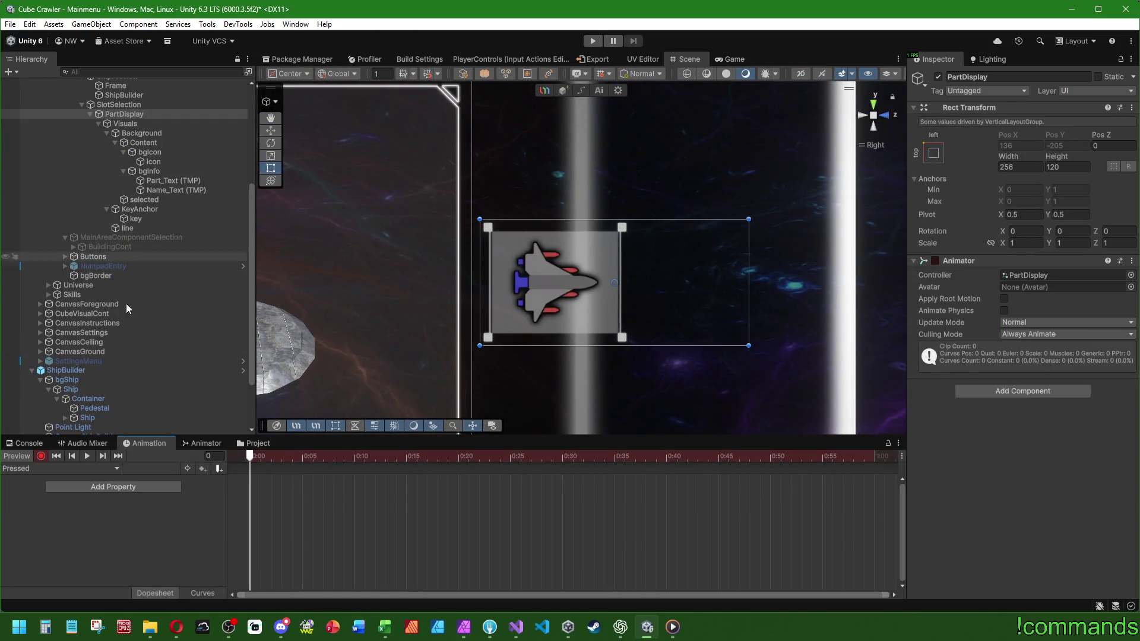
scroll(750, 273, up, 2)
scroll(593, 288, left, 3)
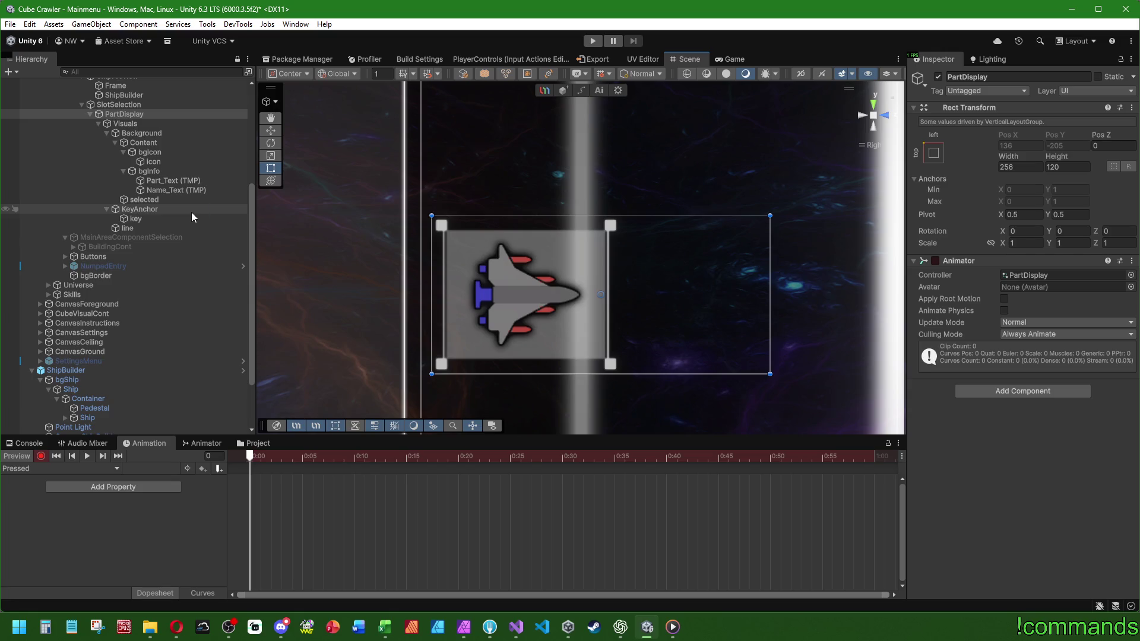
click(155, 229)
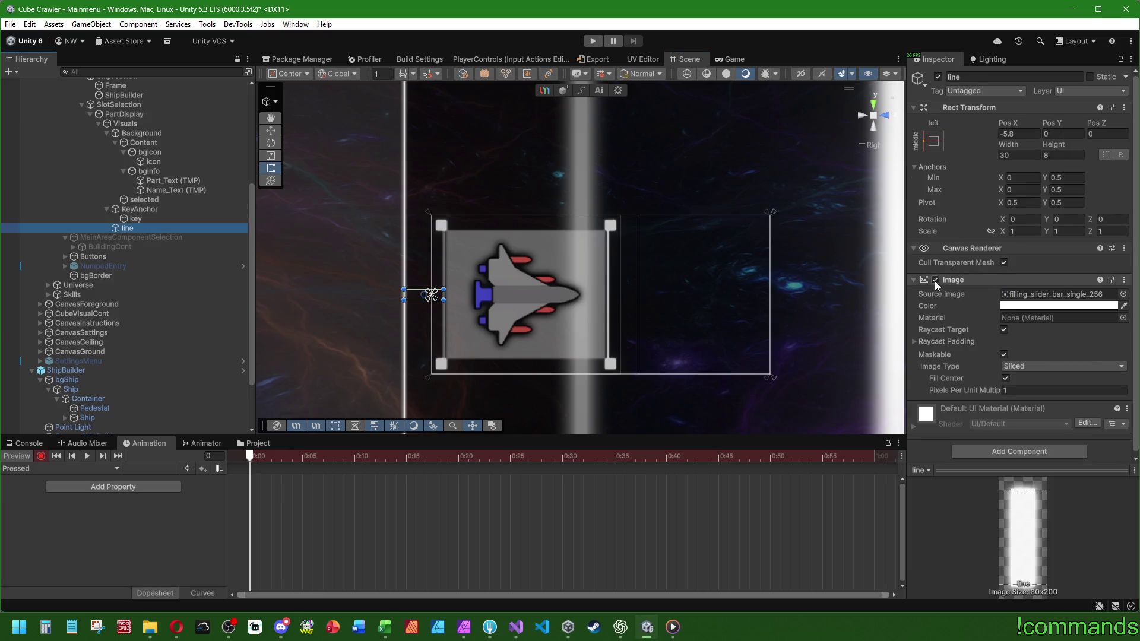
click(58, 469)
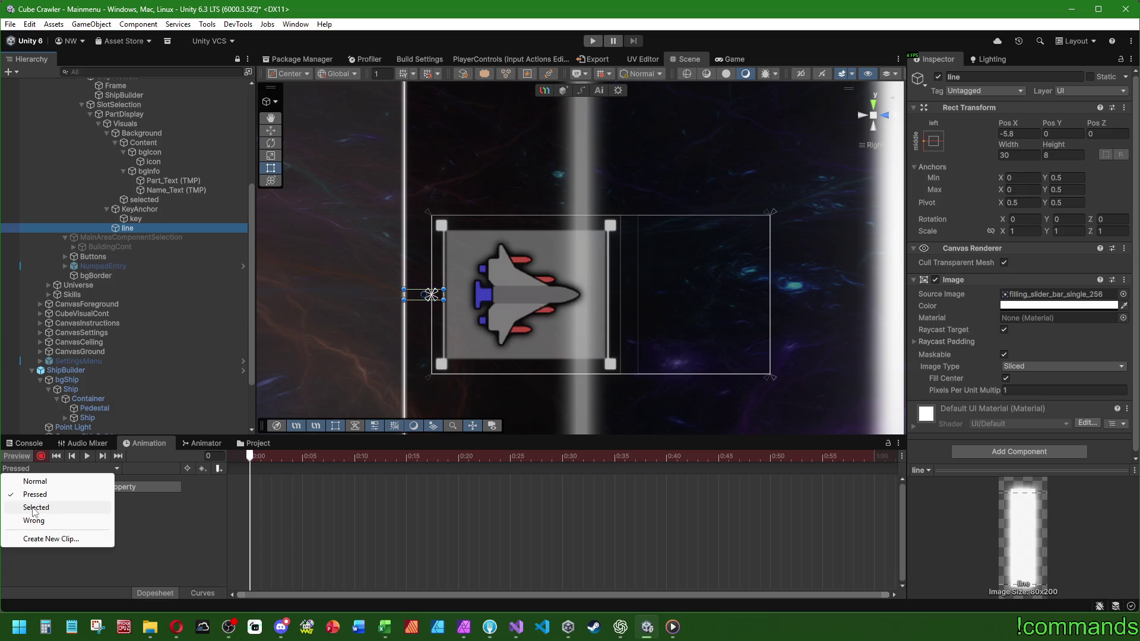
Switch to the Selected clip and browse the Project to Prefabs/UI.
click(34, 508)
click(27, 443)
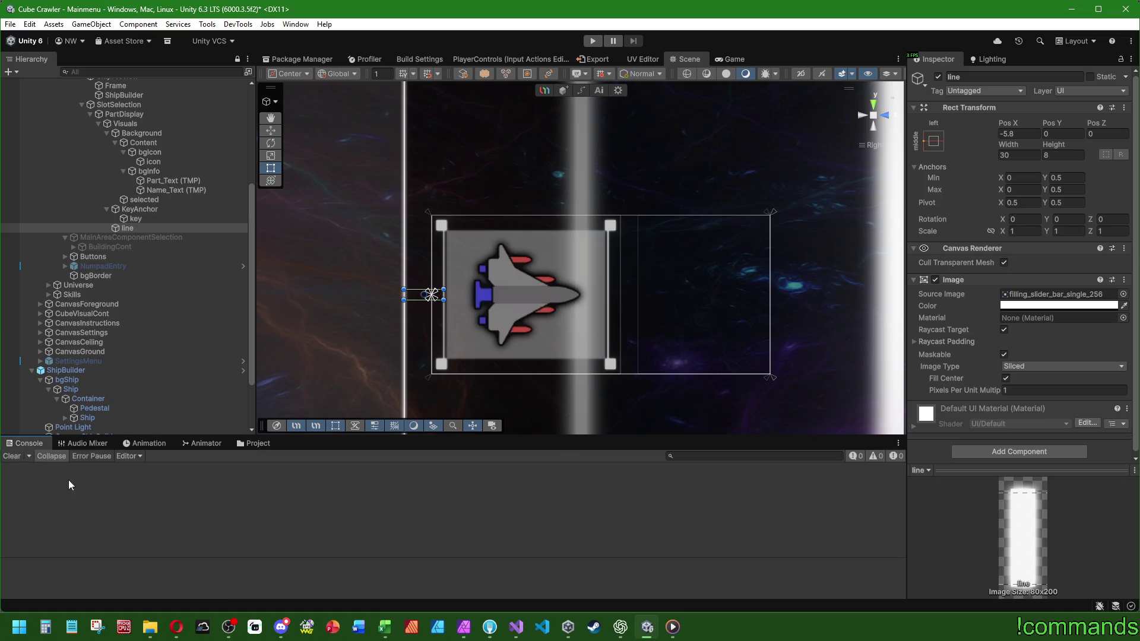
click(254, 443)
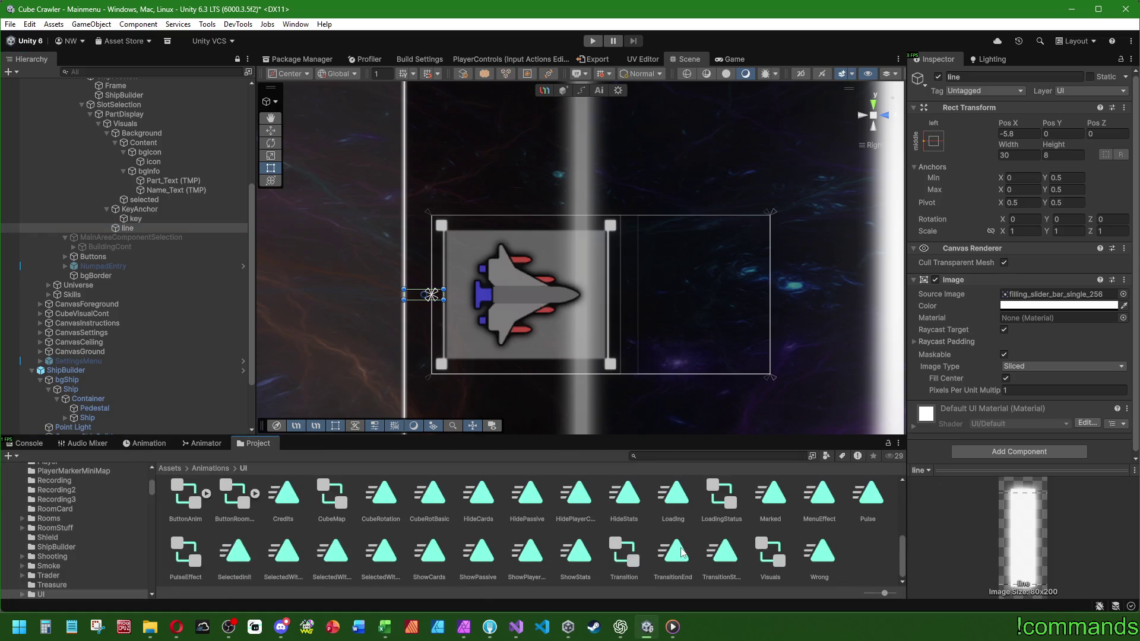
scroll(78, 534, down, 5)
click(41, 594)
click(424, 557)
double_click(424, 557)
Inspect VisuRoomCardDisplay's clips and Animator graph, then exit Prefab Mode to Mainmenu.
double_click(623, 555)
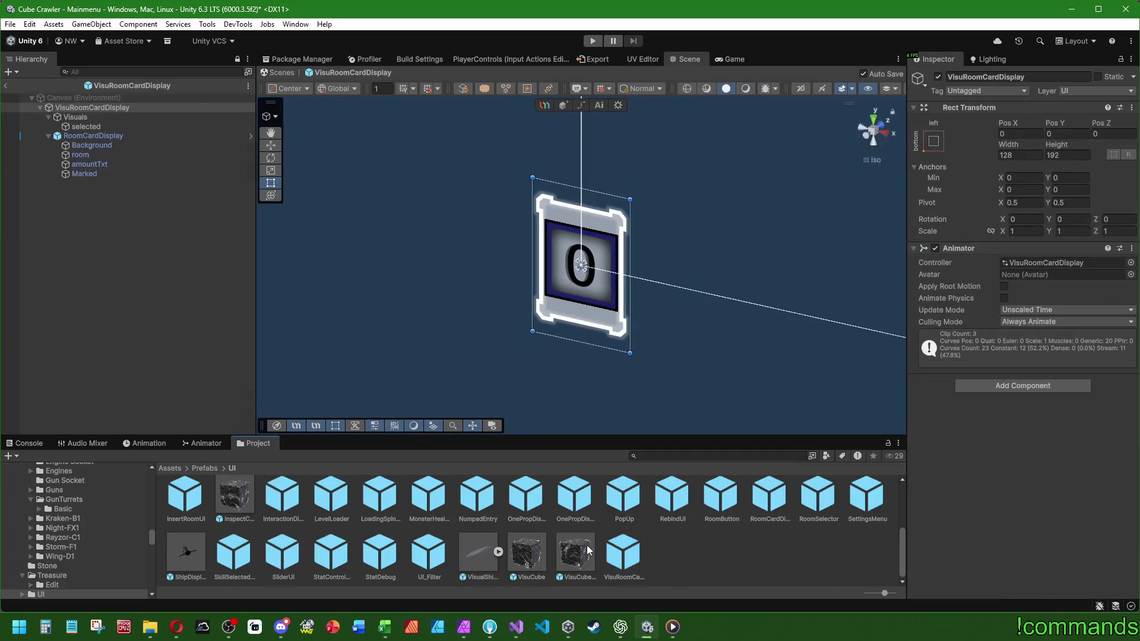
click(144, 442)
click(59, 469)
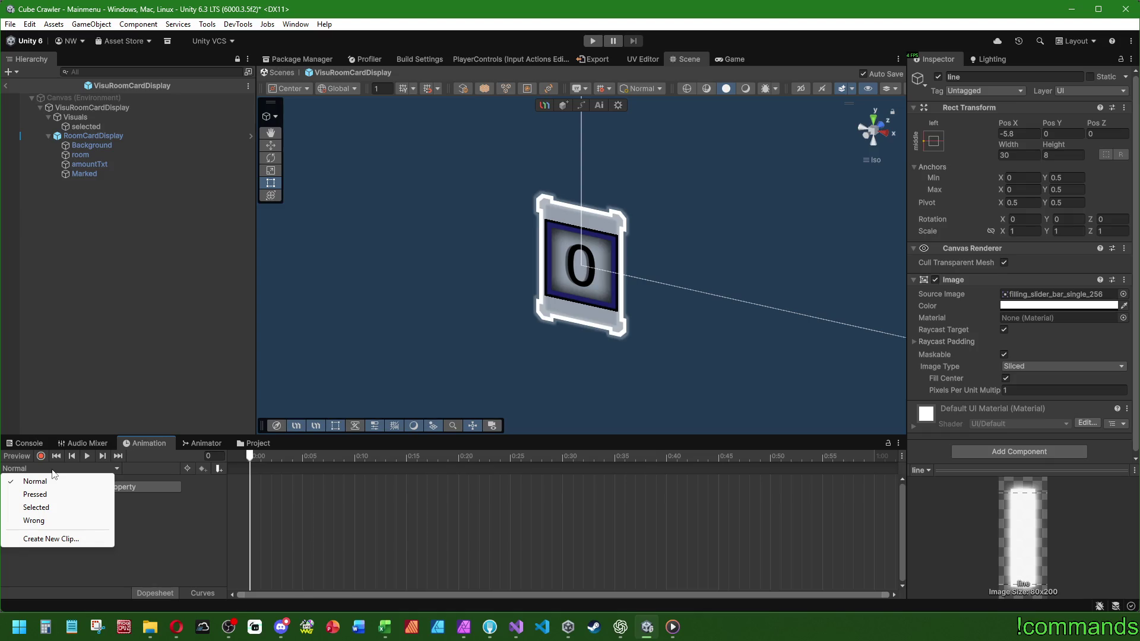
click(200, 444)
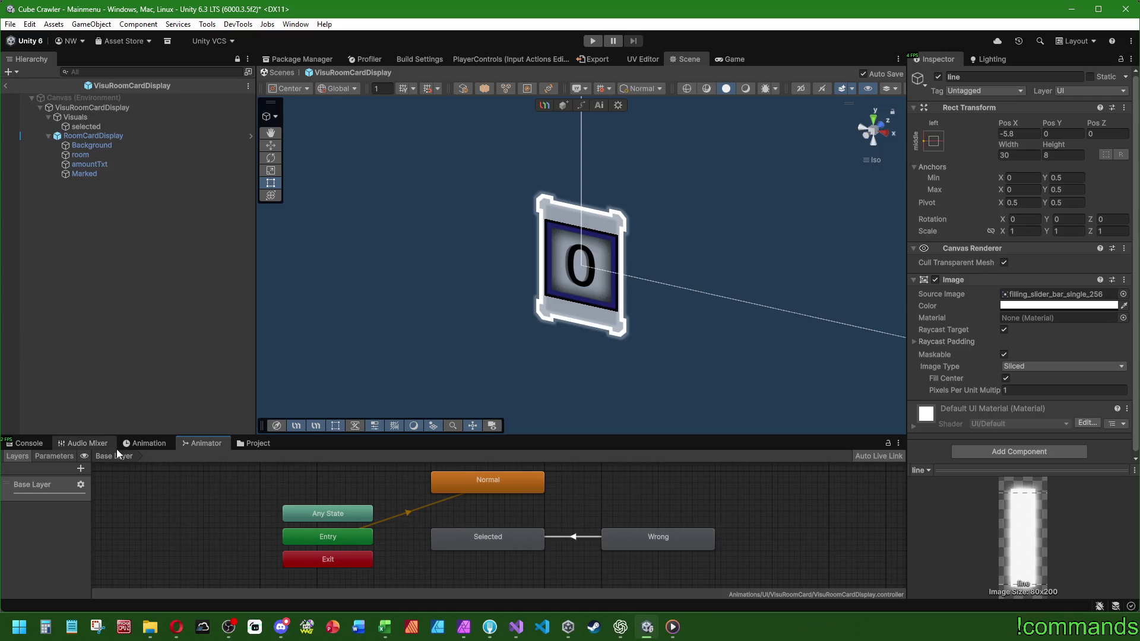
click(5, 85)
click(248, 446)
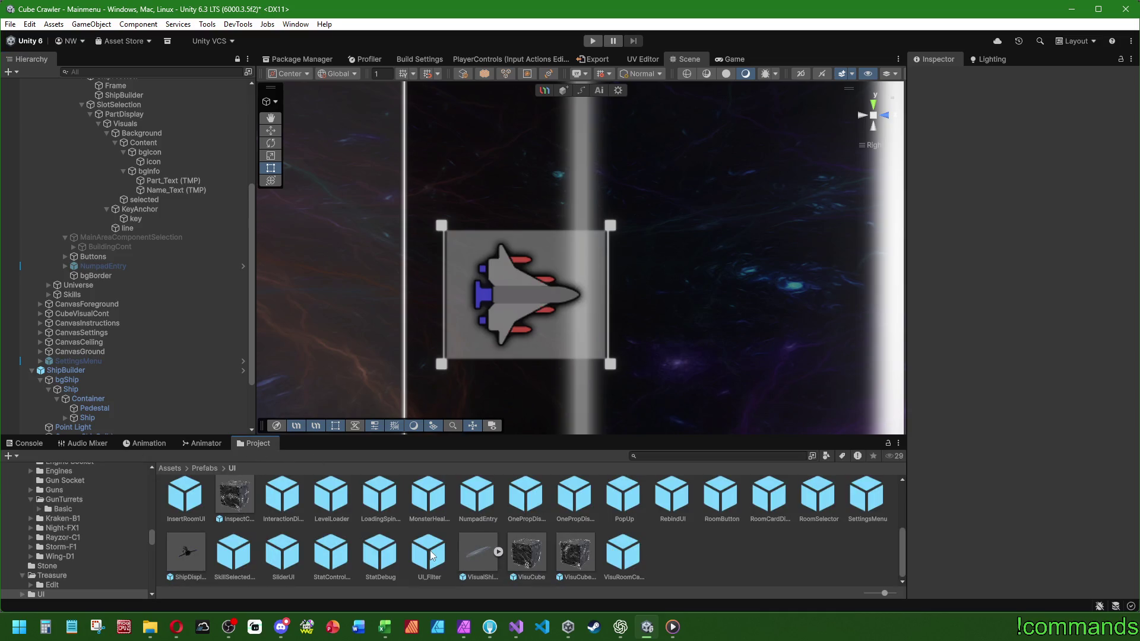
Browse the Prefabs/UI folder and open the ButtonPlay prefab.
scroll(358, 544, up, 3)
scroll(357, 546, up, 1)
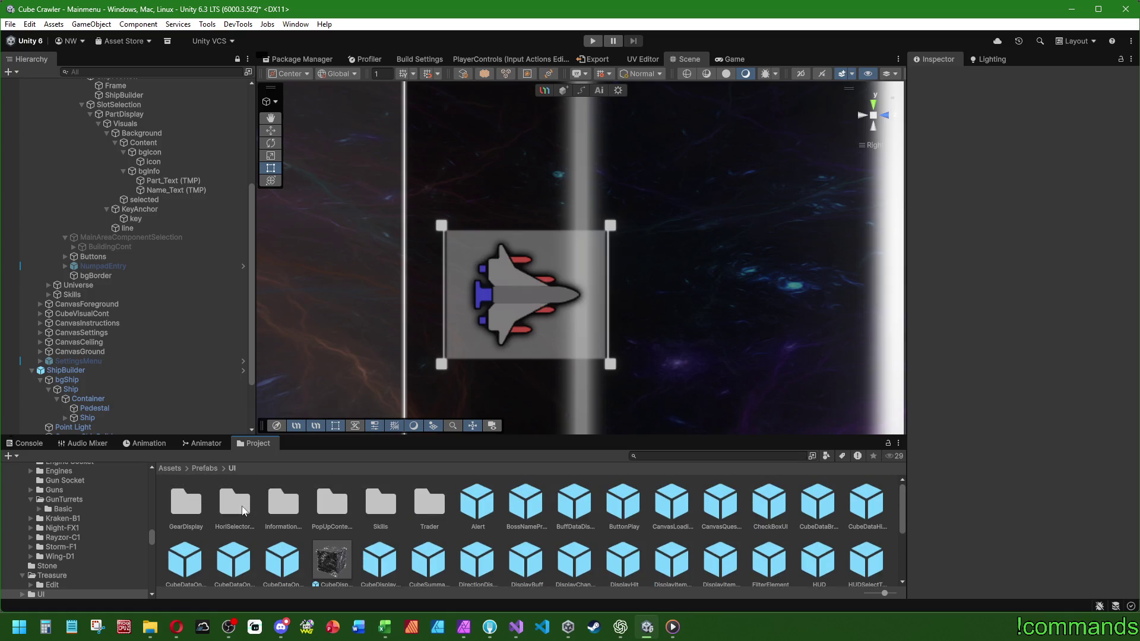
scroll(536, 536, down, 2)
scroll(534, 536, up, 2)
click(231, 509)
scroll(378, 507, down, 3)
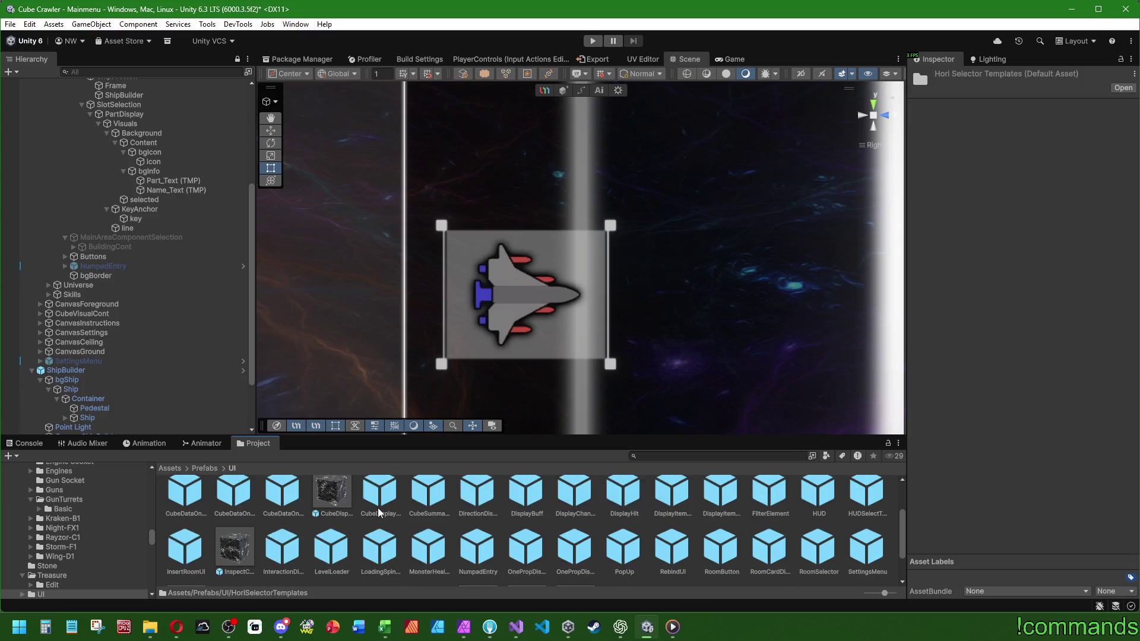
scroll(379, 510, up, 3)
double_click(622, 504)
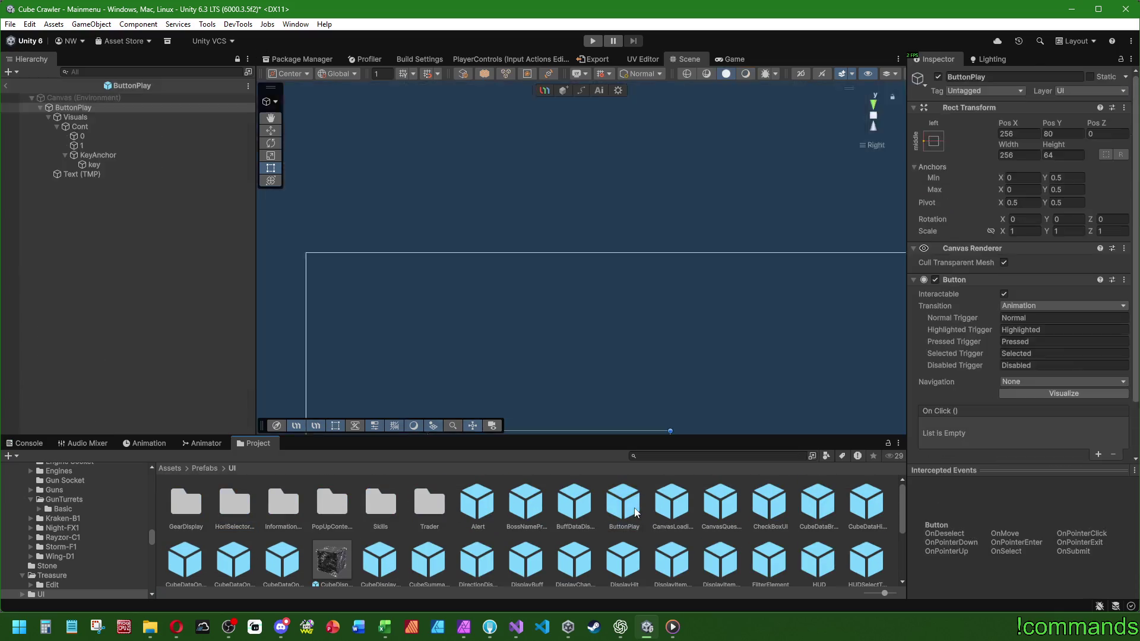
Inspect ButtonPlay's ButtonAnim graph states, then exit Prefab Mode.
click(144, 444)
click(202, 444)
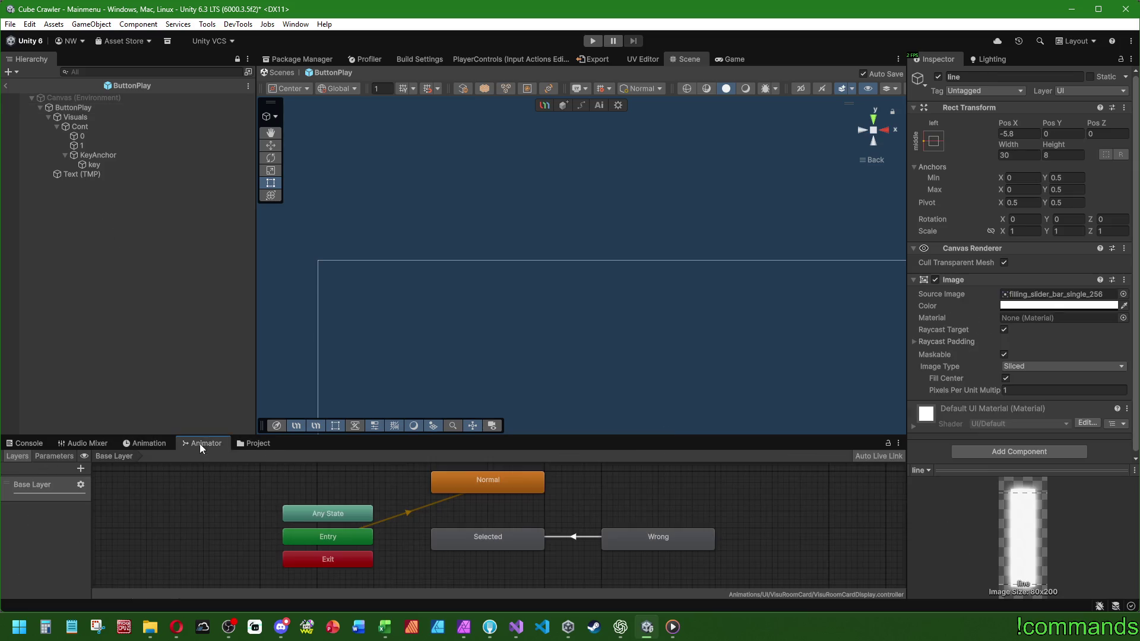
click(80, 109)
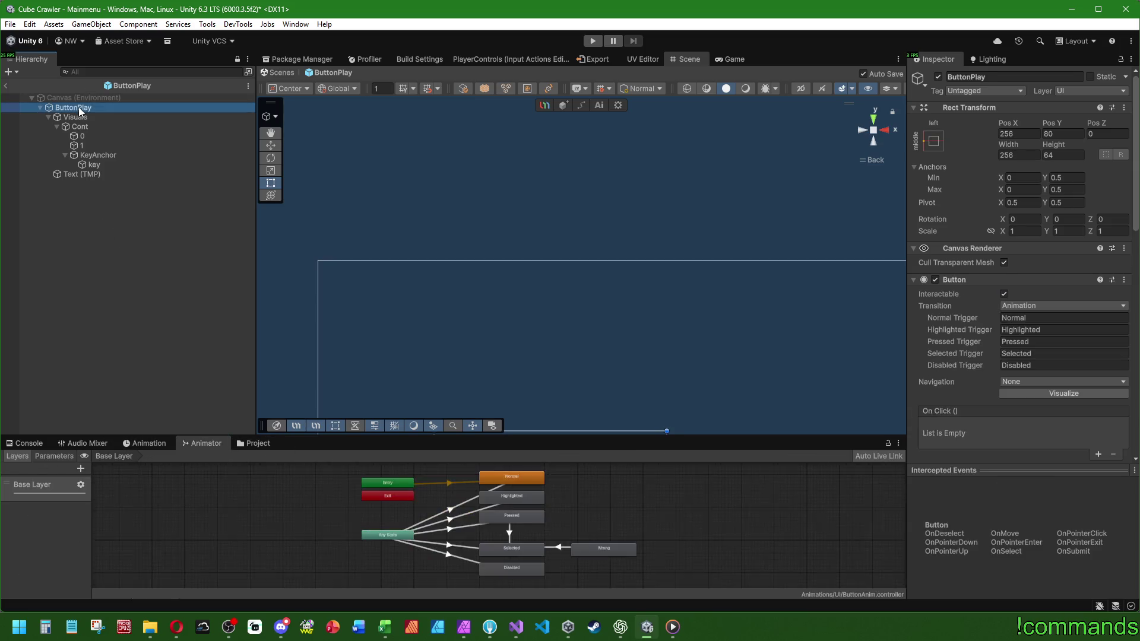
scroll(547, 504, up, 3)
mouse_move(628, 520)
mouse_down()
mouse_move(607, 522)
mouse_move(558, 490)
mouse_up()
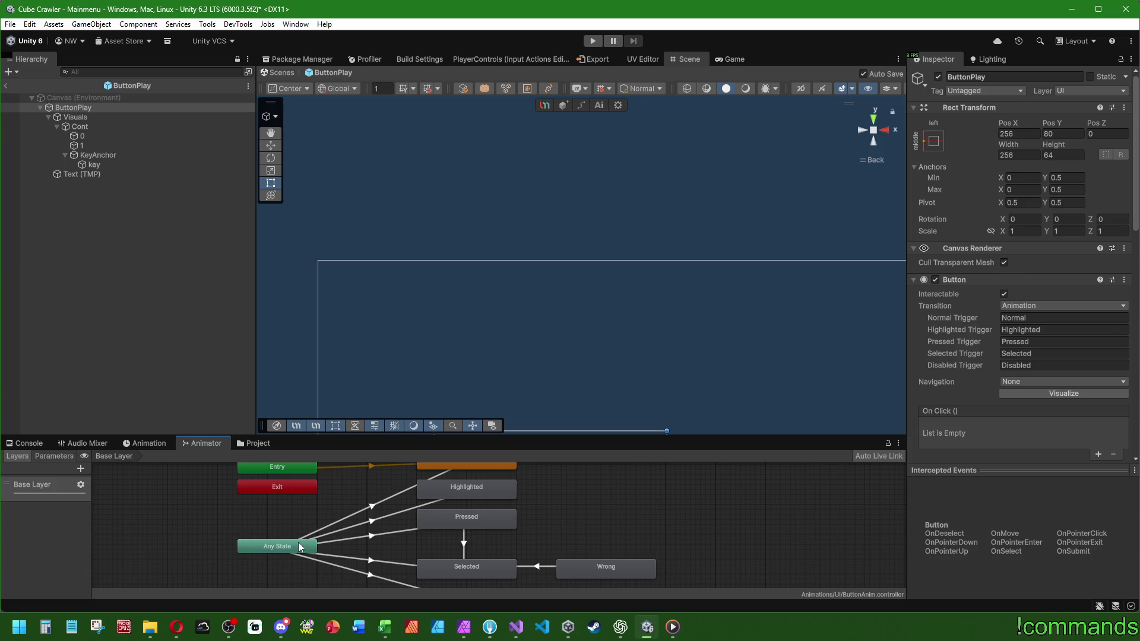
mouse_move(592, 538)
mouse_down()
mouse_move(594, 494)
mouse_move(606, 554)
mouse_move(599, 495)
mouse_up()
click(23, 443)
click(6, 85)
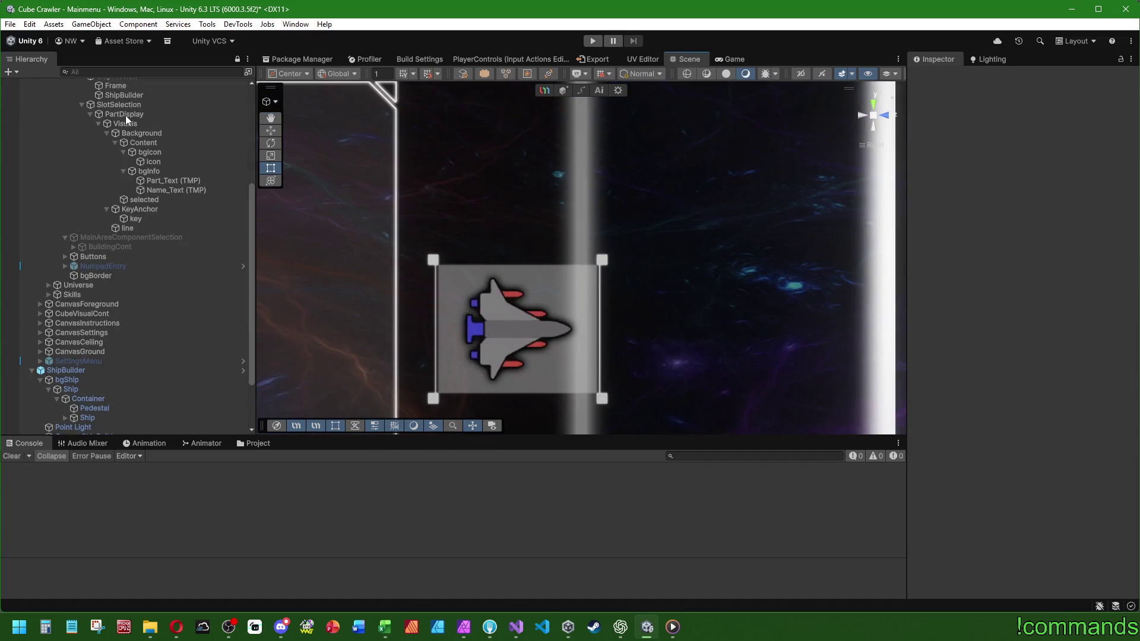
Open PartDisplay's Normal clip in record mode and select the line object.
click(125, 114)
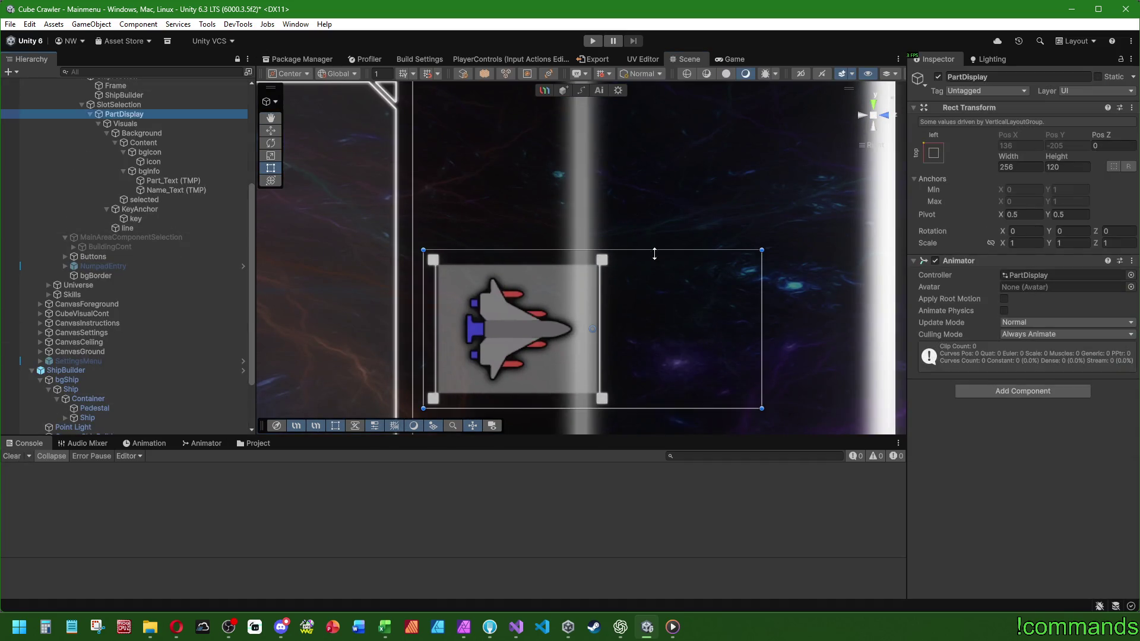
click(145, 443)
click(79, 468)
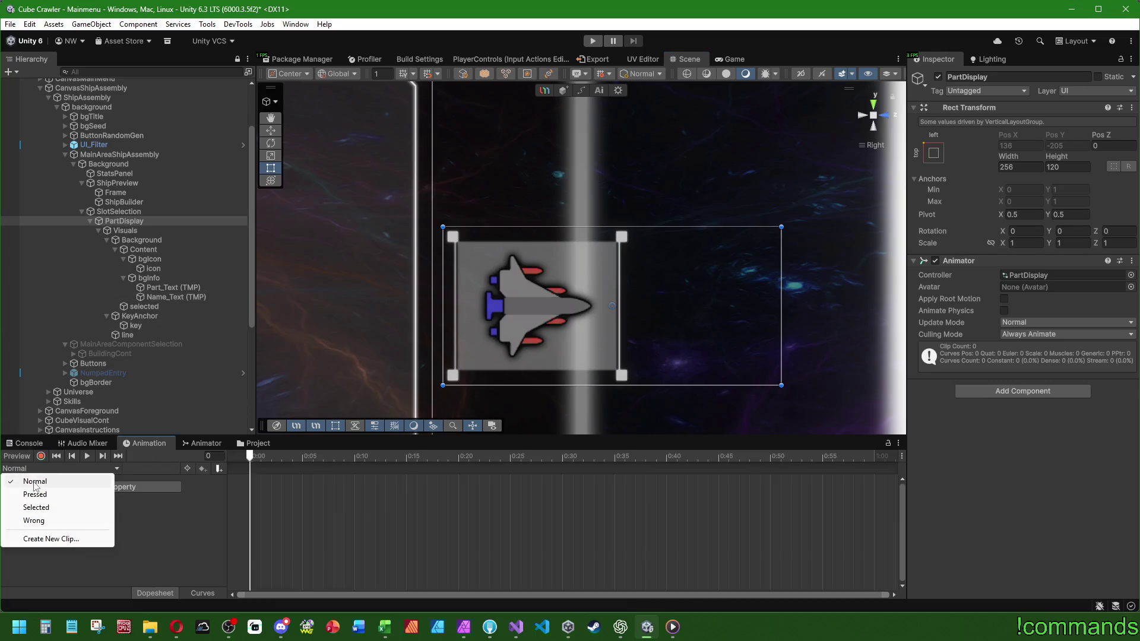
click(366, 299)
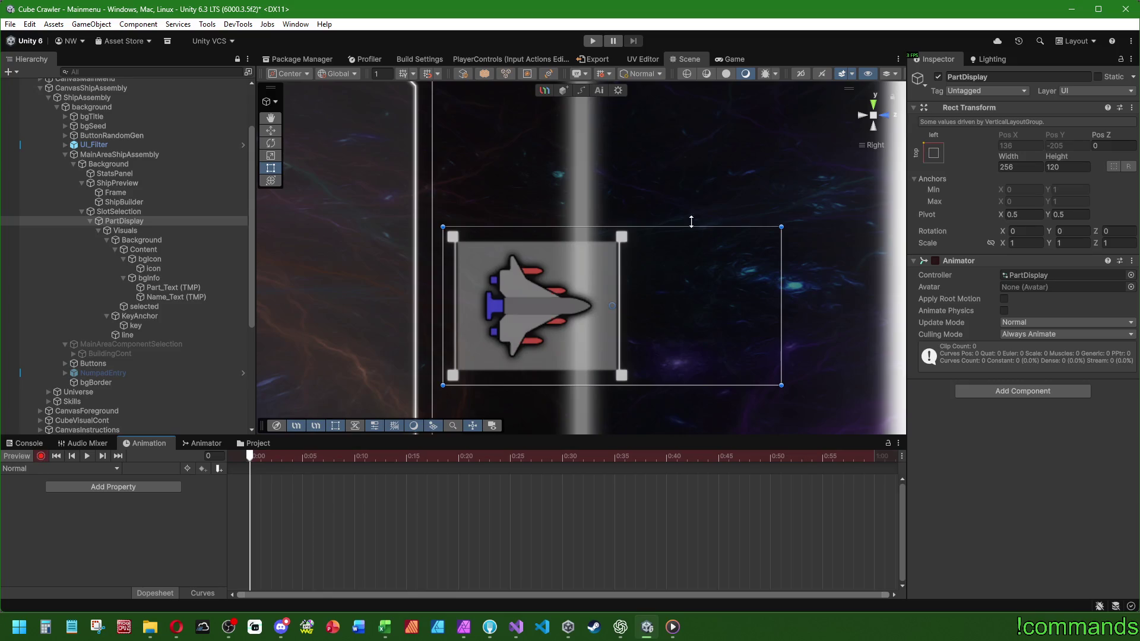
click(145, 334)
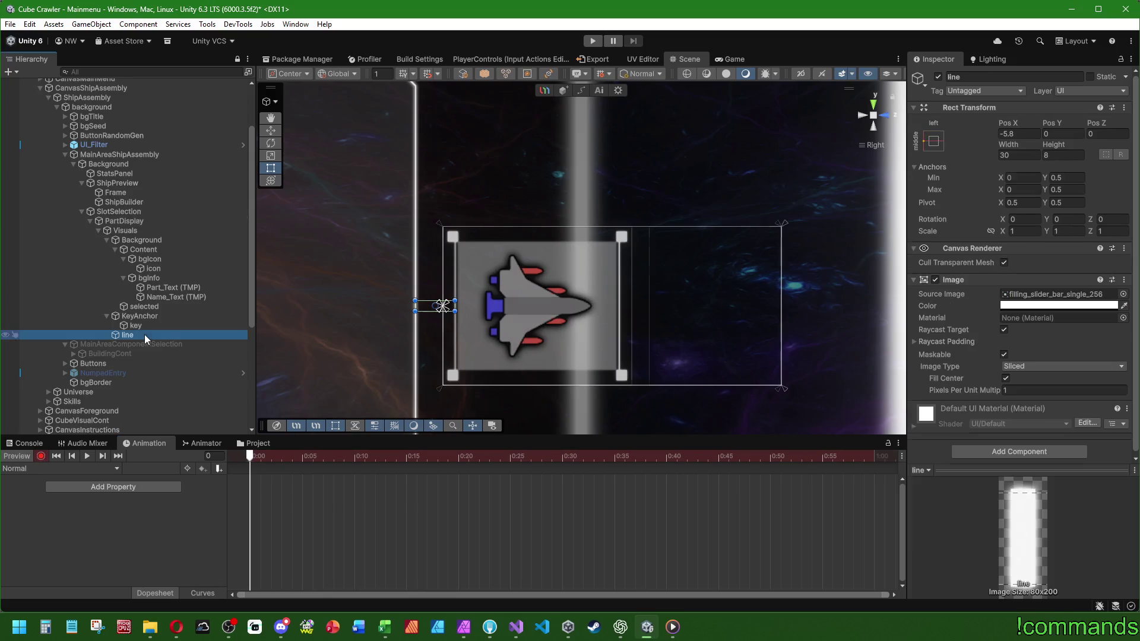
Key the line's Image colour alpha to 0 at the clip's start.
click(1048, 306)
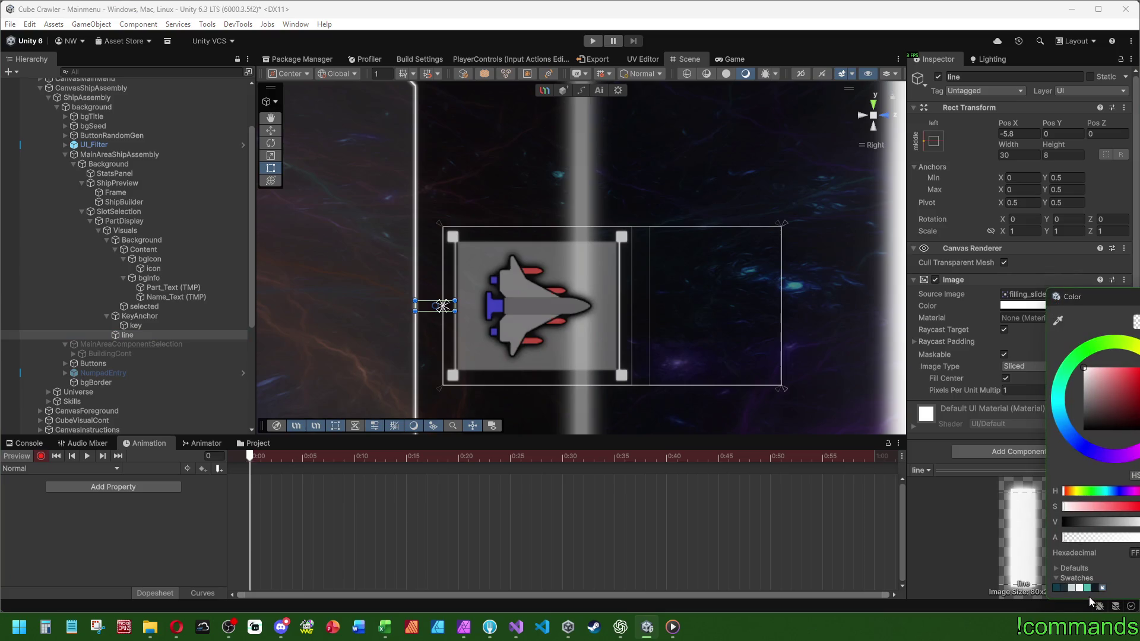
drag(1056, 539, 1019, 531)
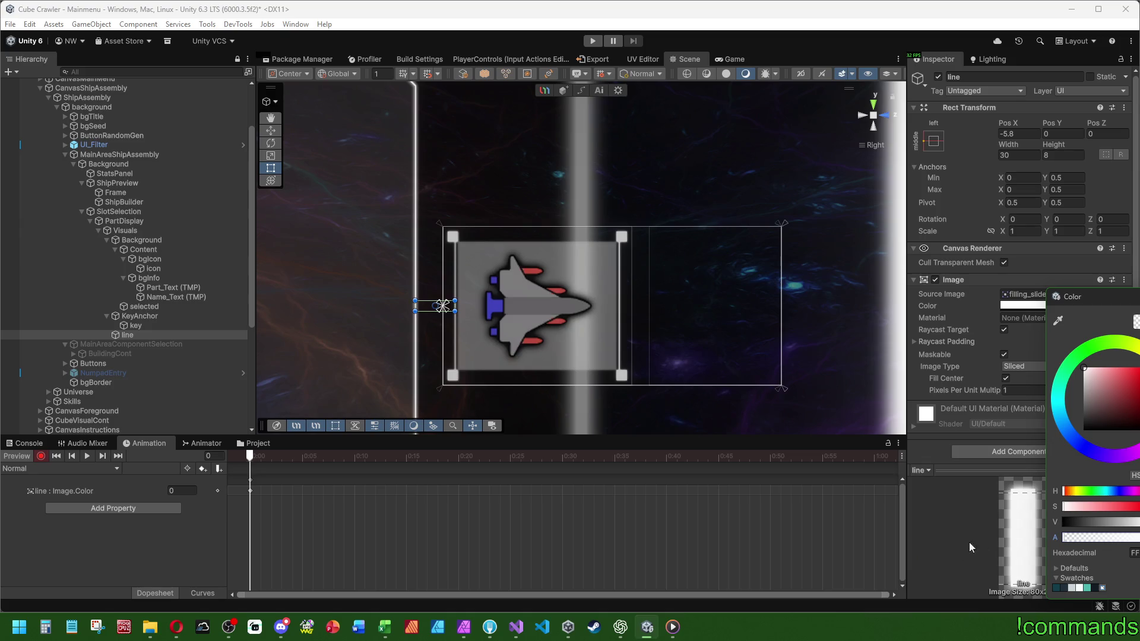
mouse_move(1071, 538)
mouse_down()
mouse_move(1137, 537)
mouse_move(806, 524)
mouse_up()
click(1065, 538)
key(Escape)
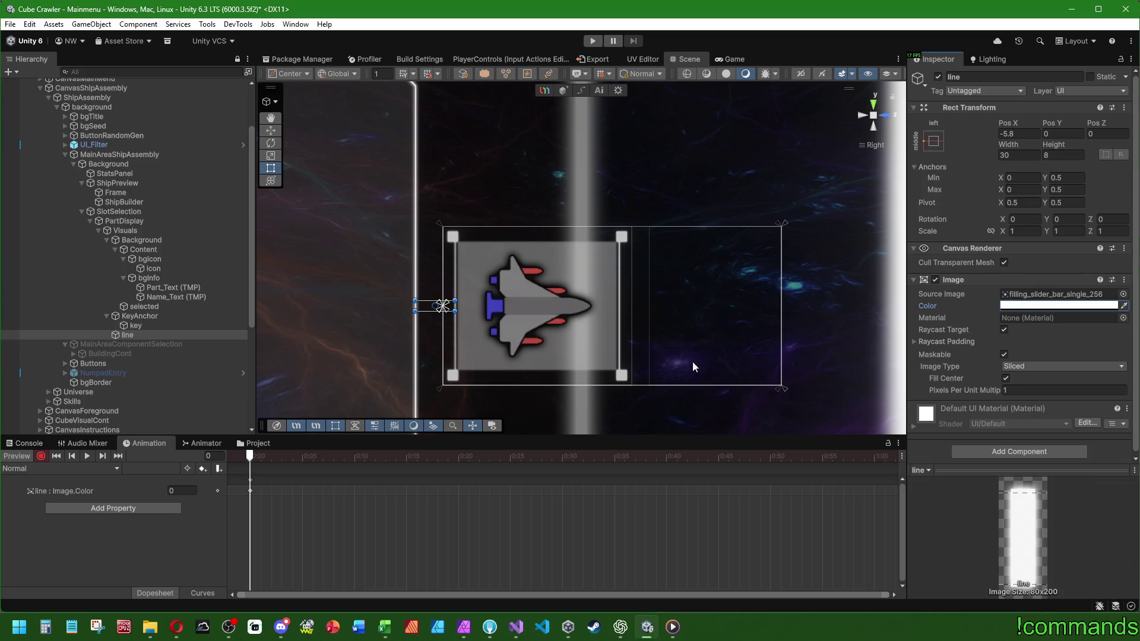
click(152, 325)
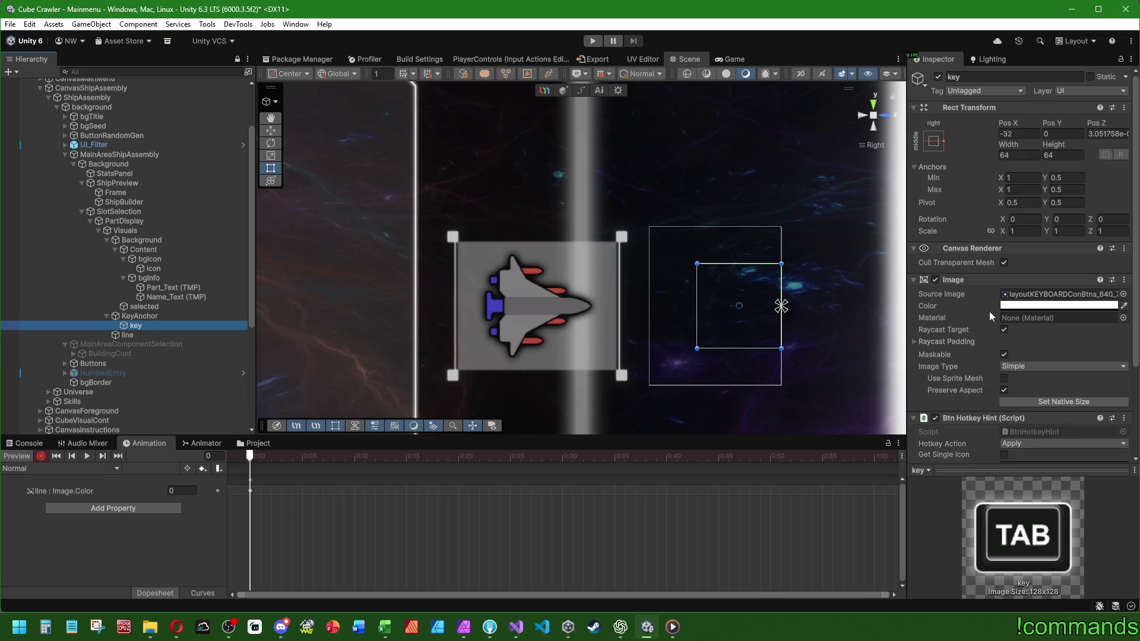
Key the key icon in the Normal clip with alpha 0, X position -32 and 64 × 64 size.
click(1021, 306)
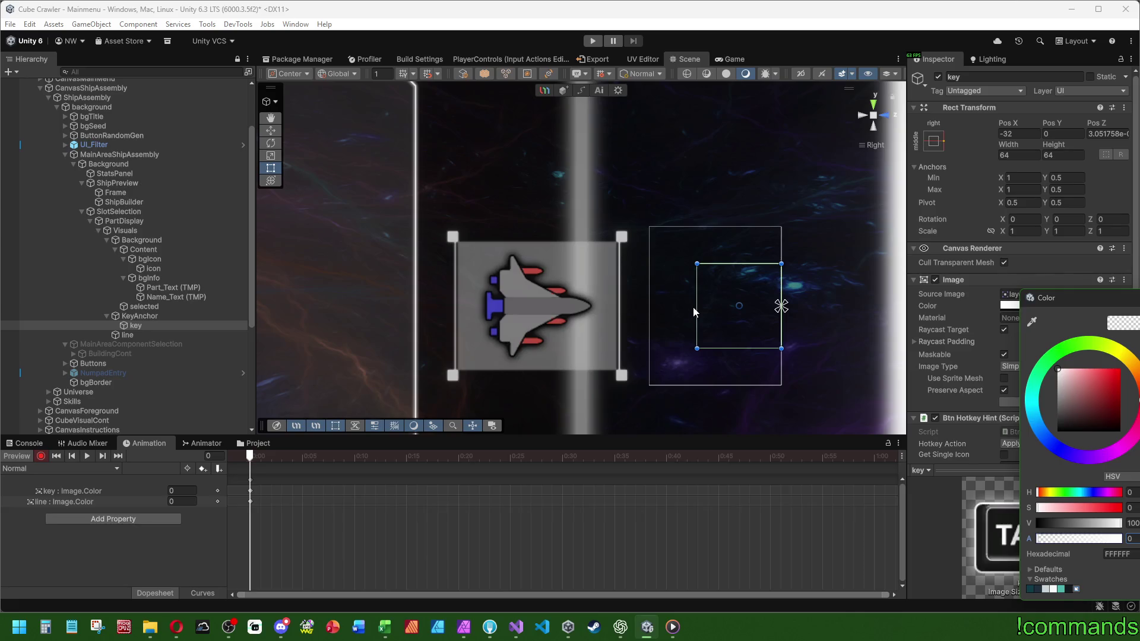
click(1018, 133)
text(--)
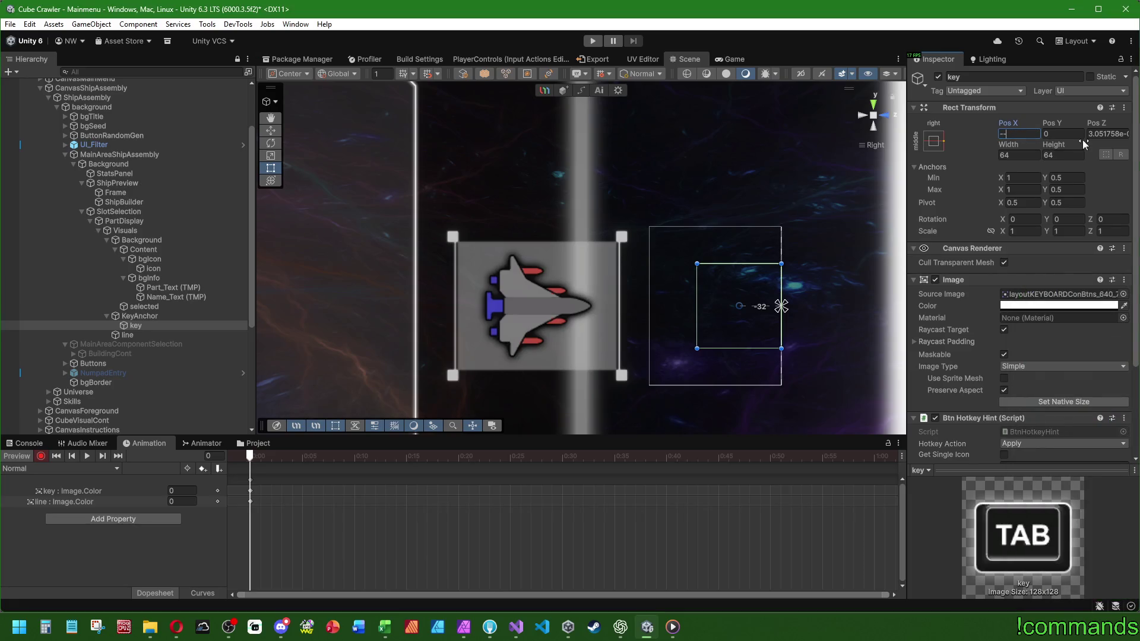
text(32)
key(Return)
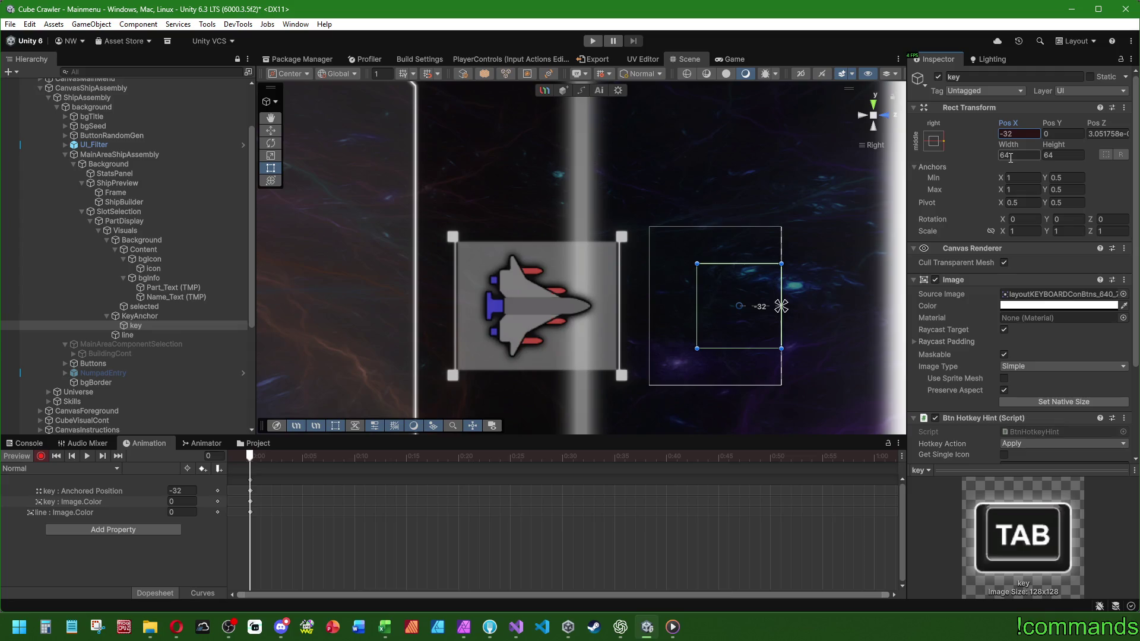
click(1011, 155)
click(1074, 154)
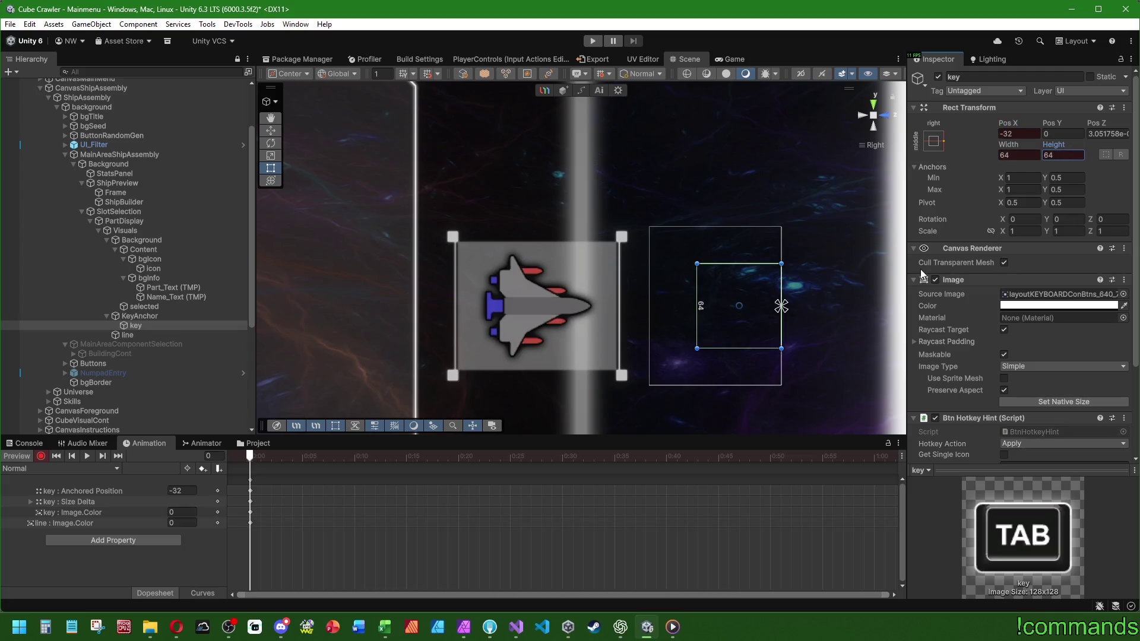
click(162, 315)
click(162, 309)
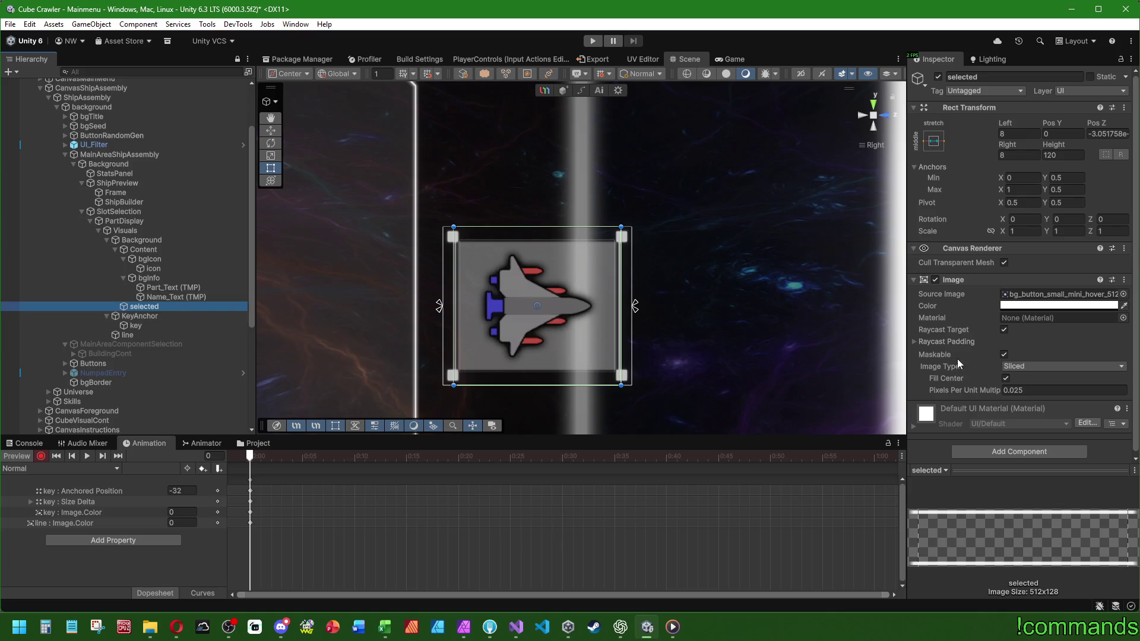
Make the selected outline fully transparent and key the Part_Text and Name_Text vertex colour.
click(1058, 305)
drag(1113, 538, 963, 534)
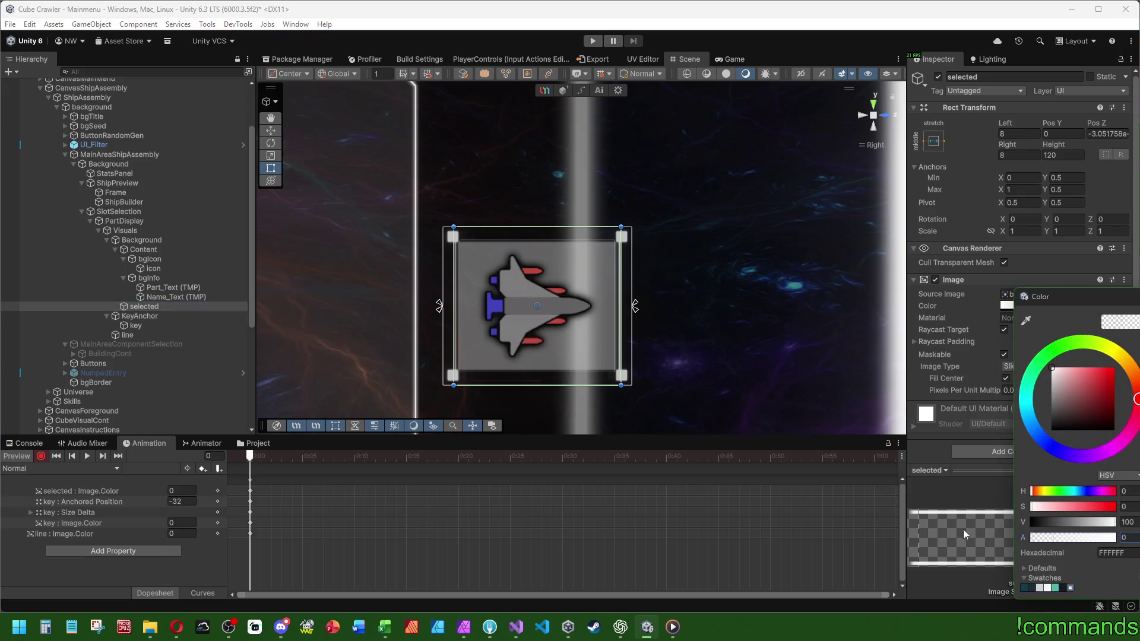
click(172, 278)
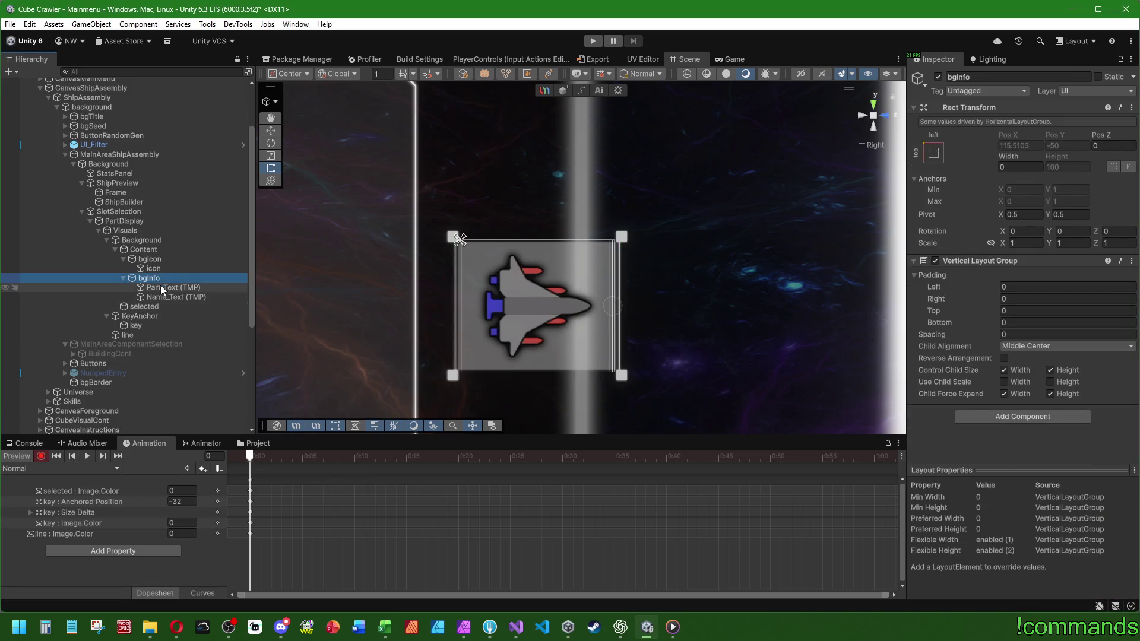
click(161, 288)
ctrl+click(167, 298)
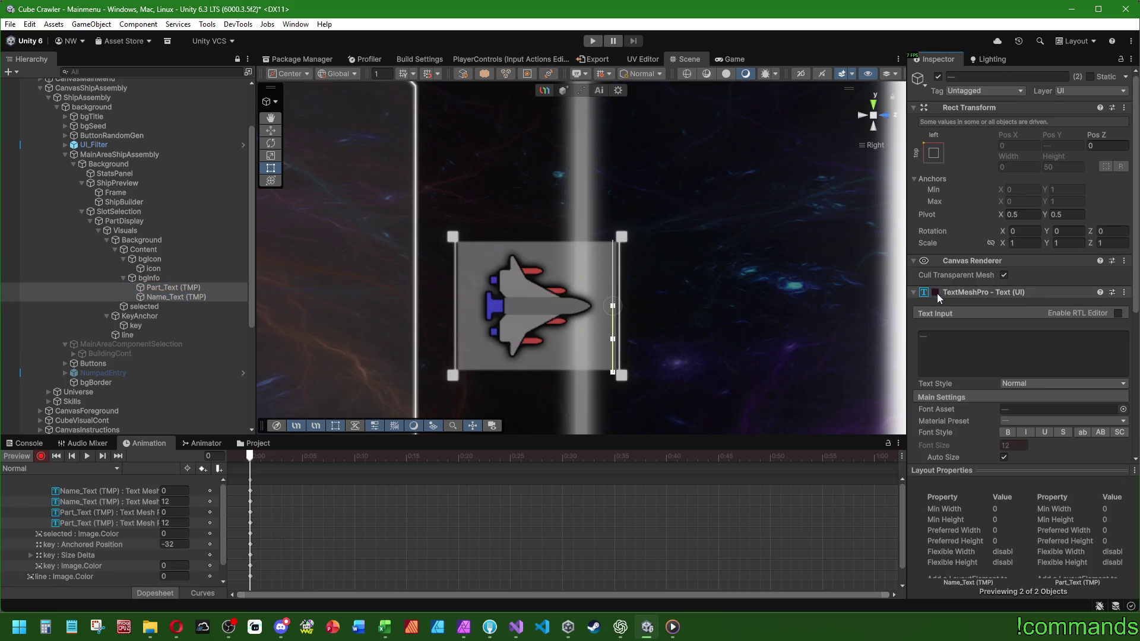
scroll(962, 294, down, 5)
click(1058, 357)
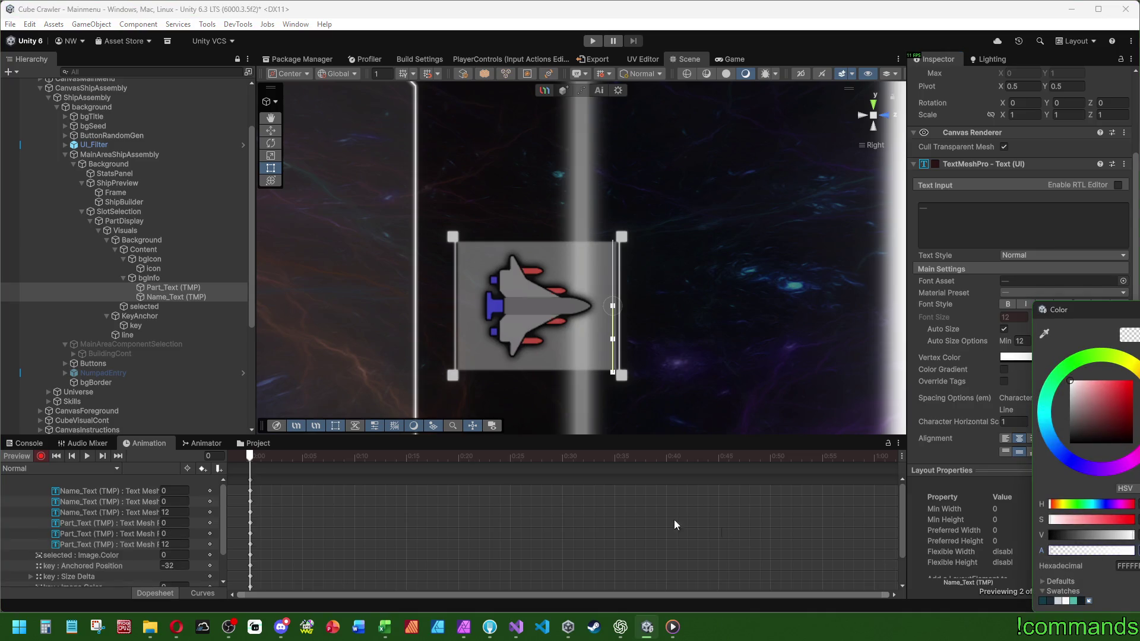
Set bgInfo's width to 0.
click(170, 276)
click(1017, 167)
text(21)
key(BackSpace)
key(BackSpace)
text(0)
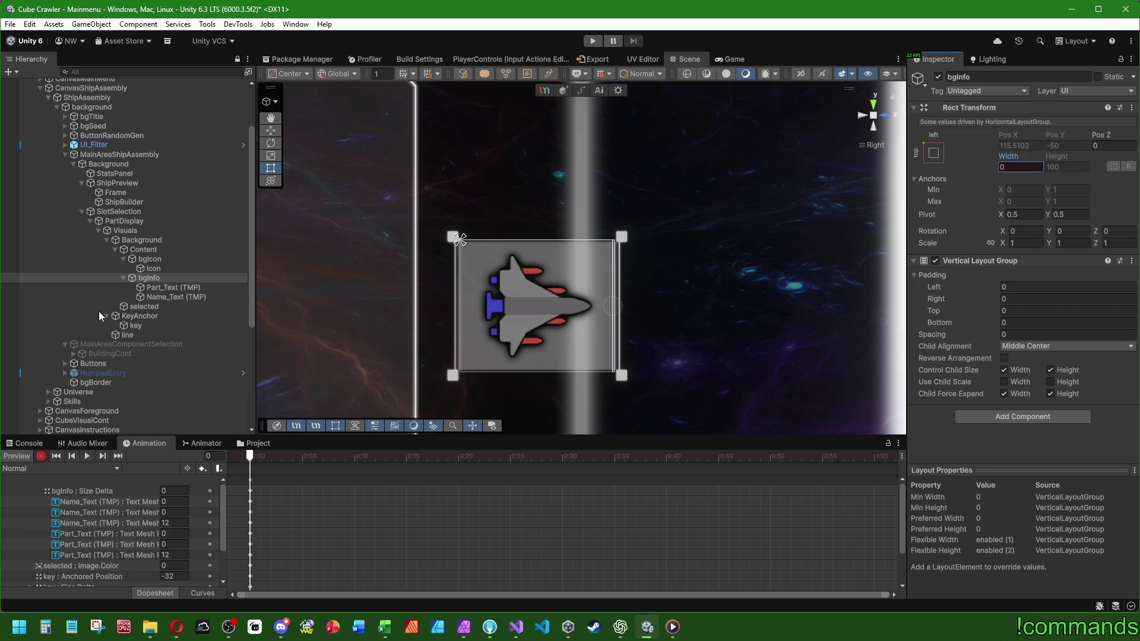
Narrow the Background's right edge in to the icon and stop the animation preview.
click(151, 252)
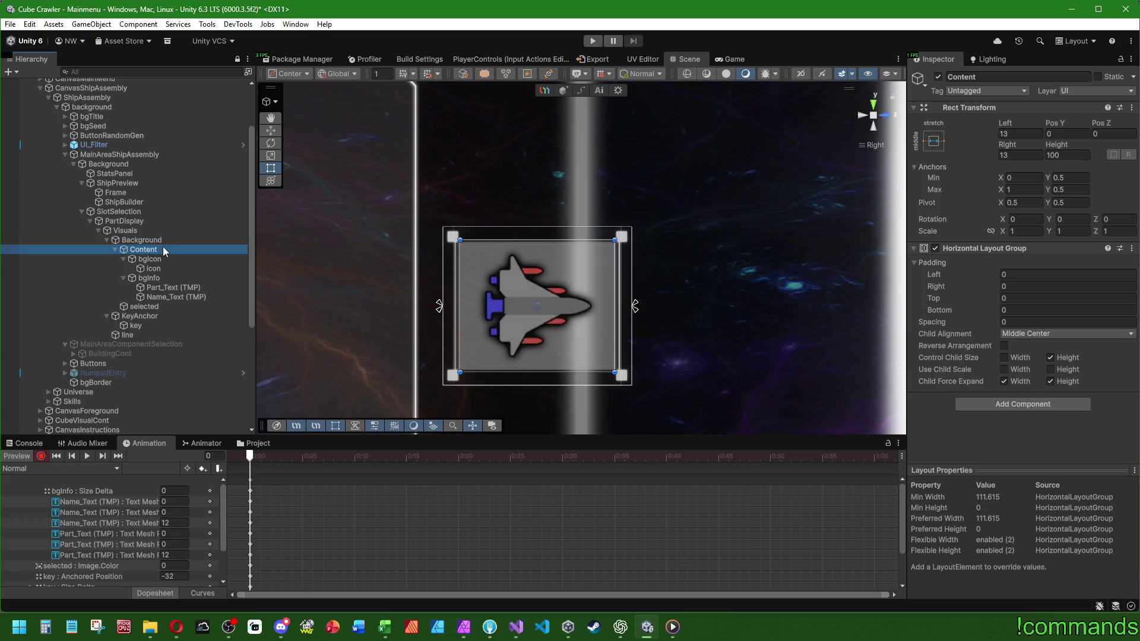
click(148, 240)
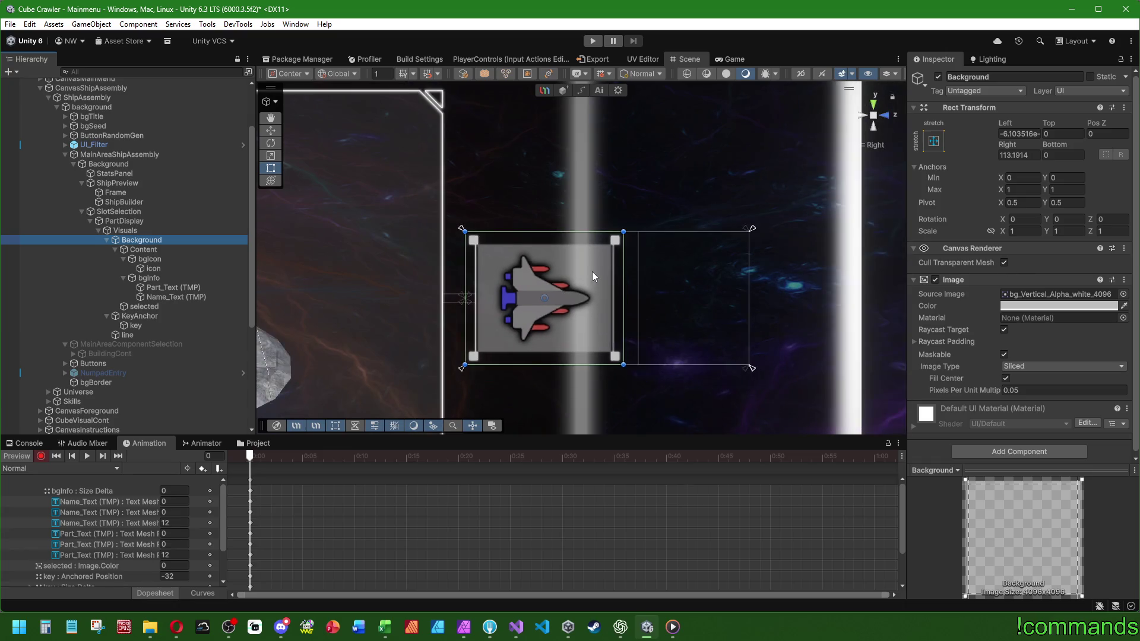
drag(593, 275, 533, 320)
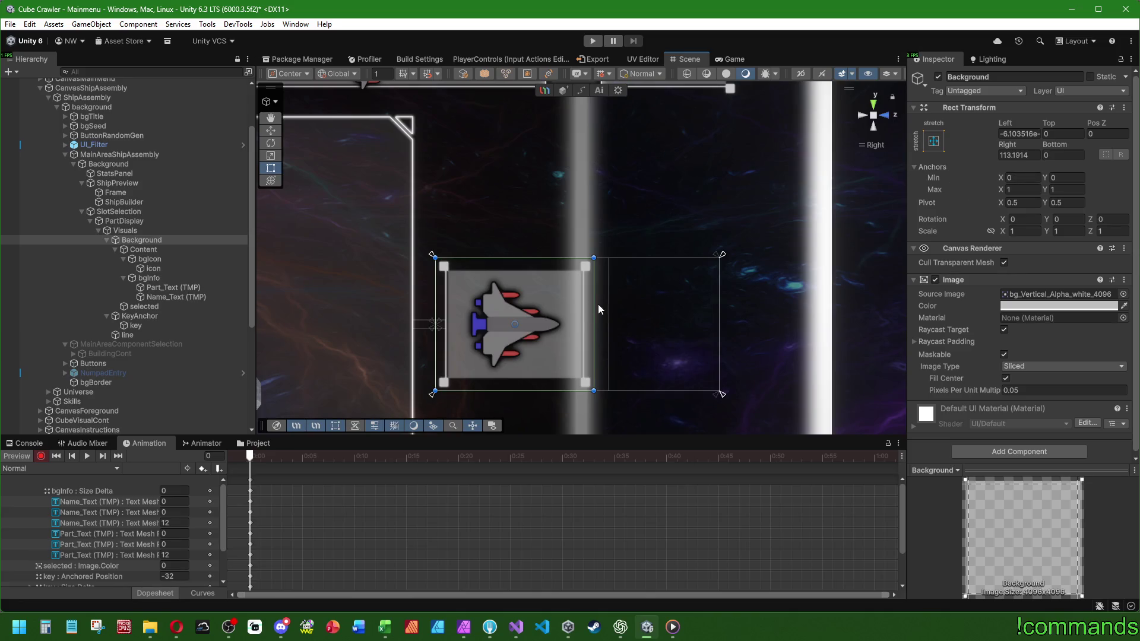
drag(595, 310, 595, 312)
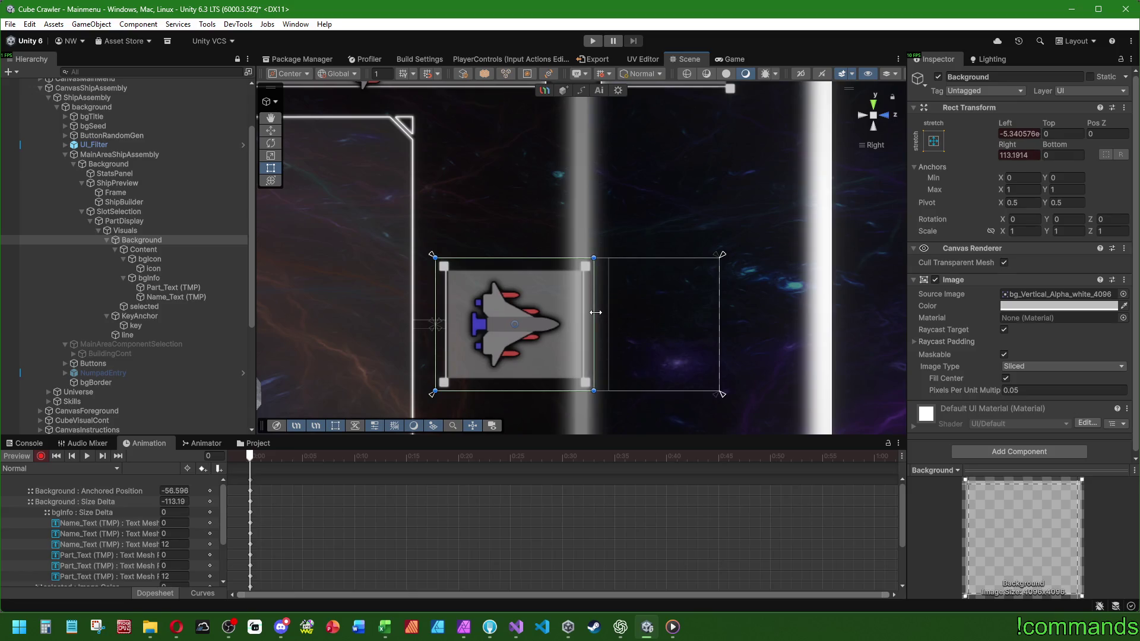
click(128, 230)
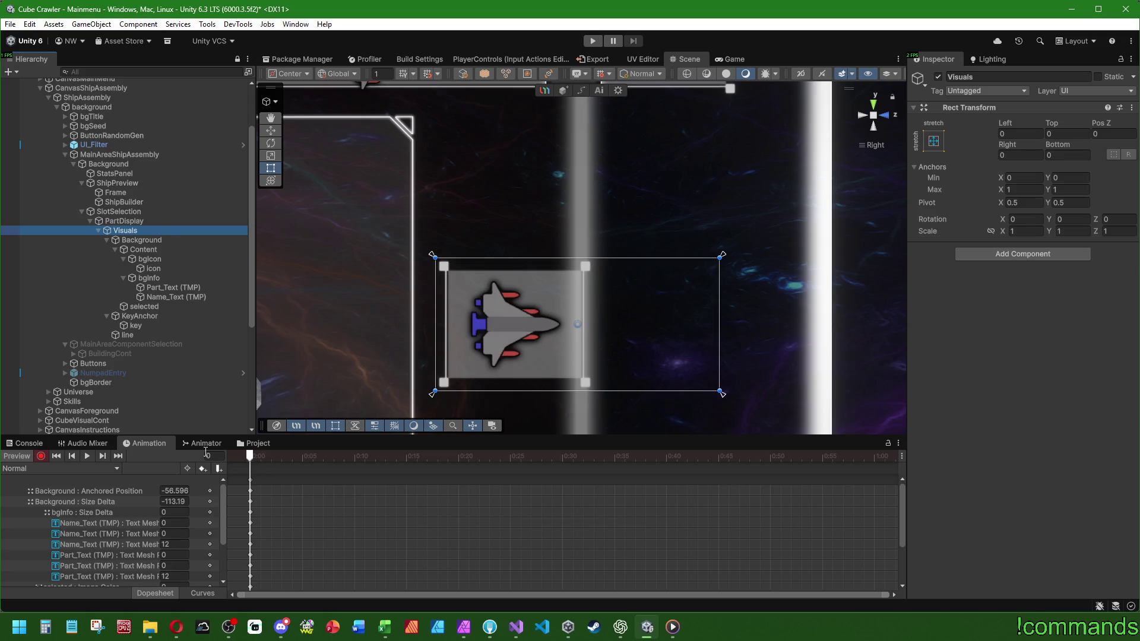
click(16, 456)
click(288, 478)
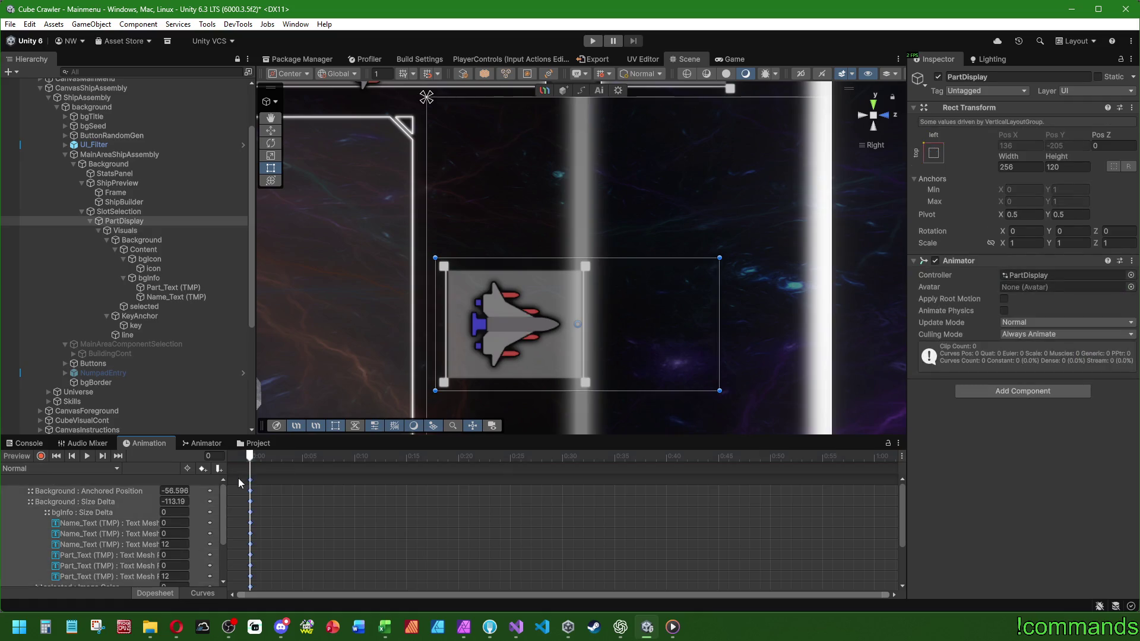
click(49, 469)
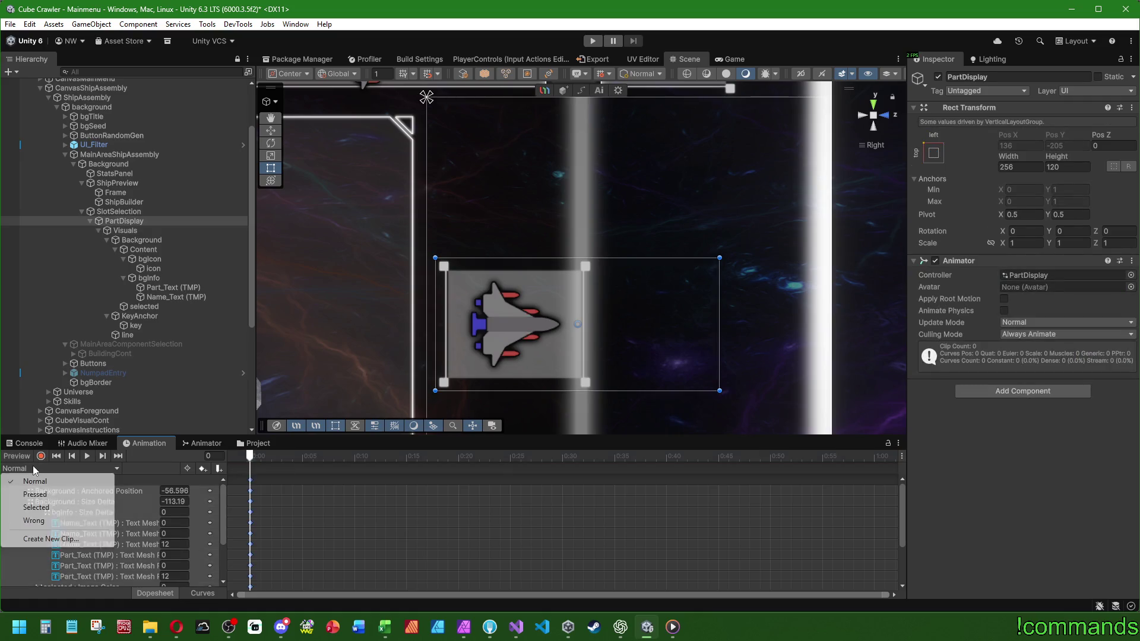
In the Selected clip at frame 30, make the line visible again and key the key icon's colour.
click(57, 509)
click(259, 460)
scroll(339, 532, down, 3)
drag(251, 458, 441, 458)
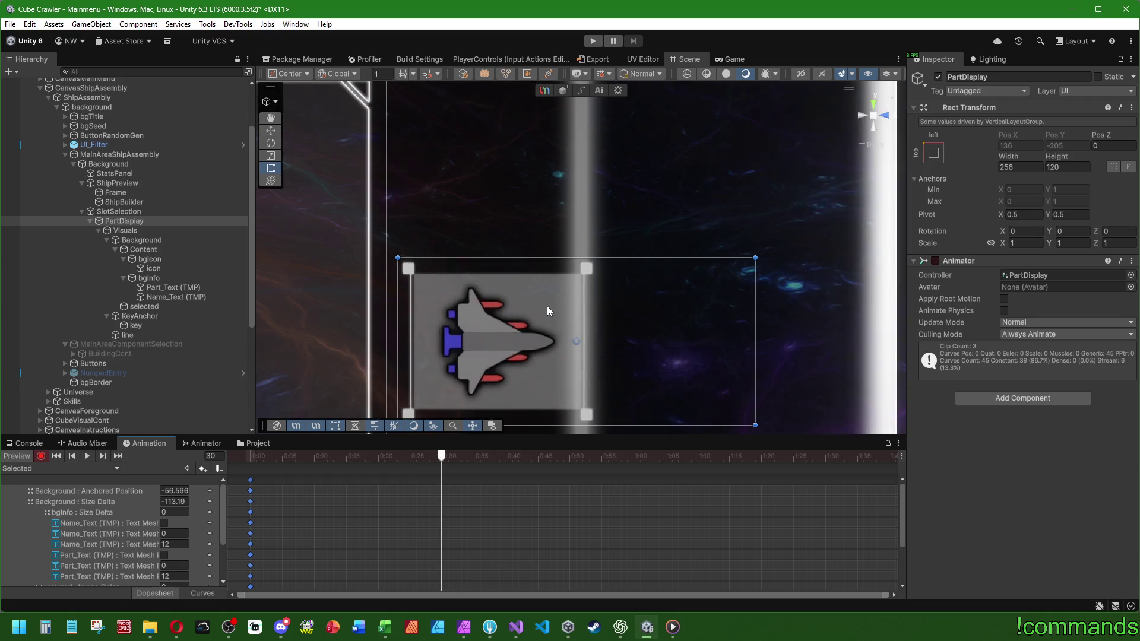
click(140, 335)
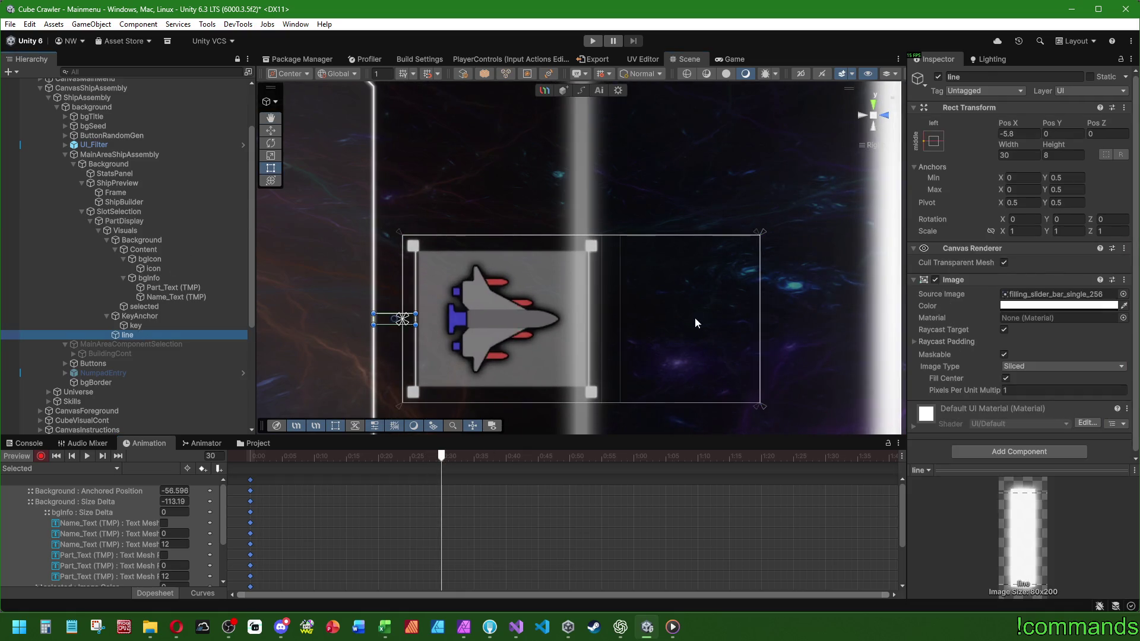
click(1005, 306)
click(1046, 533)
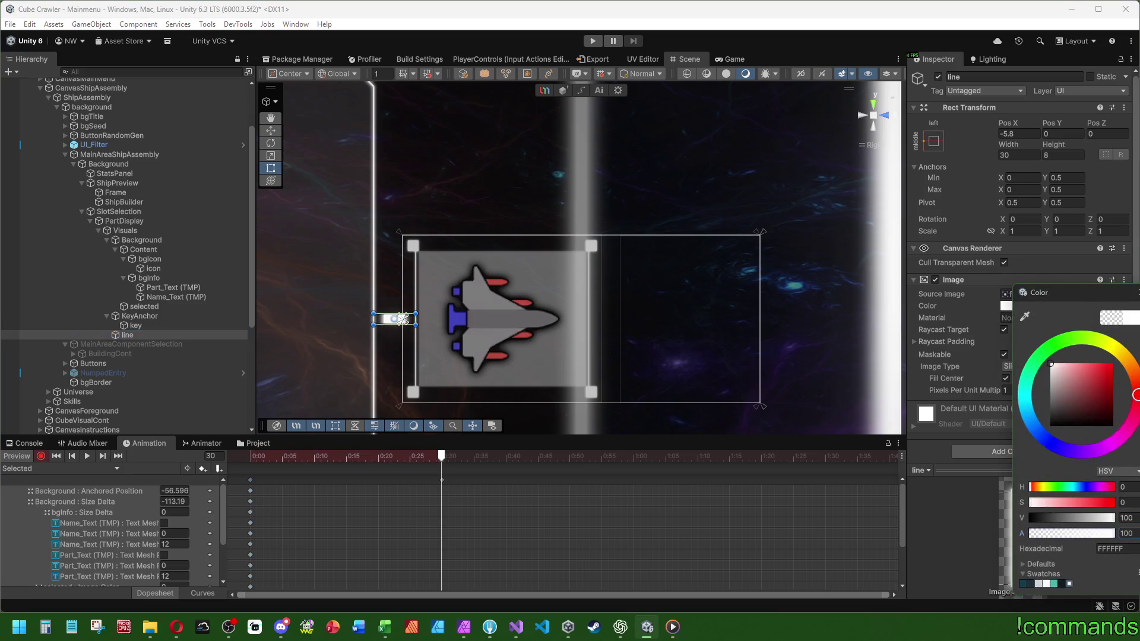
click(143, 325)
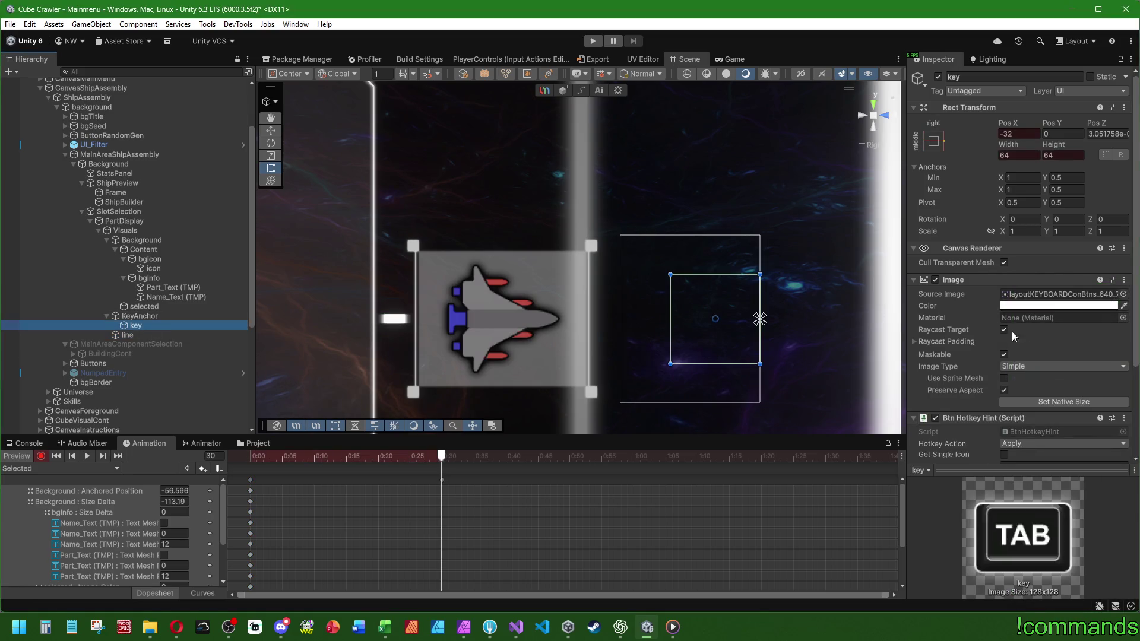
click(1063, 306)
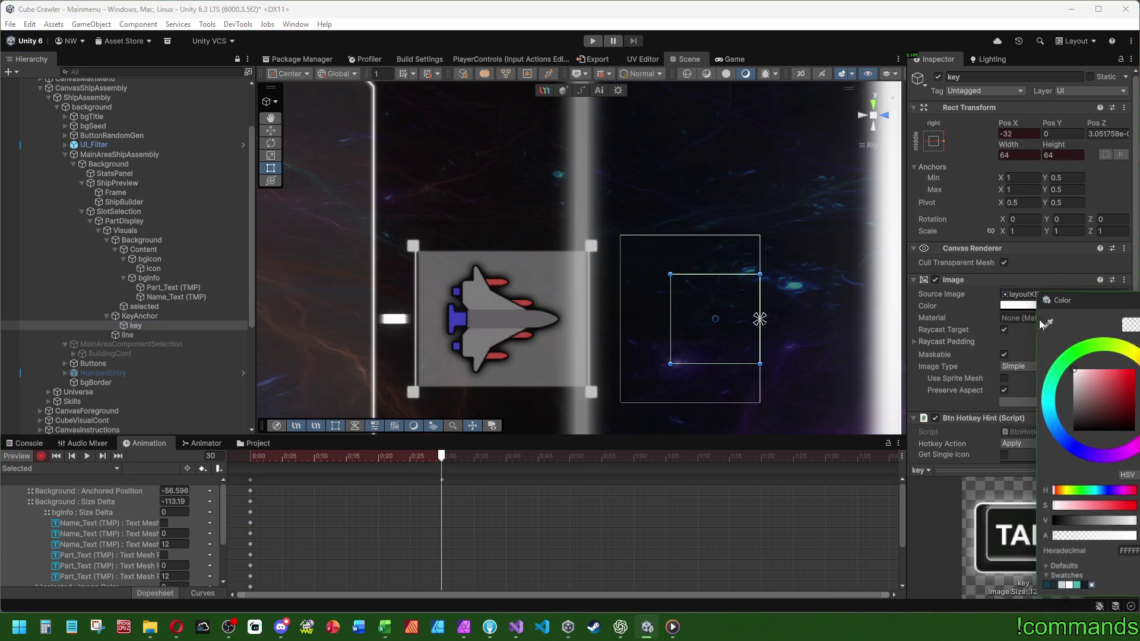
Stretch the Background to full width by setting its Right offset to 0.
click(151, 250)
click(156, 245)
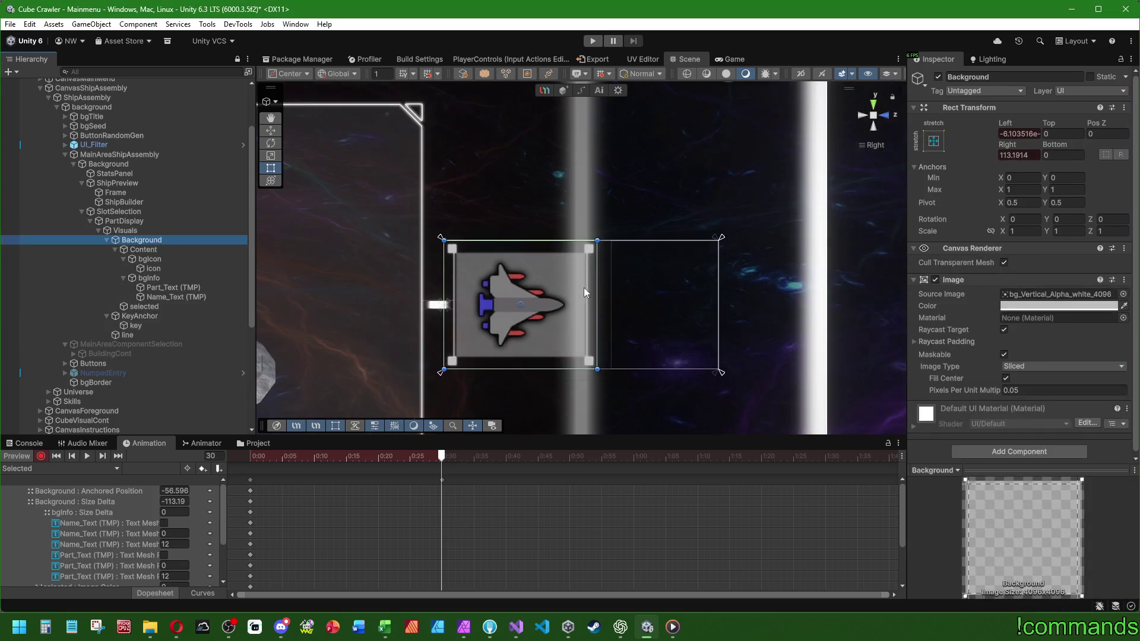
drag(595, 279, 719, 282)
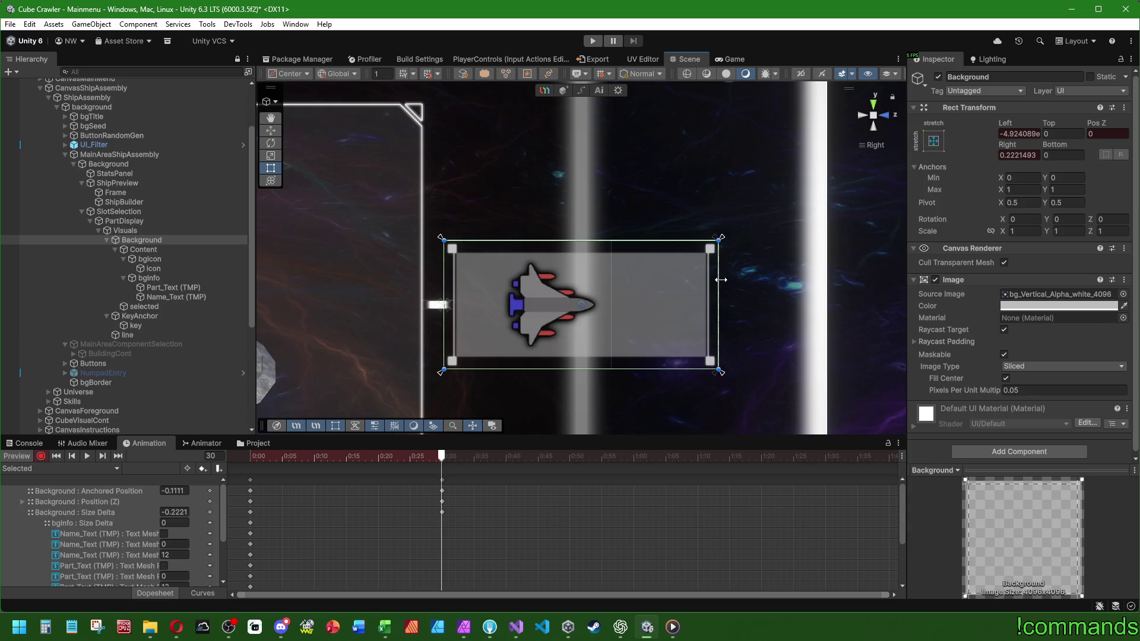
click(1016, 155)
text(0)
key(Return)
text(0)
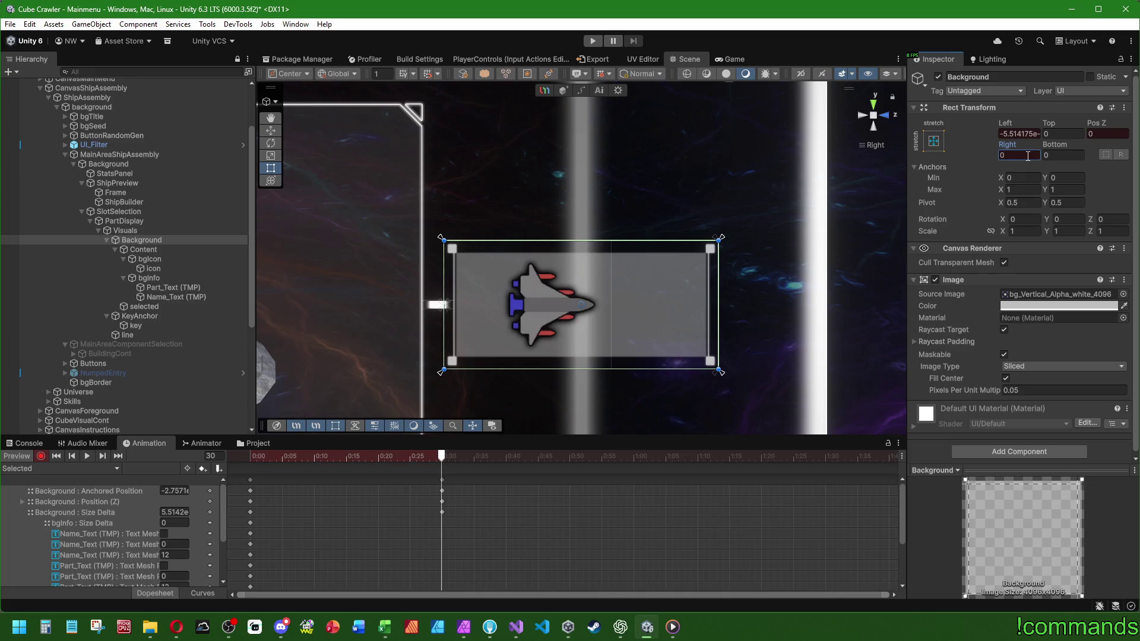
Widen bgInfo from 0 to a width of 114.
click(162, 249)
click(161, 258)
click(156, 277)
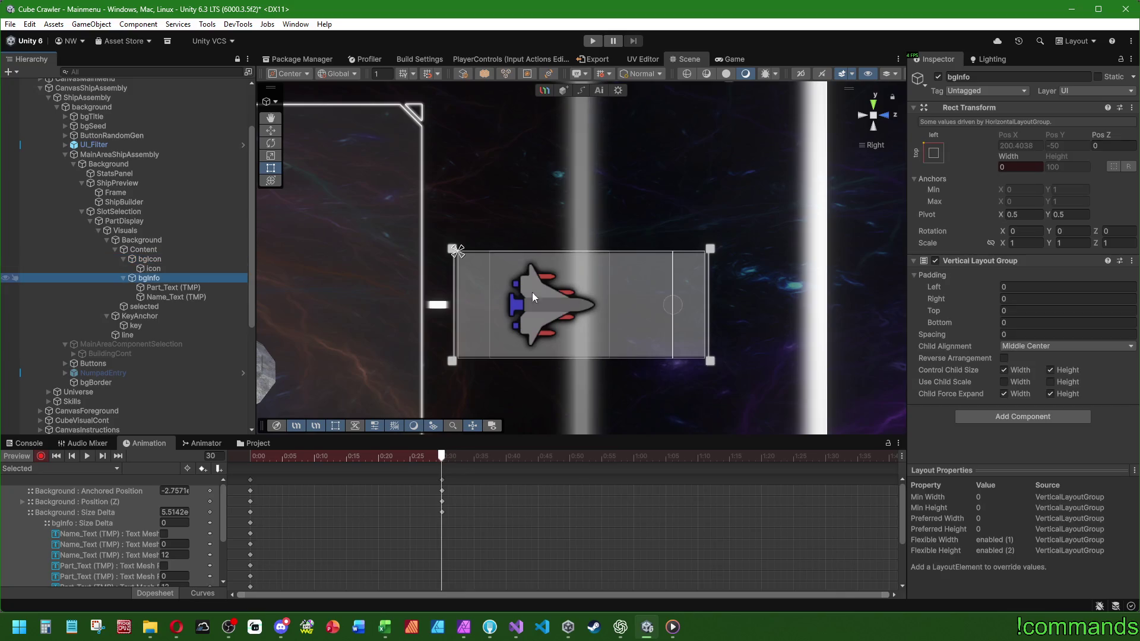
scroll(676, 304, up, 2)
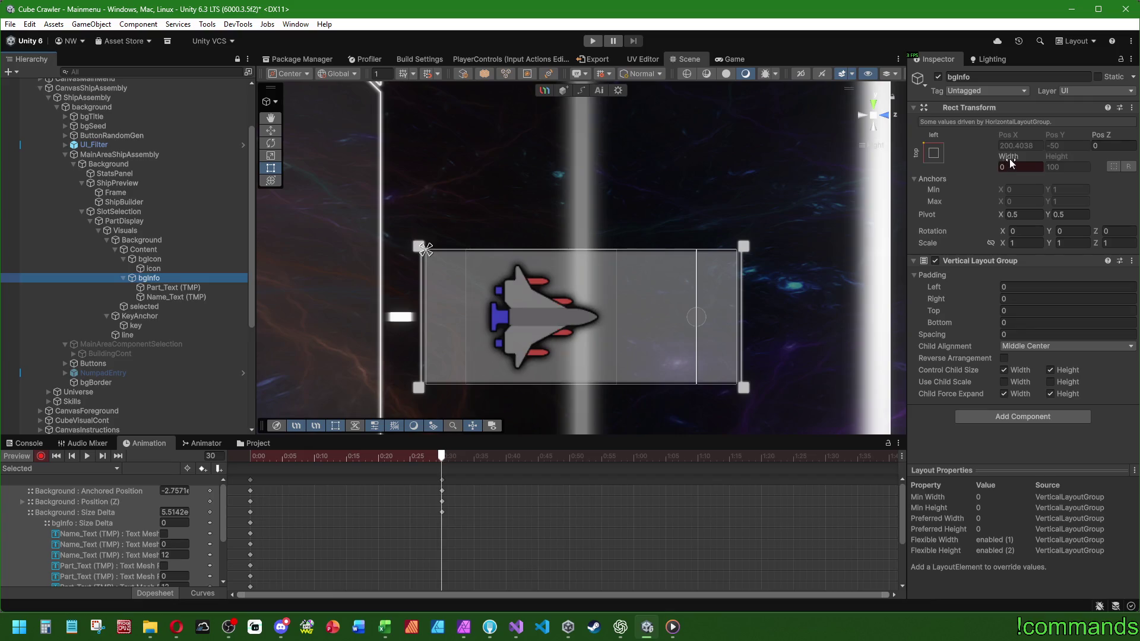
drag(1011, 164, 1116, 173)
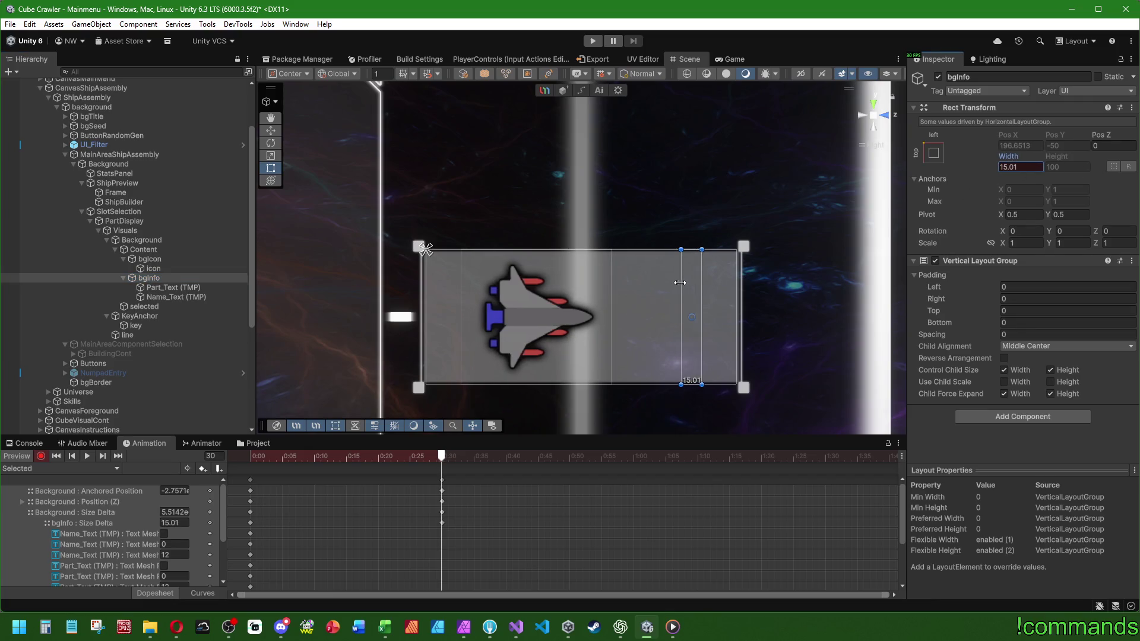
click(150, 260)
click(152, 278)
mouse_move(999, 155)
mouse_down()
mouse_move(1128, 196)
mouse_move(313, 230)
mouse_move(808, 226)
mouse_move(662, 222)
mouse_move(690, 226)
mouse_up()
text(14)
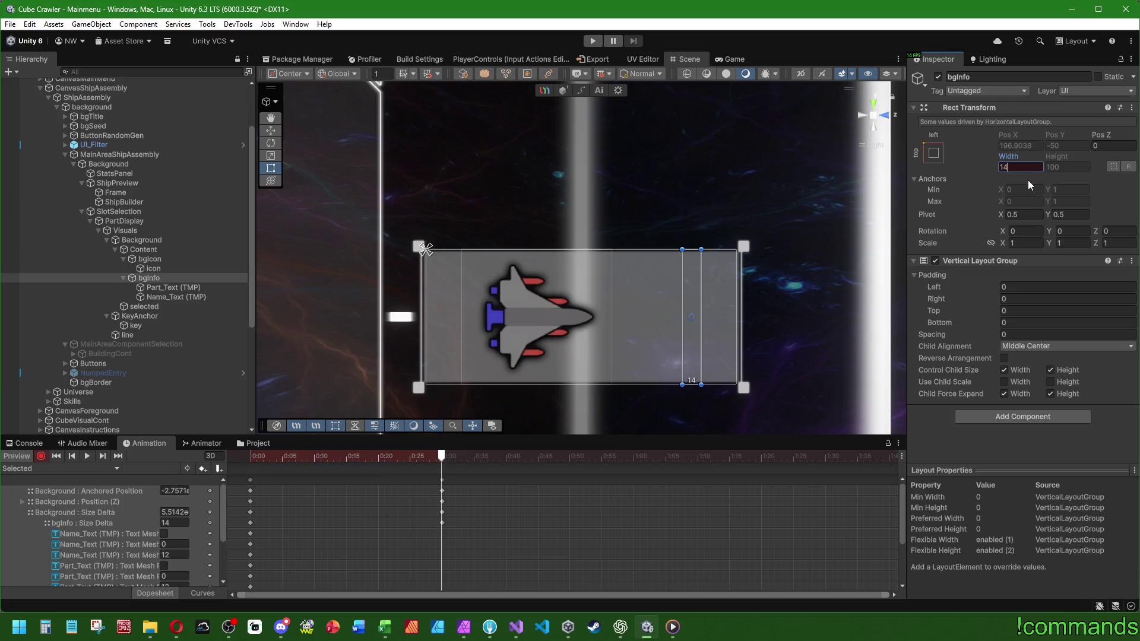
text(114)
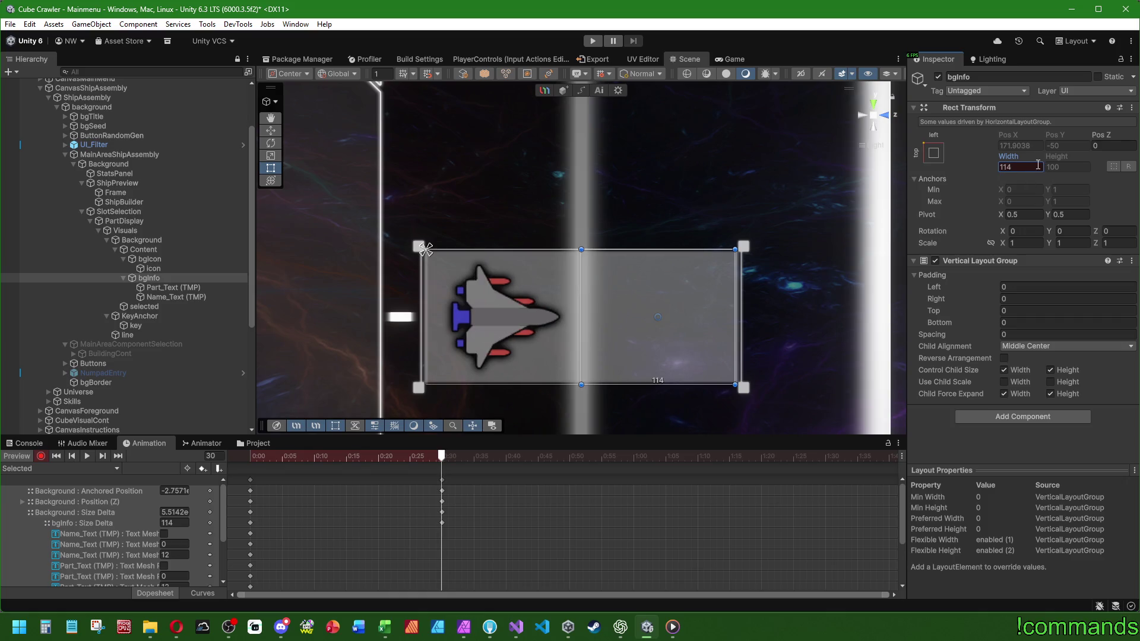
Enable the text components on the PART and Part Name labels, then stop recording.
click(171, 287)
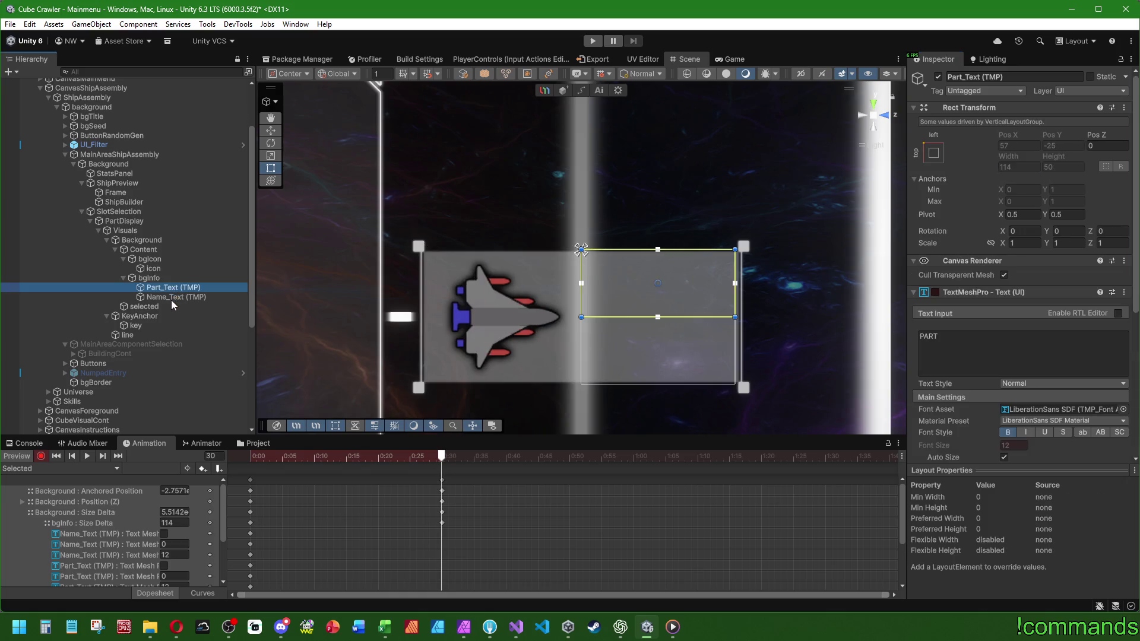
ctrl+click(171, 300)
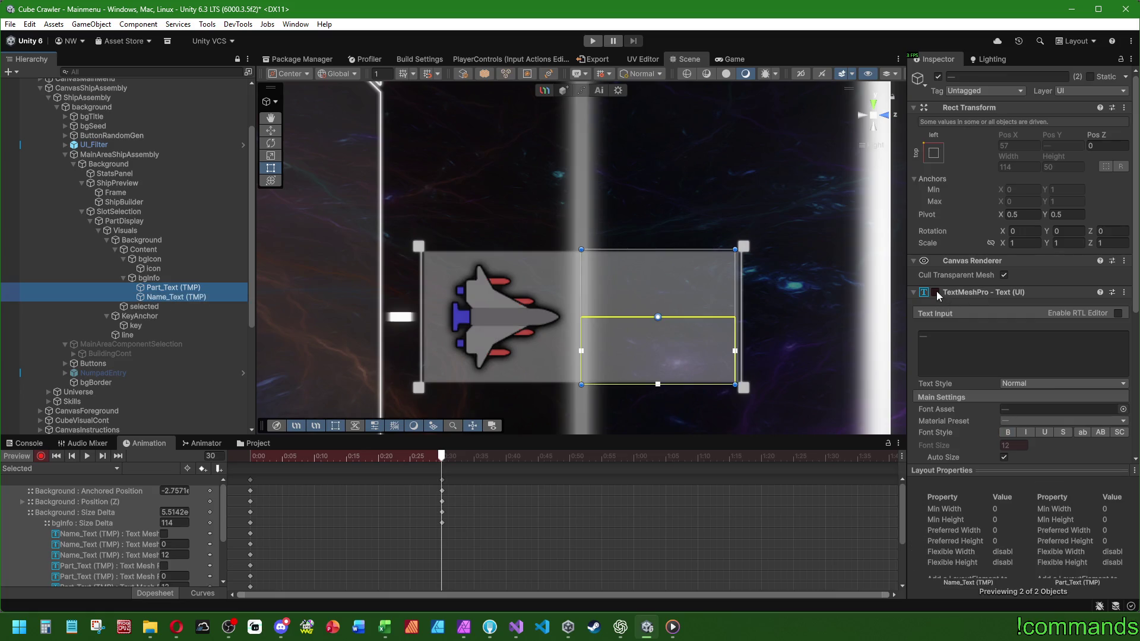
scroll(942, 294, down, 3)
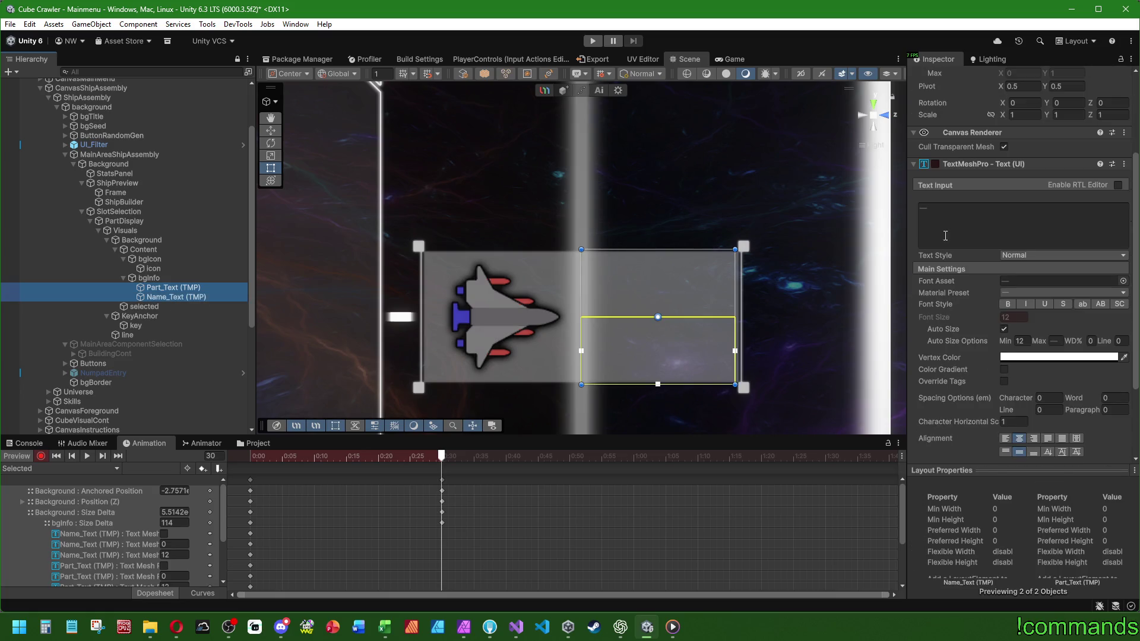
click(933, 165)
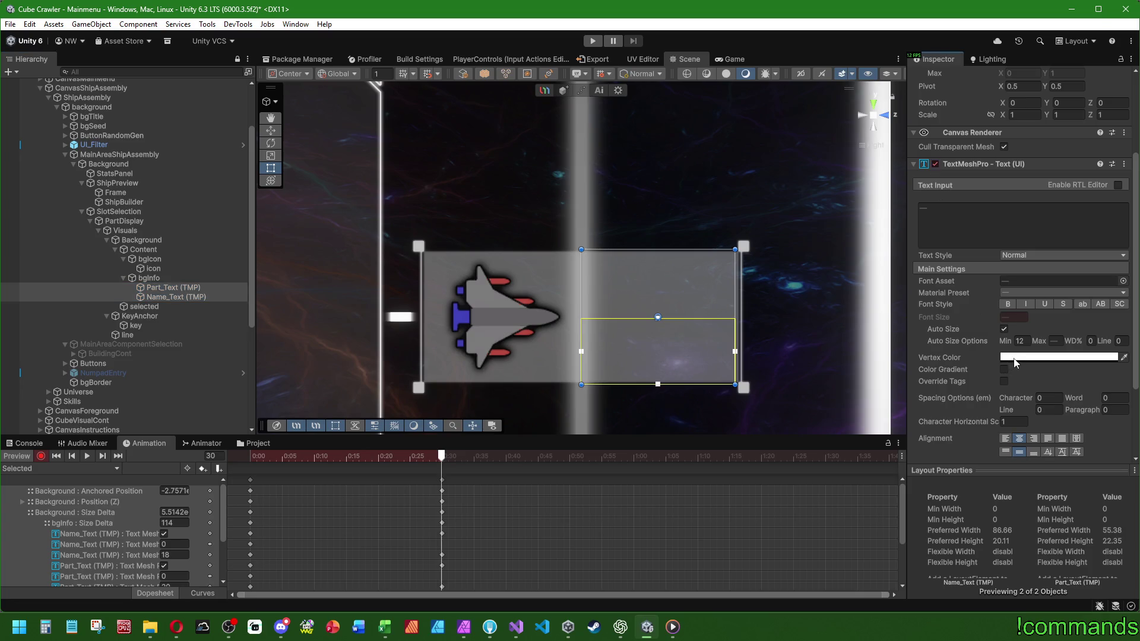
click(1012, 359)
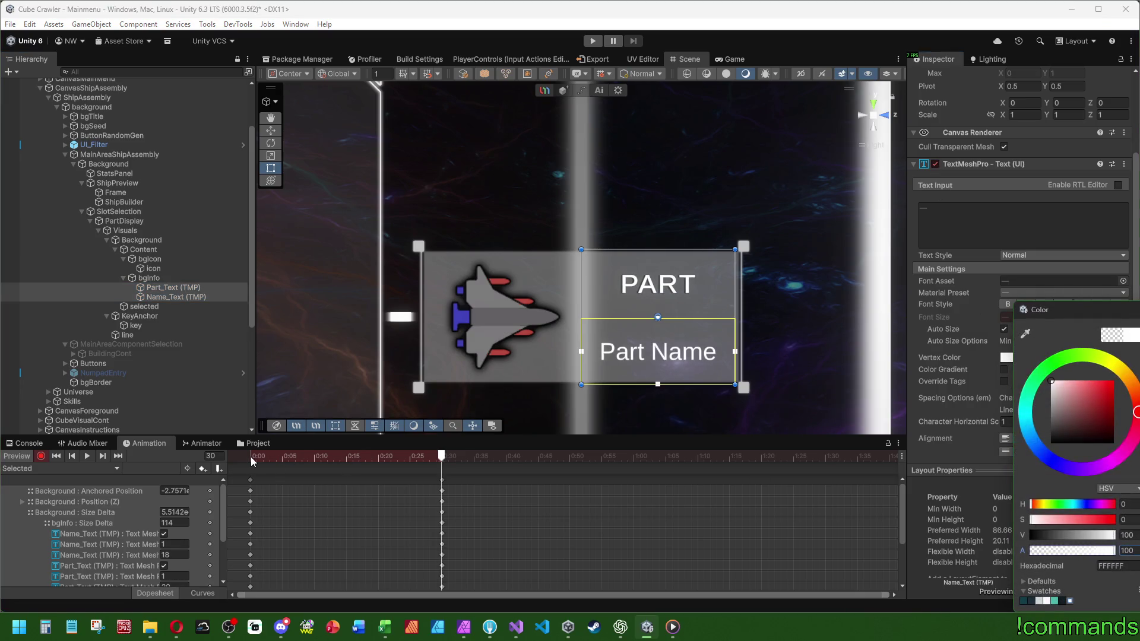
click(149, 307)
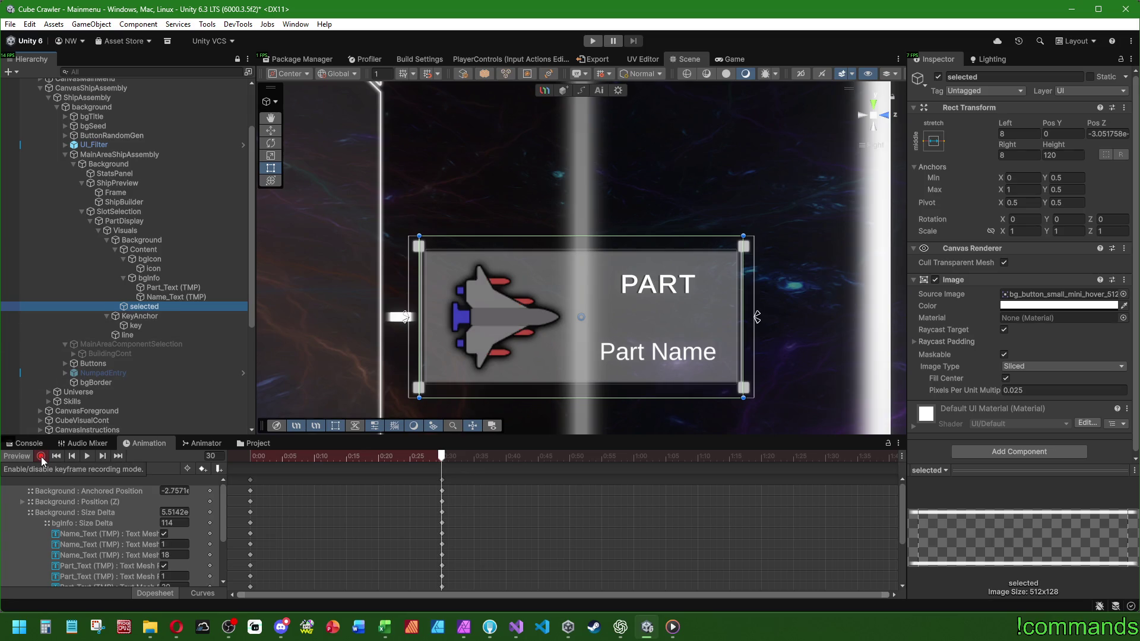
click(41, 457)
click(36, 469)
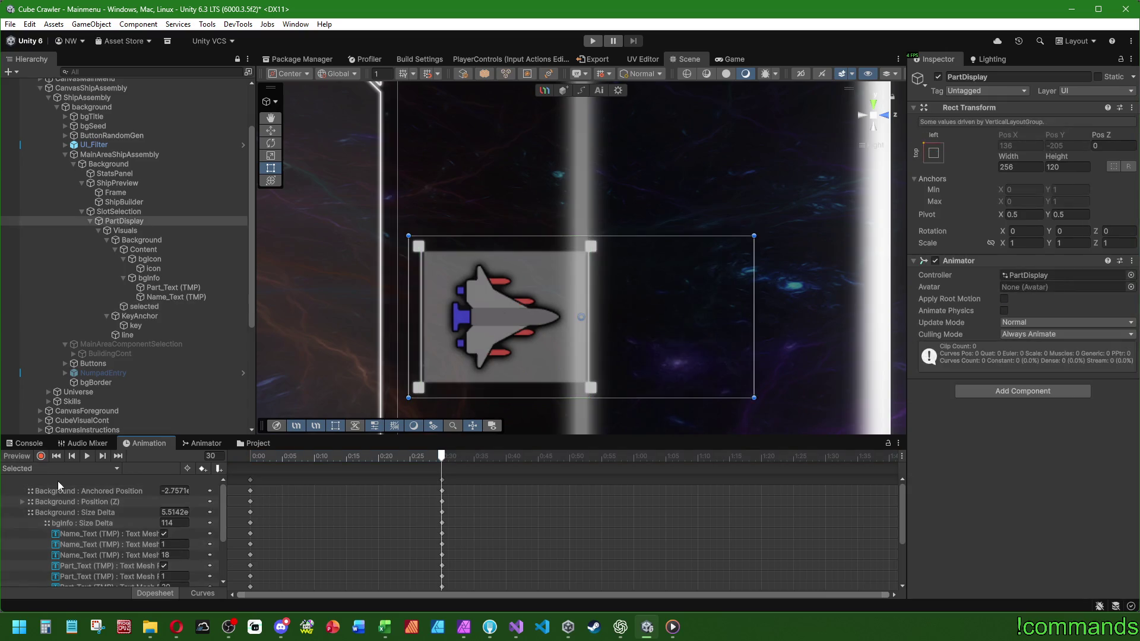
Create and save a new empty animation clip named IdleSelected.
click(56, 539)
text(S)
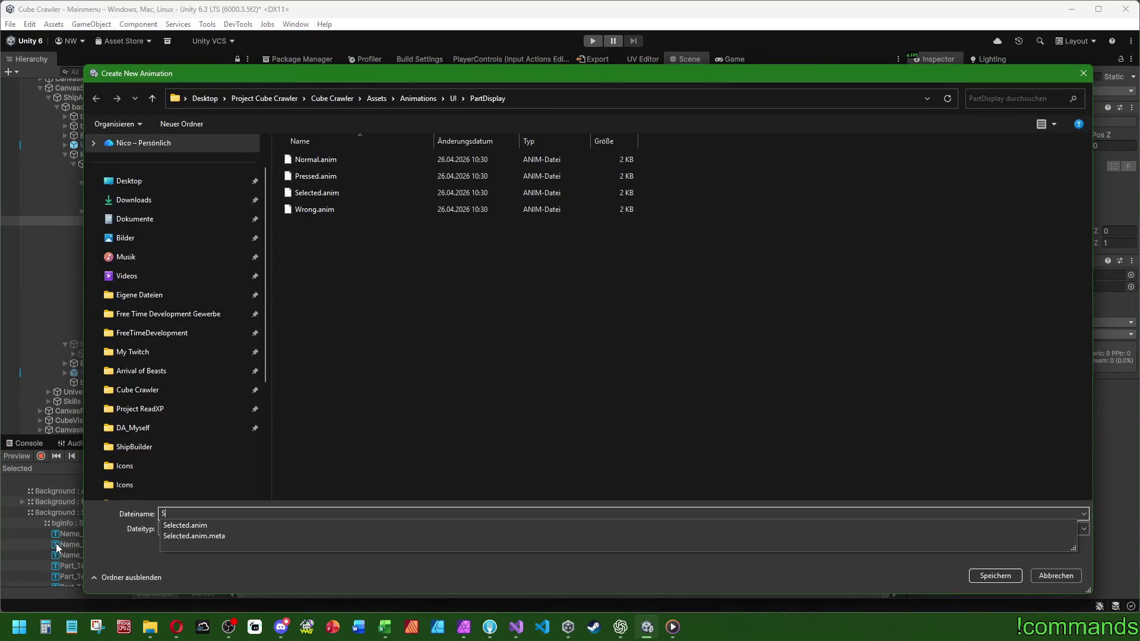
text(elected)
key(BackSpace)
key(BackSpace)
key(BackSpace)
key(BackSpace)
text(I)
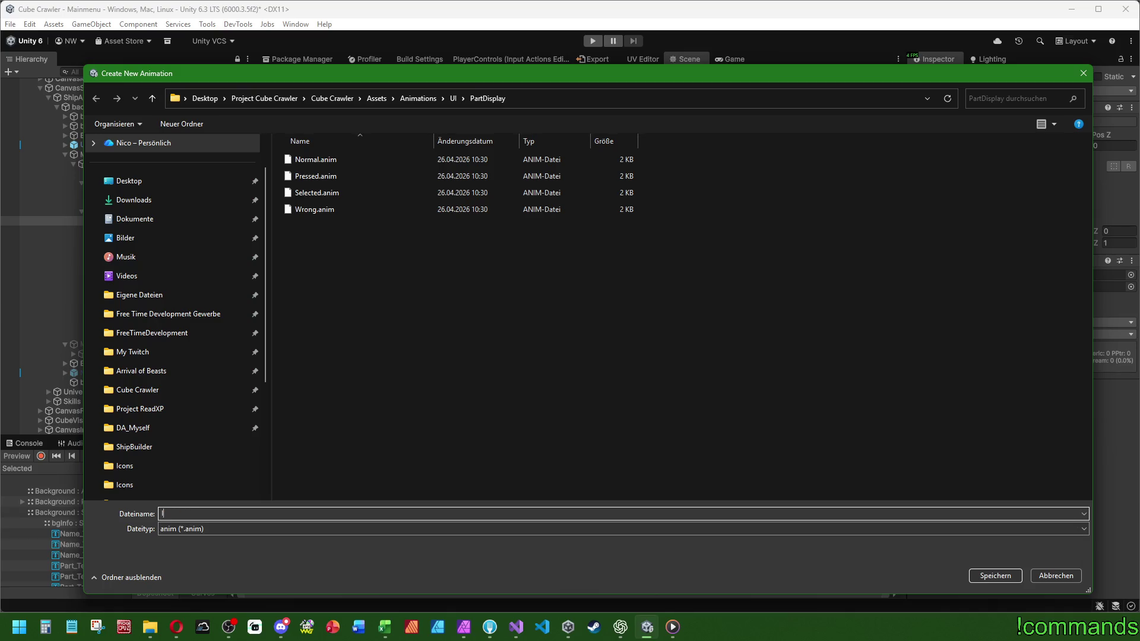
text(dleSelected)
key(Return)
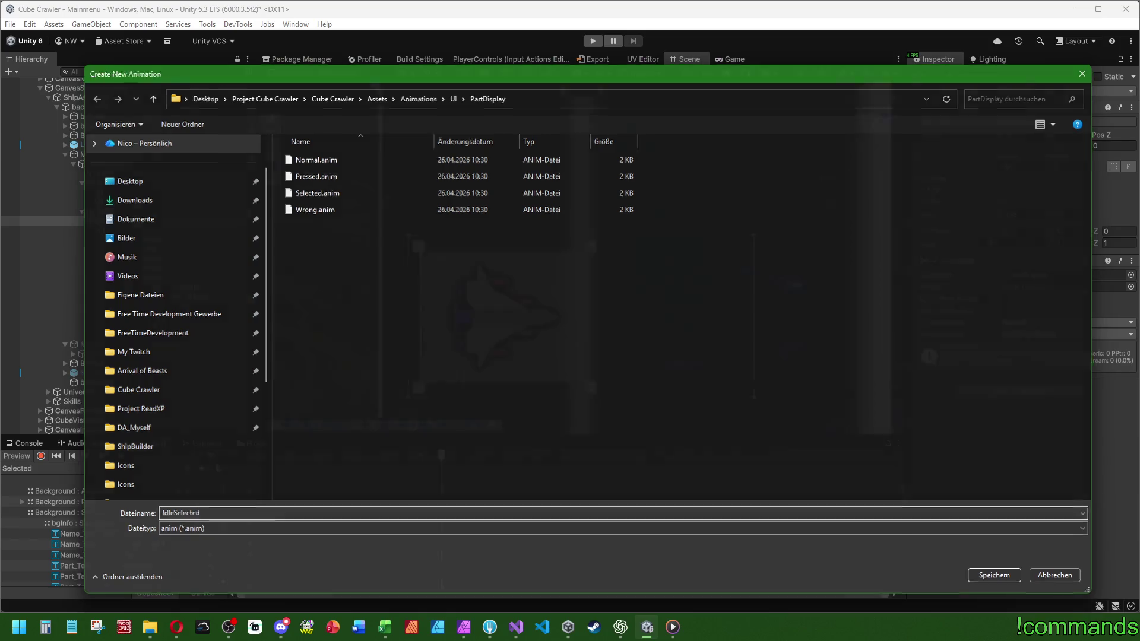
click(60, 468)
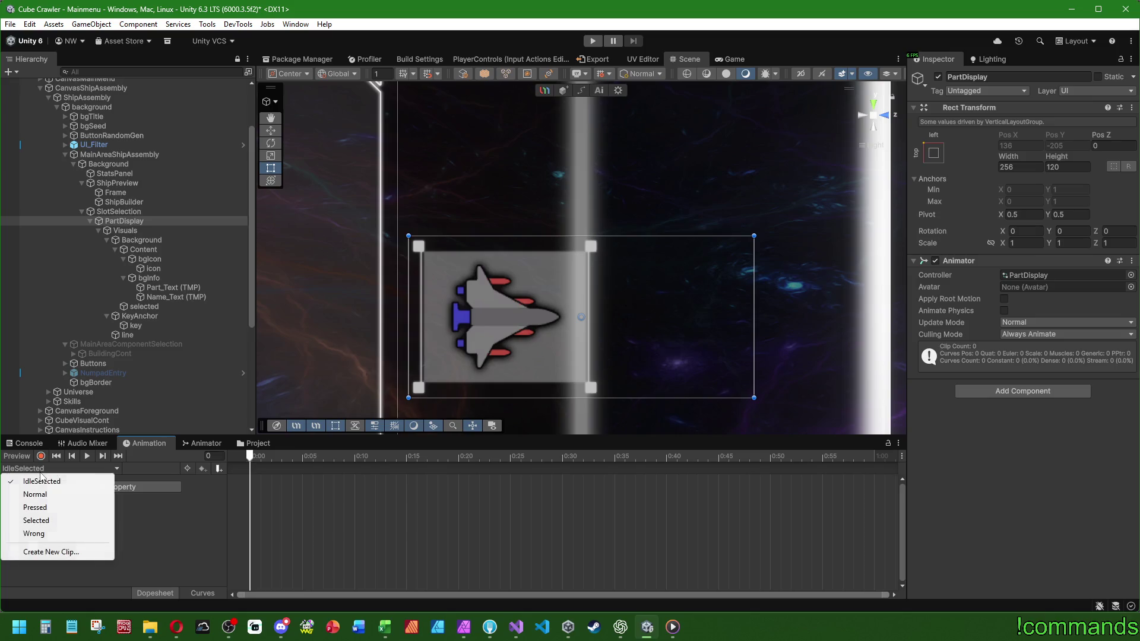
With recording on at frame 30 of the Selected clip, raise the 'selected' border image's alpha.
click(29, 520)
drag(250, 461, 873, 456)
click(41, 456)
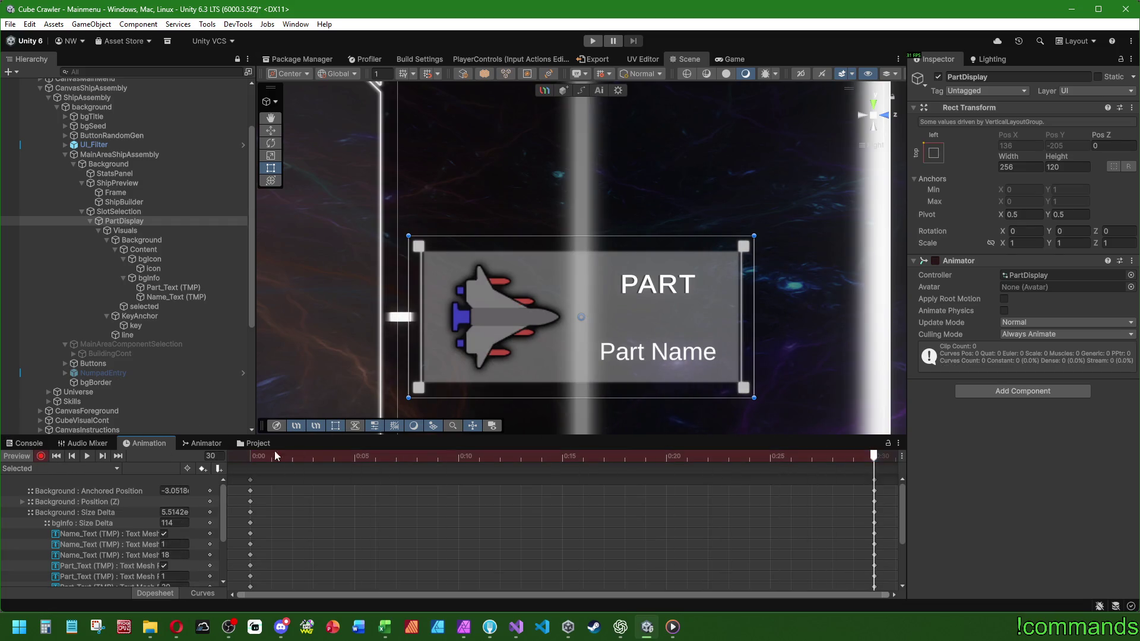
click(190, 289)
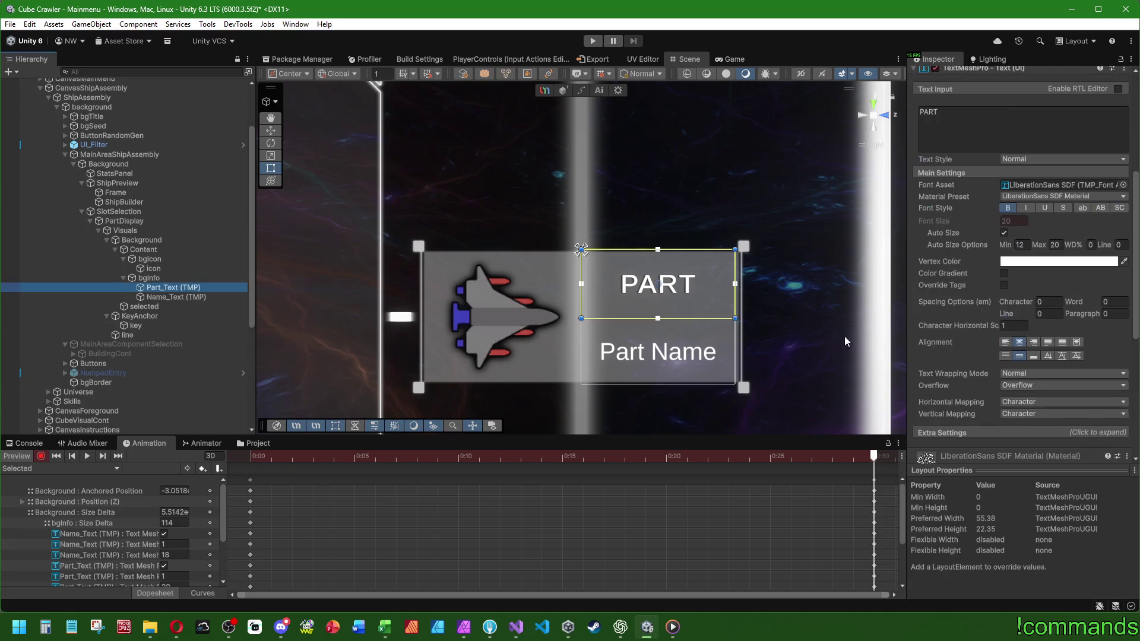
ctrl+click(172, 297)
drag(850, 456, 103, 430)
drag(255, 456, 872, 455)
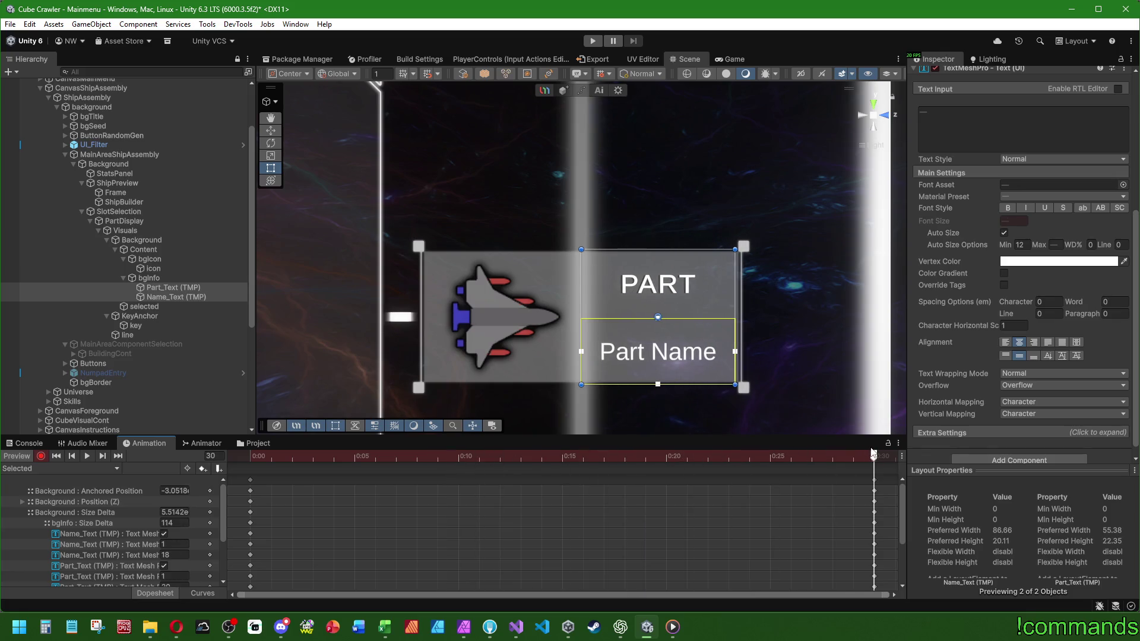
click(173, 307)
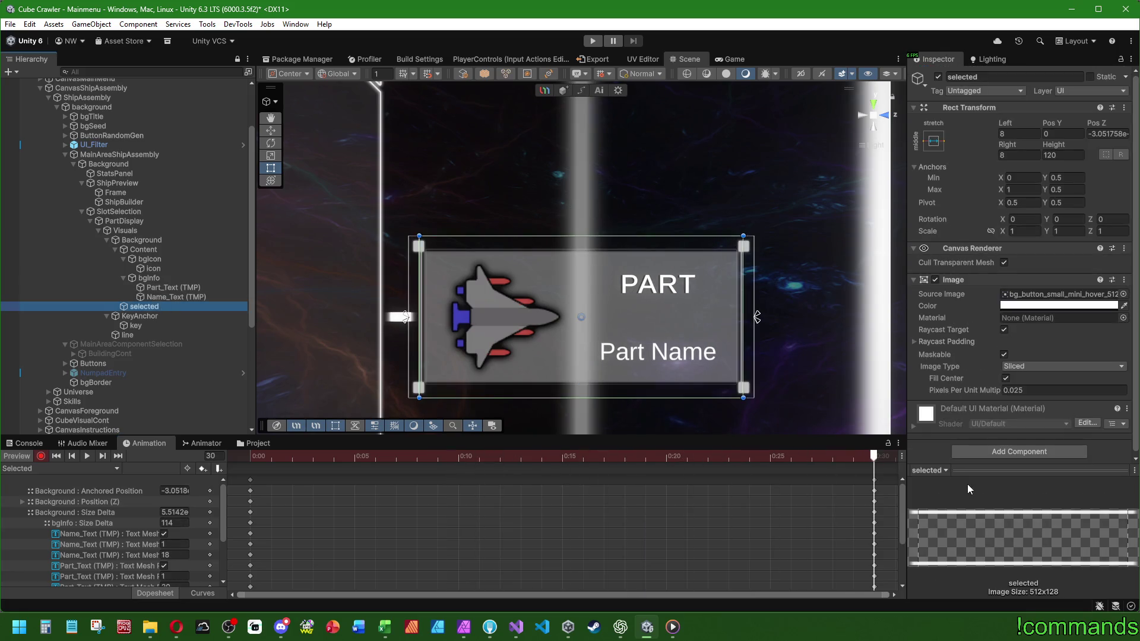
click(1021, 305)
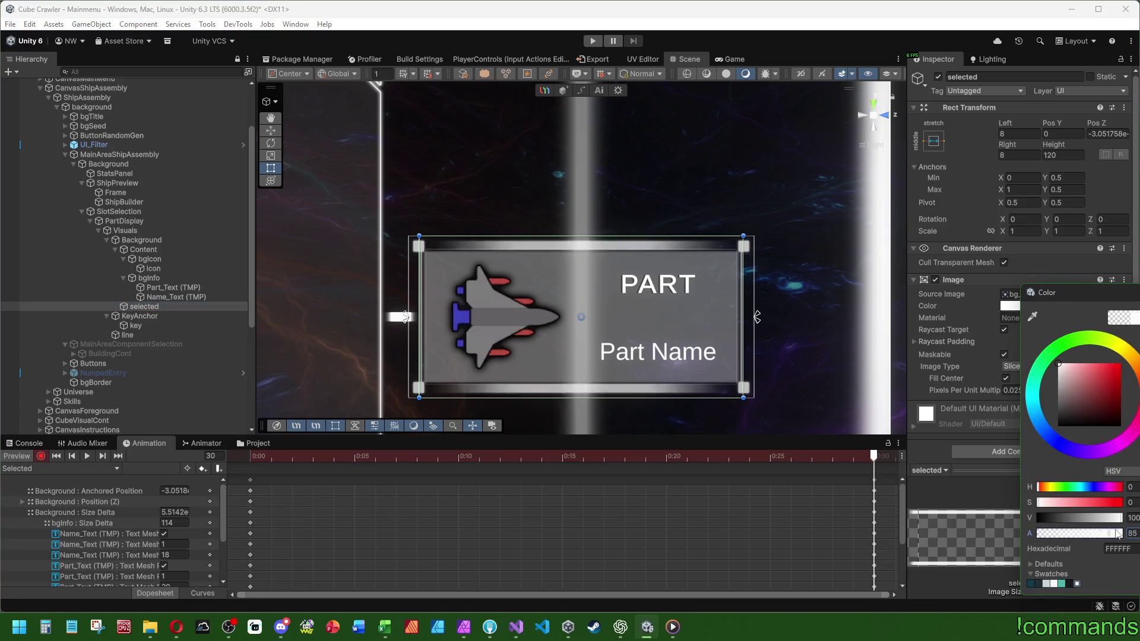
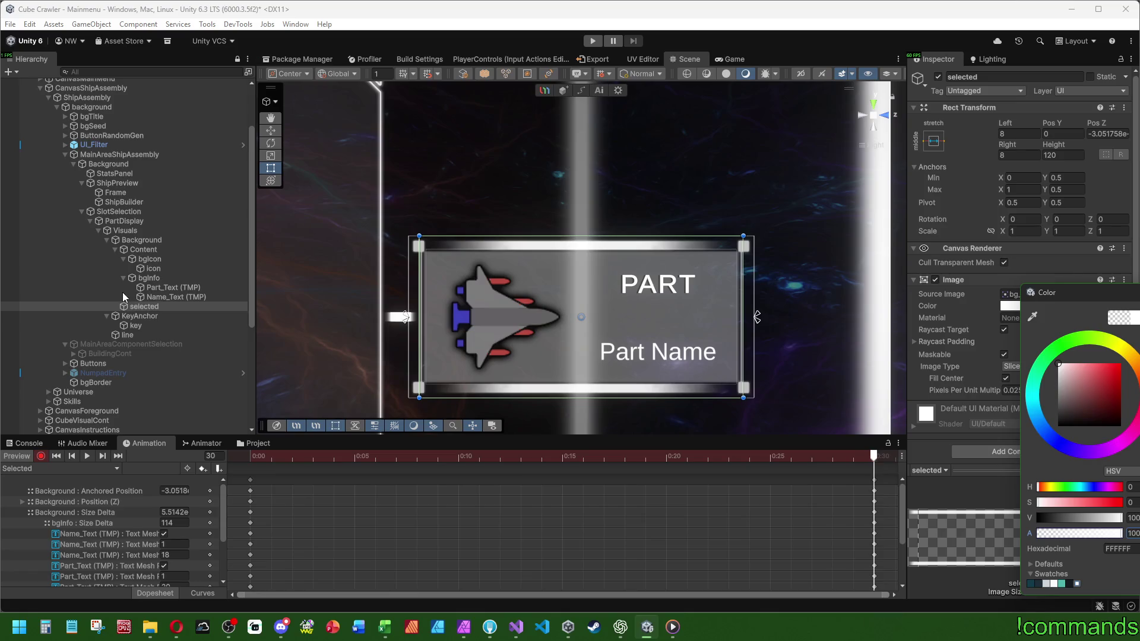
Compare PartDisplay's IdleSelected and Selected clips, previewing the Selected clip's final frame.
scroll(394, 254, down, 3)
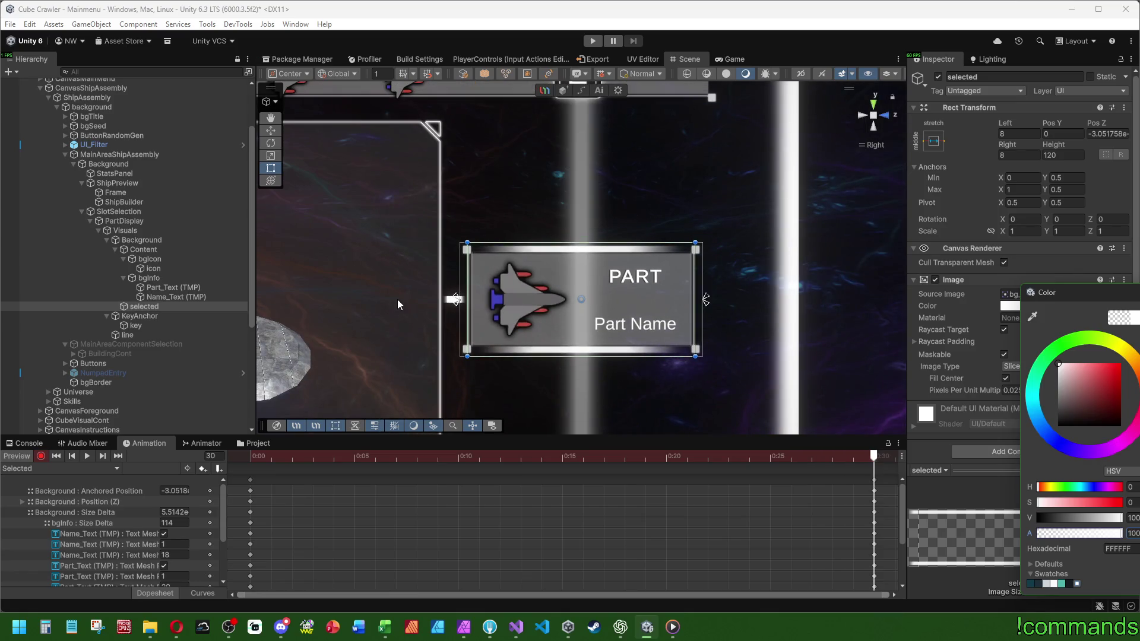
scroll(650, 509, down, 2)
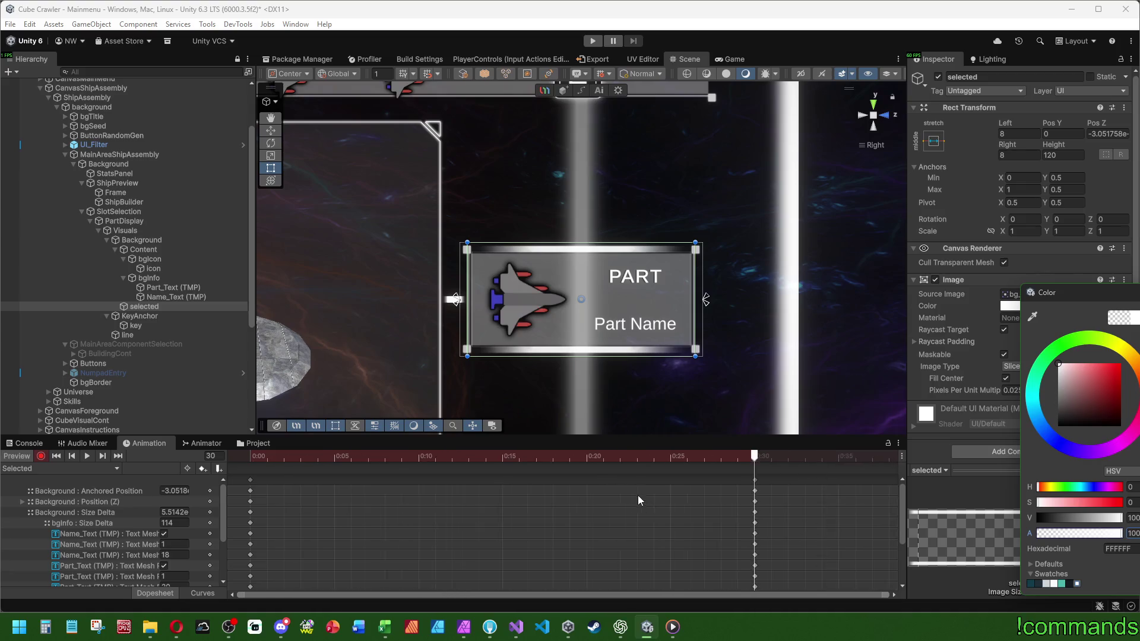
click(656, 481)
click(42, 468)
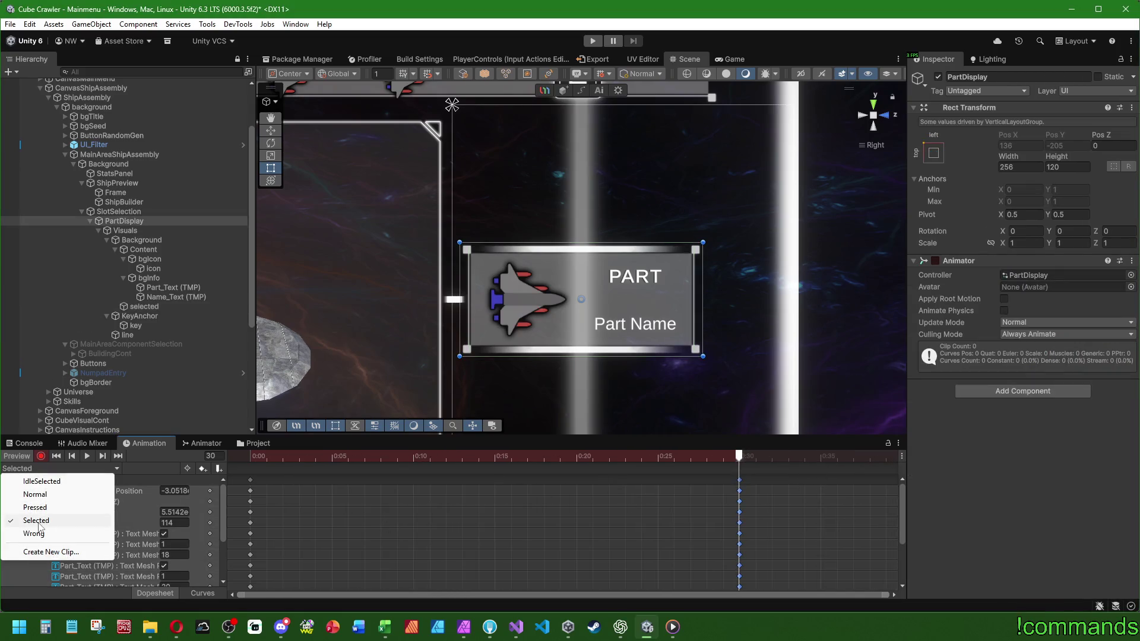
click(42, 481)
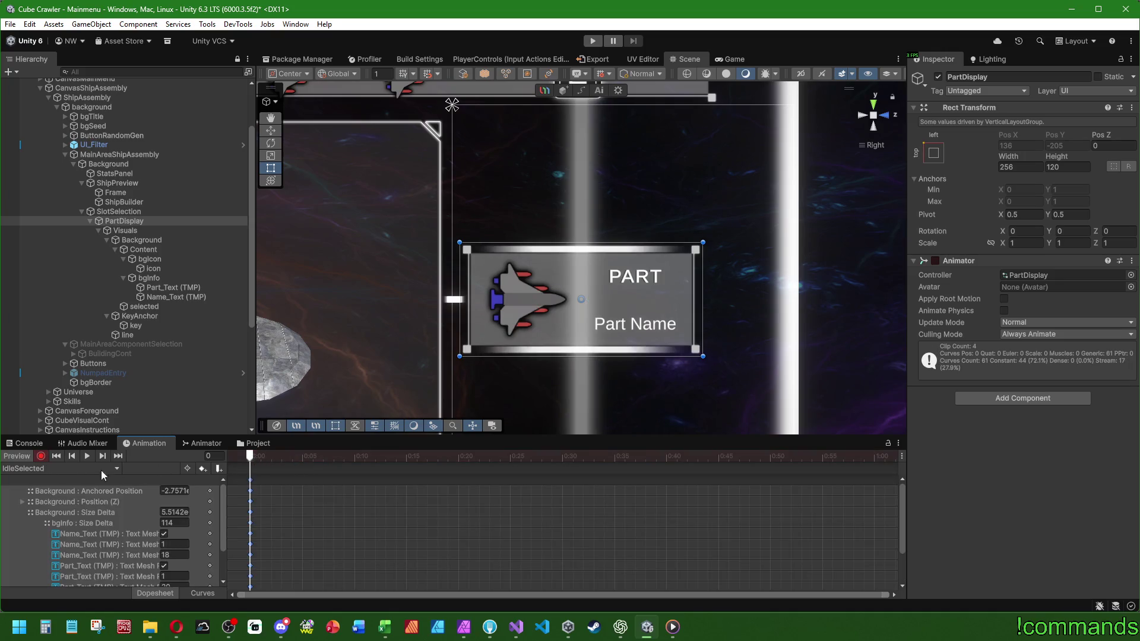
click(64, 468)
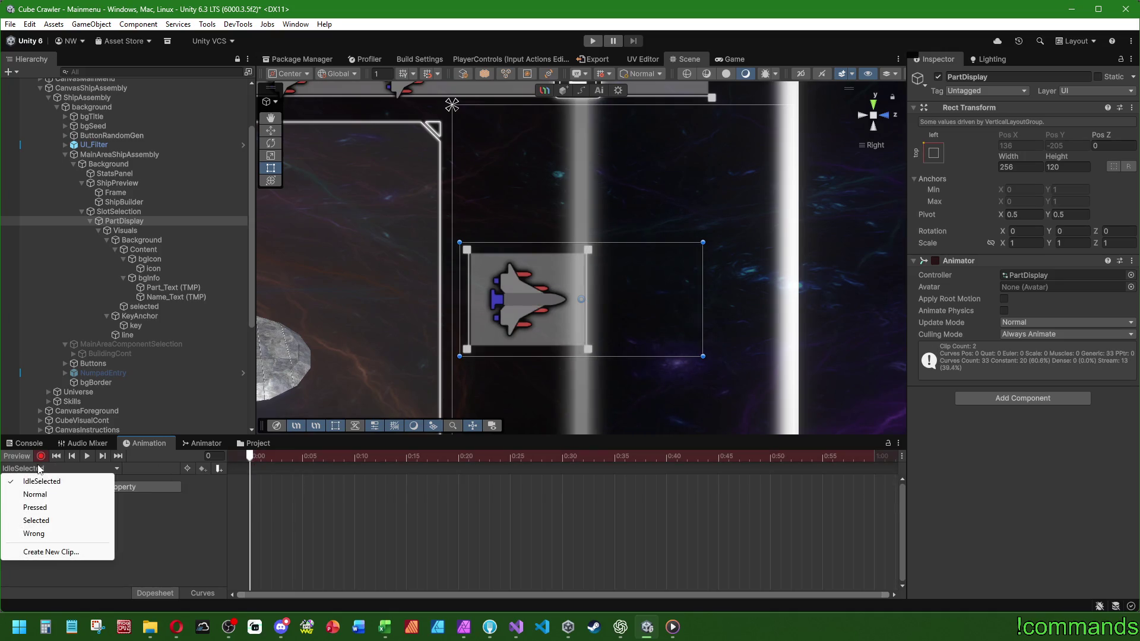
click(44, 521)
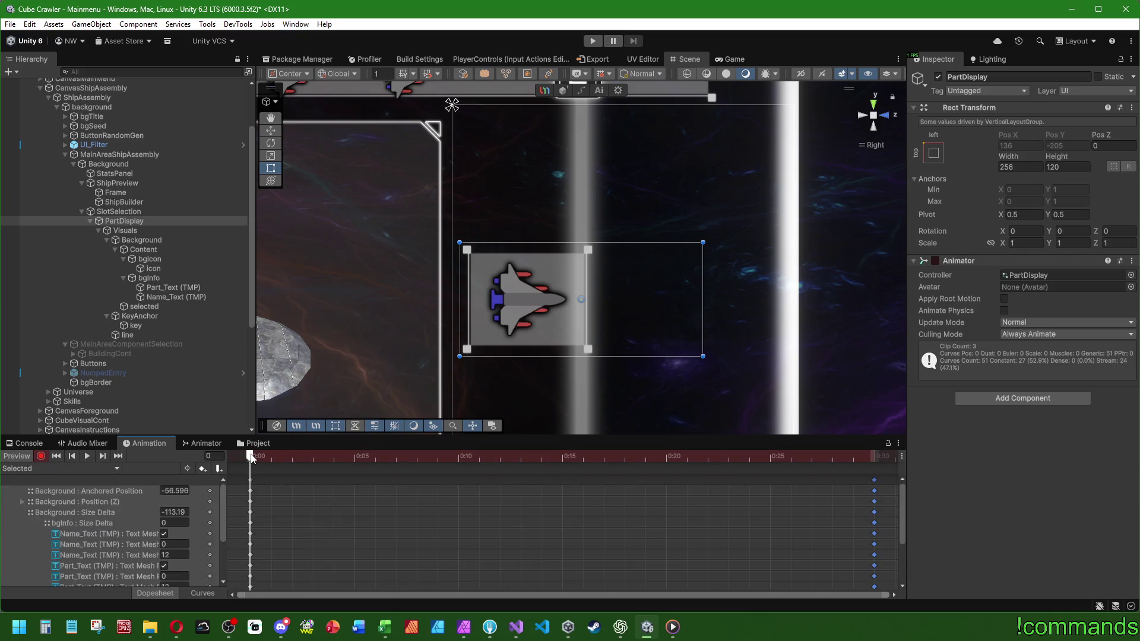
drag(251, 457, 874, 457)
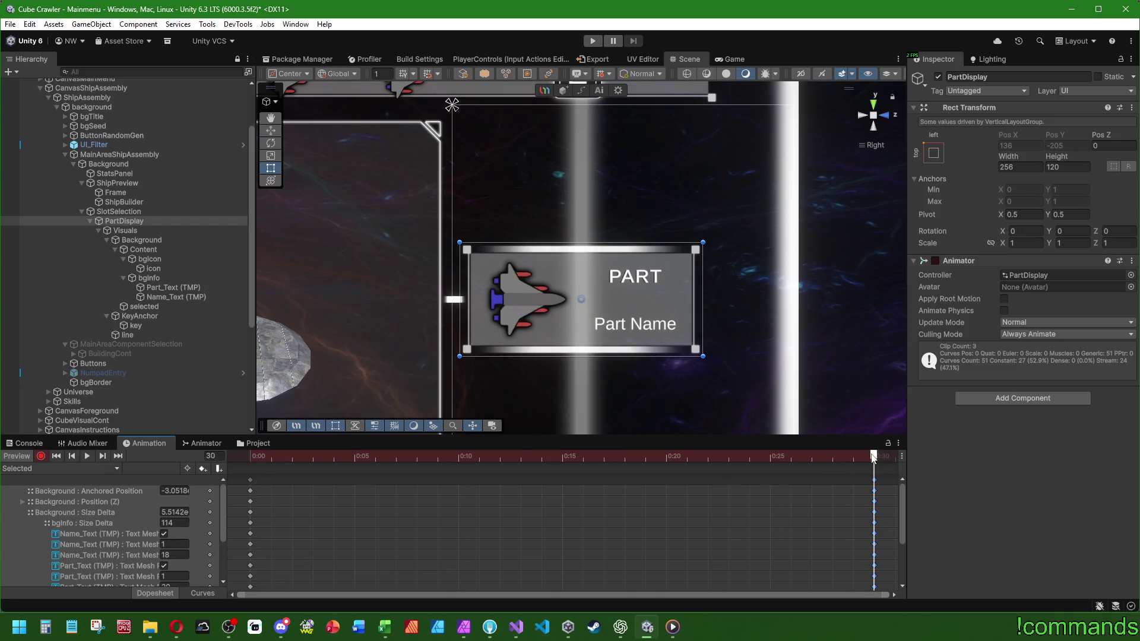
Make the TAB key image fully opaque with alpha 100 in the Selected clip.
click(141, 326)
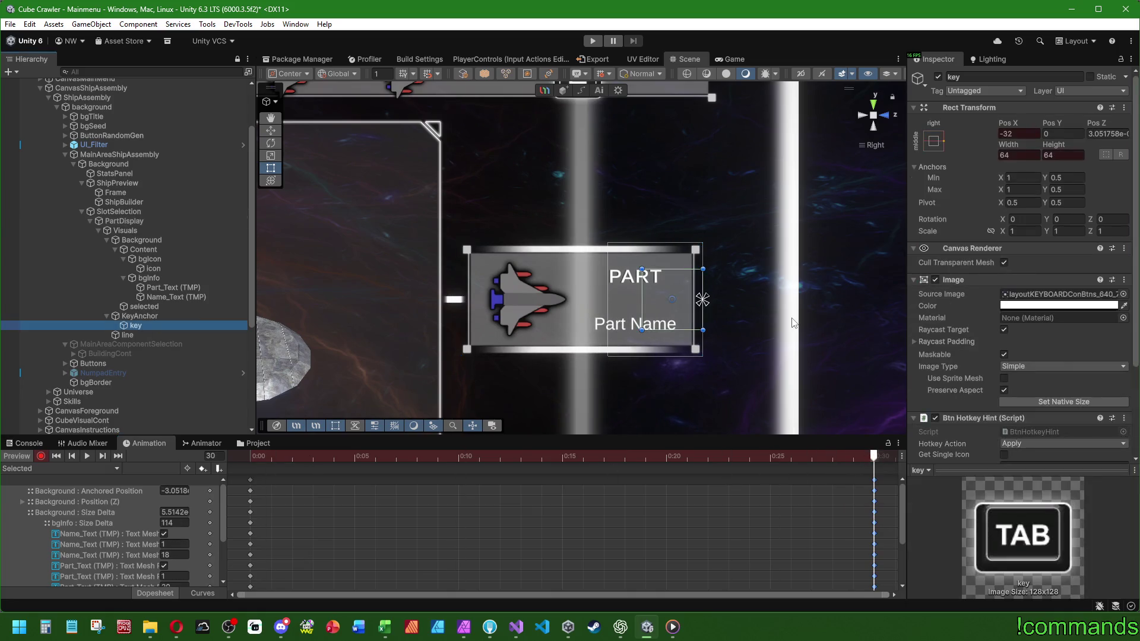
scroll(941, 380, down, 3)
click(1008, 211)
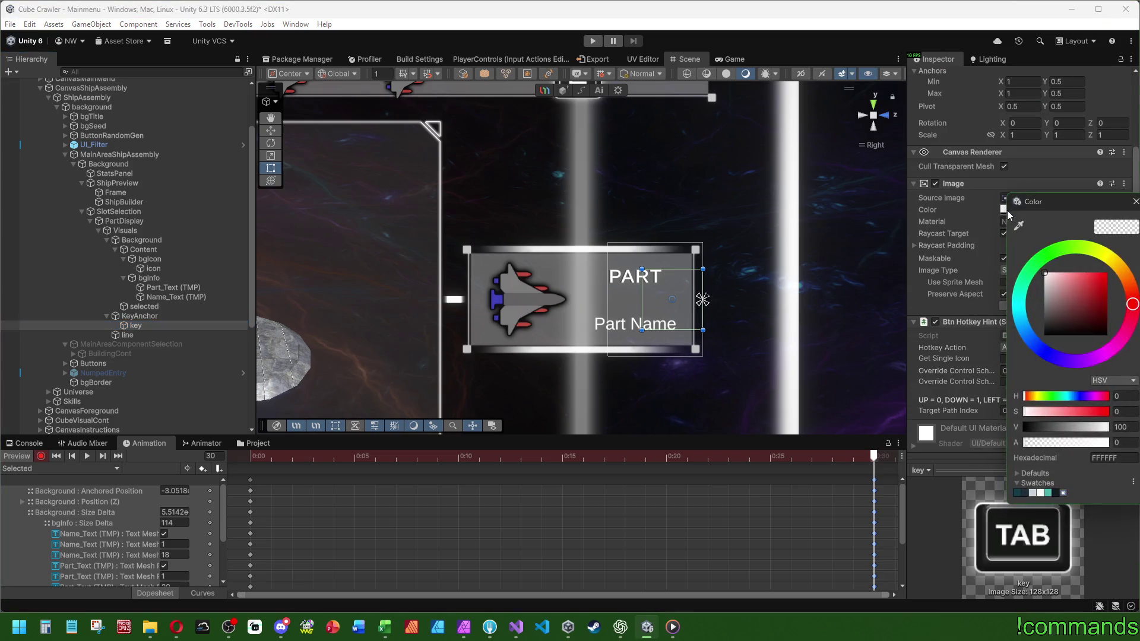
drag(1050, 442, 1110, 442)
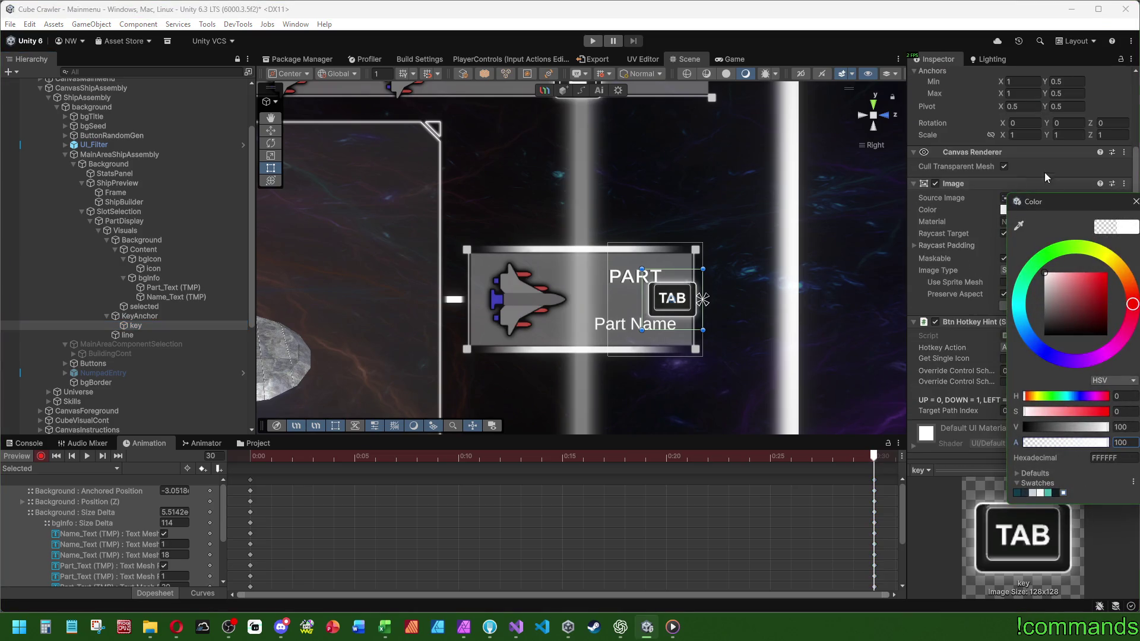
Position the TAB key hint at Pos X 26, just right of the panel.
scroll(979, 149, up, 3)
click(1017, 134)
text(32)
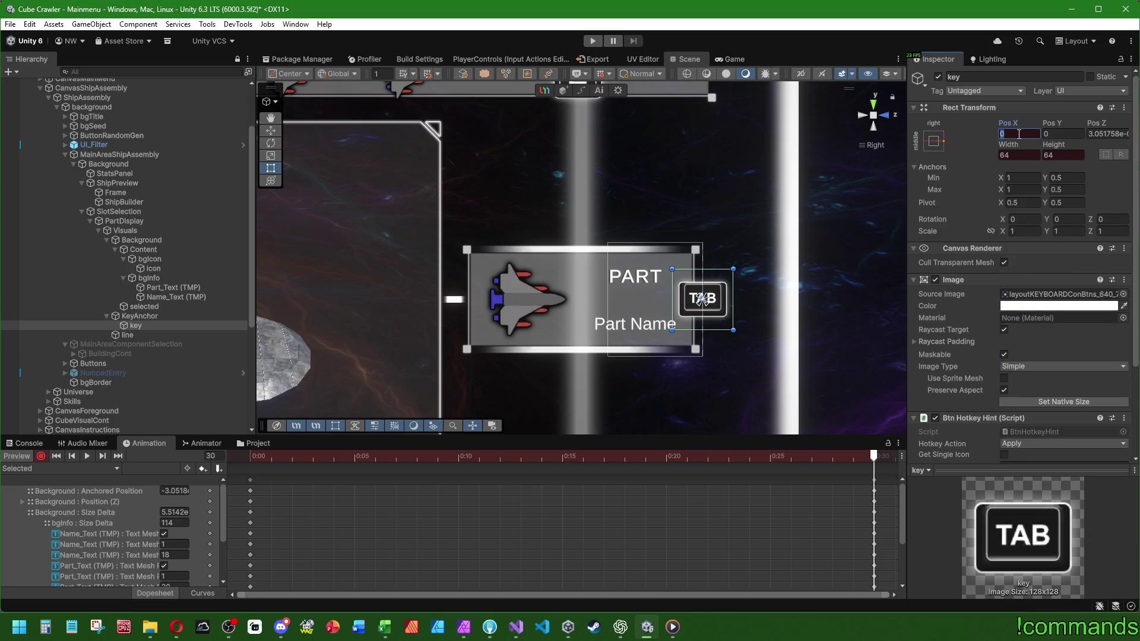
key(Return)
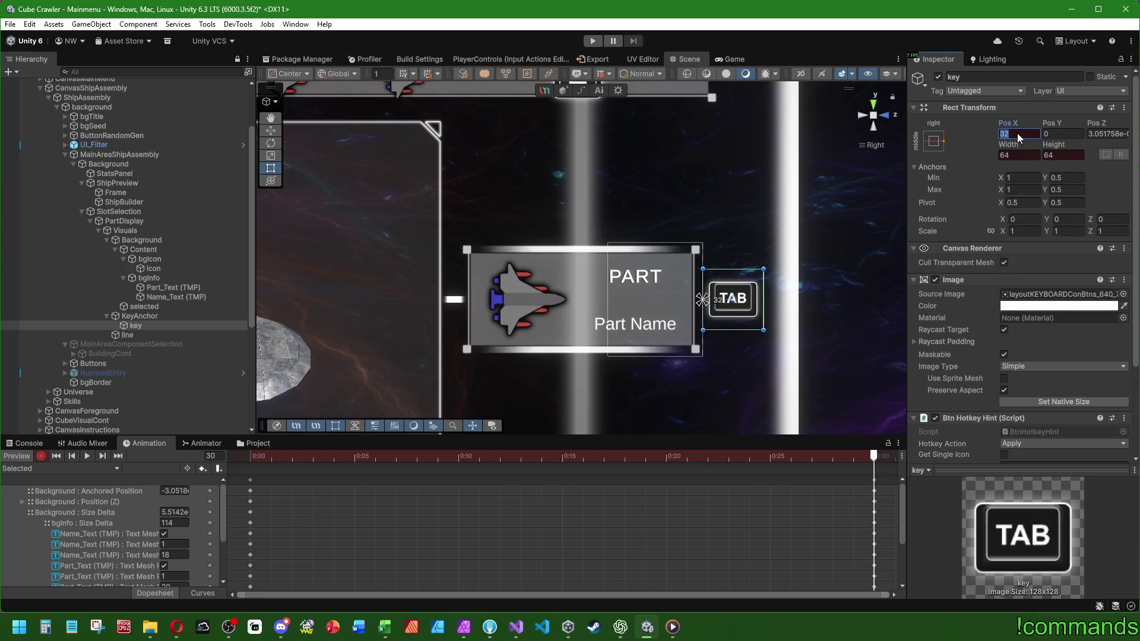
drag(1007, 122, 976, 124)
click(1019, 134)
text(26)
key(Return)
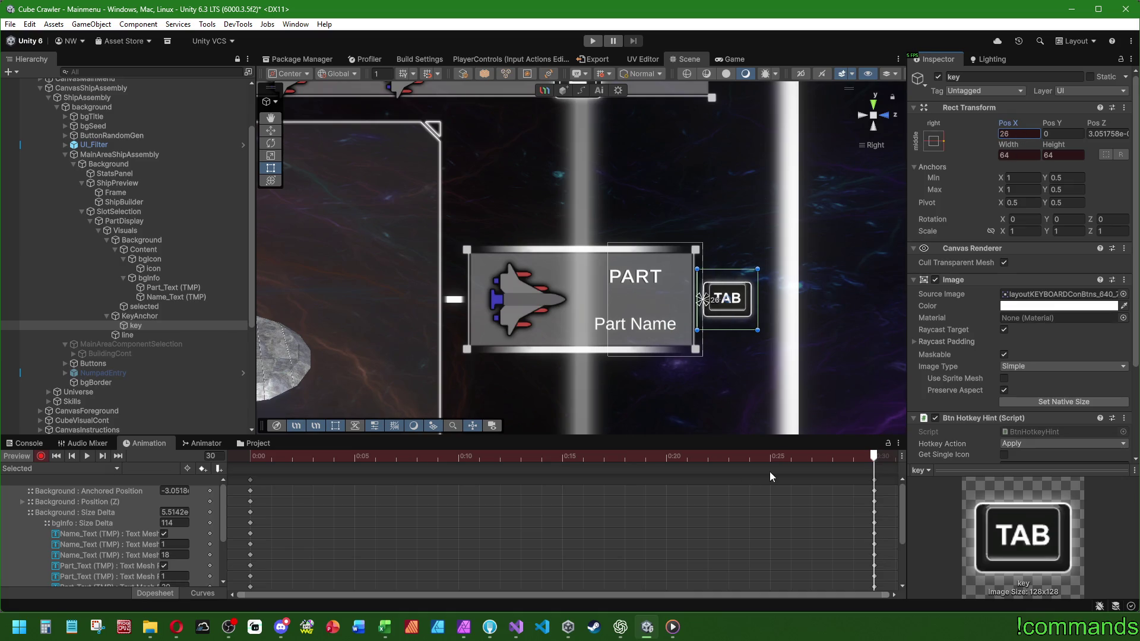
click(875, 479)
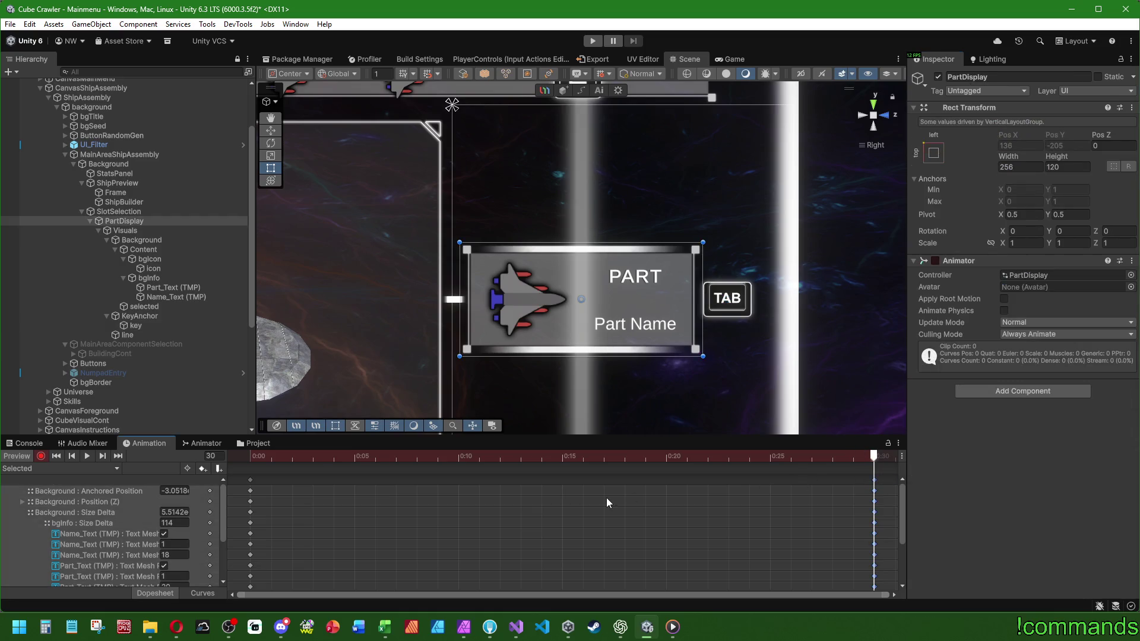
click(36, 469)
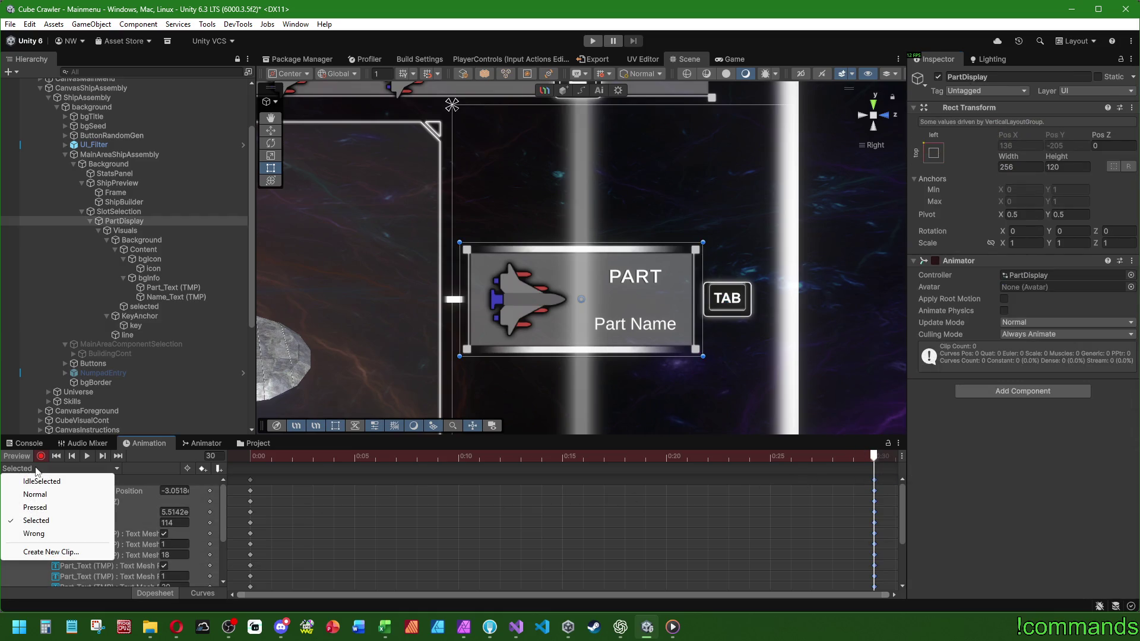
In the IdleSelected clip, record the selection frame at alpha 50 on frame 15.
click(45, 482)
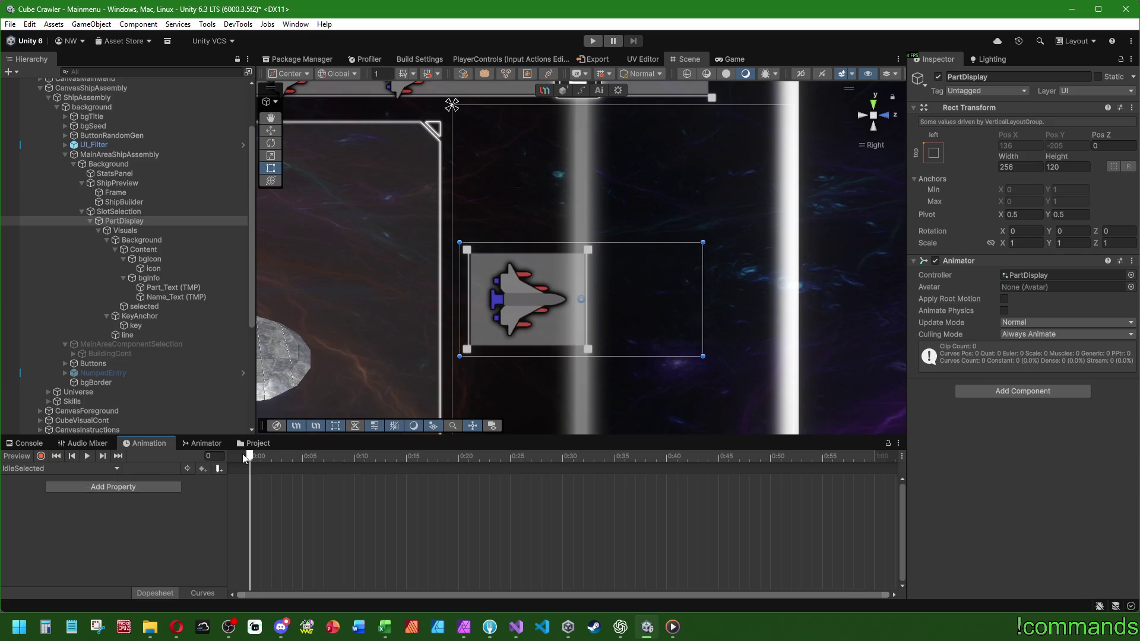
click(41, 455)
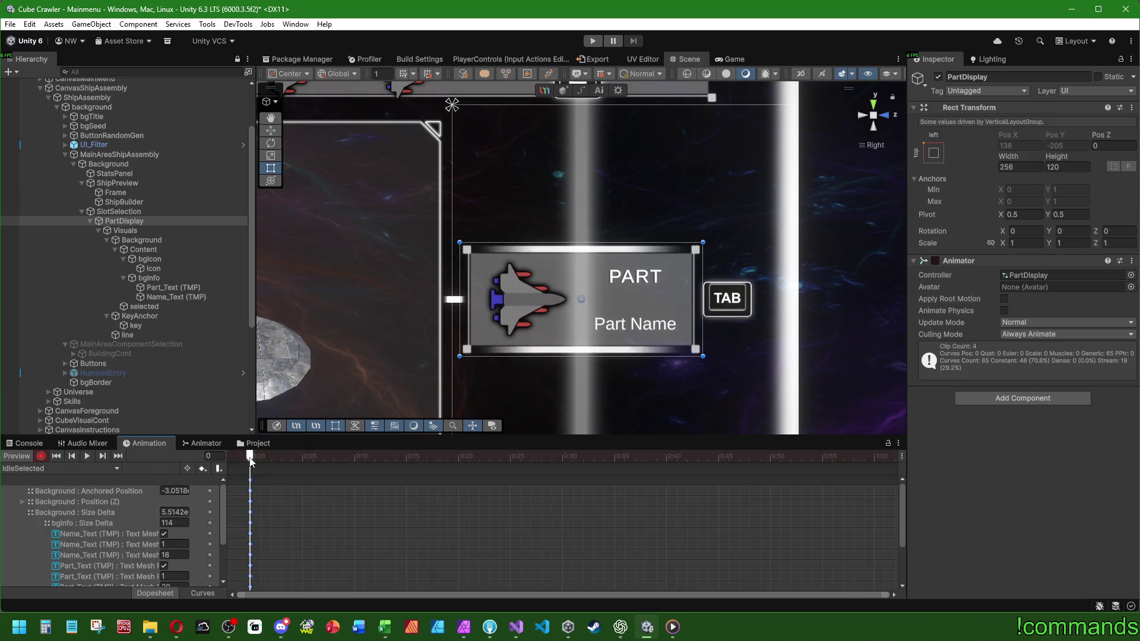
drag(250, 460, 403, 462)
click(169, 308)
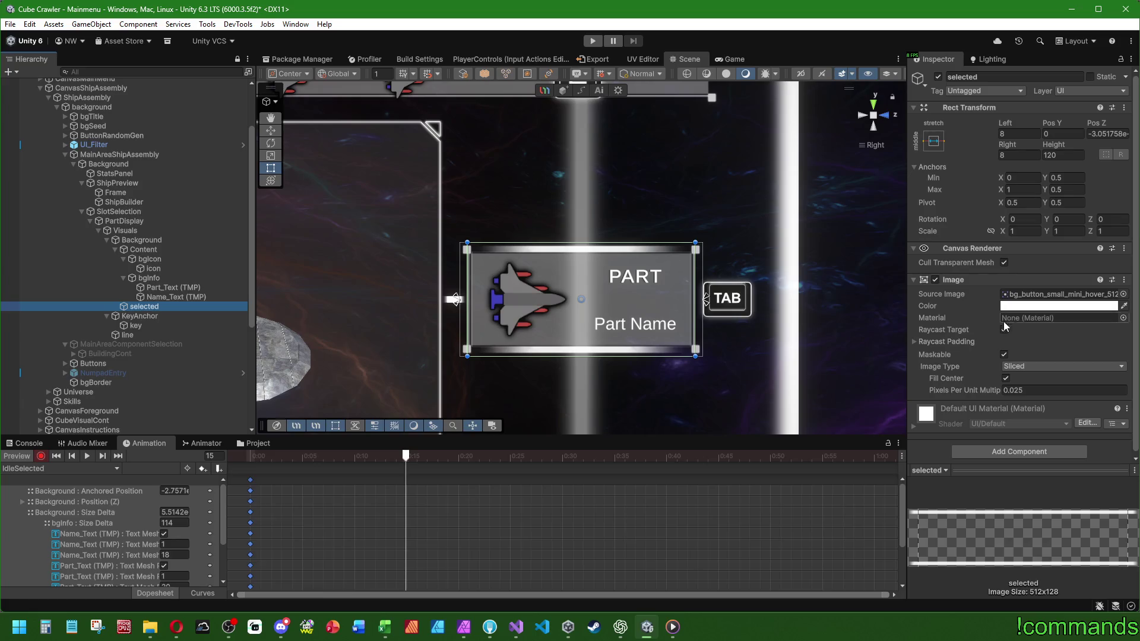
click(1058, 306)
click(1130, 534)
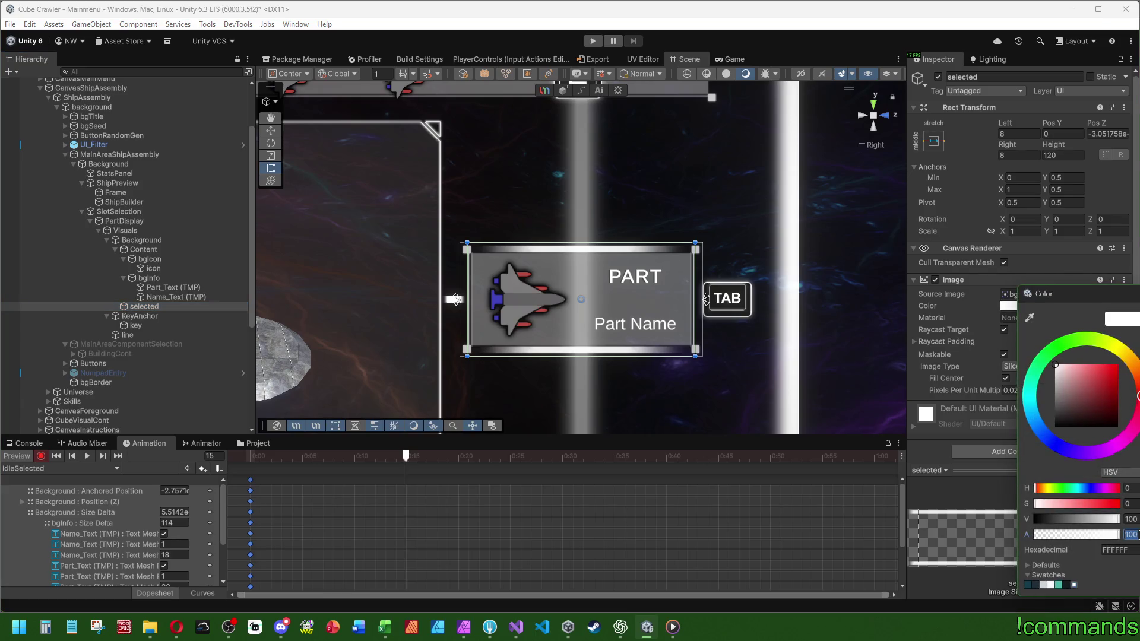
text(50)
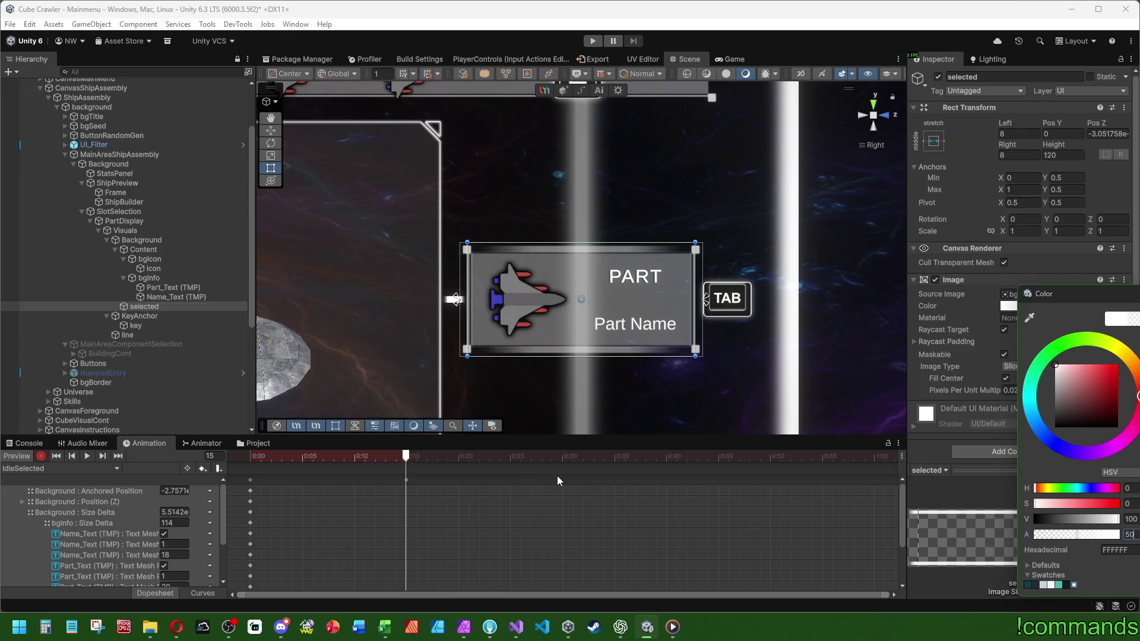
Key the TAB key's Pos X at 32 on frame 15.
click(144, 326)
click(1019, 134)
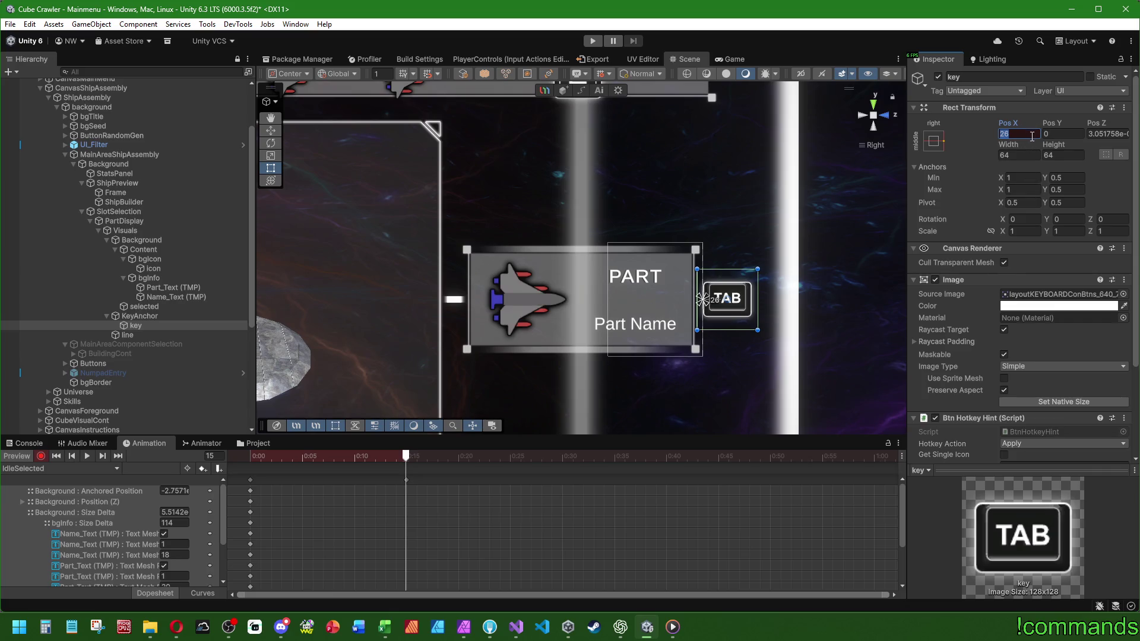
text(32)
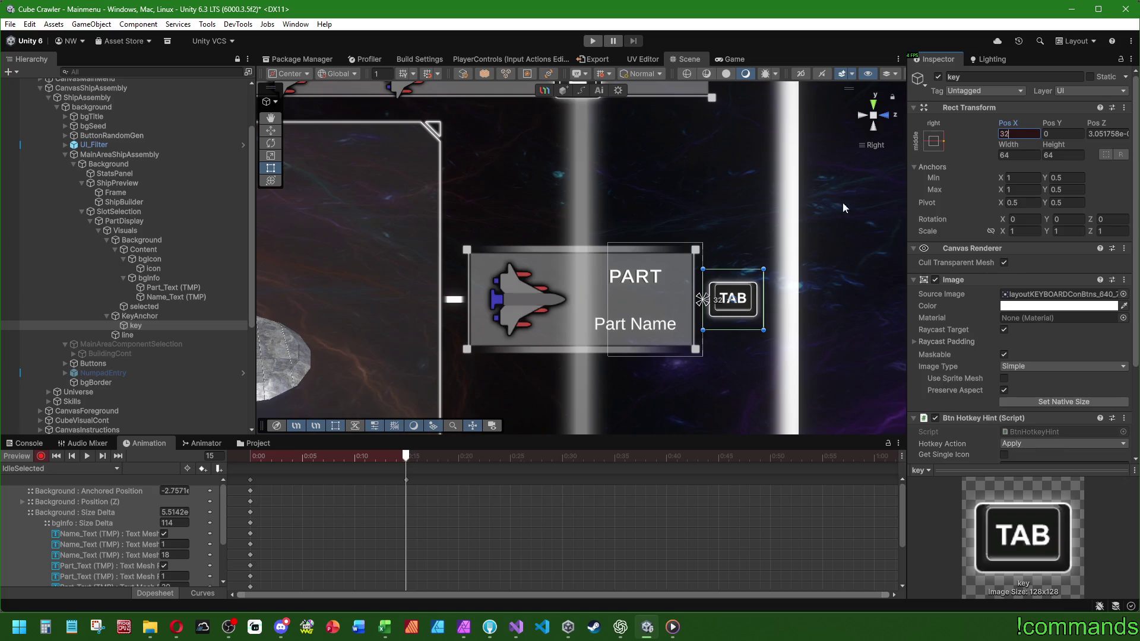
Duplicate the frame-0 keys at 0:30 and play through the looping IdleSelected clip.
click(285, 480)
double_click(562, 480)
click(88, 456)
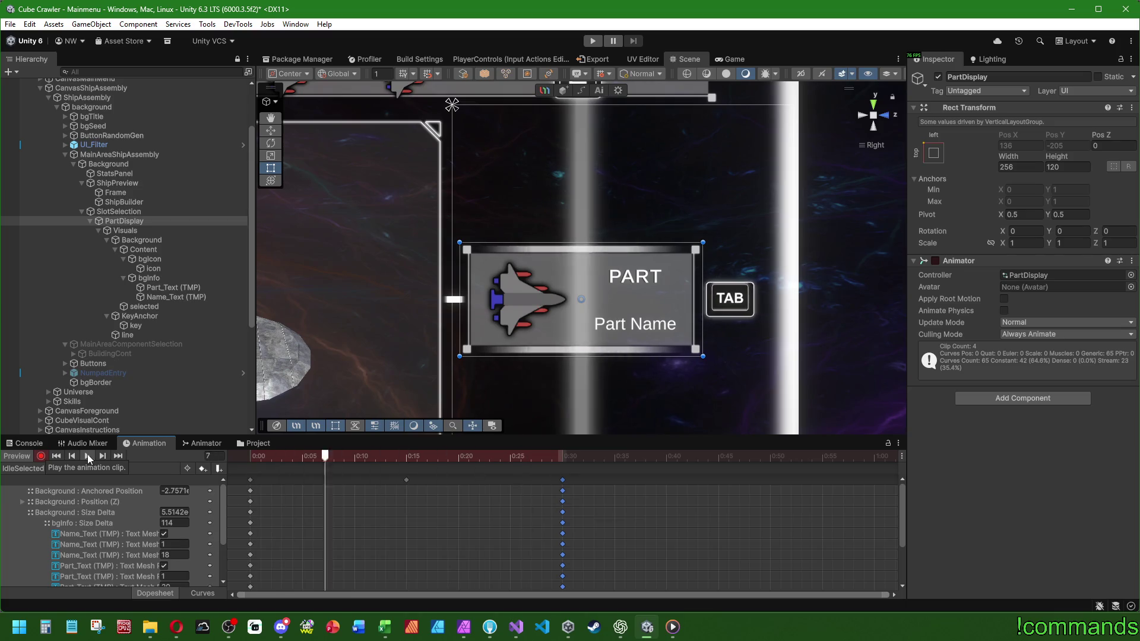
click(87, 455)
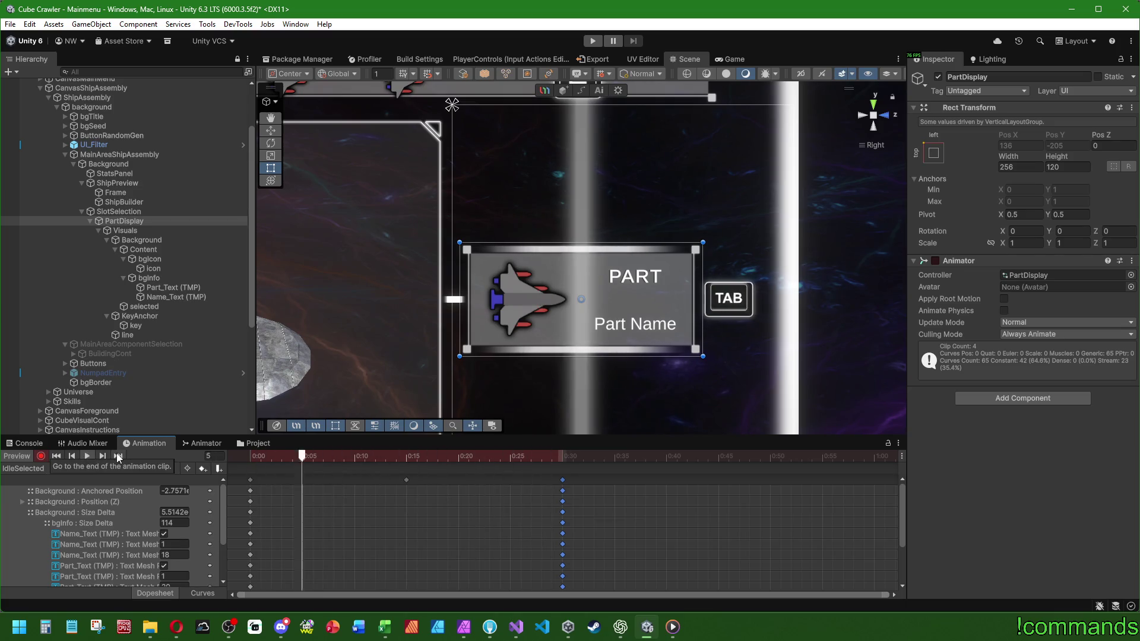
key(comma)
key(comma)
key(comma)
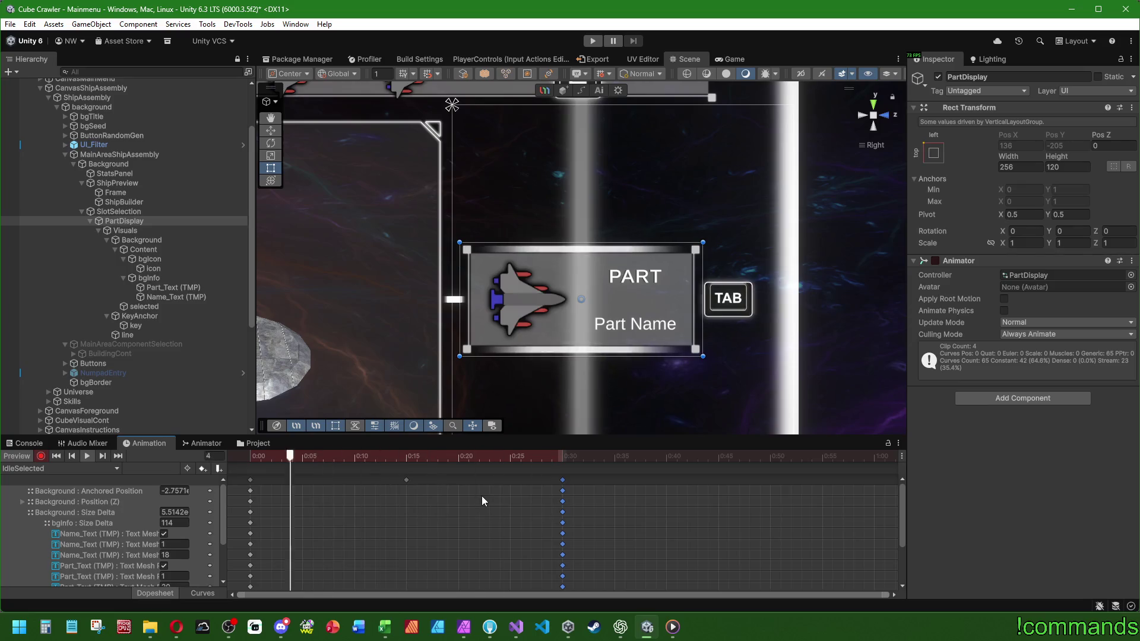
key(comma)
key(comma)
key(comma)
scroll(604, 366, down, 4)
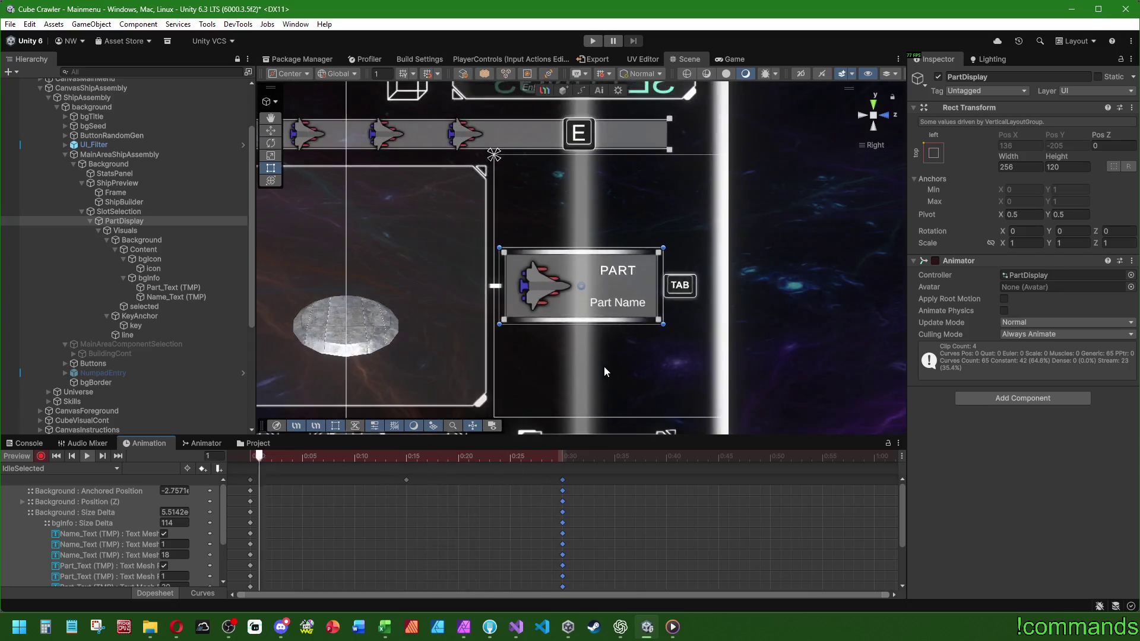
scroll(569, 347, up, 2)
scroll(567, 334, up, 2)
key(shift+period)
key(comma)
key(comma)
key(comma)
key(comma)
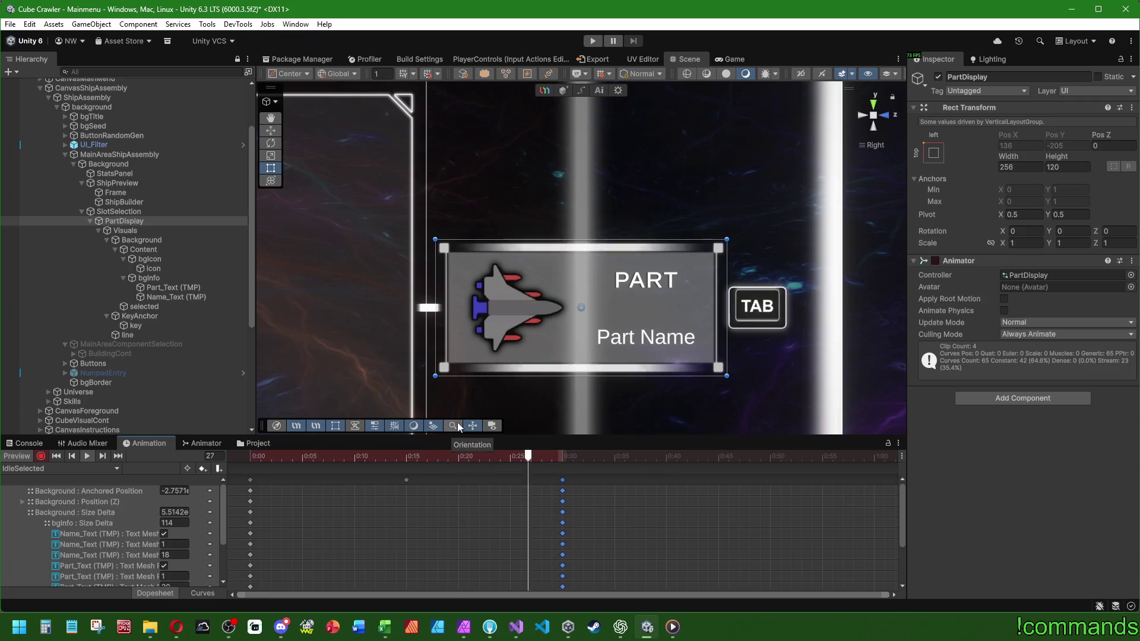
Switch to the Normal clip and select the key object.
click(43, 469)
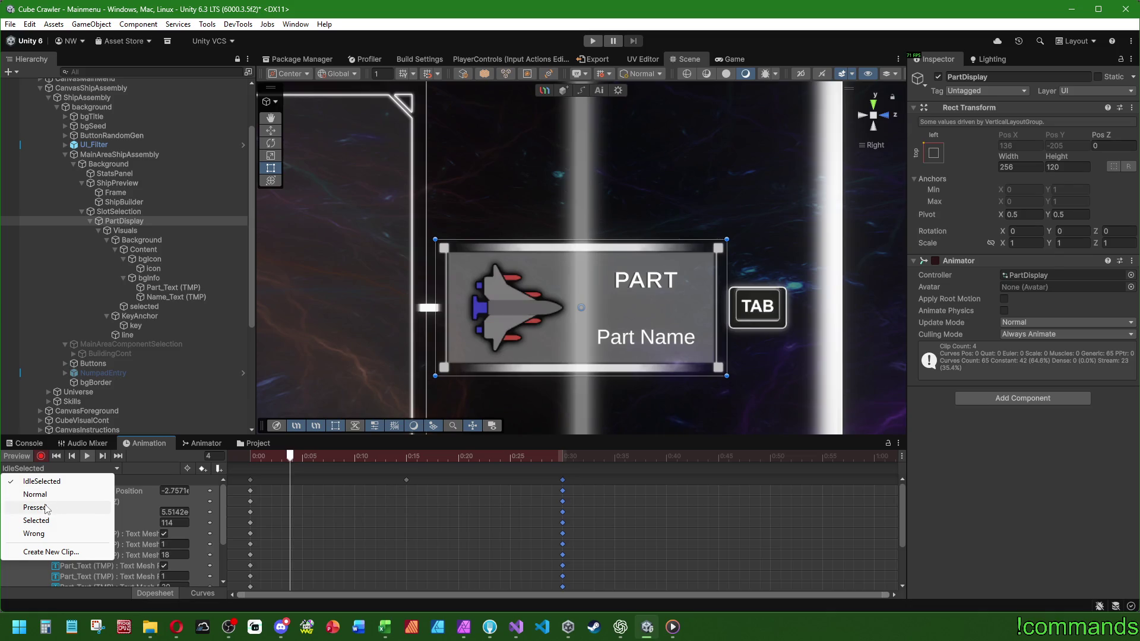
click(70, 469)
click(70, 468)
click(59, 494)
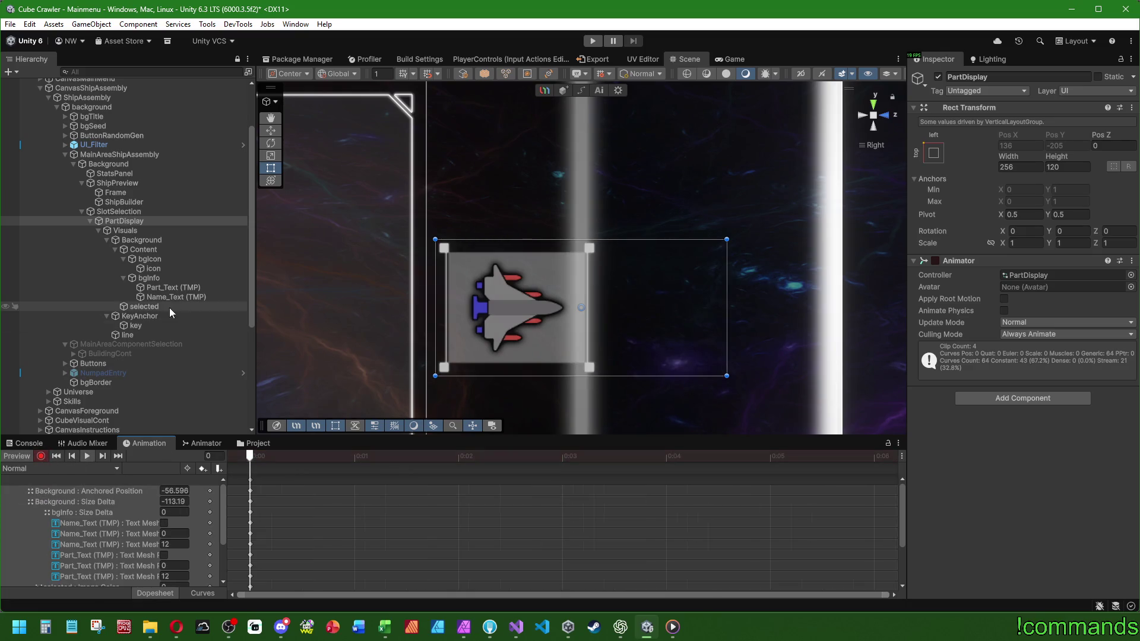
click(149, 325)
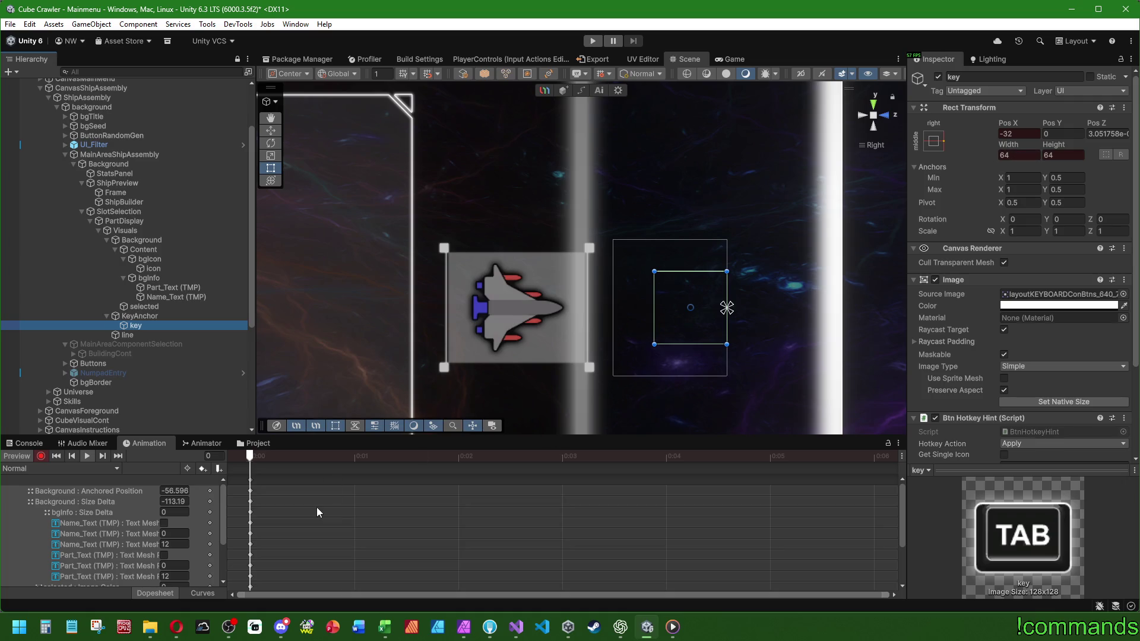
click(63, 469)
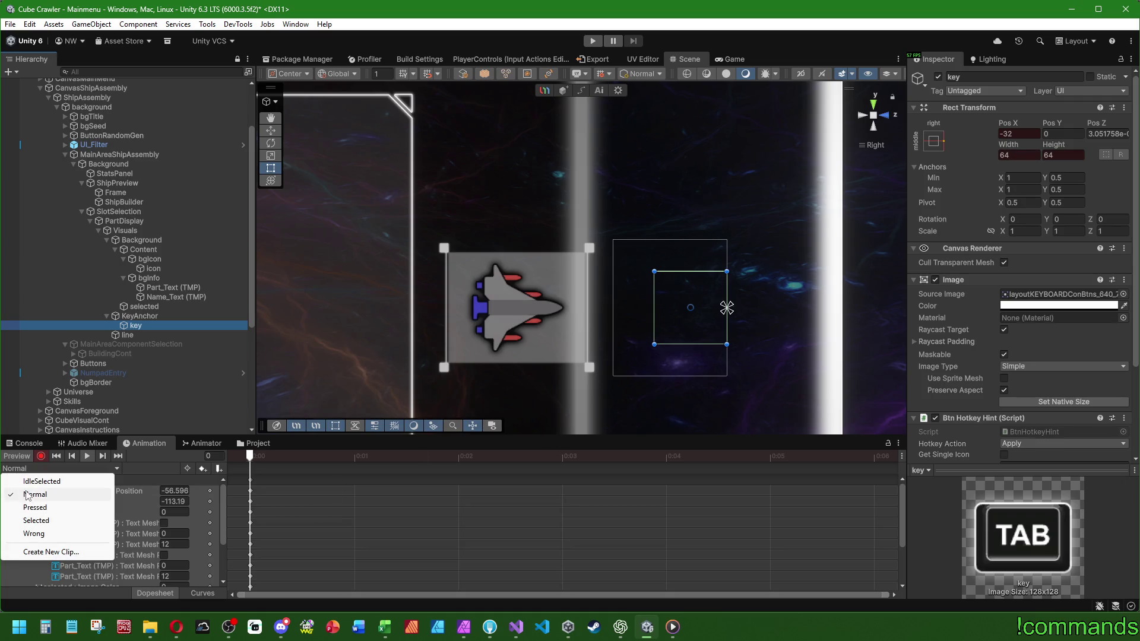
Preview the Selected clip's end pose, then load the IdleSelected clip.
click(36, 520)
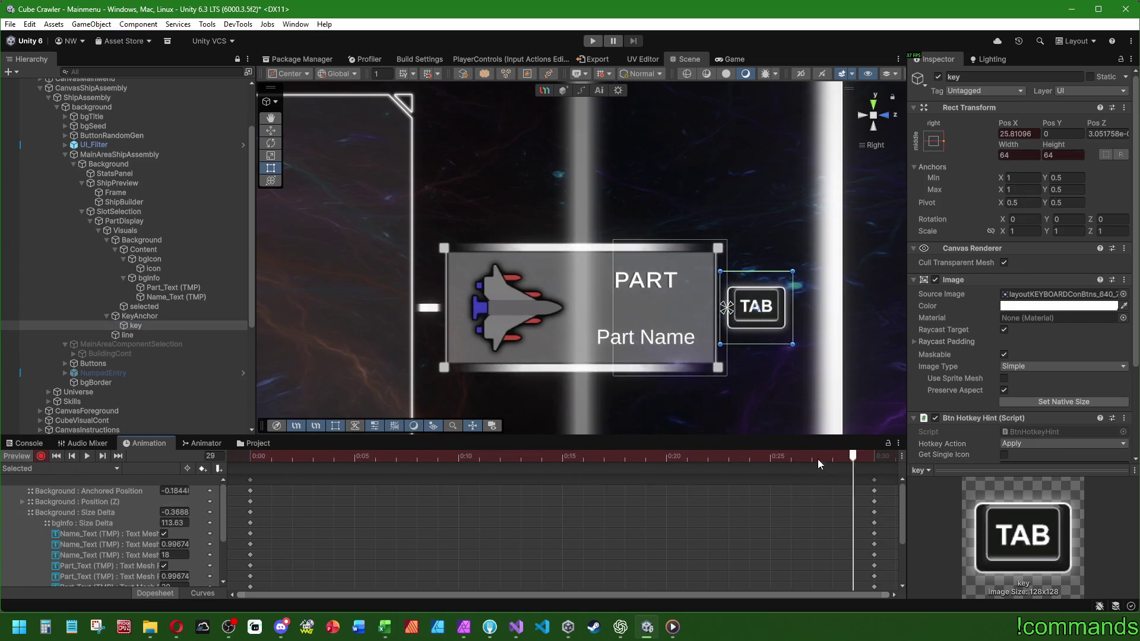
drag(447, 453, 864, 461)
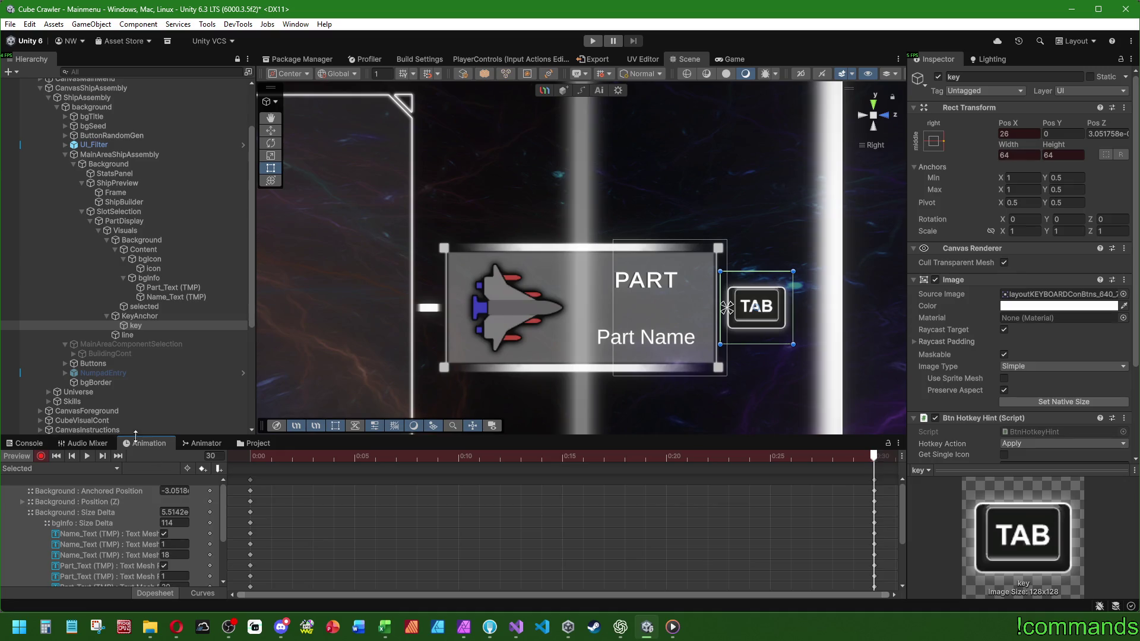
click(70, 472)
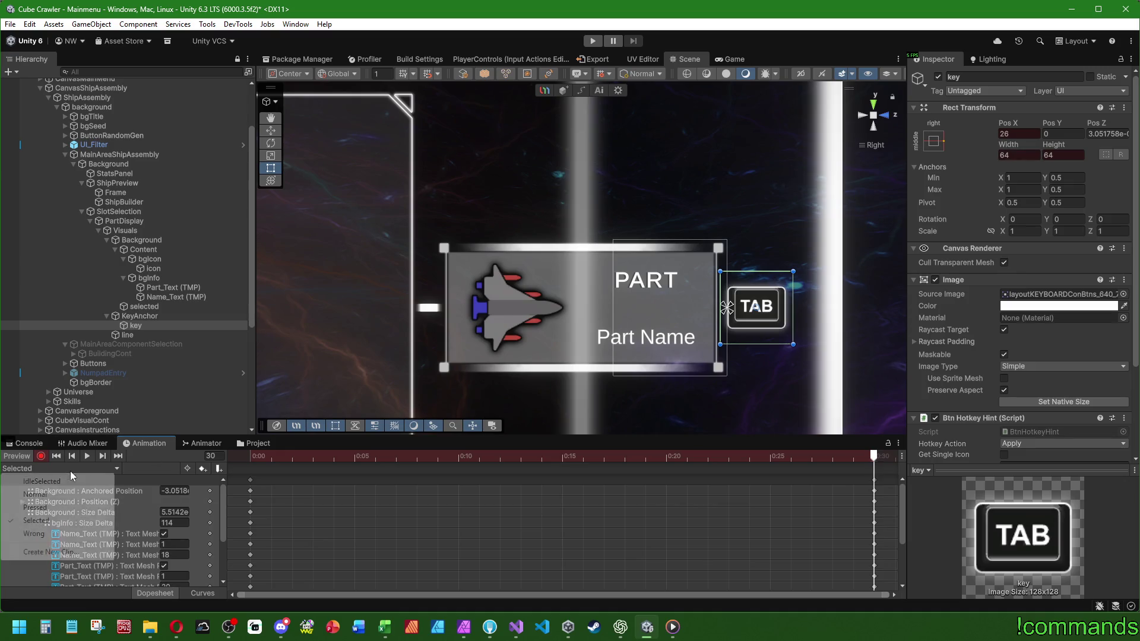
click(36, 478)
With recording on, restore the key hint width to 64 at the first frame.
click(40, 455)
drag(250, 456, 562, 456)
click(1070, 167)
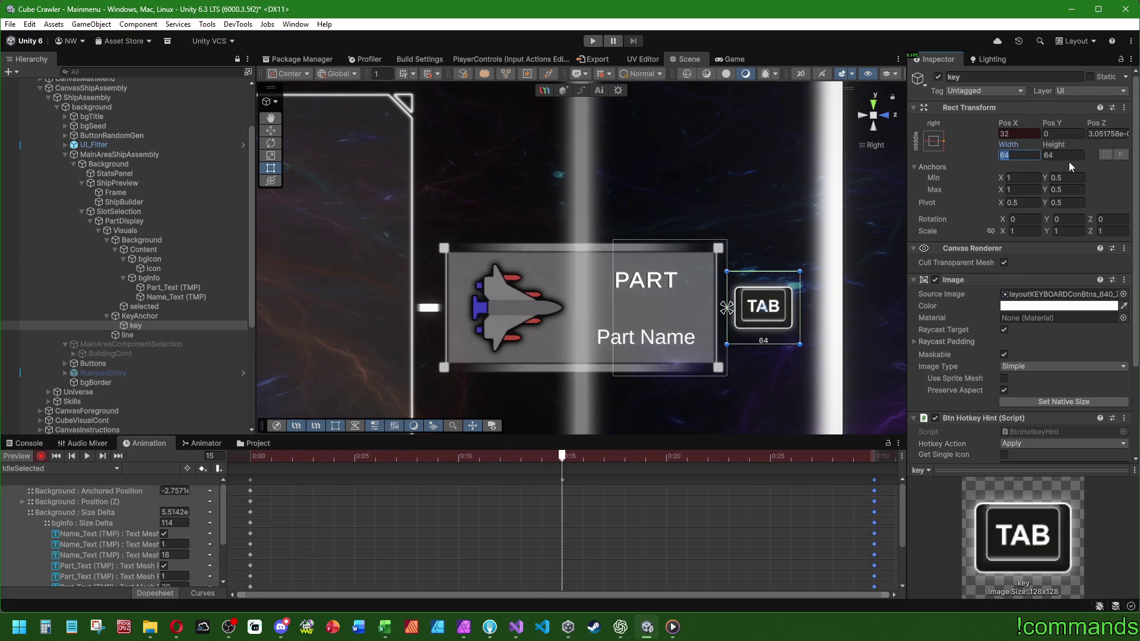
click(251, 456)
click(1035, 156)
text(654)
key(Tab)
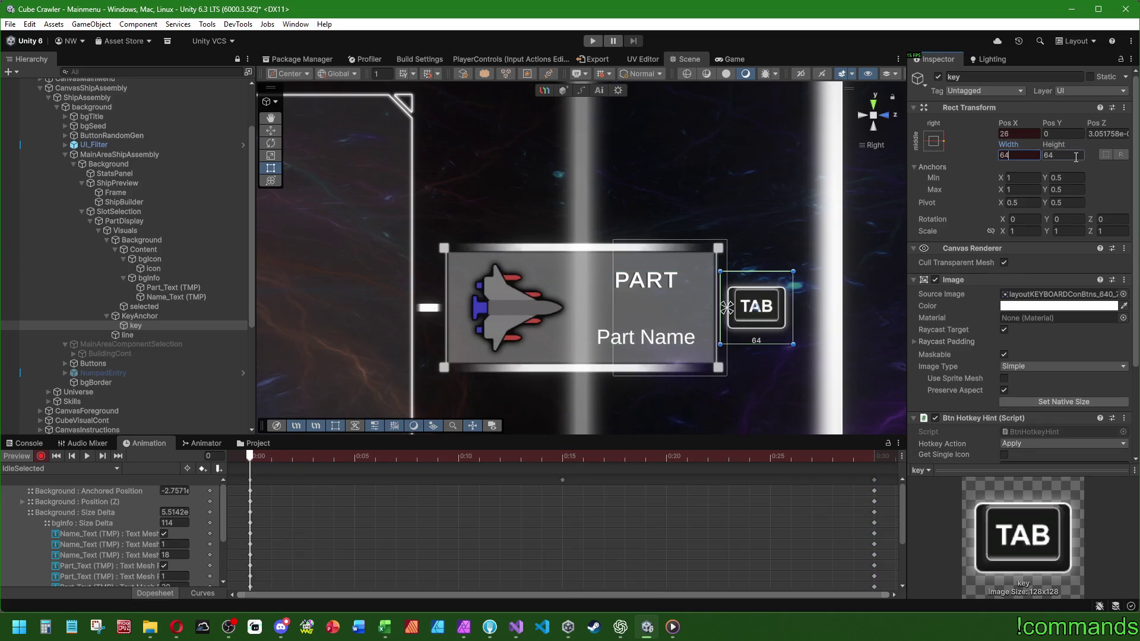
Try a 72 × 72 key hint size at frame 15 and preview it.
click(872, 458)
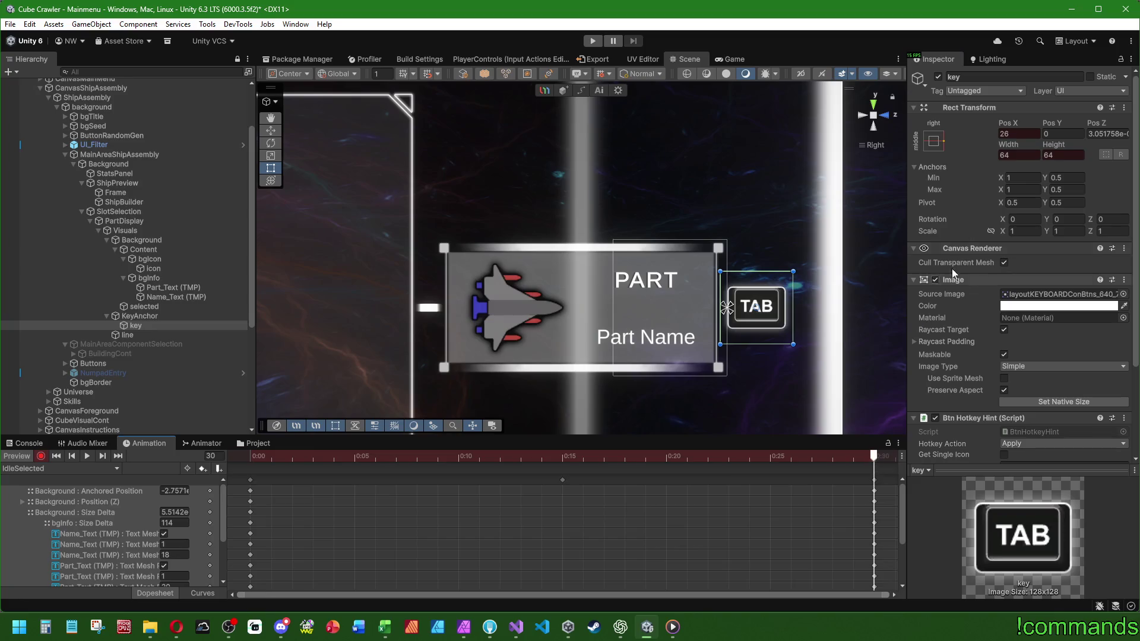
click(562, 456)
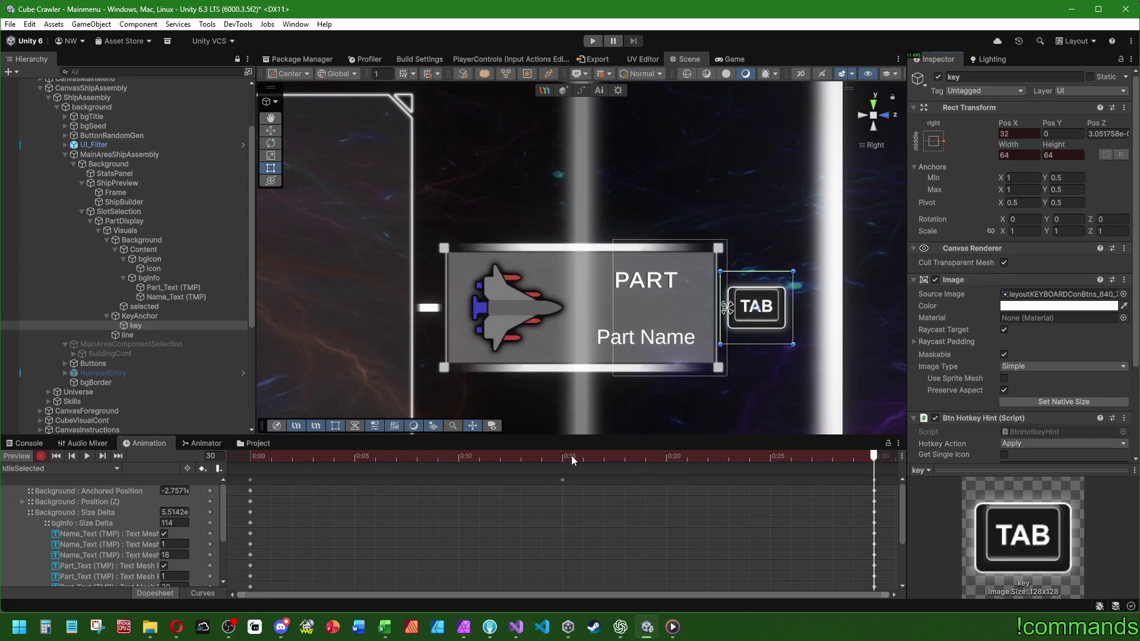
click(1009, 155)
text(72)
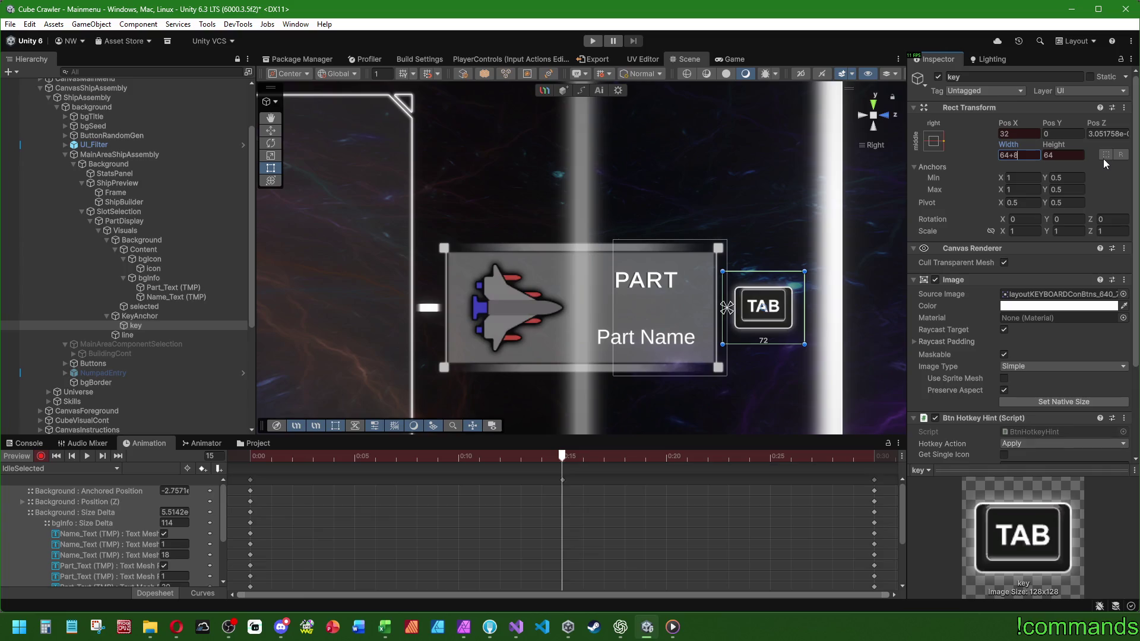
click(1061, 155)
text(72)
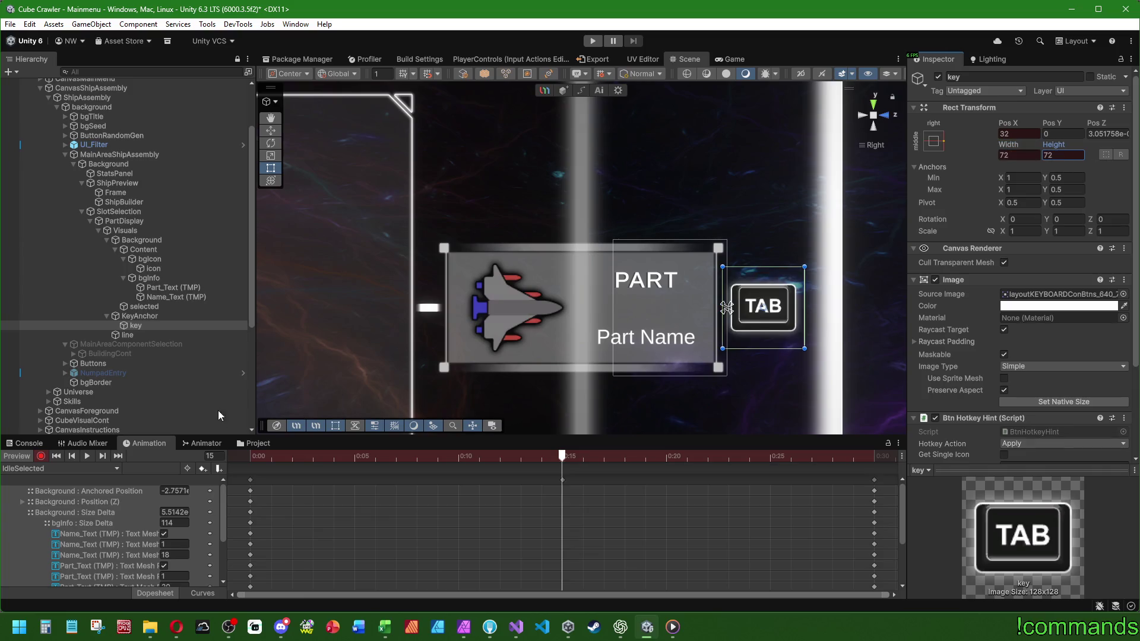
click(87, 457)
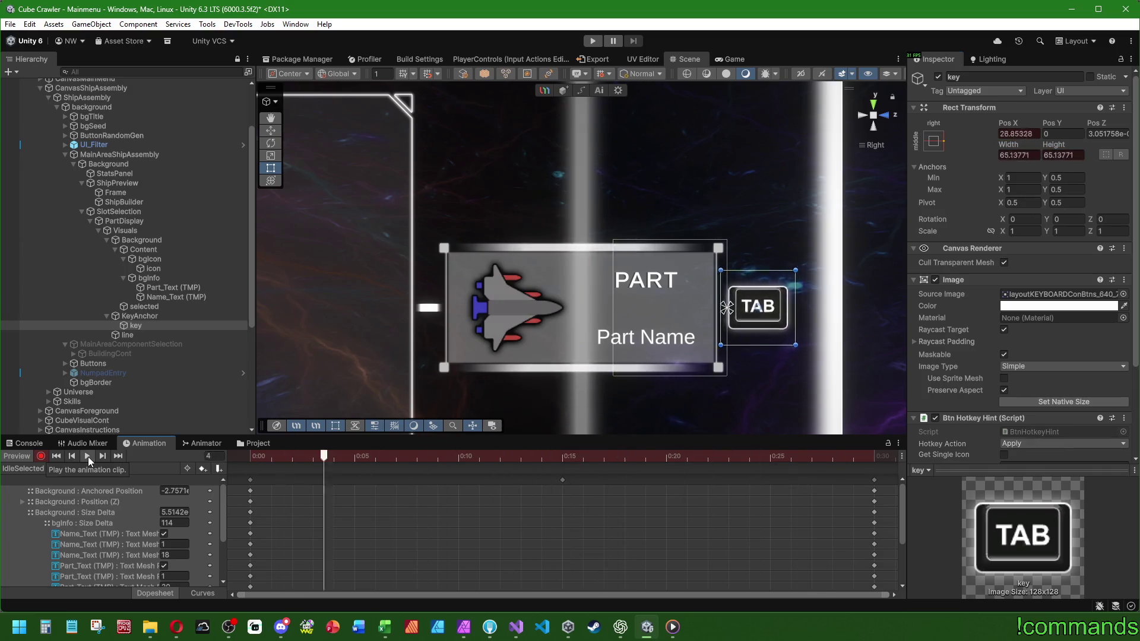
click(88, 457)
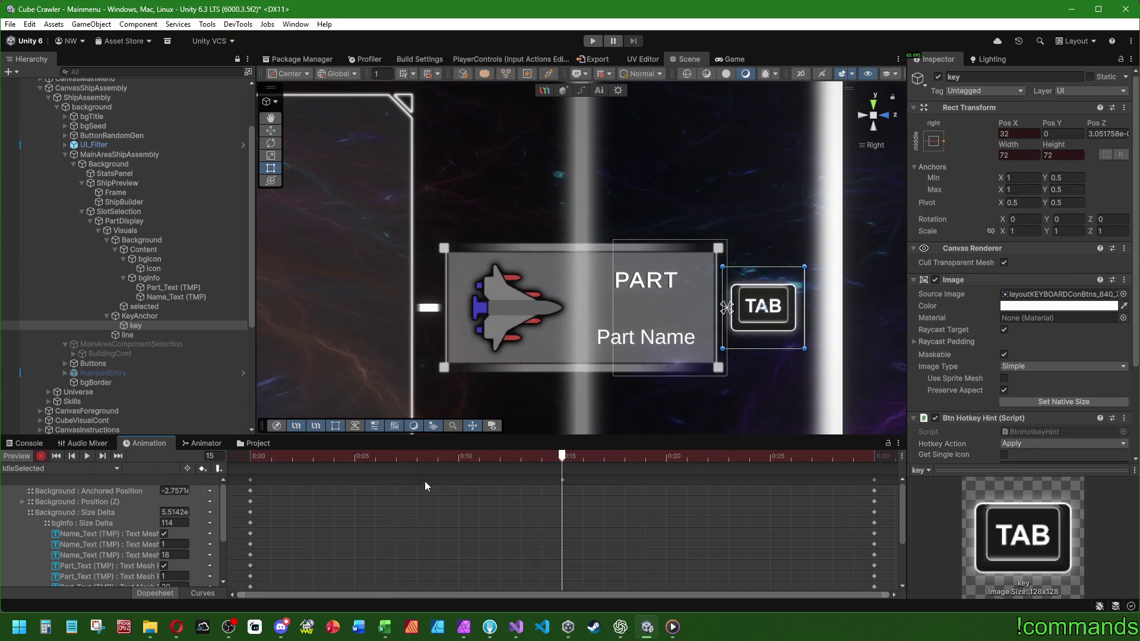
Reset the key hint to 64 × 64 at frame 15 and replay the clip.
click(292, 456)
drag(321, 455, 564, 458)
click(1019, 156)
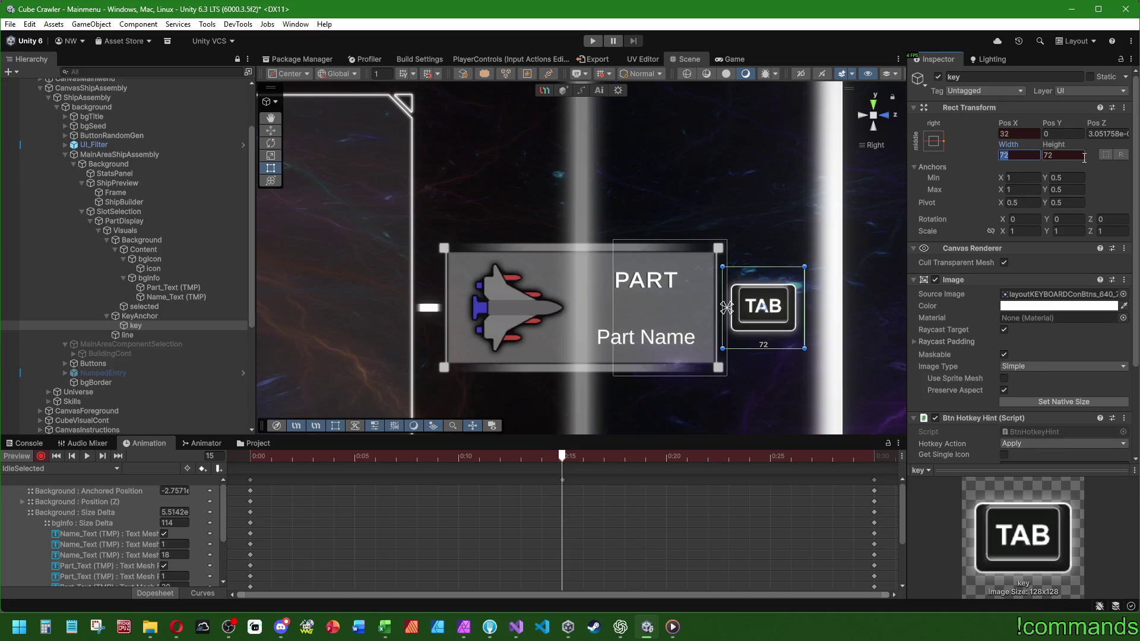
text(64)
click(1073, 158)
text(64)
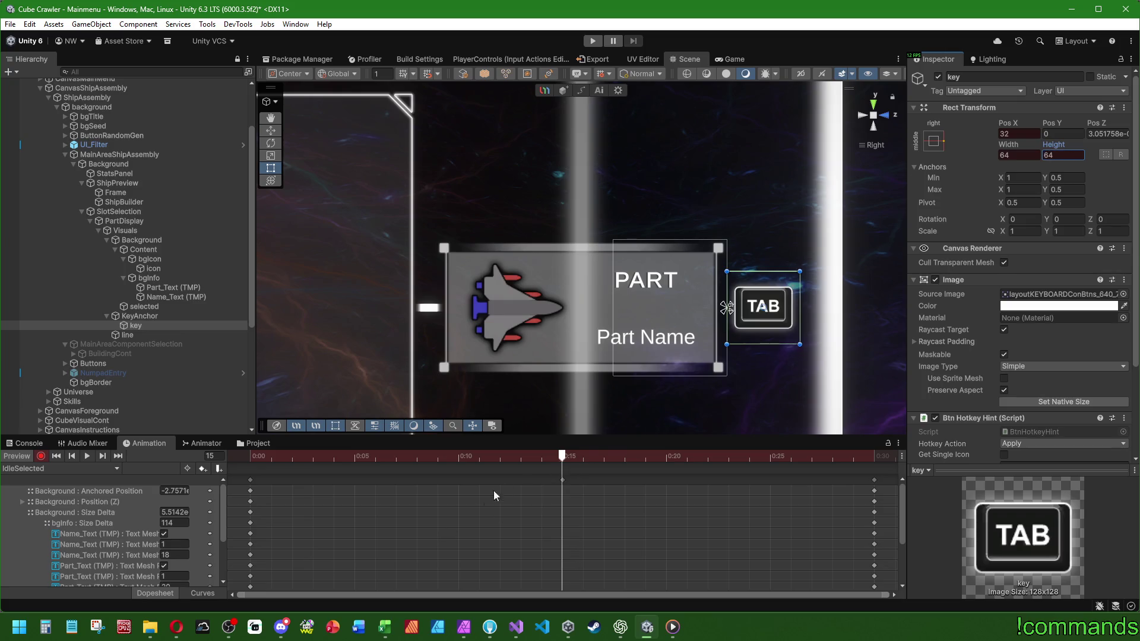
click(102, 456)
click(90, 456)
click(90, 456)
Leave the preview and load PartDisplay's Pressed clip.
click(15, 469)
click(27, 455)
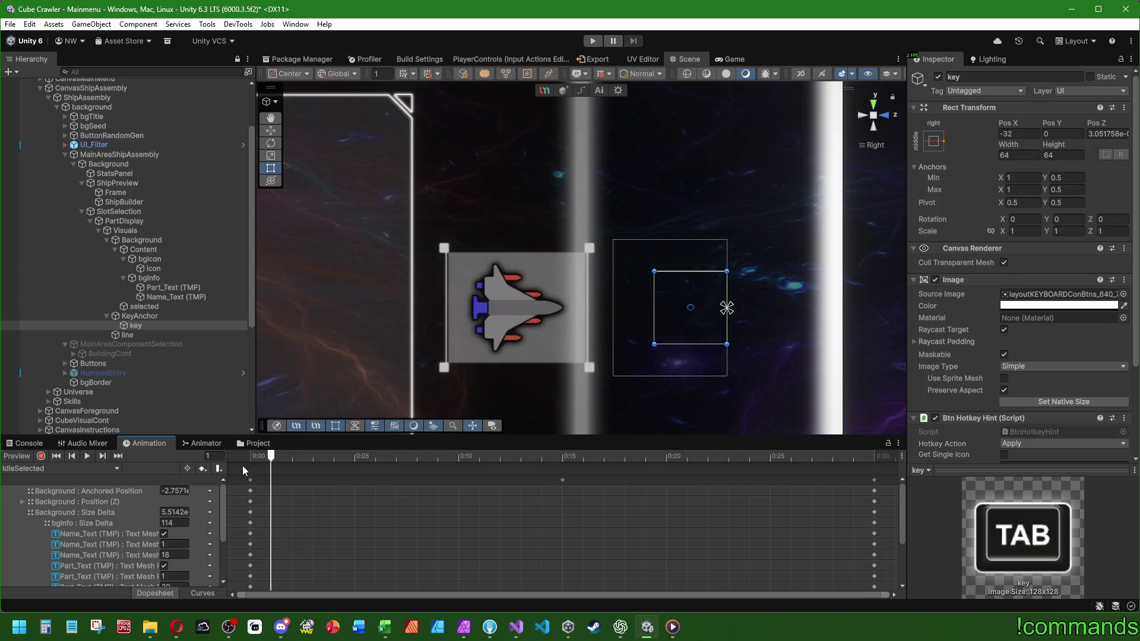
click(249, 480)
click(29, 469)
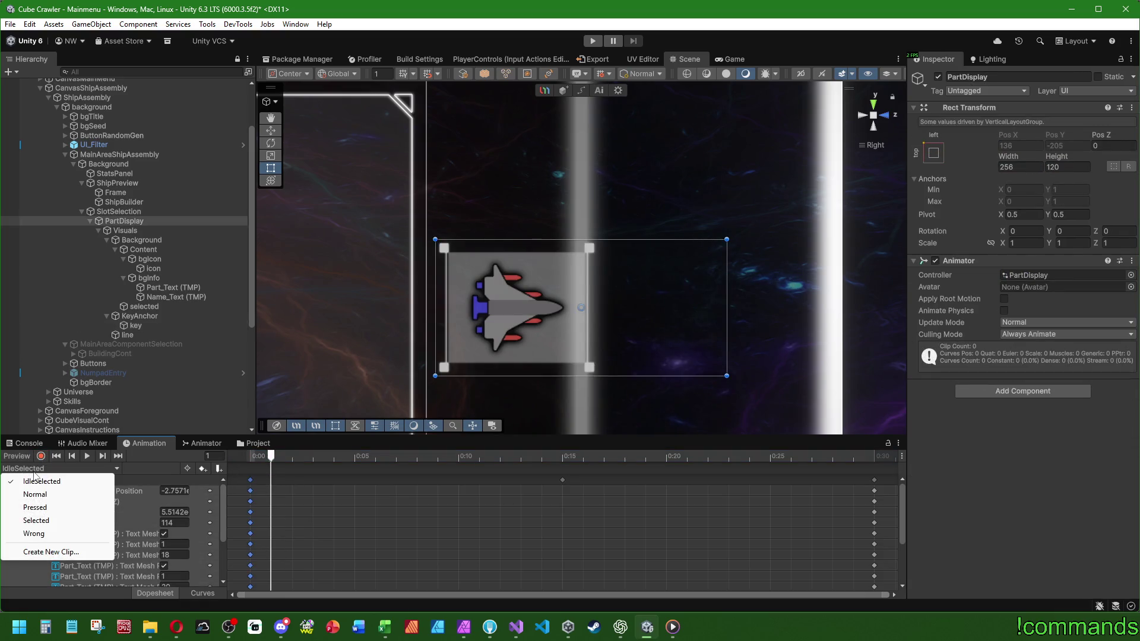
click(36, 507)
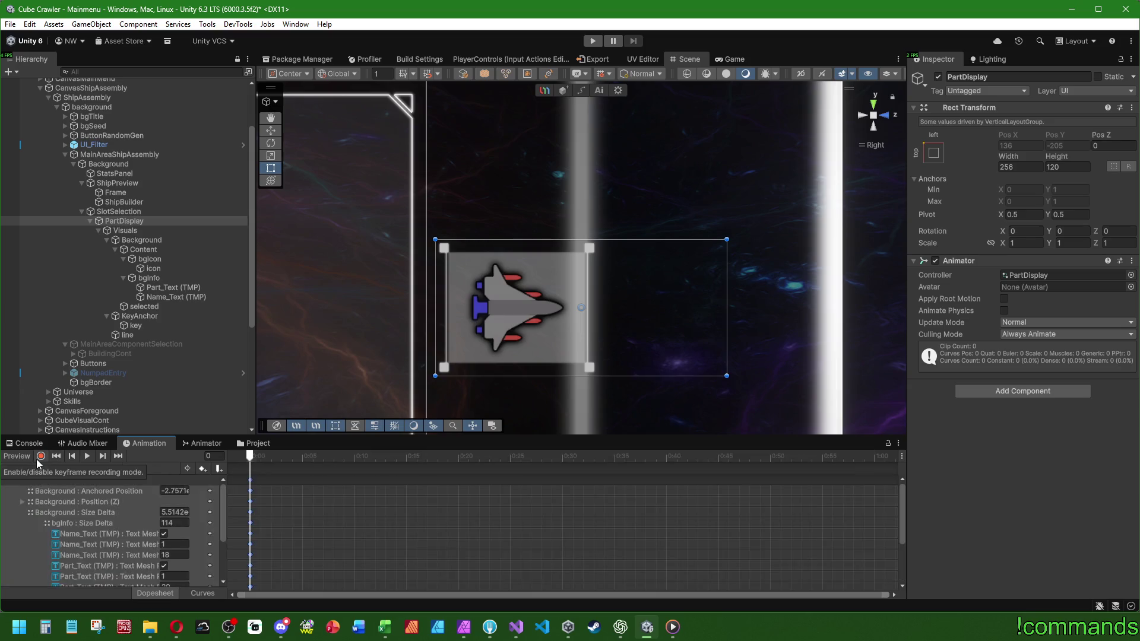
At frame 5 of Pressed, shrink the TAB key hint to 48 × 48 at Pos X 16.
click(40, 457)
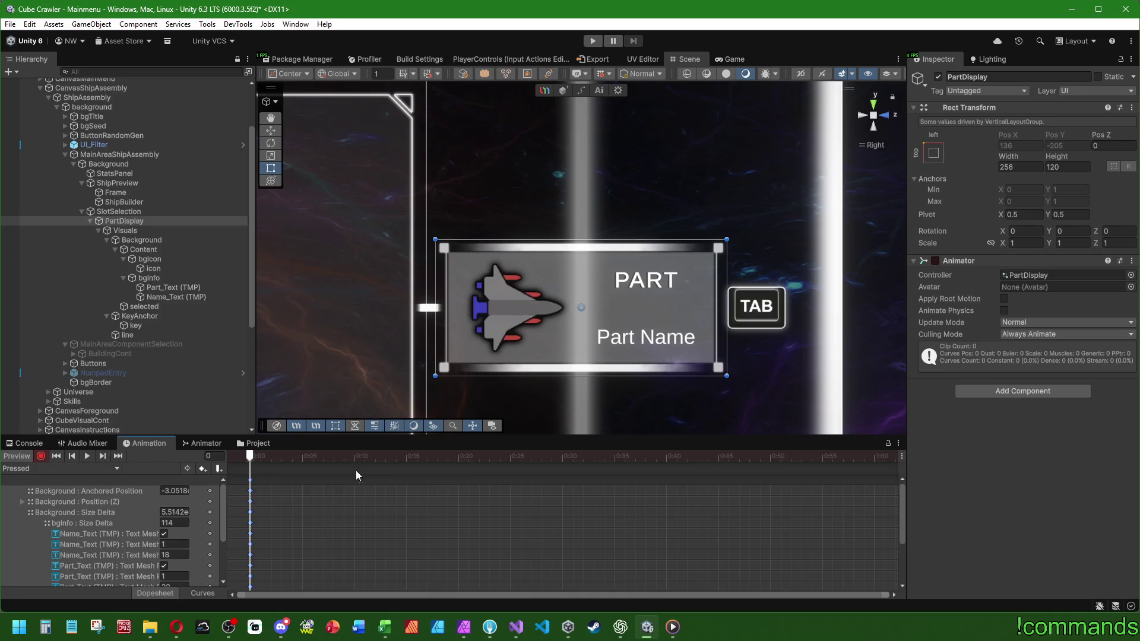
mouse_move(299, 458)
mouse_down()
mouse_move(357, 459)
mouse_move(303, 461)
mouse_up()
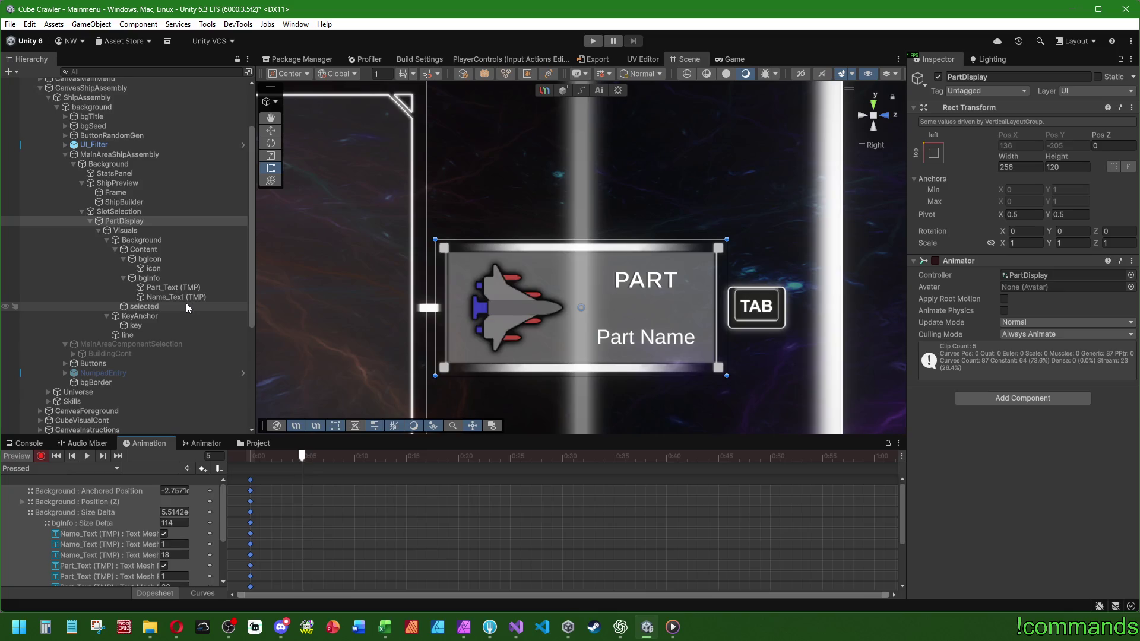
click(154, 327)
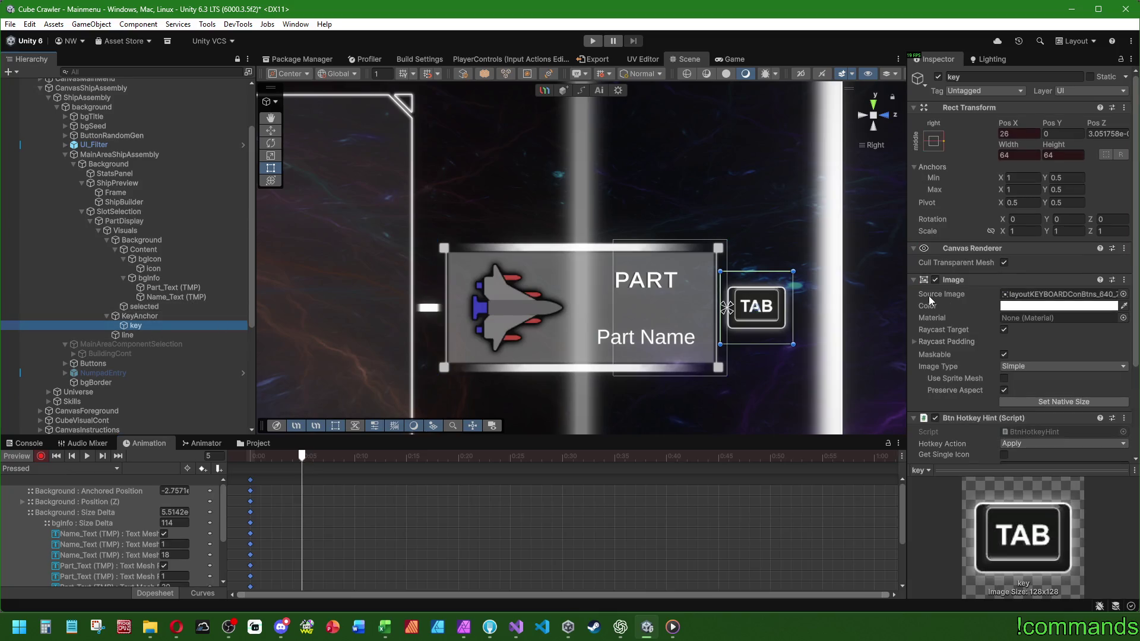
click(1024, 156)
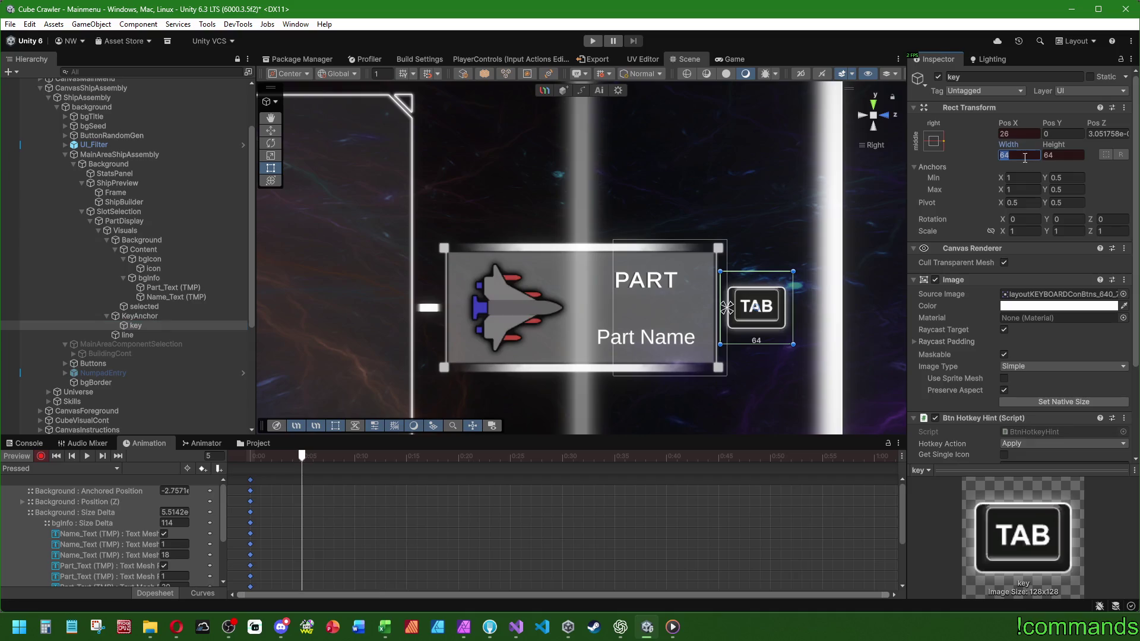
text(48)
key(Tab)
text(48)
key(Return)
click(1009, 132)
drag(1010, 131, 981, 132)
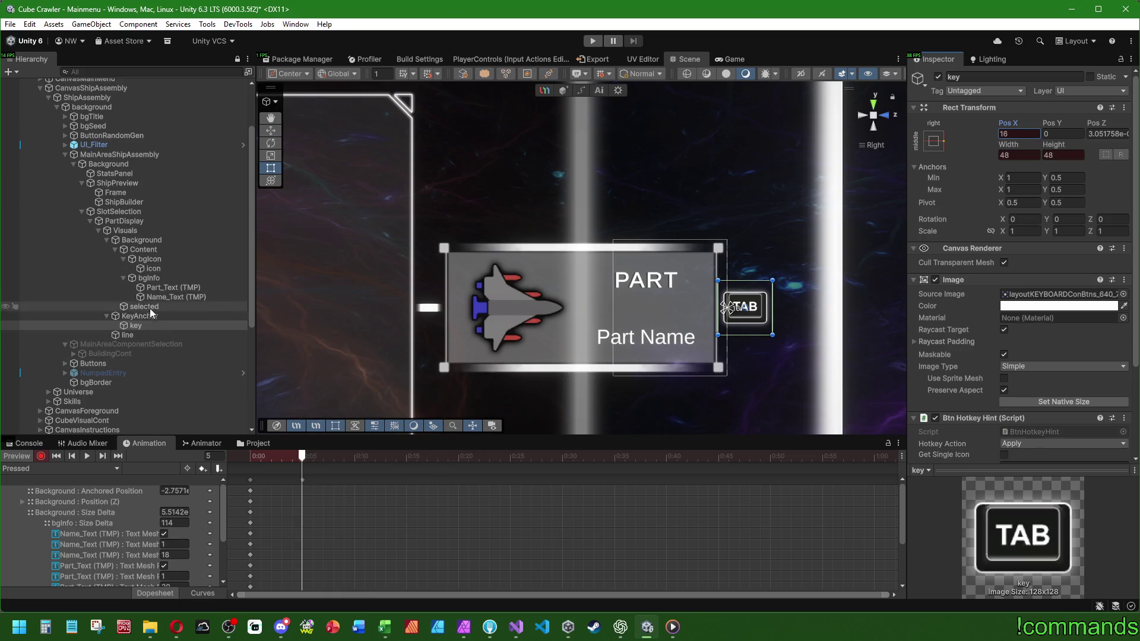
Inset the selection frame 32 px on both left and right.
click(136, 336)
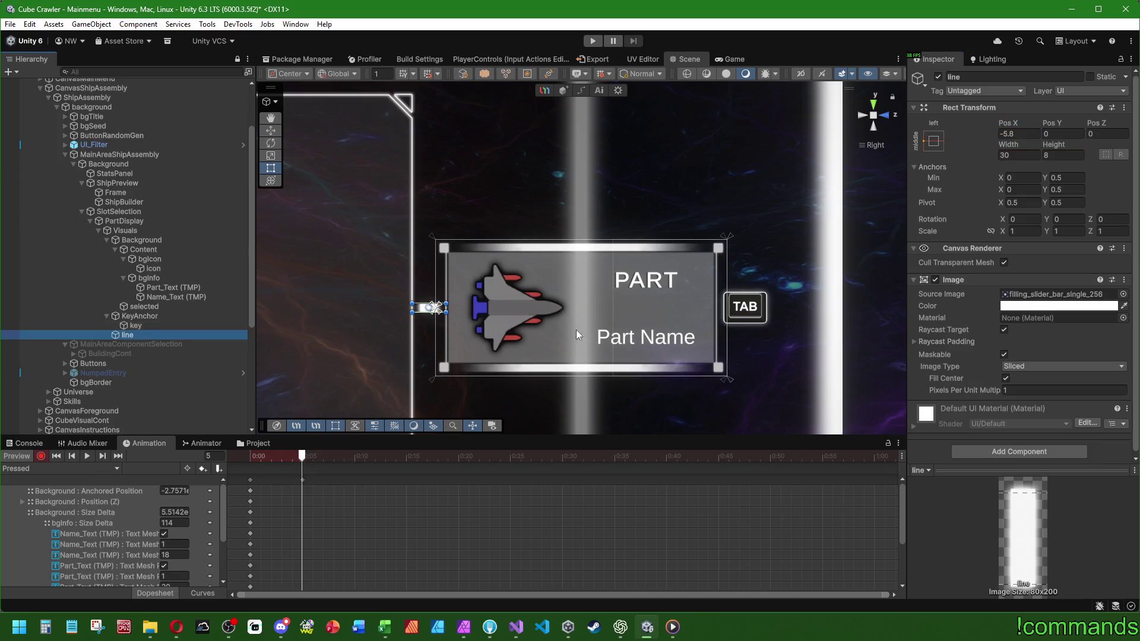
click(205, 307)
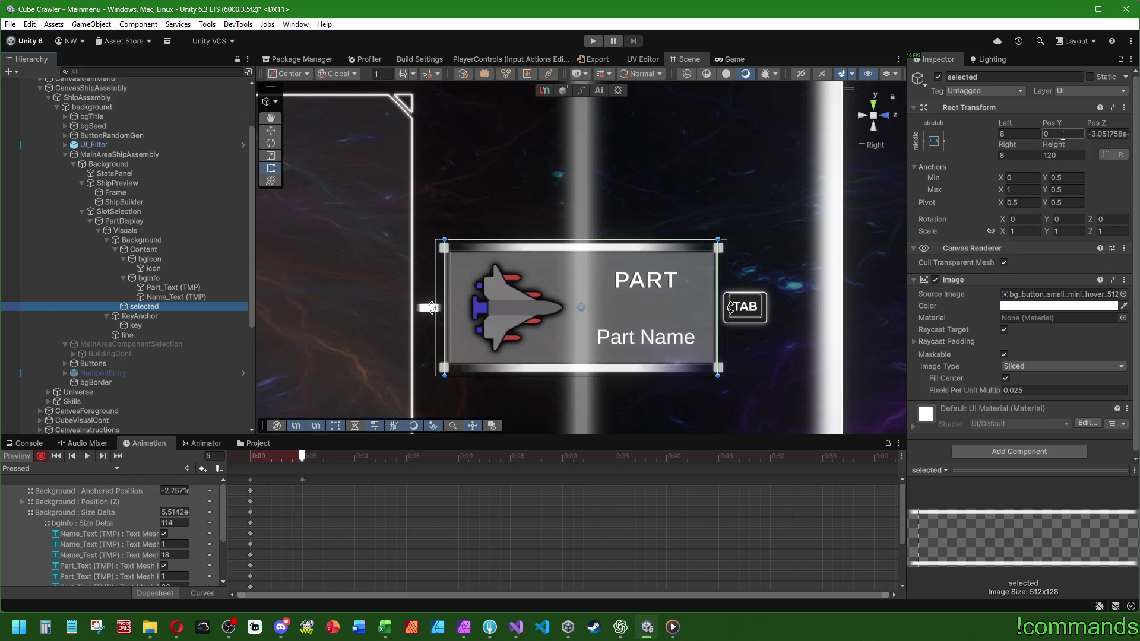
click(1018, 155)
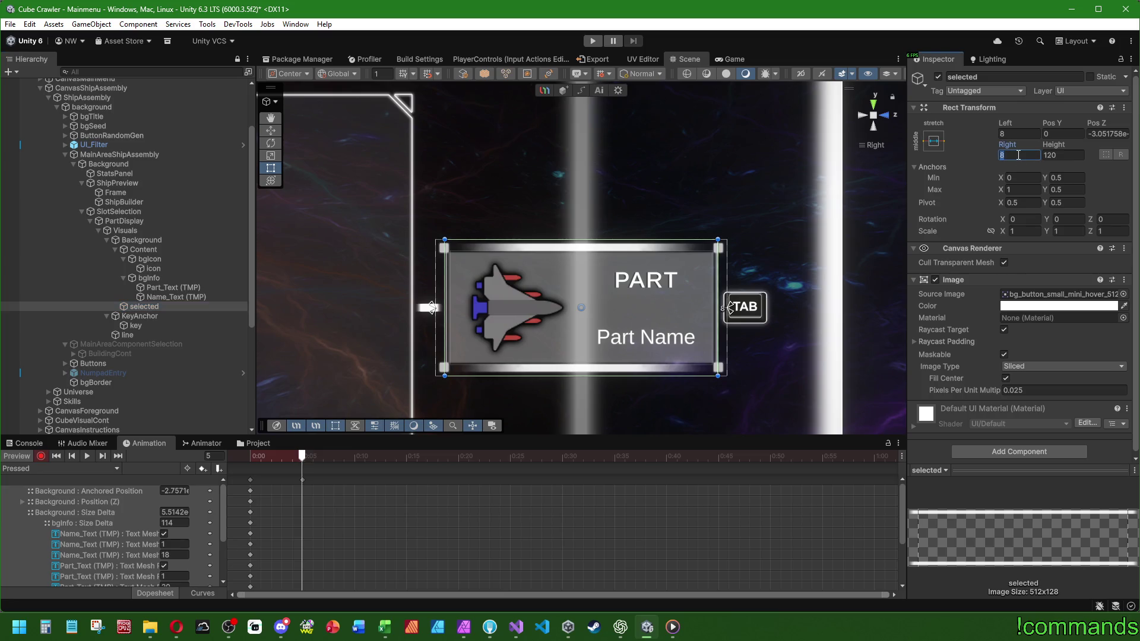
text(32)
click(1021, 135)
text(32)
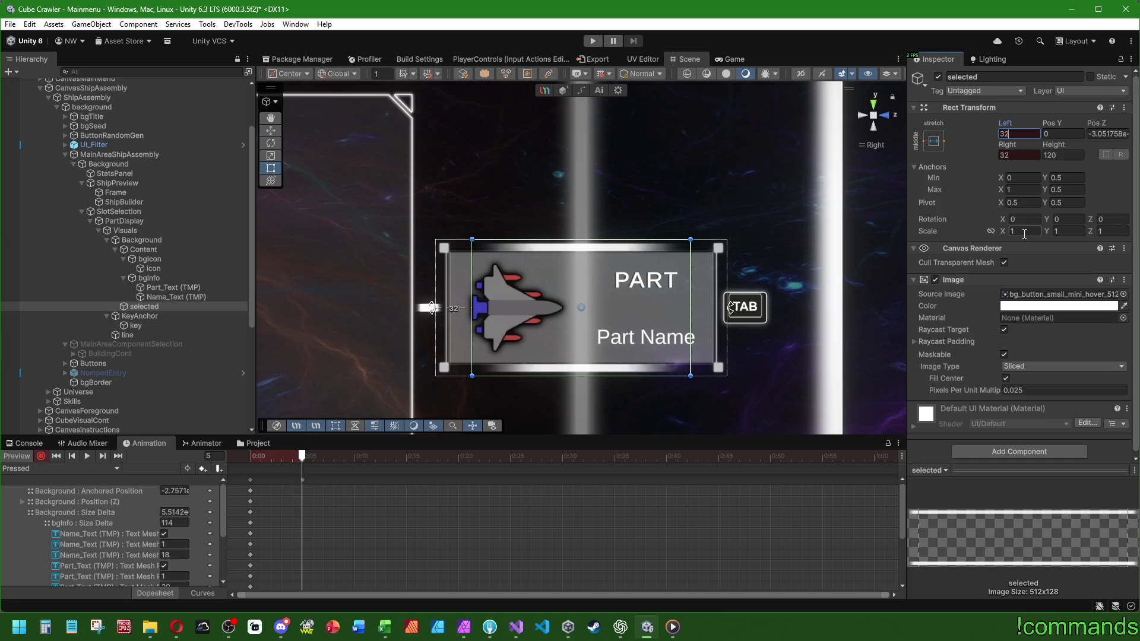
drag(1063, 148, 1057, 150)
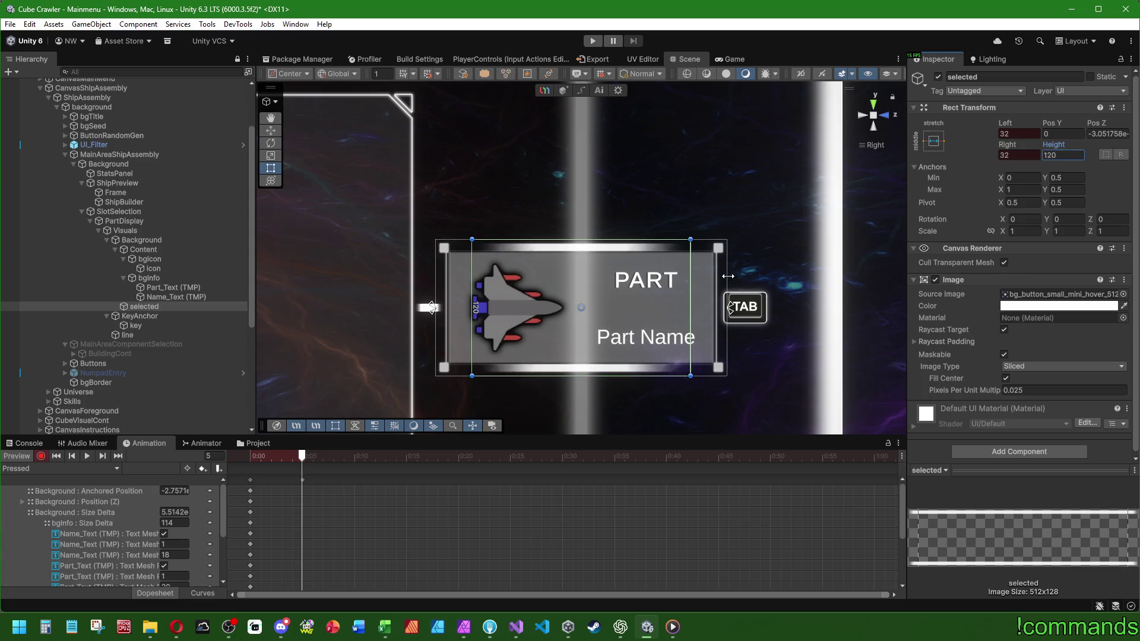
Preview the Pressed animation from the PartDisplay root.
click(265, 478)
click(408, 456)
key(ctrl+v)
click(88, 456)
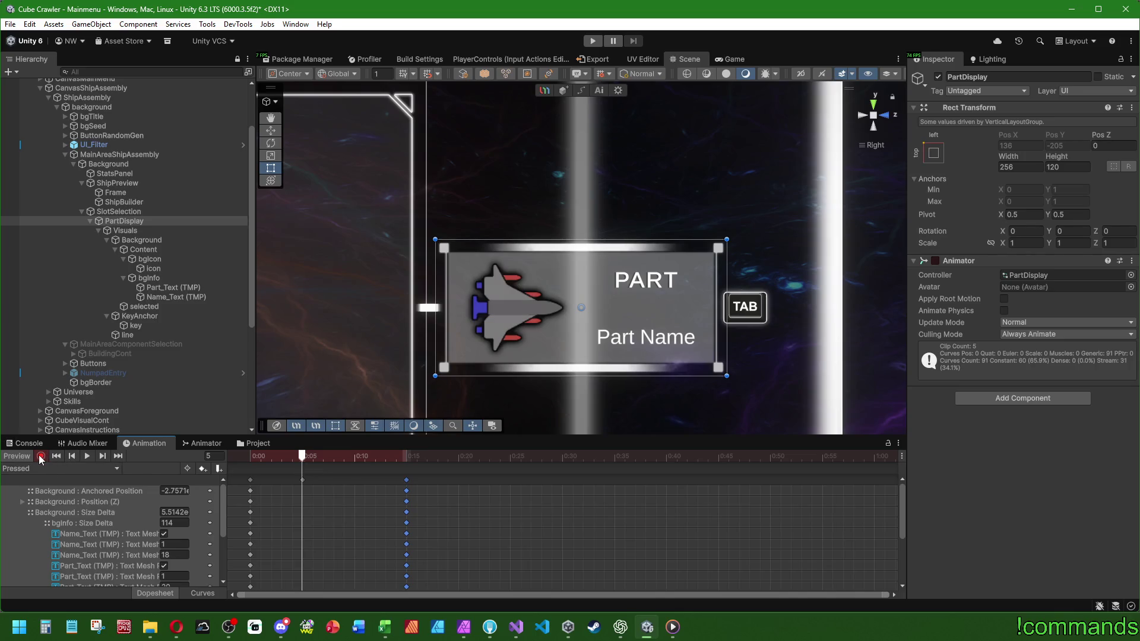
click(69, 469)
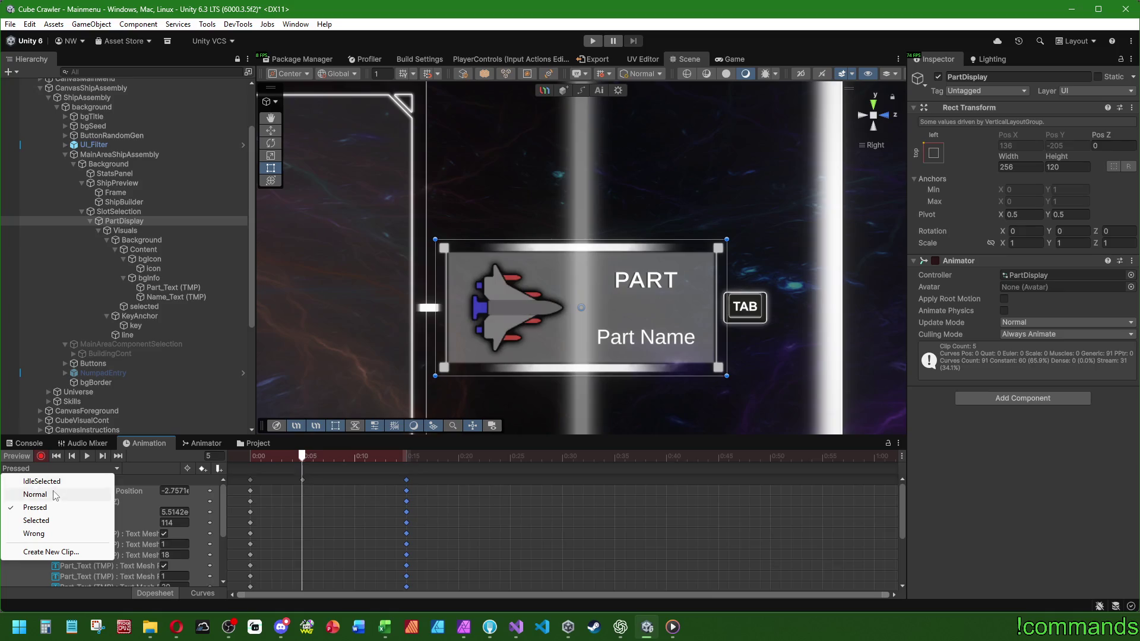
click(55, 495)
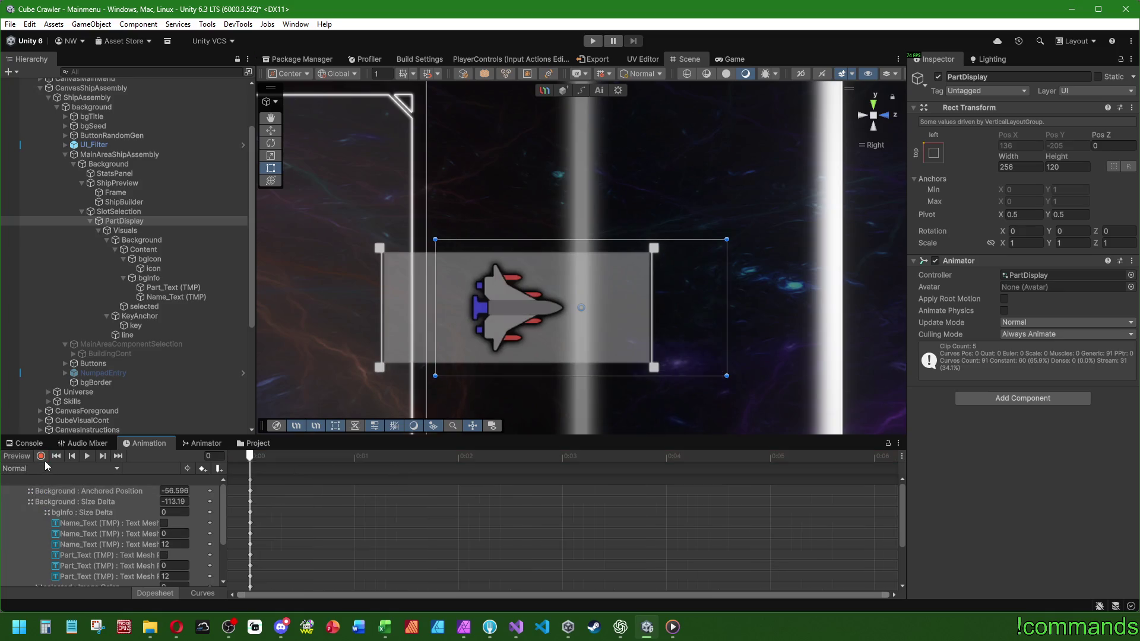
click(153, 240)
click(106, 240)
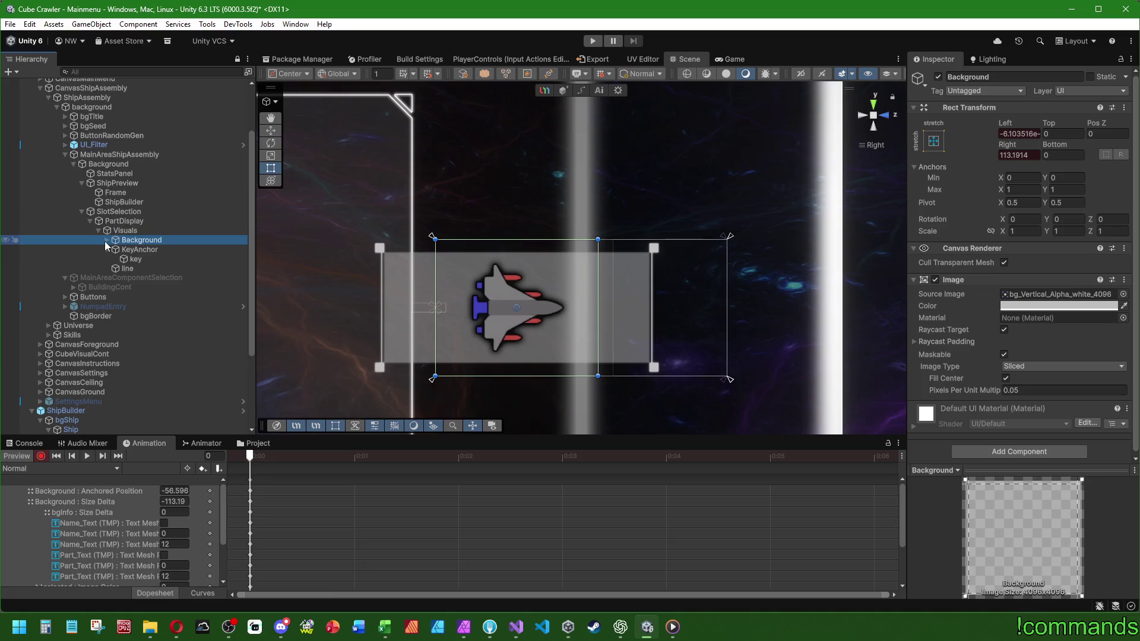
click(105, 241)
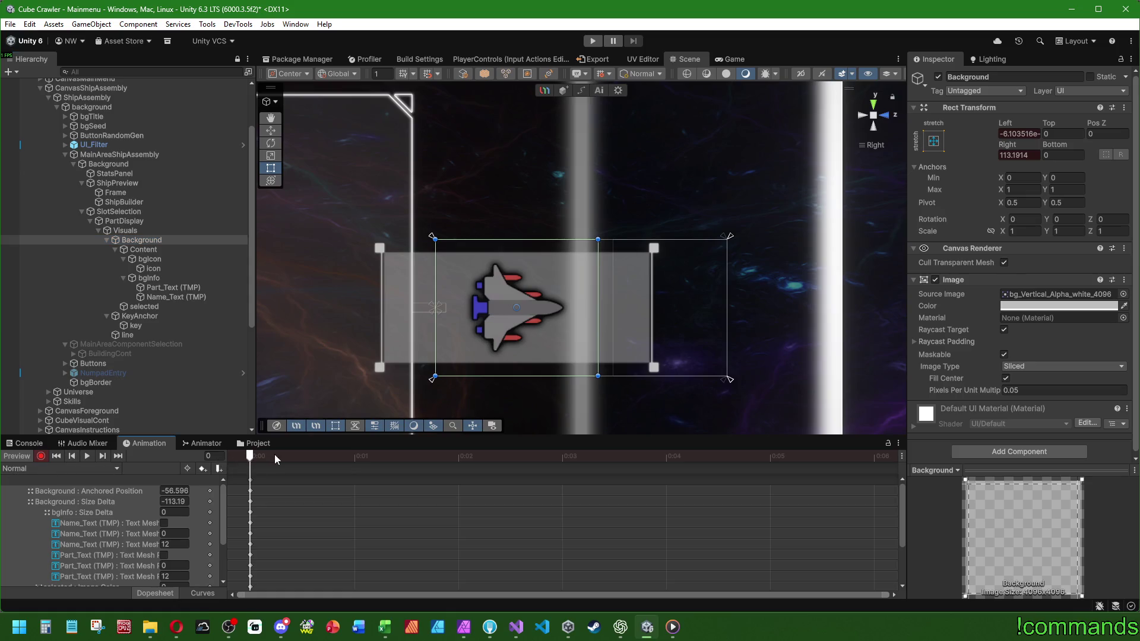
click(42, 470)
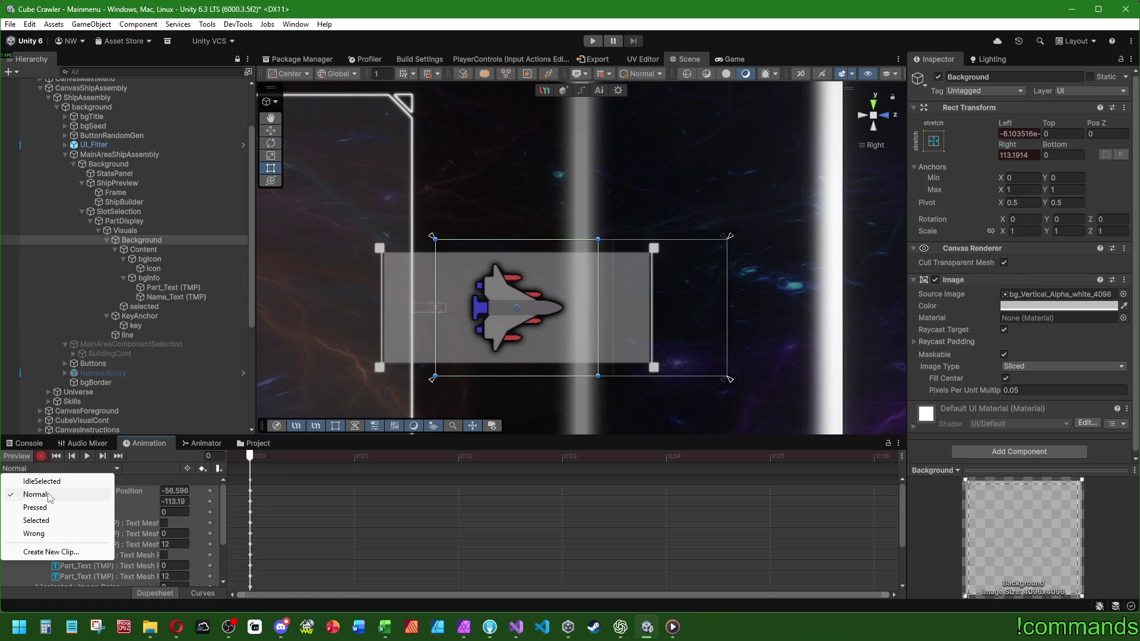
click(49, 495)
click(140, 232)
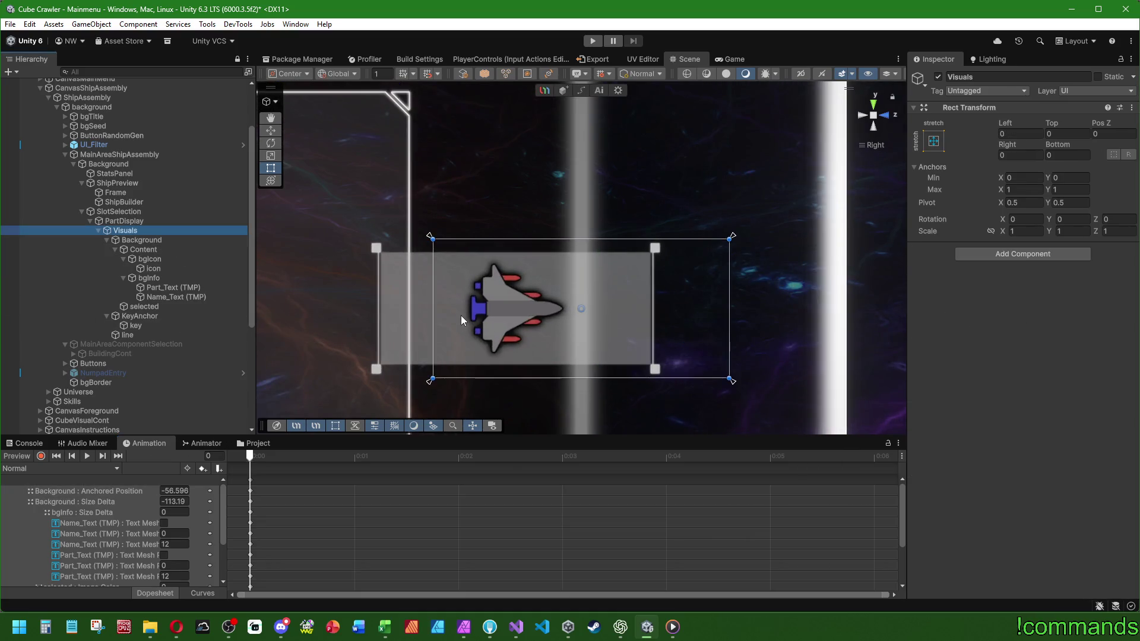
click(41, 456)
click(40, 456)
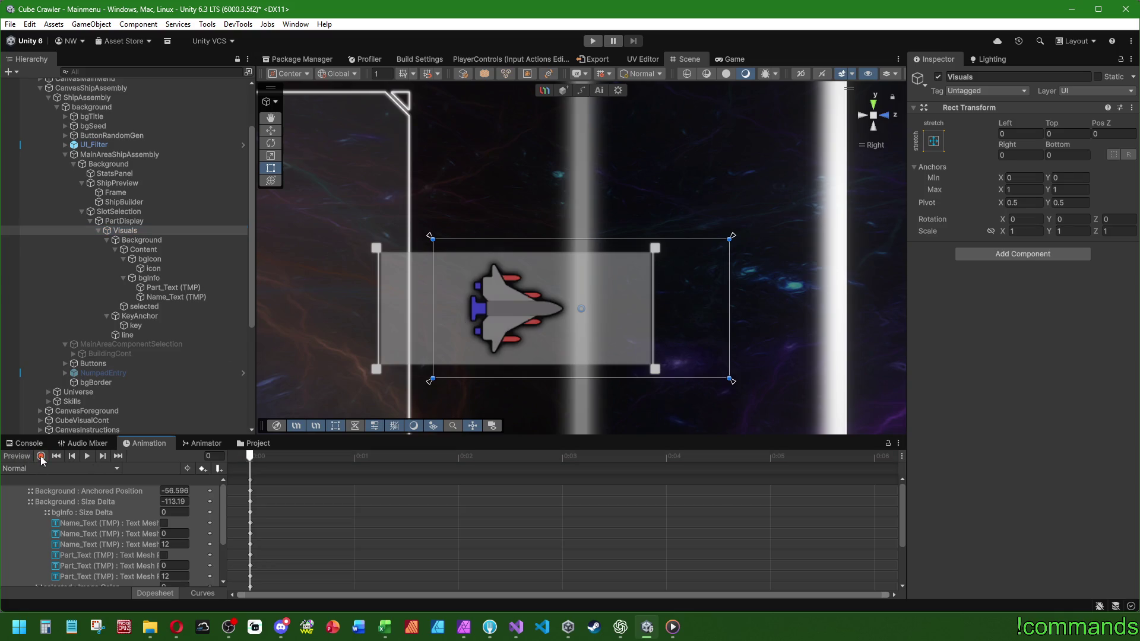
Show the Console in place of the timeline and inspect PartDisplay's Animator.
scroll(505, 256, down, 5)
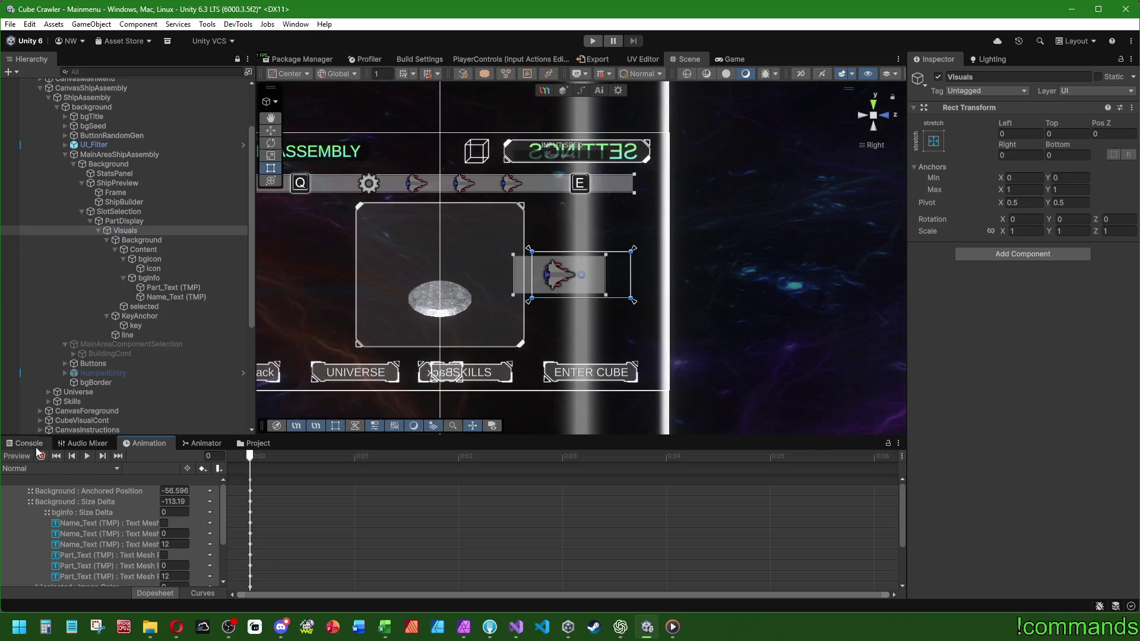
click(30, 444)
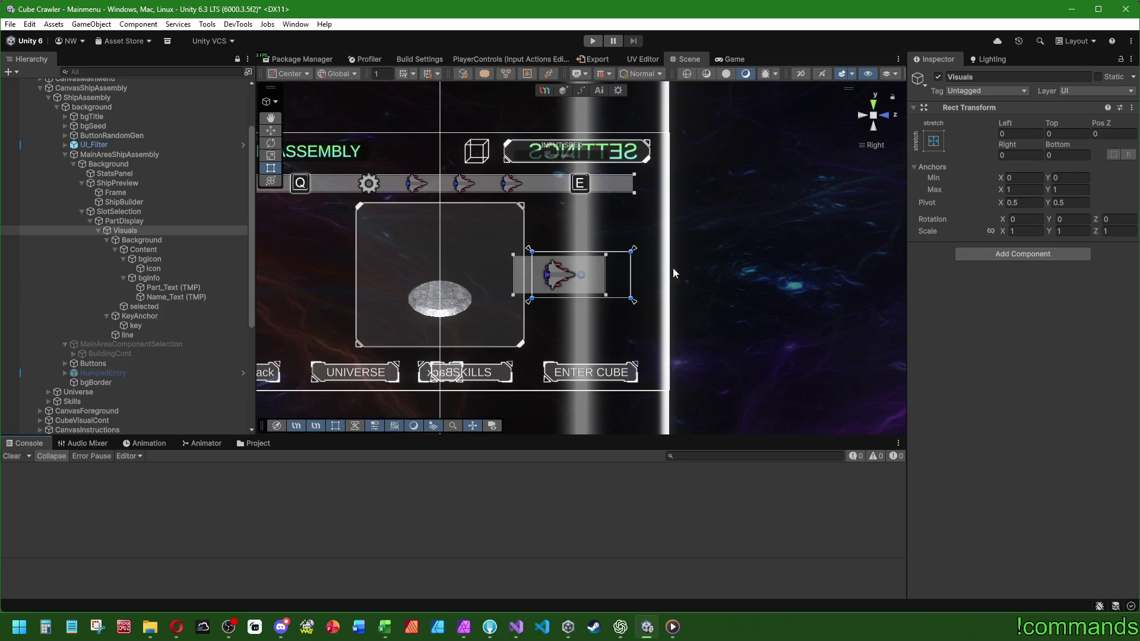
scroll(598, 283, up, 3)
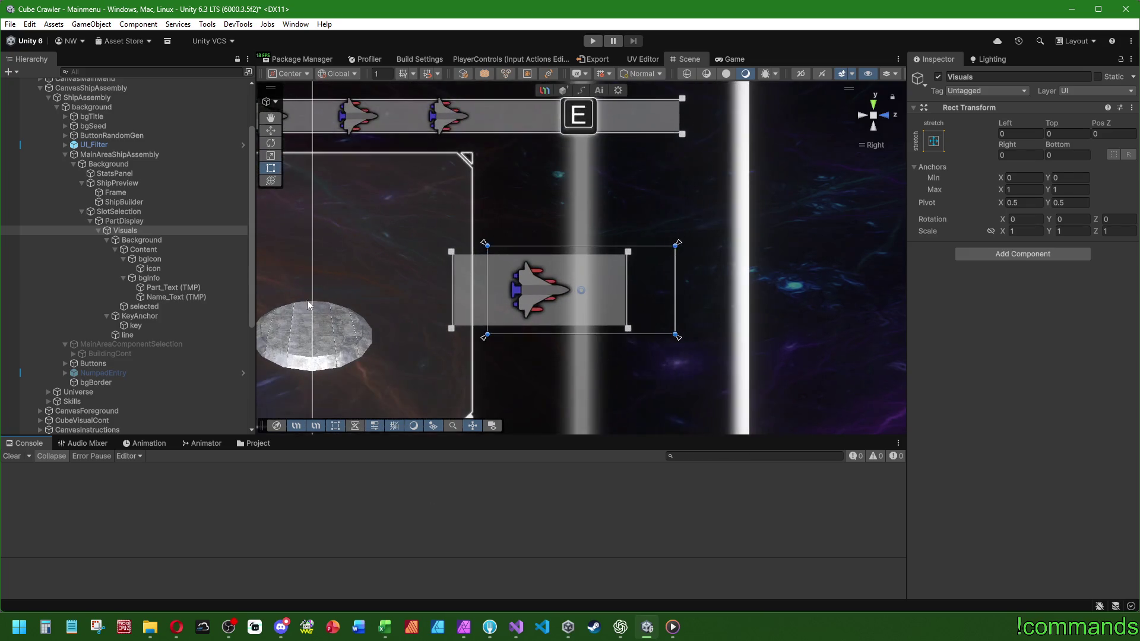
click(127, 221)
click(140, 216)
click(142, 220)
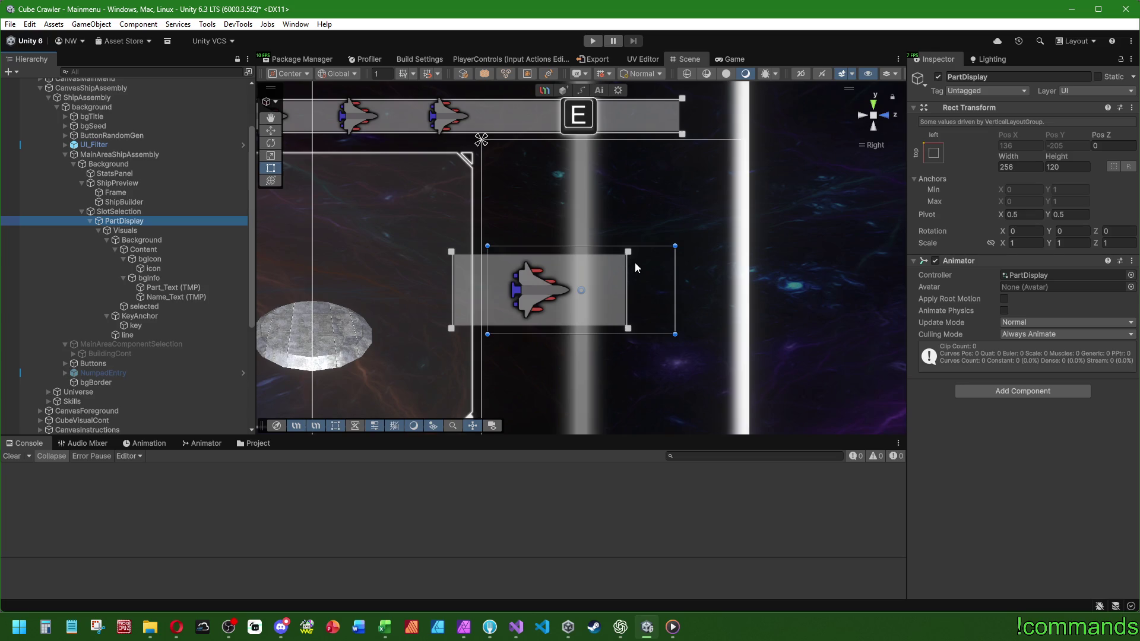
Inspect Visuals, Background, Content and bgIcon, ending on Background.
click(148, 231)
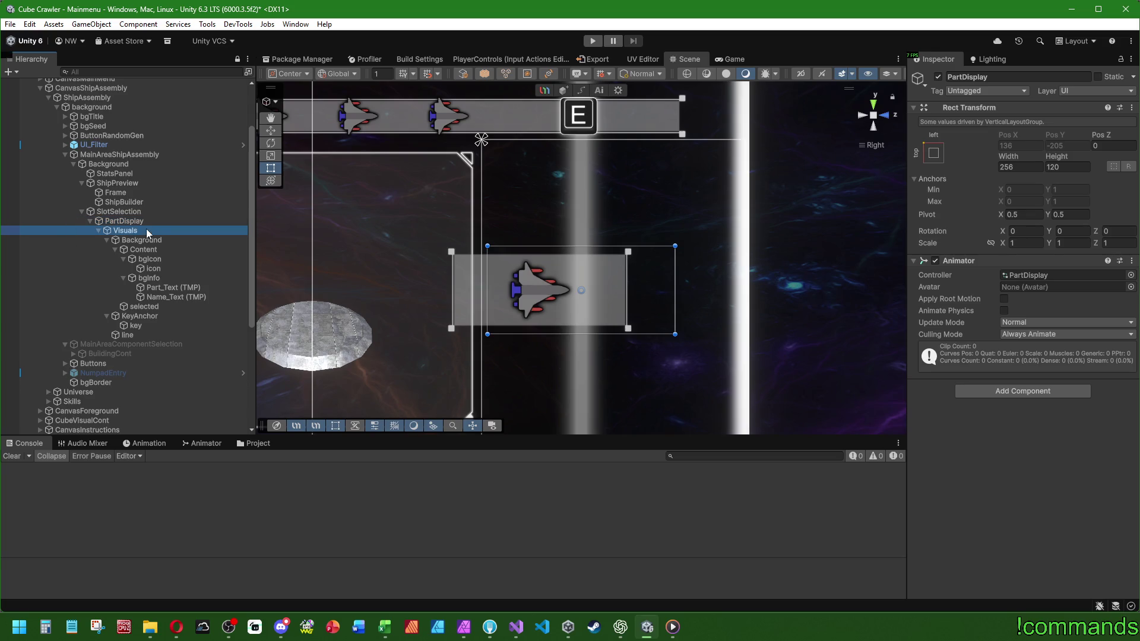
click(142, 223)
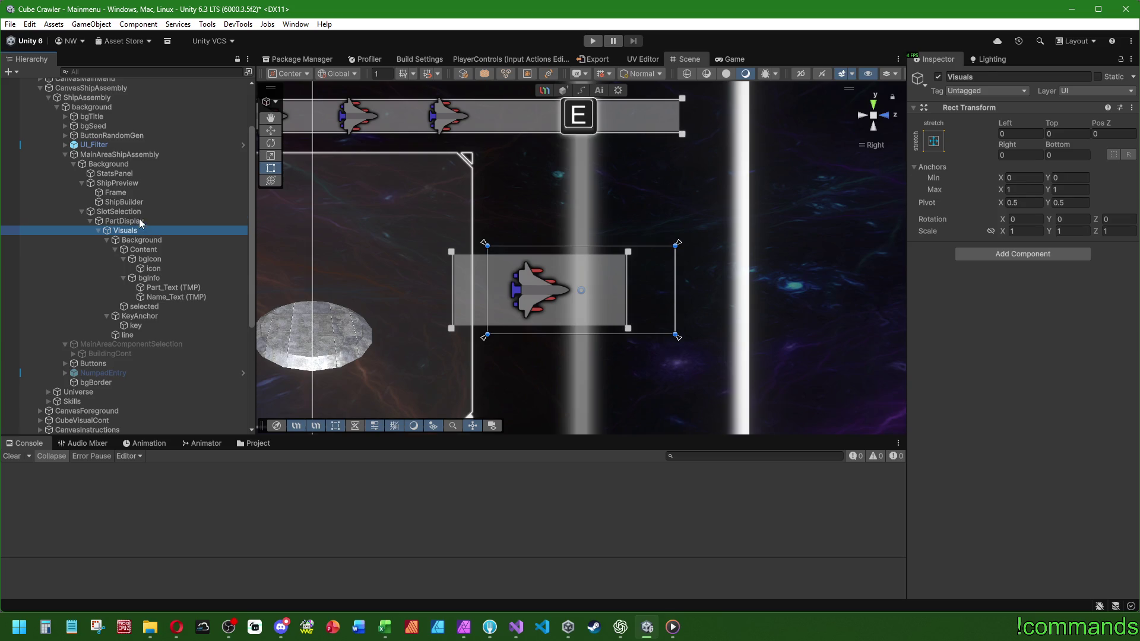
click(141, 241)
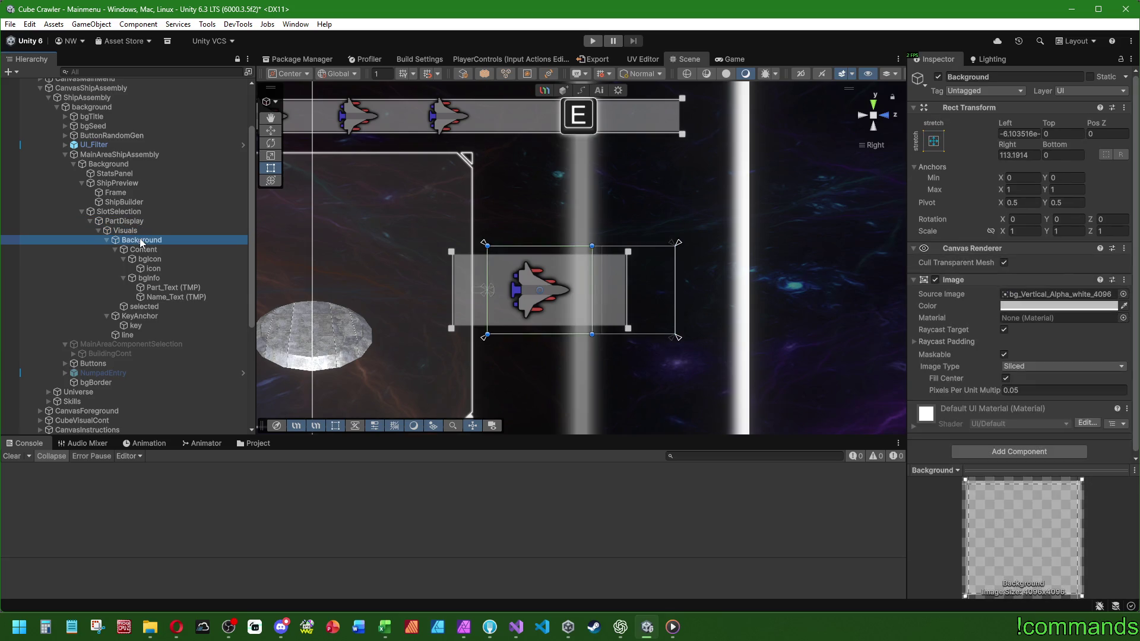
click(145, 250)
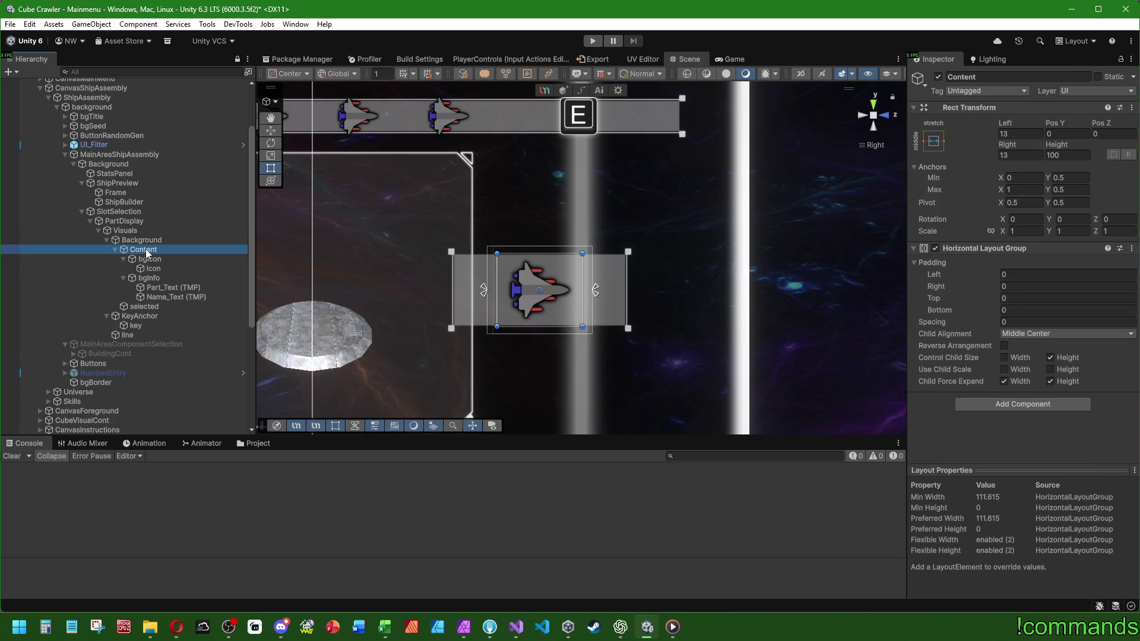
click(151, 260)
click(154, 241)
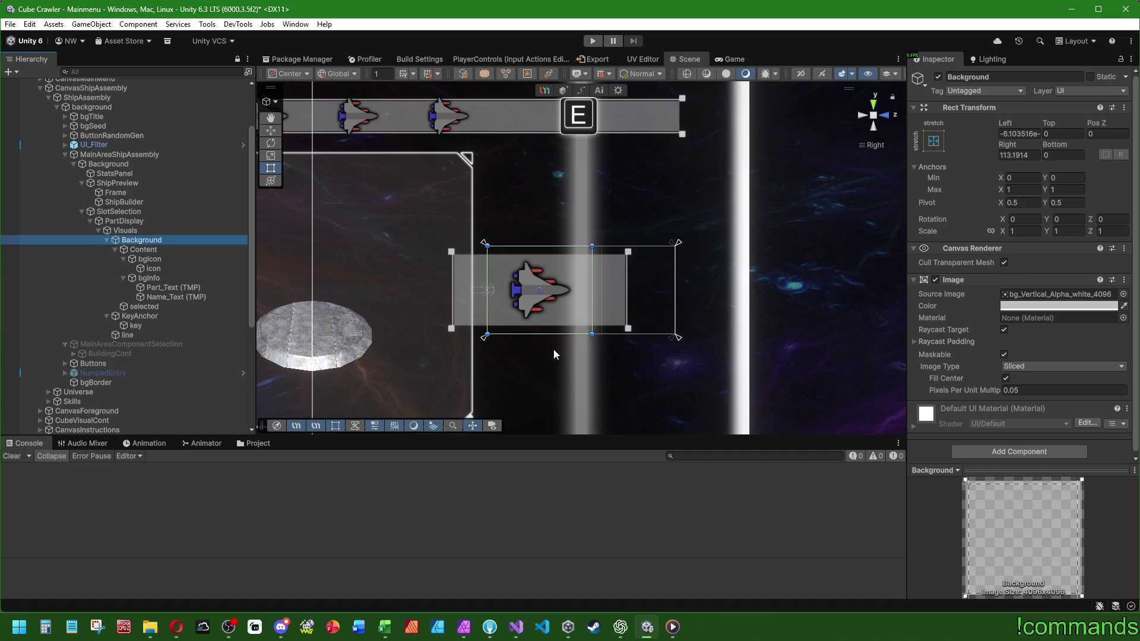
scroll(535, 326, up, 2)
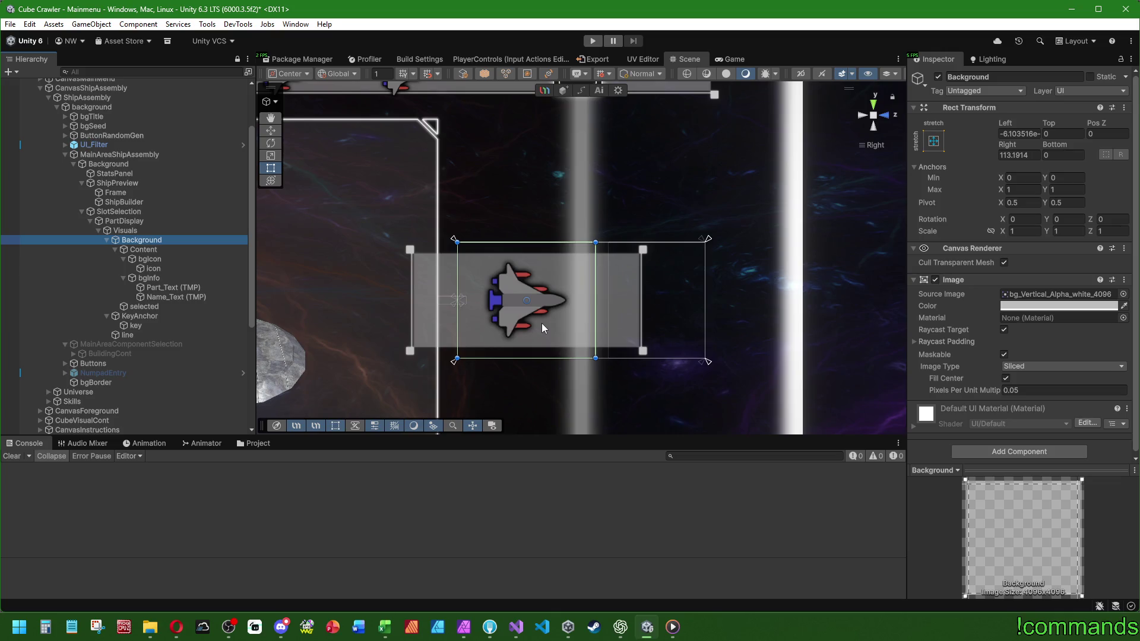
Inspect the Content layout group and the line image.
click(163, 251)
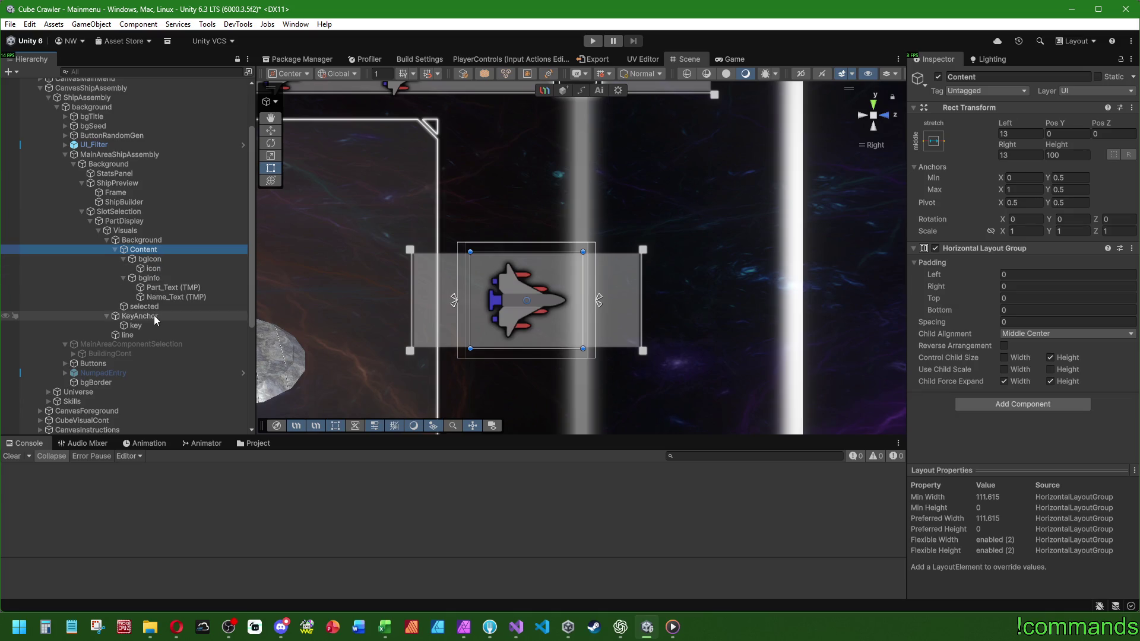
click(146, 336)
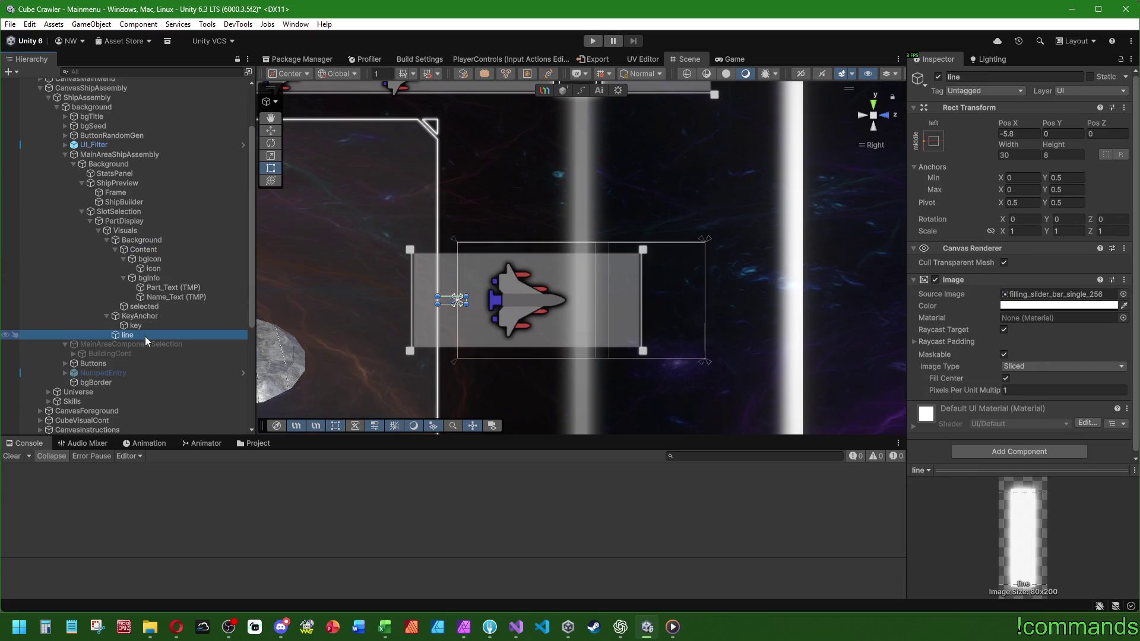
click(143, 230)
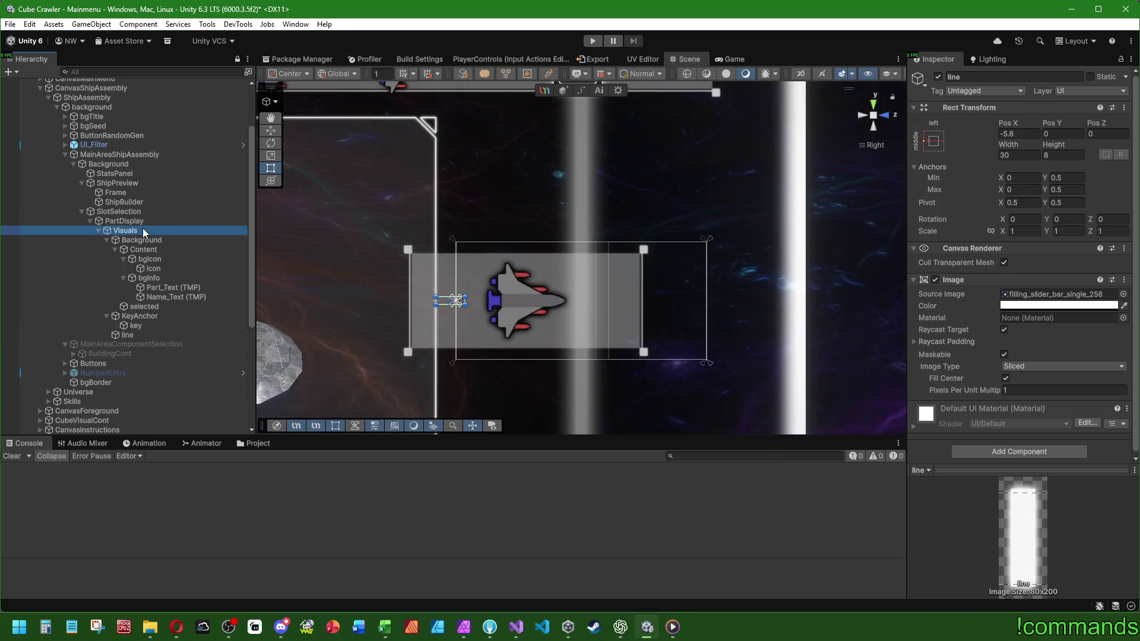
Toggle the Background Image component off and on so it refits around the icon.
click(148, 240)
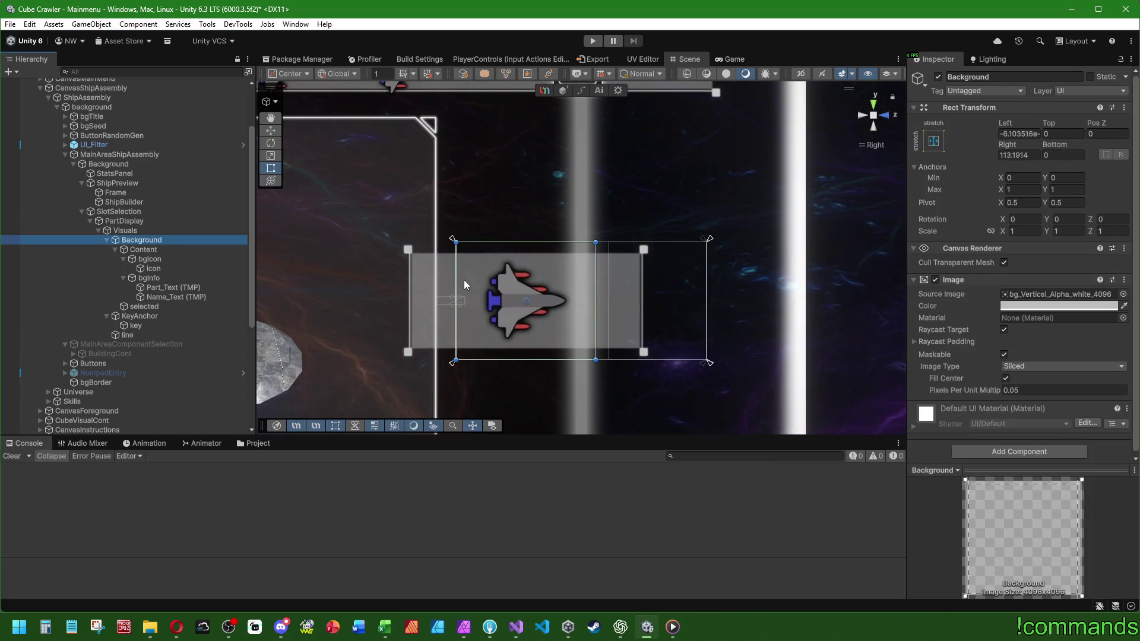
click(936, 279)
click(936, 279)
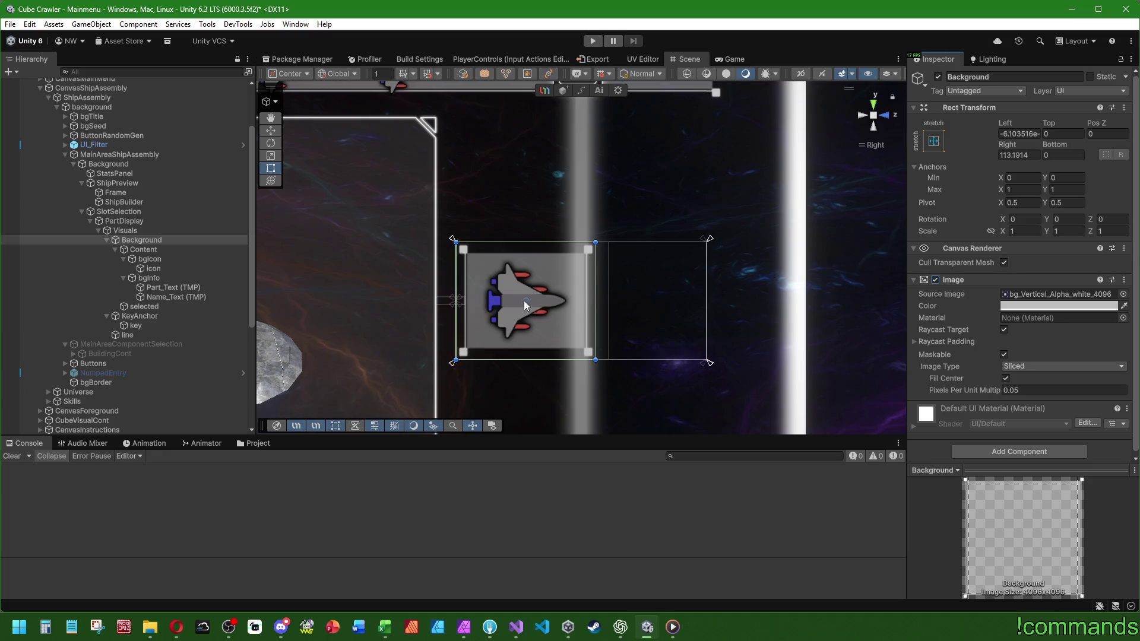
click(98, 229)
click(97, 229)
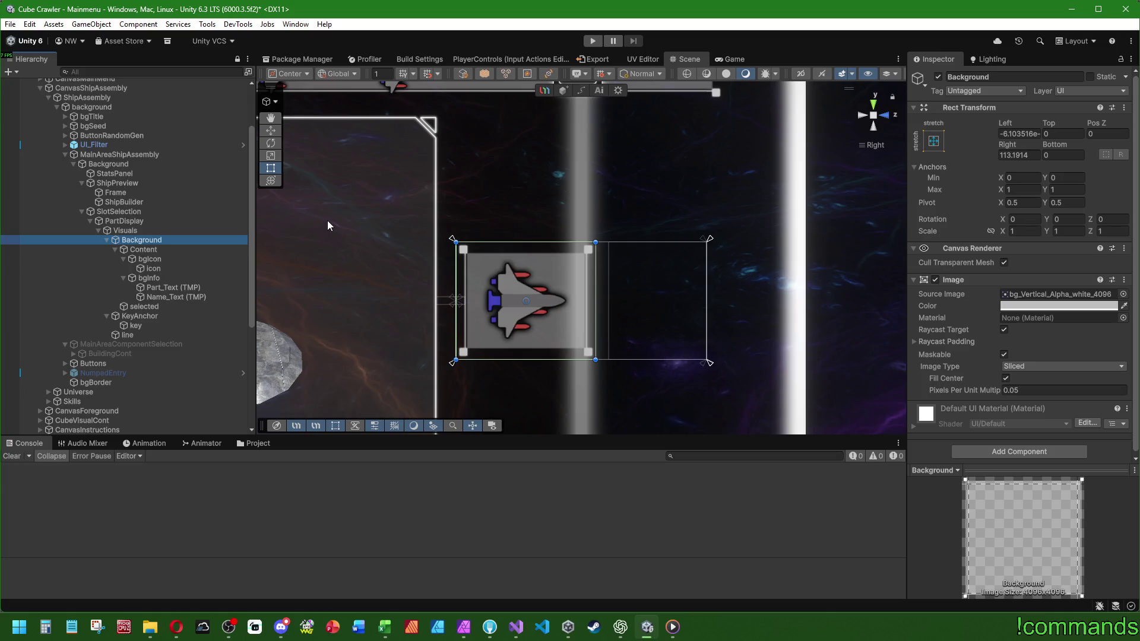
click(129, 222)
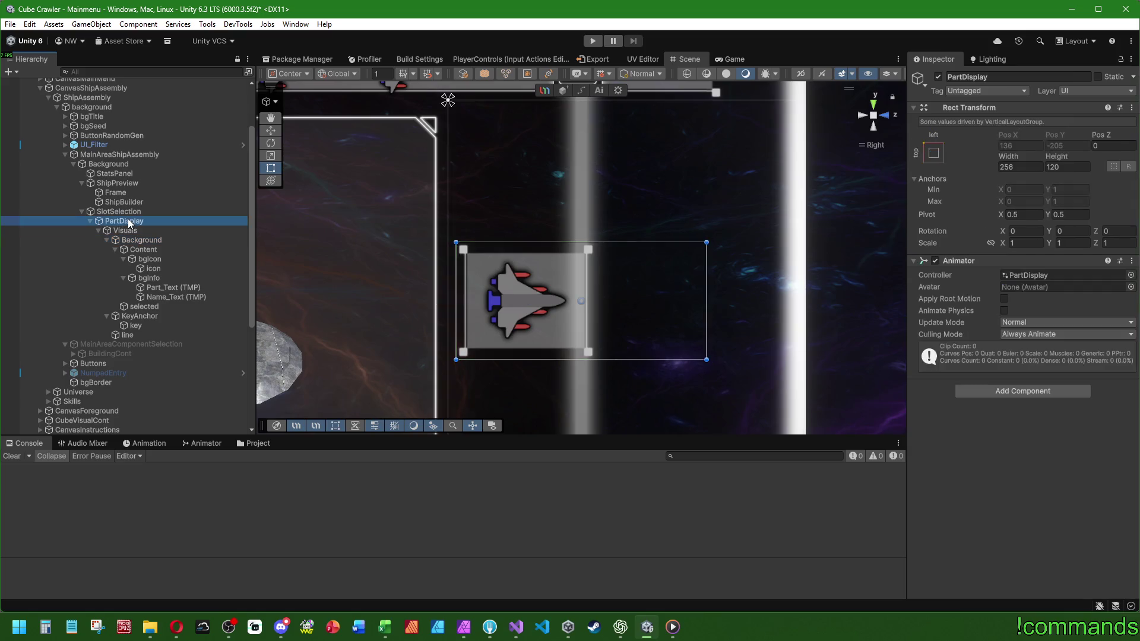
Select PartDisplay, collapse Visuals, and start animation recording from the clip list.
click(132, 231)
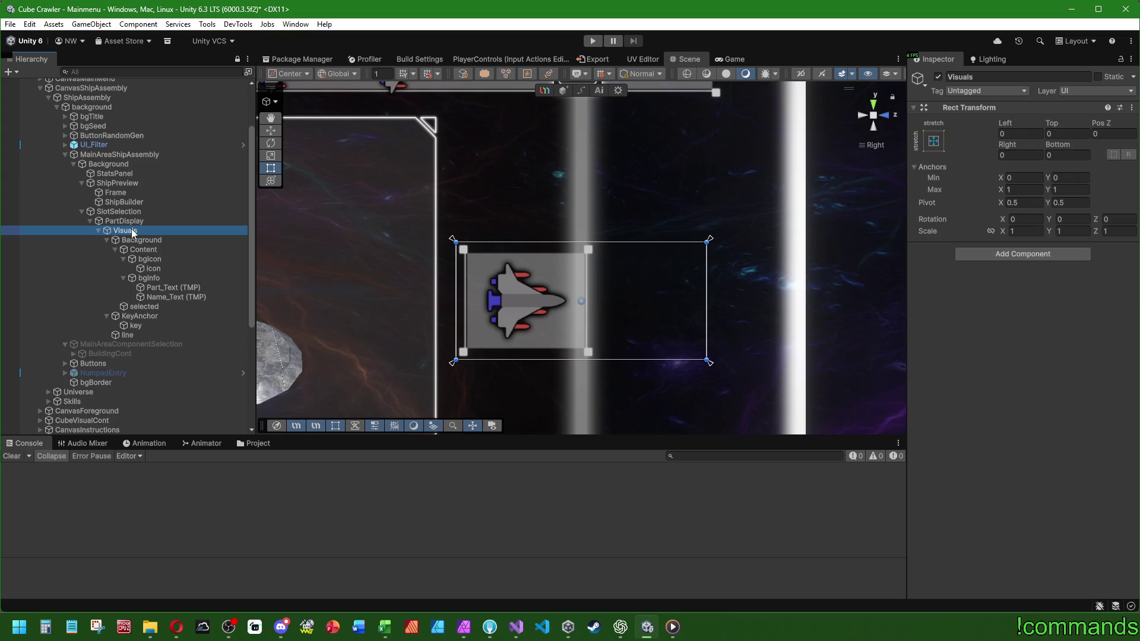
click(141, 224)
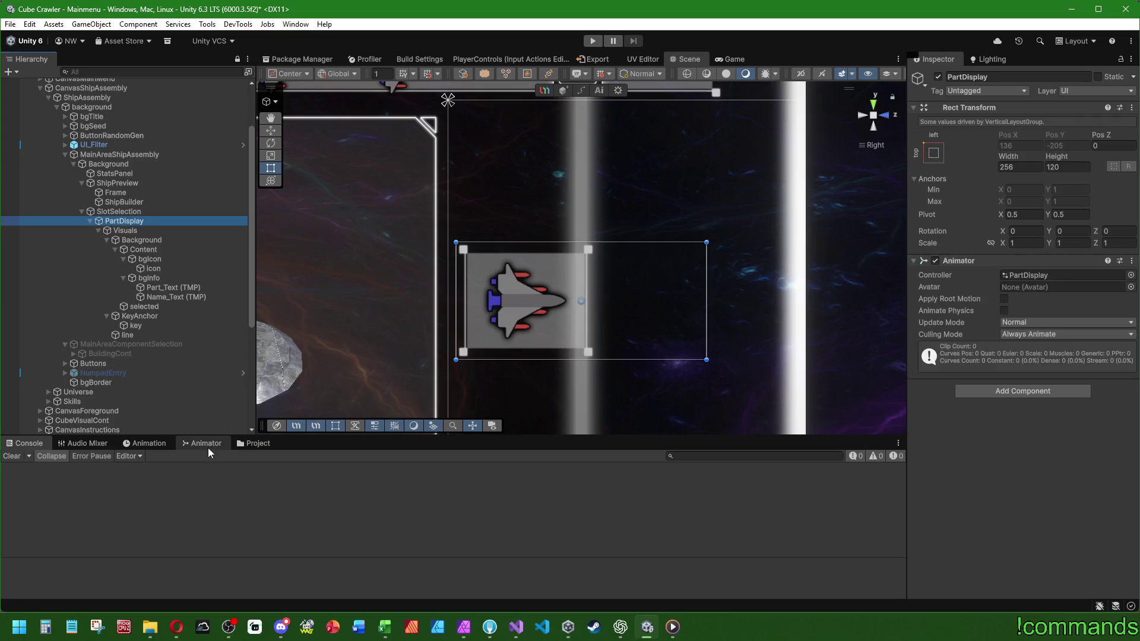
click(99, 231)
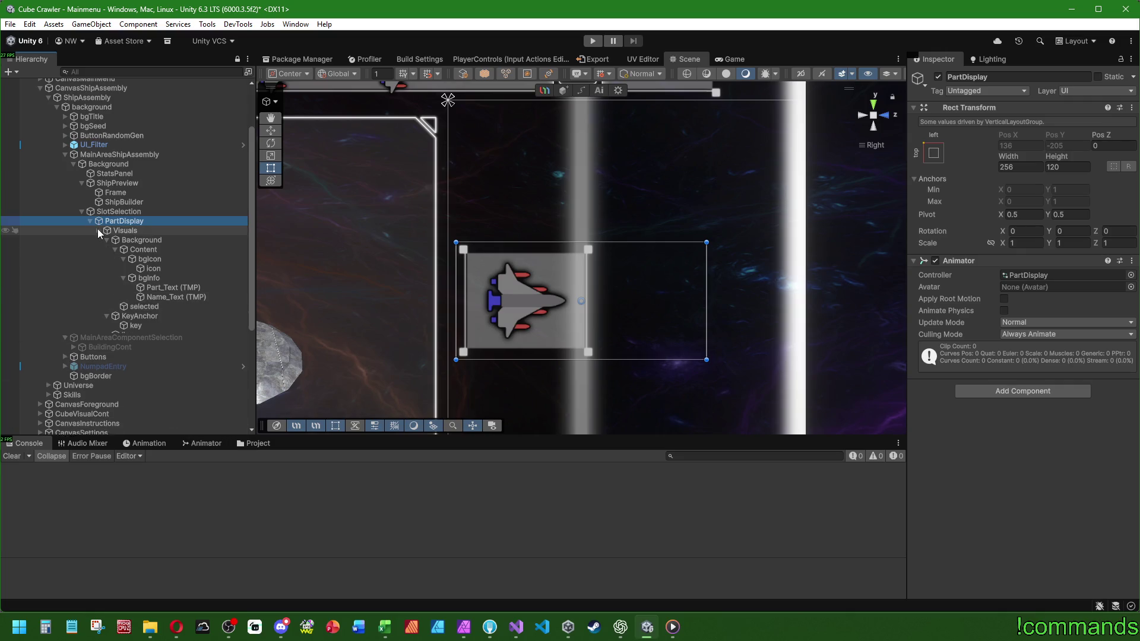
click(150, 443)
click(48, 468)
click(40, 456)
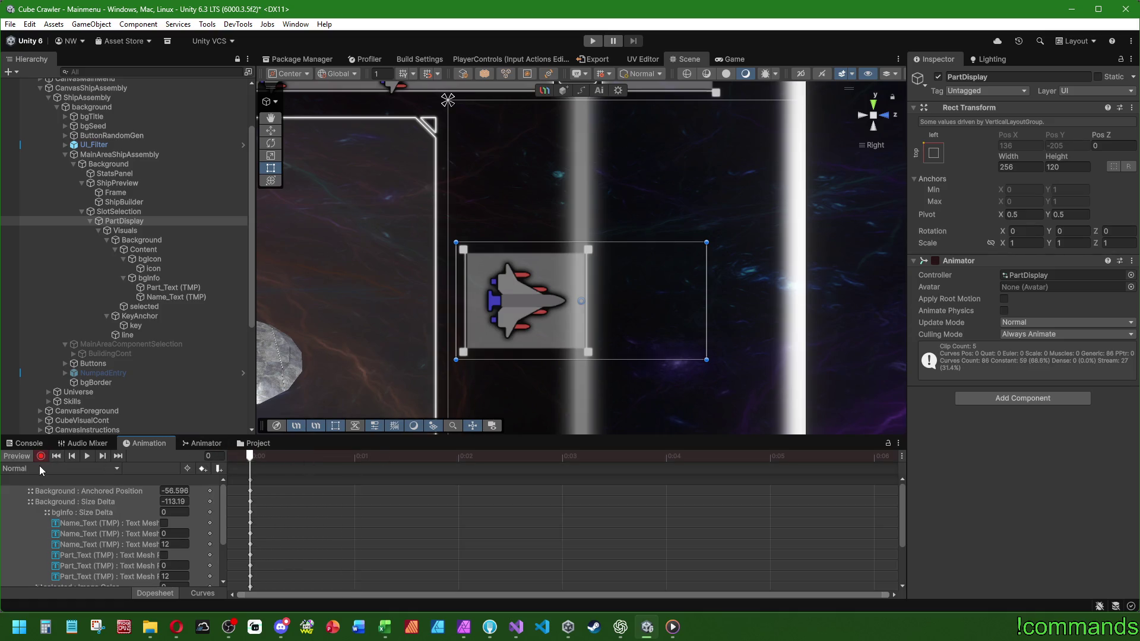
Try a scale of 2 on Visuals, then undo it back to 1.
click(145, 231)
click(1024, 231)
text(2)
click(1072, 231)
text(2)
click(1115, 231)
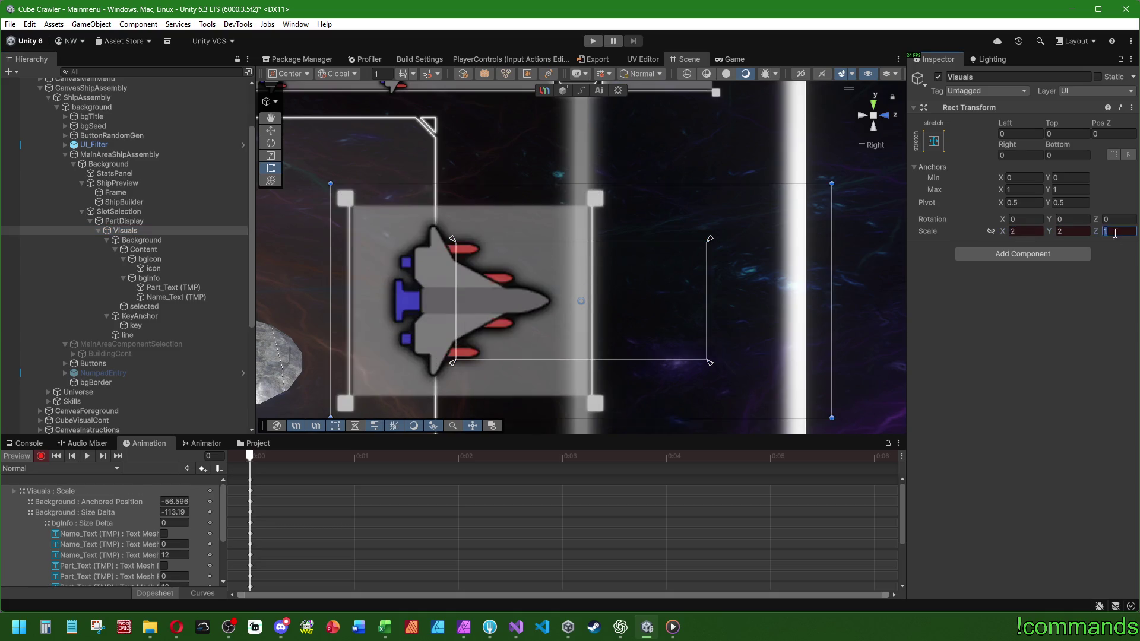
key(ctrl+z)
key(ctrl+z)
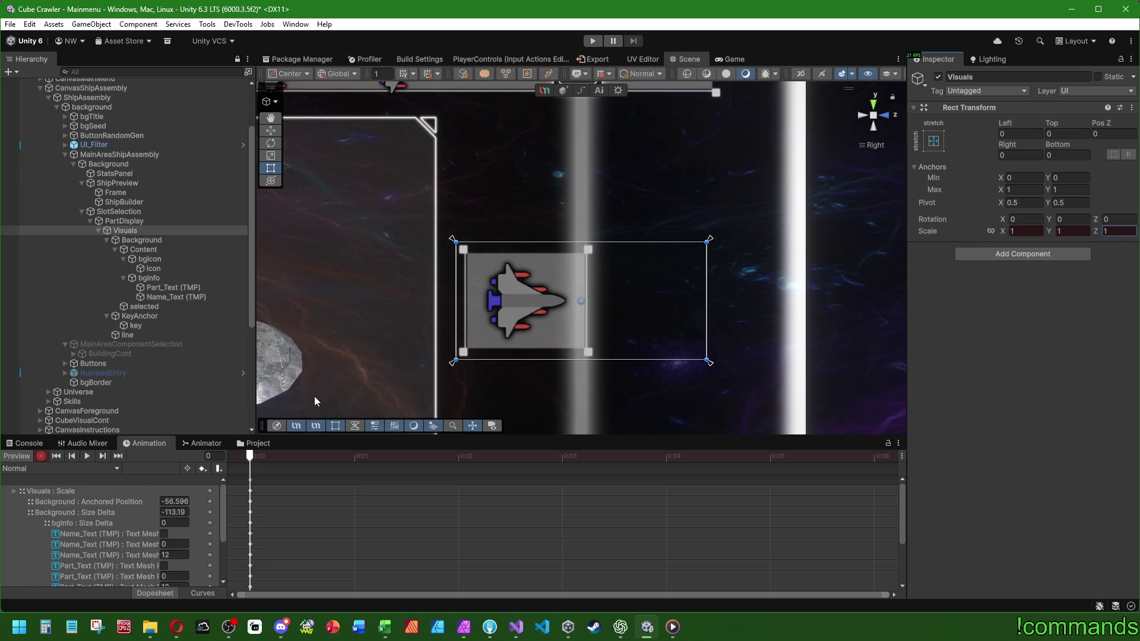
In the Selected clip, test Visuals X scale 2 at frame 8, reset X and Y to 1, and scrub to frame 29.
click(41, 469)
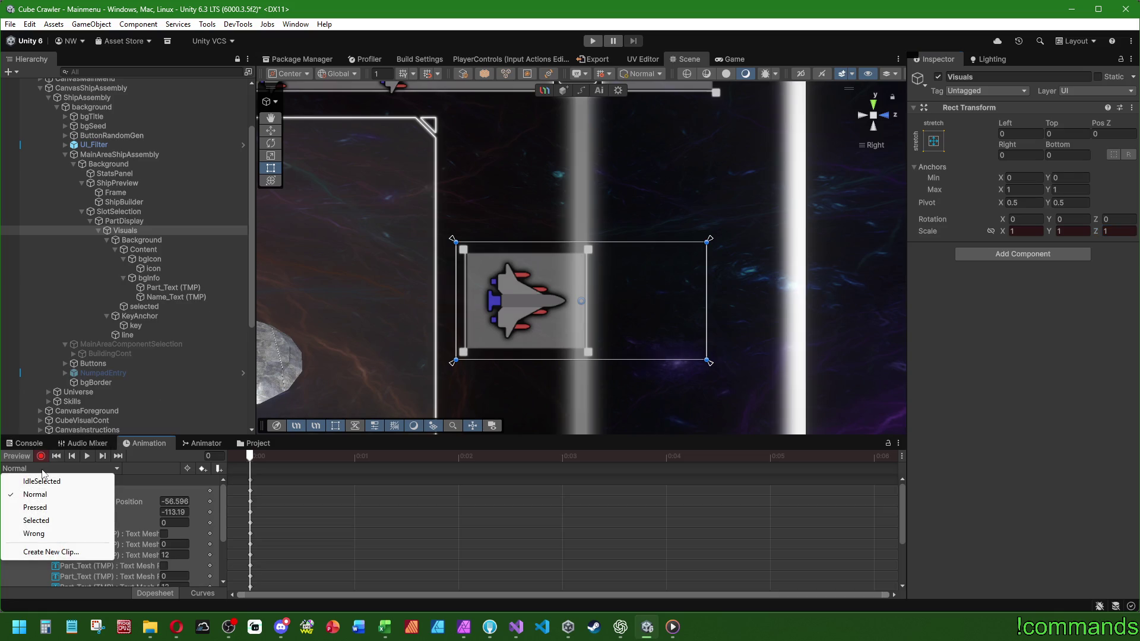
click(35, 521)
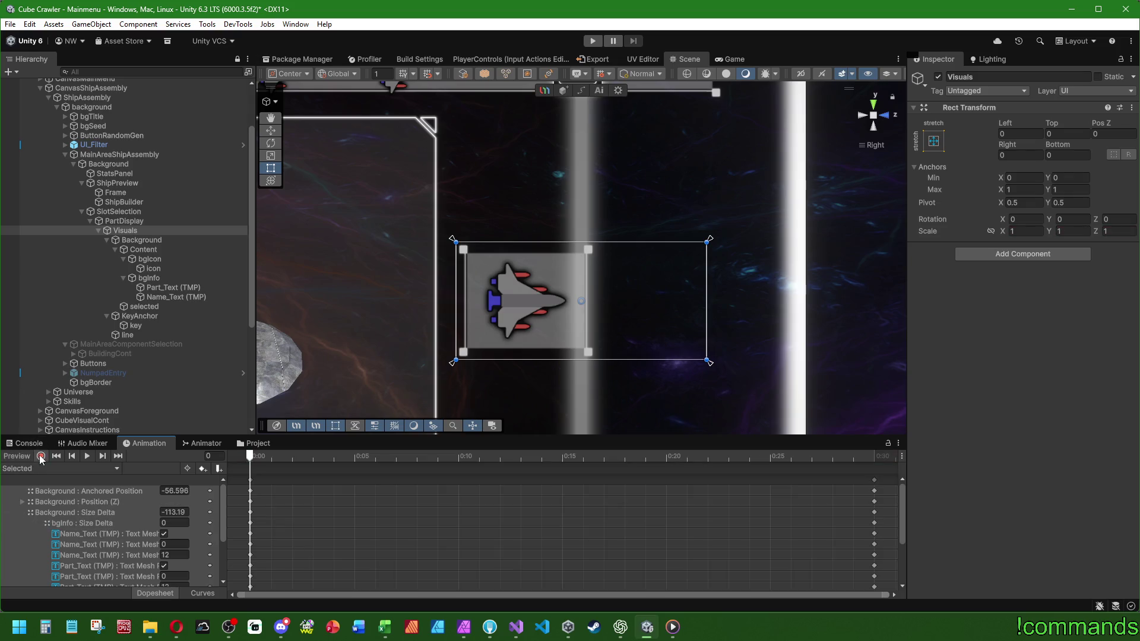
mouse_move(258, 454)
mouse_down()
mouse_move(414, 468)
mouse_move(143, 475)
mouse_up()
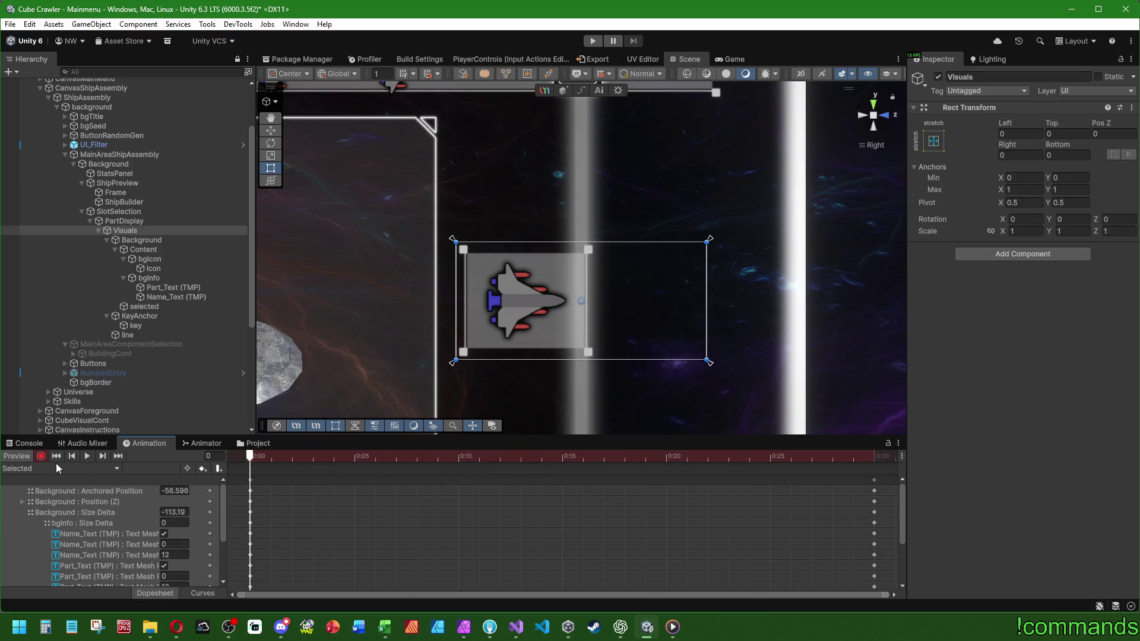
click(1024, 231)
text(2)
key(Tab)
text(2)
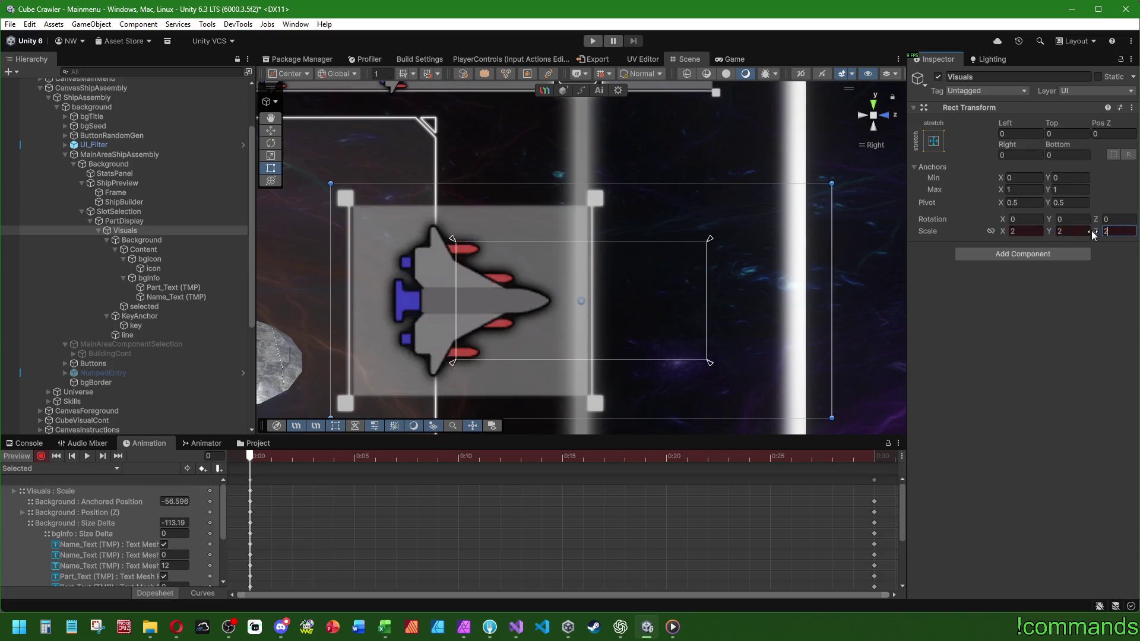
click(1024, 231)
text(1)
click(1068, 231)
text(1)
drag(253, 456, 842, 477)
In the IdleSelected clip, try doubling Visuals' scale, then undo it.
click(21, 469)
click(22, 476)
click(1024, 231)
text(2)
key(Tab)
text(2)
key(Tab)
key(ctrl+z)
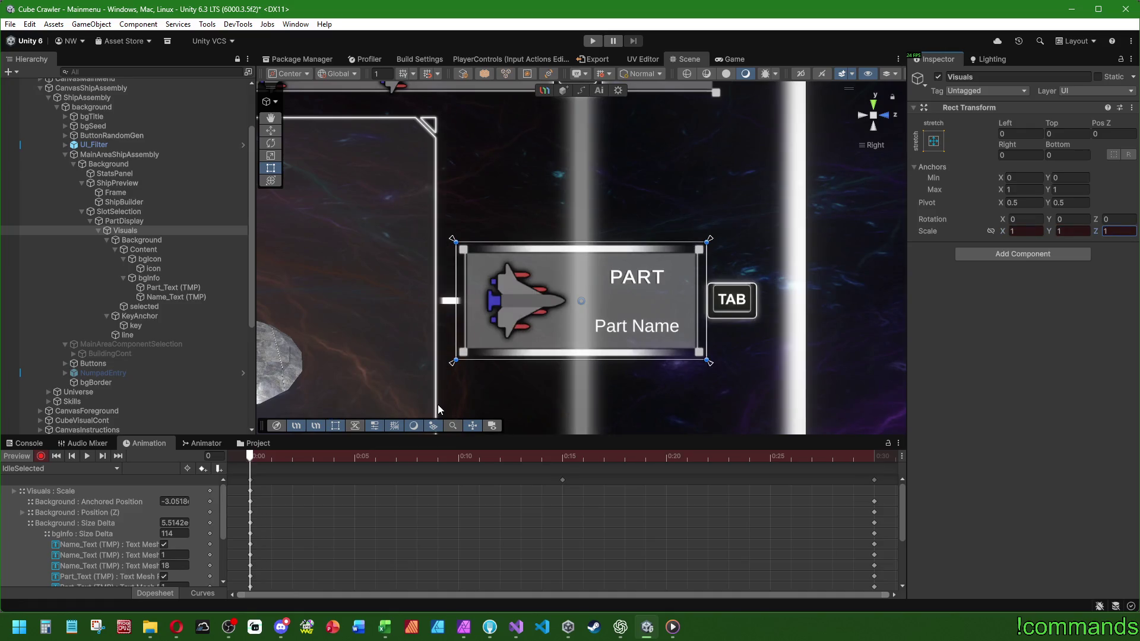
Look at the Normal clip, toggle recording, and switch to the Pressed clip.
click(45, 469)
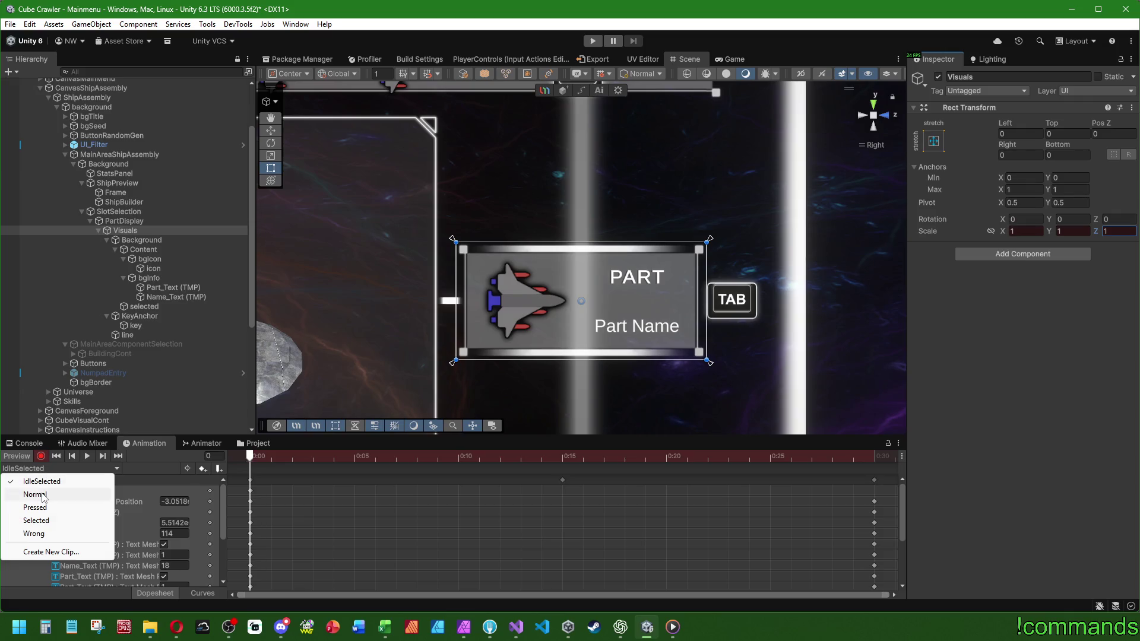
click(40, 494)
click(40, 468)
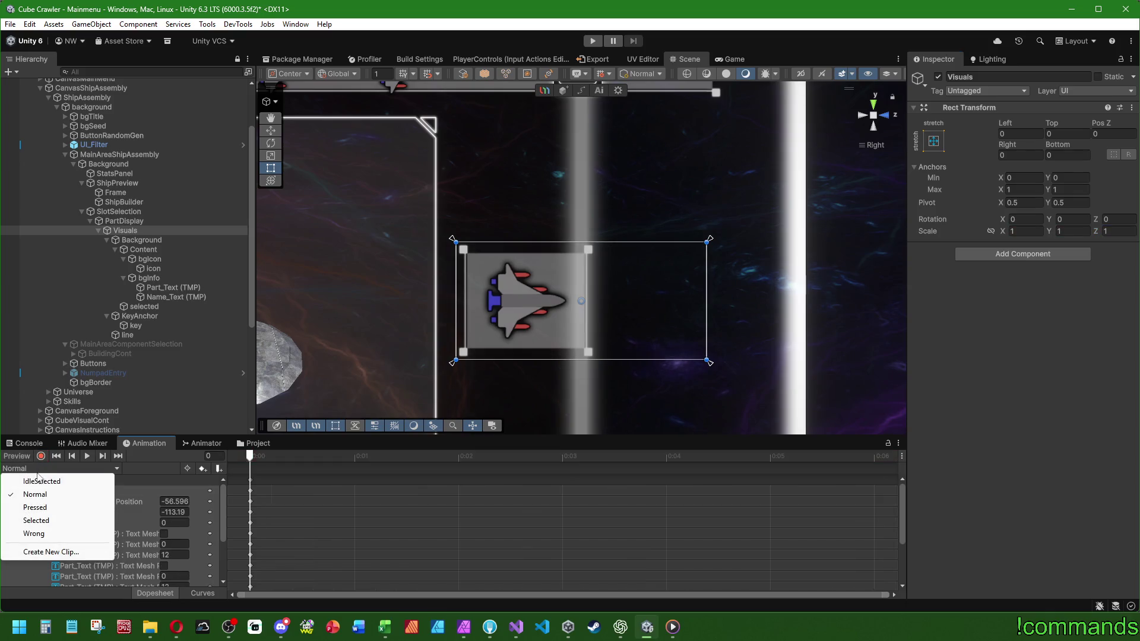
click(41, 456)
click(41, 456)
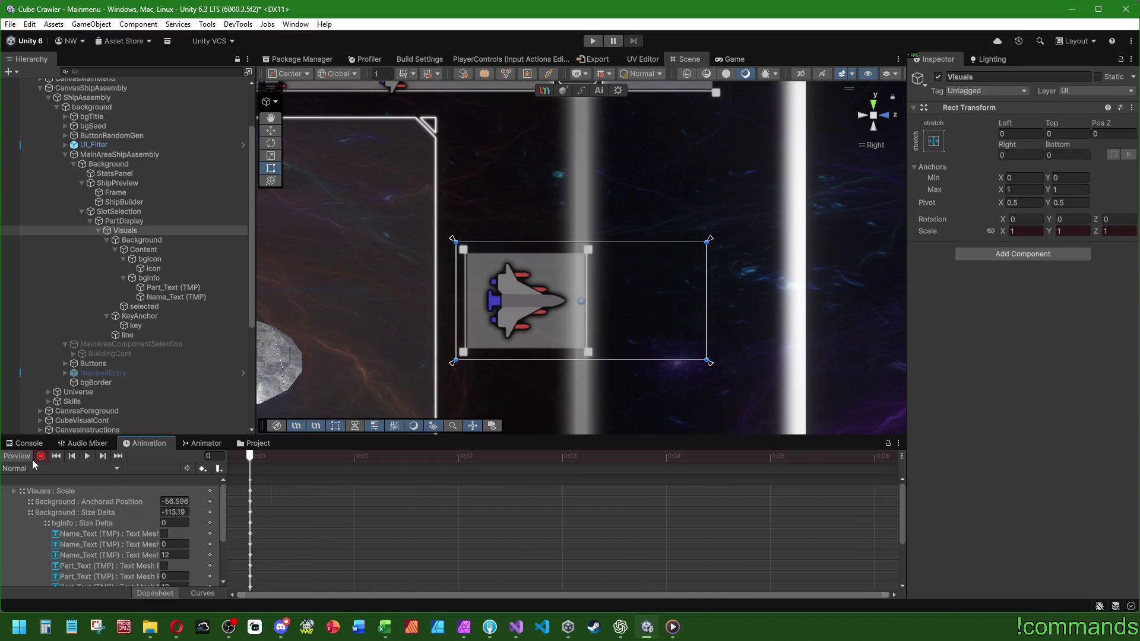
click(33, 468)
click(35, 507)
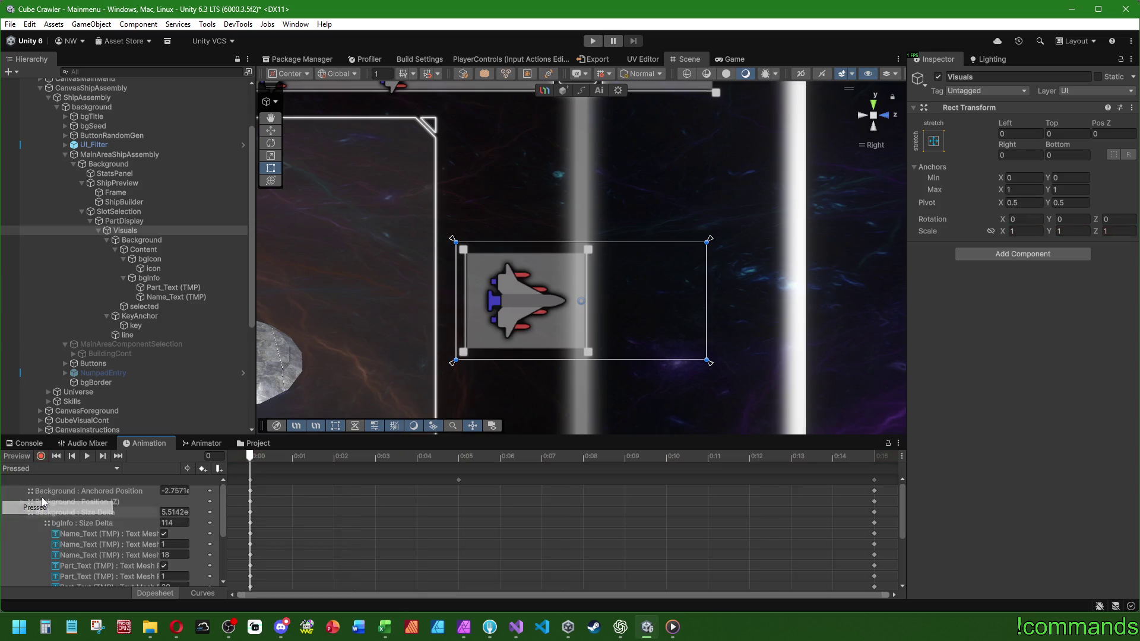
Key Visuals' scale at frame 0, Y 0.95 at frame 5, and 1 at frame 15, then play it.
click(142, 231)
click(1079, 231)
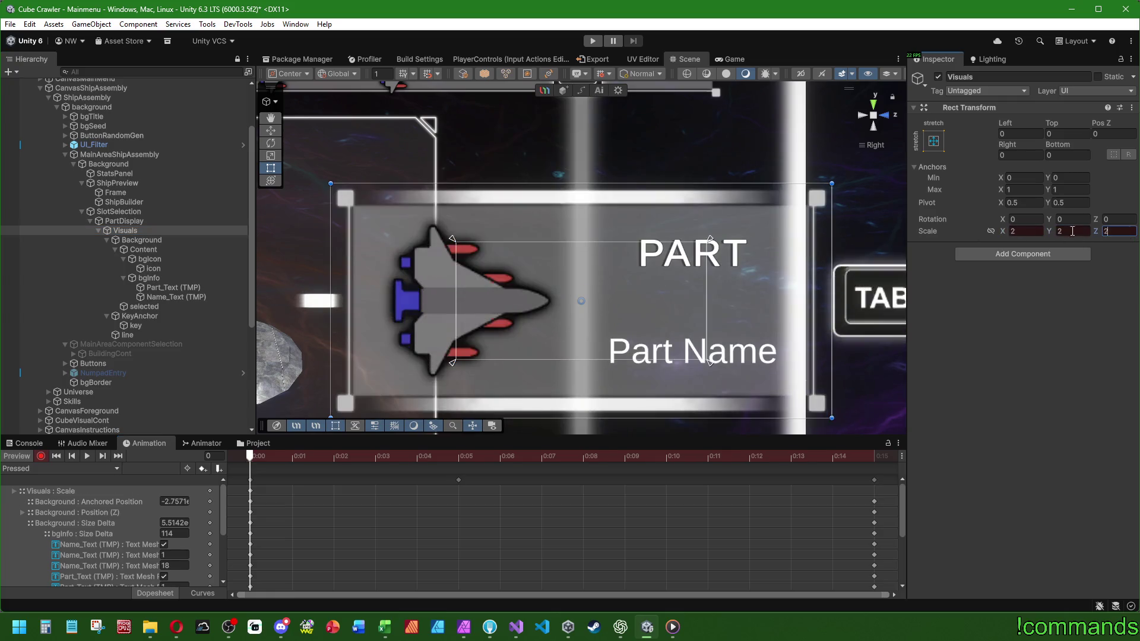
key(Tab)
click(451, 456)
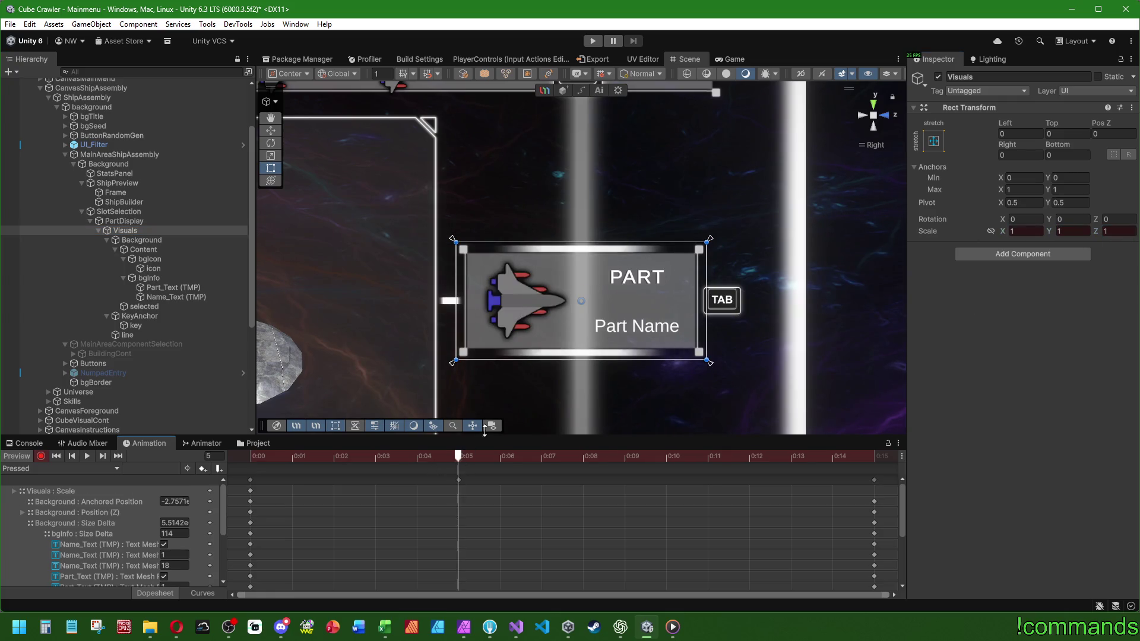
text(0,9)
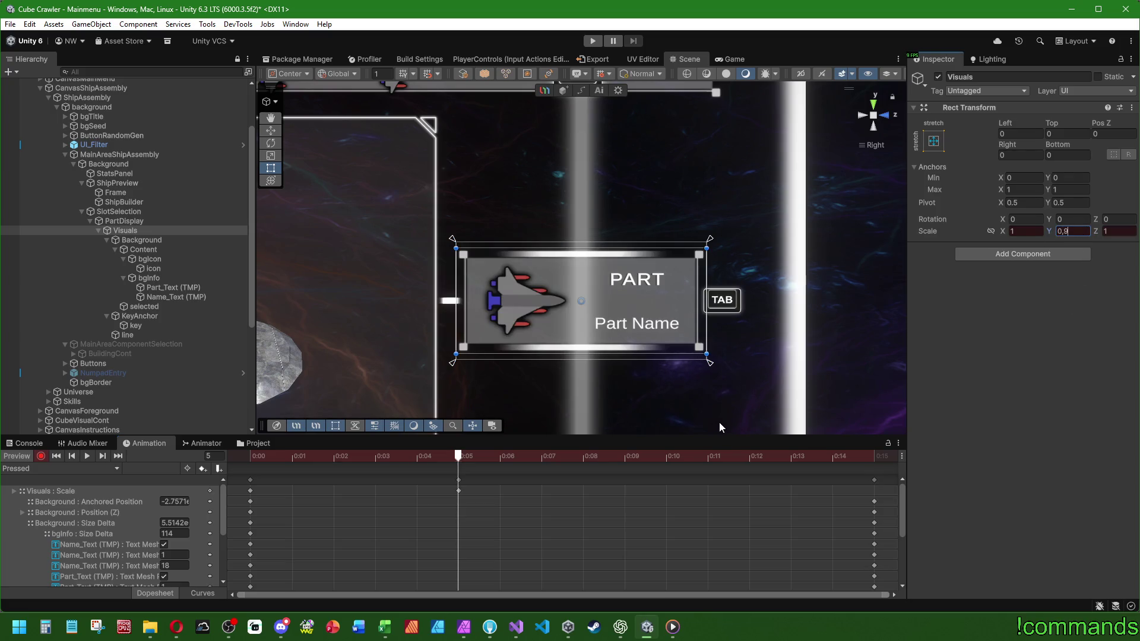
text(5)
click(874, 456)
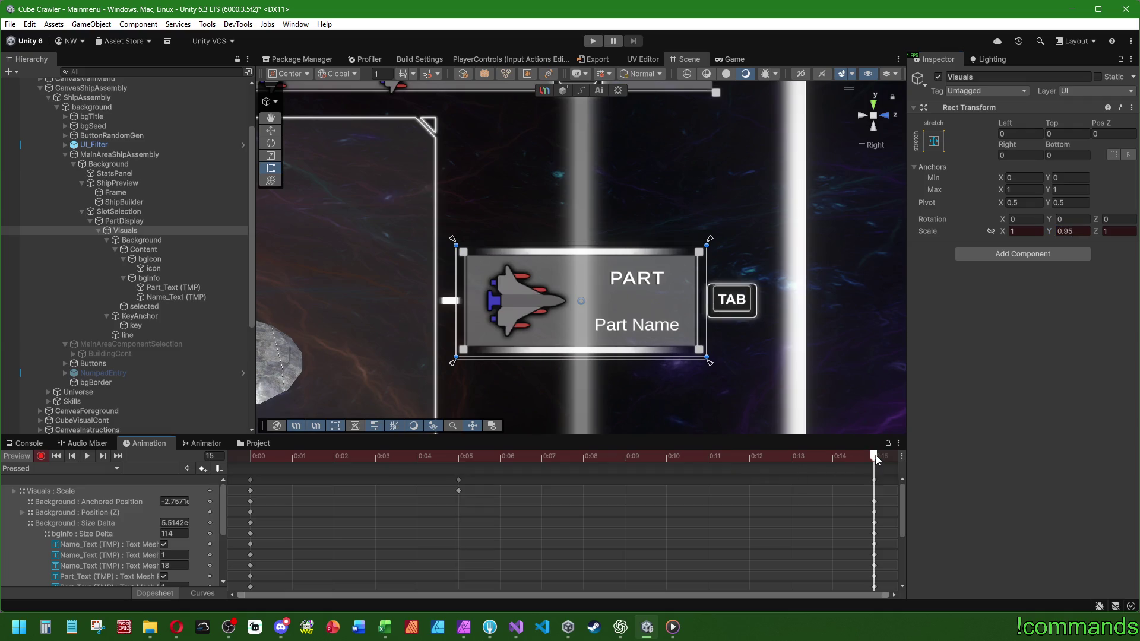
double_click(1075, 232)
text(1)
click(241, 455)
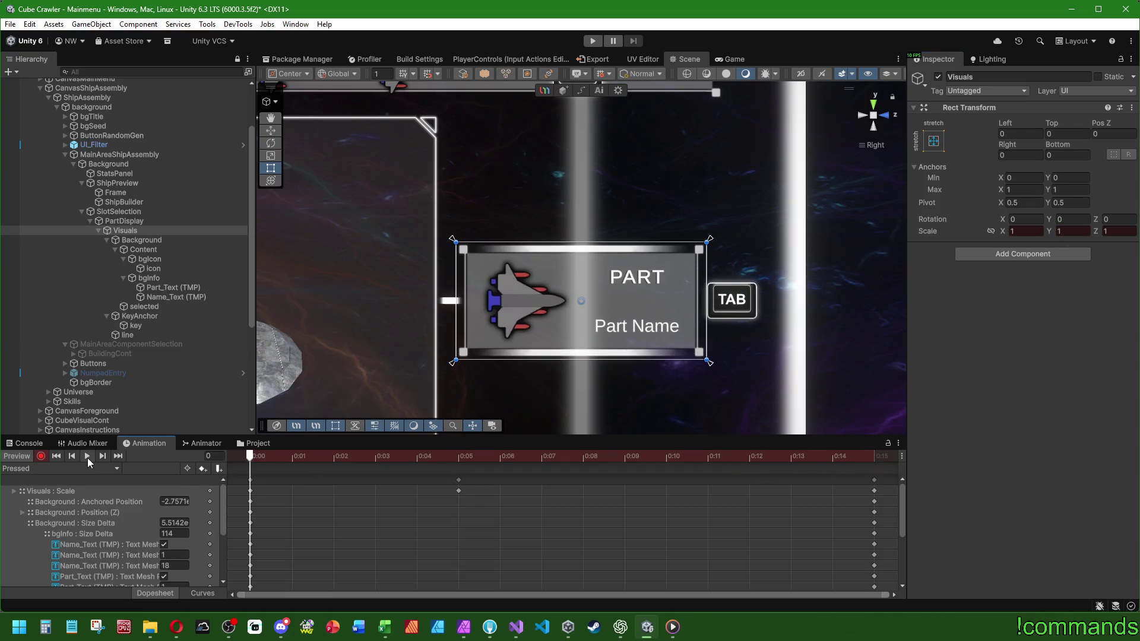
click(88, 456)
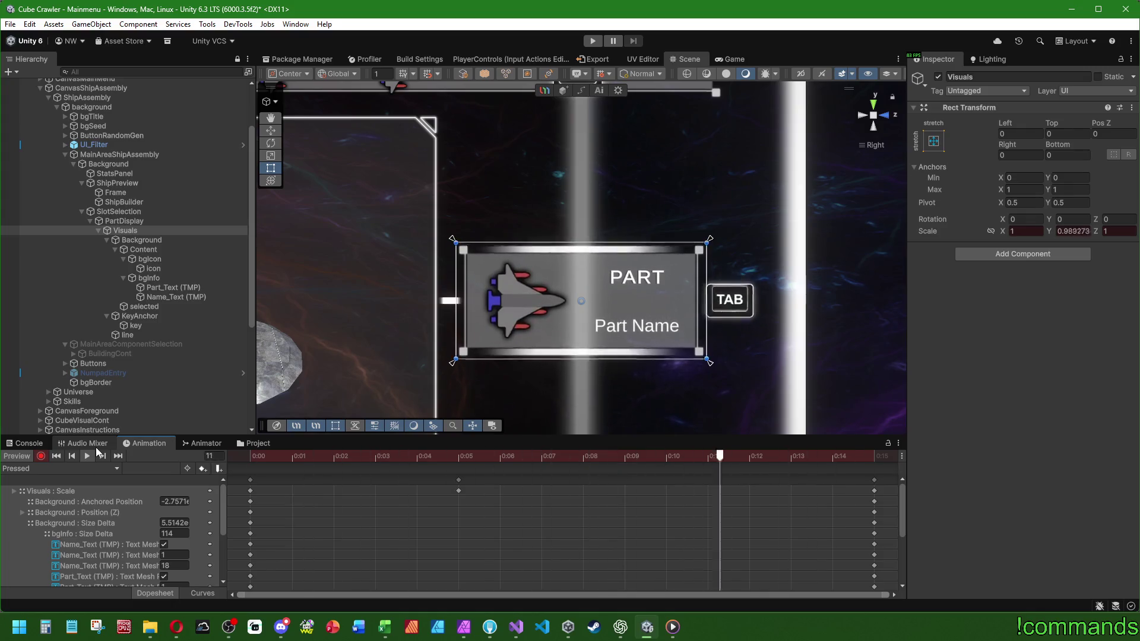
Revise Visuals' frame-5 scale entries in the Pressed clip, cancelling a stray Y edit.
click(459, 457)
click(1083, 231)
text(1)
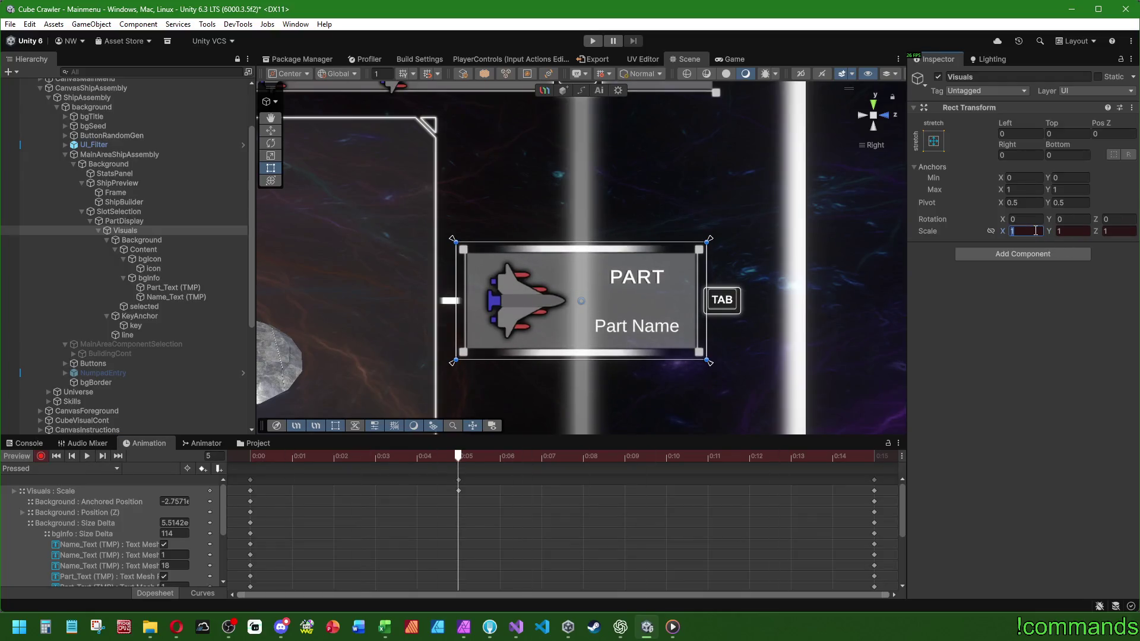
text(0,95)
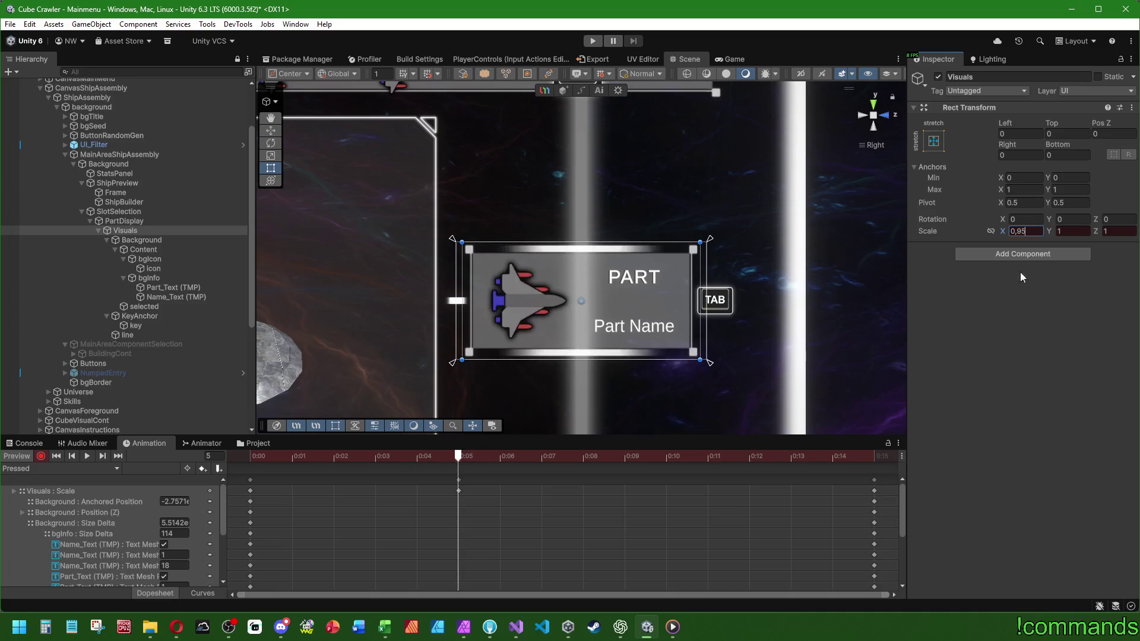
click(83, 458)
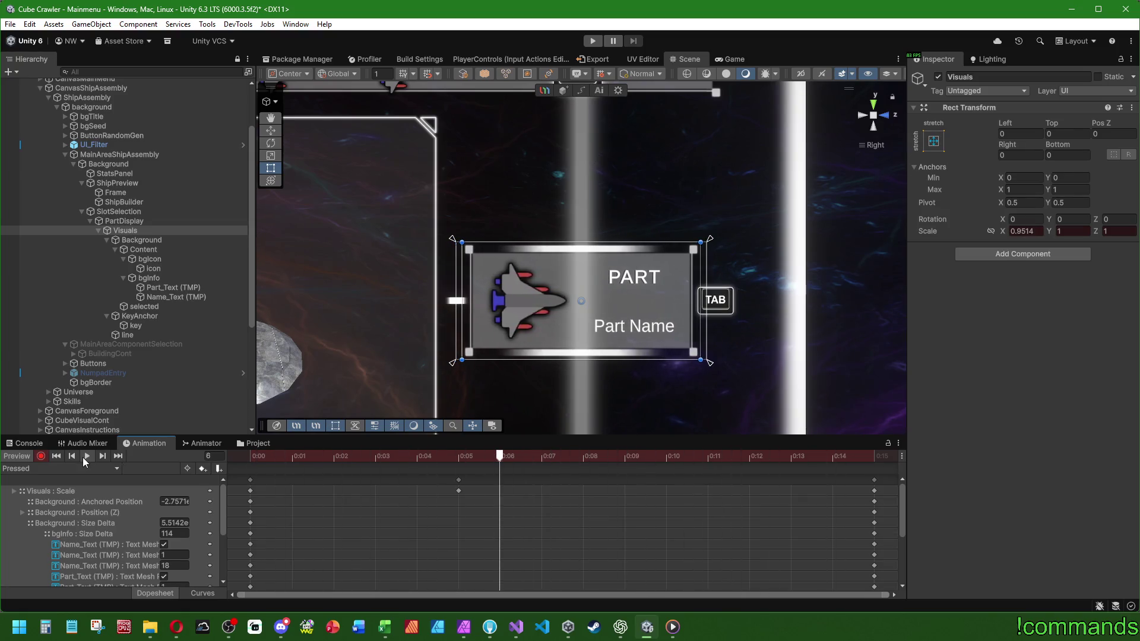
click(448, 459)
click(1068, 232)
text(0.)
key(Escape)
Preview the softer squash, set frame-5 X scale to 1, and replay the Pressed clip.
click(87, 455)
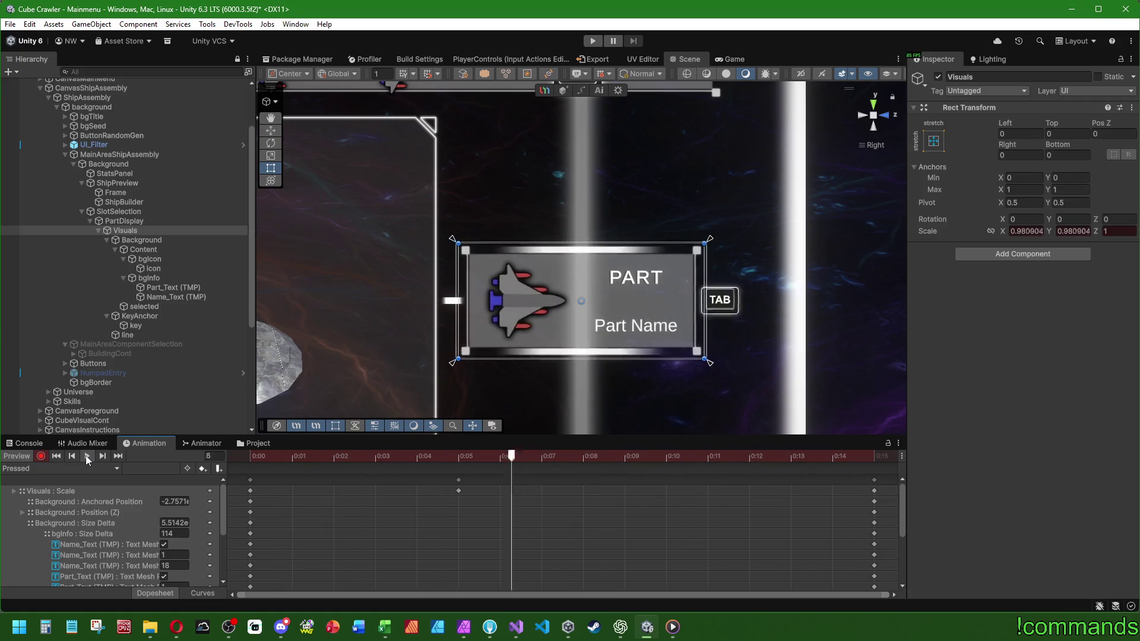
click(458, 456)
click(1024, 231)
text(1)
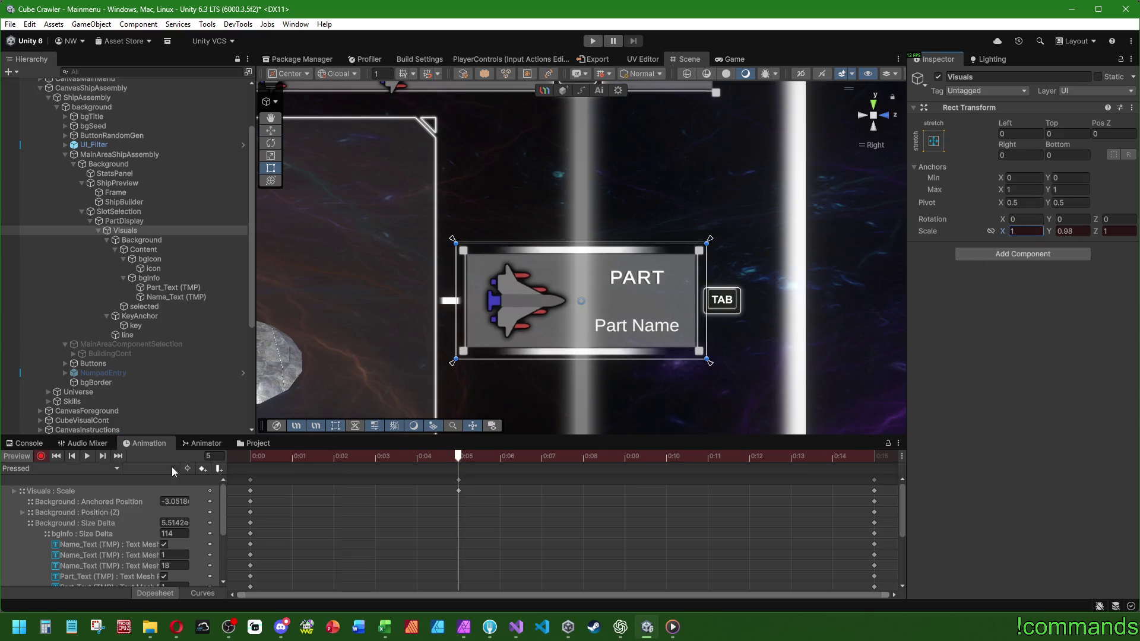
click(88, 455)
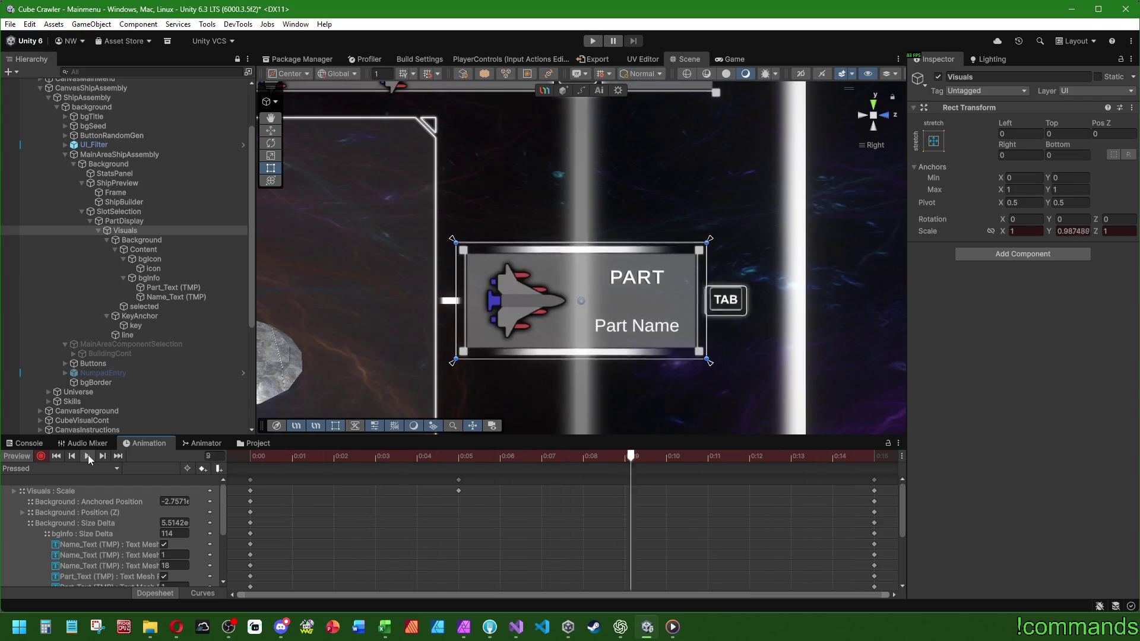
click(21, 455)
click(35, 468)
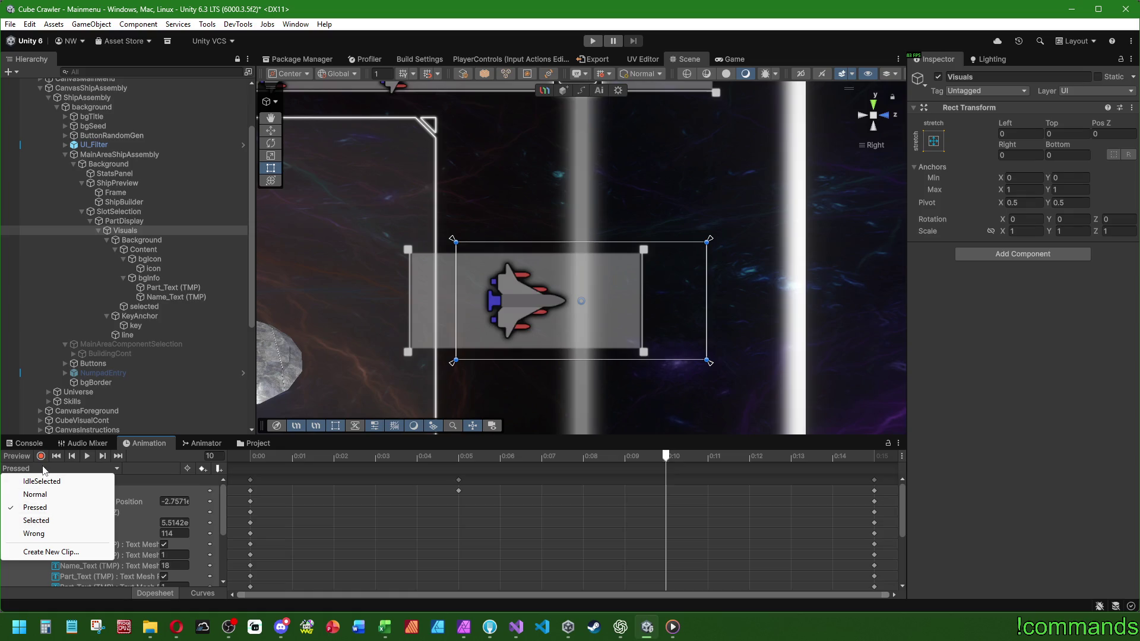
Copy the 'selected' image colour from the VisuRoomCardDisplay prefab, then reselect PartDisplay's 'selected' object.
click(253, 443)
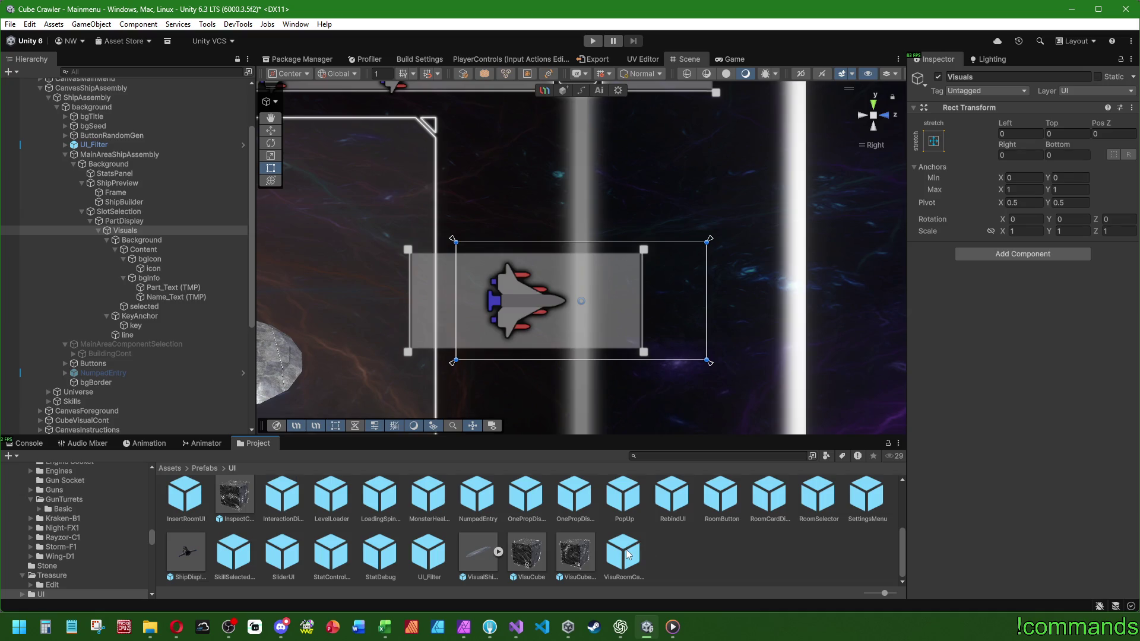
double_click(628, 554)
click(127, 445)
click(108, 126)
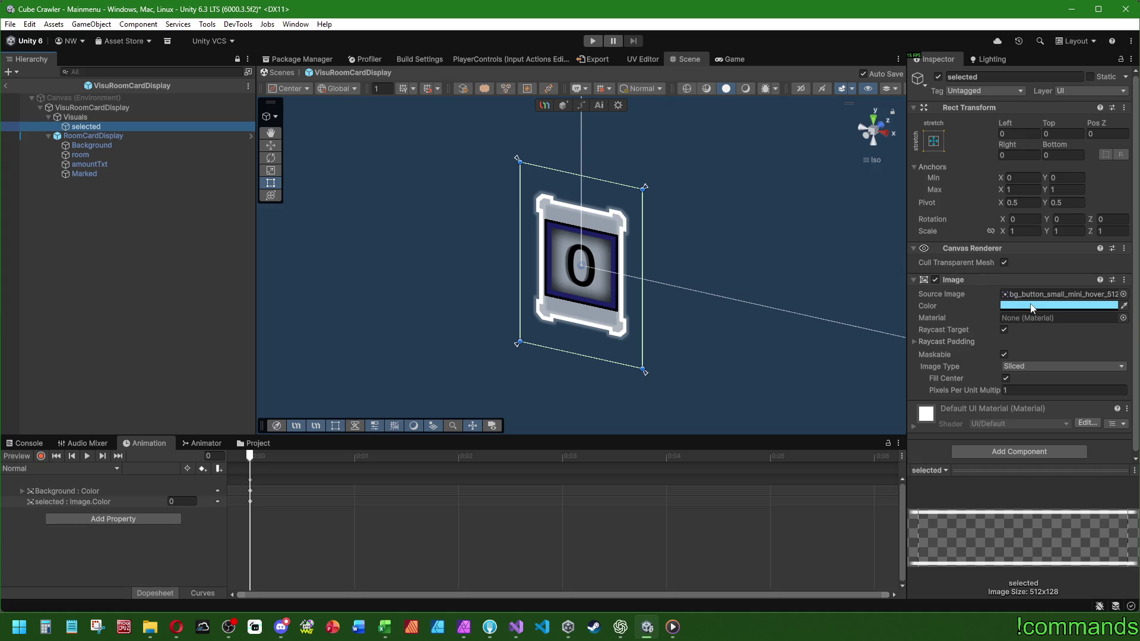
right_click(1032, 308)
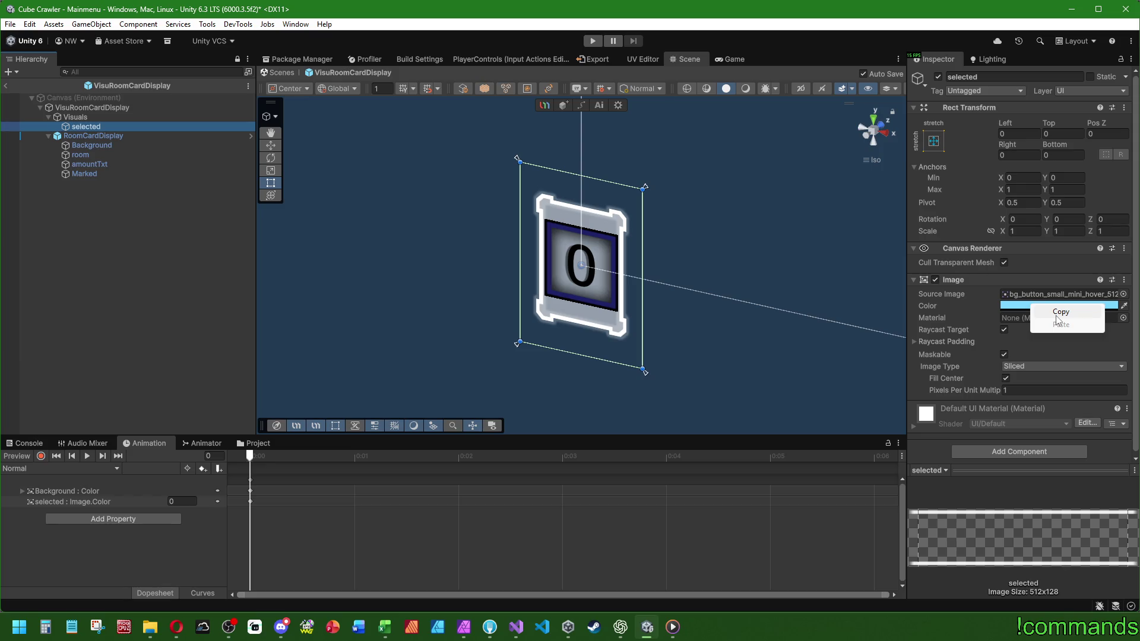
click(1058, 313)
click(6, 85)
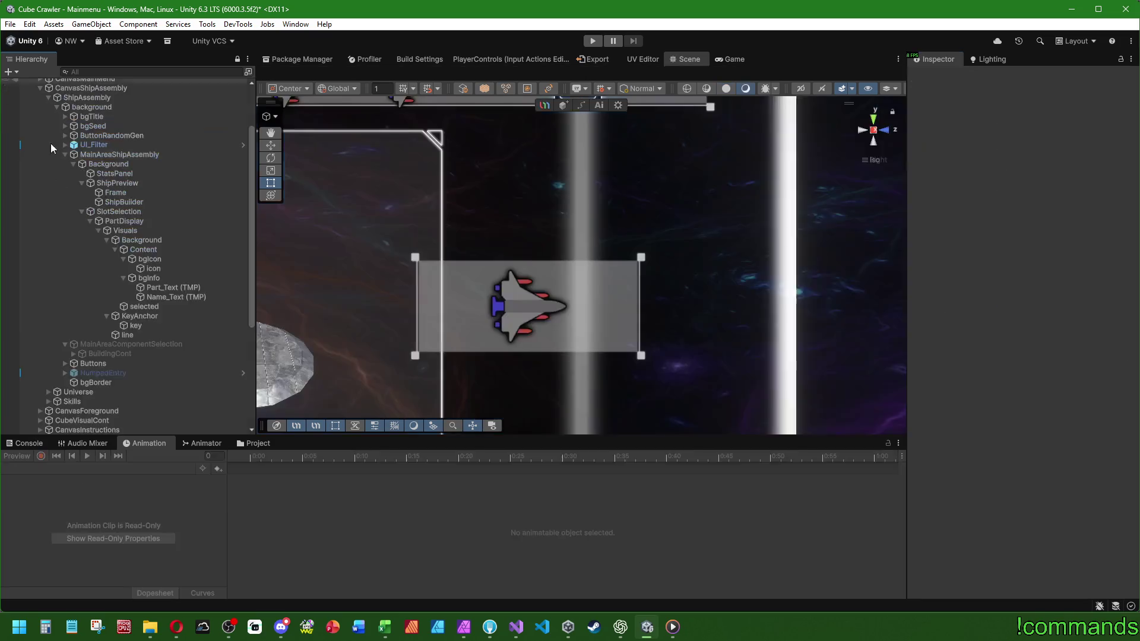
click(204, 307)
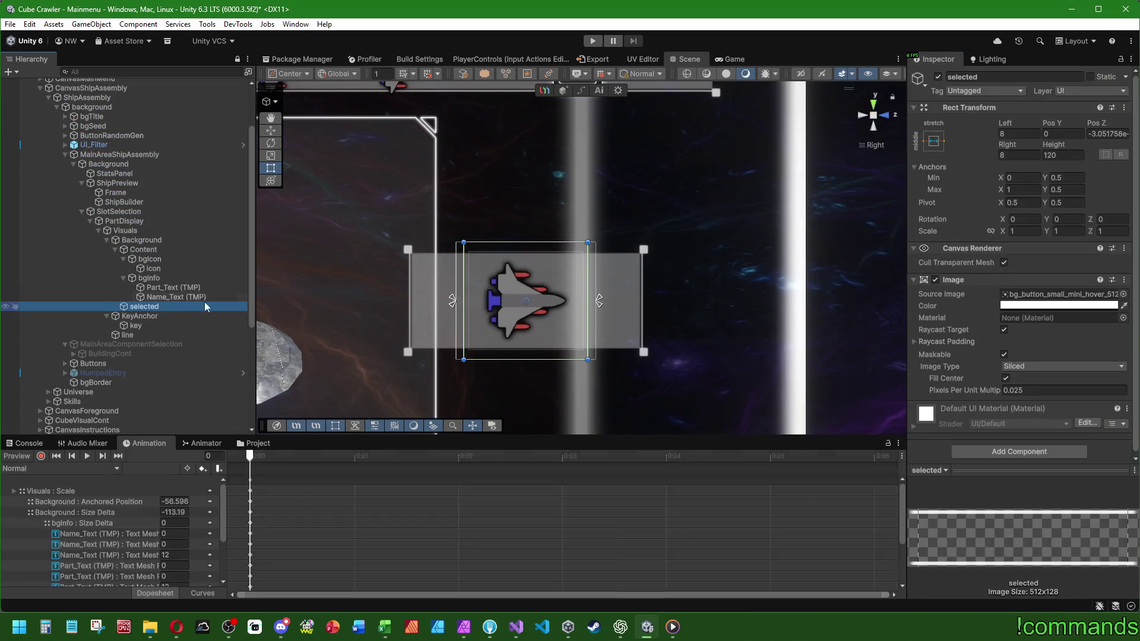
Paste the light-blue colour onto PartDisplay's 'selected' image colour.
right_click(1067, 309)
click(1087, 330)
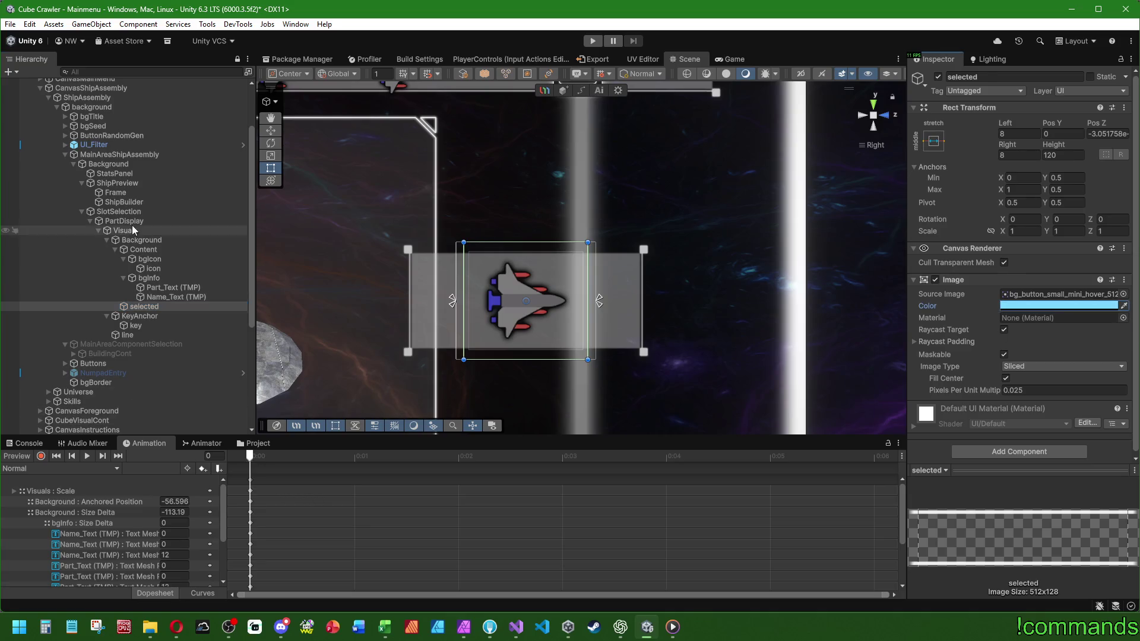
click(126, 221)
Preview PartDisplay's Selected, IdleSelected and Pressed clips in turn.
click(60, 468)
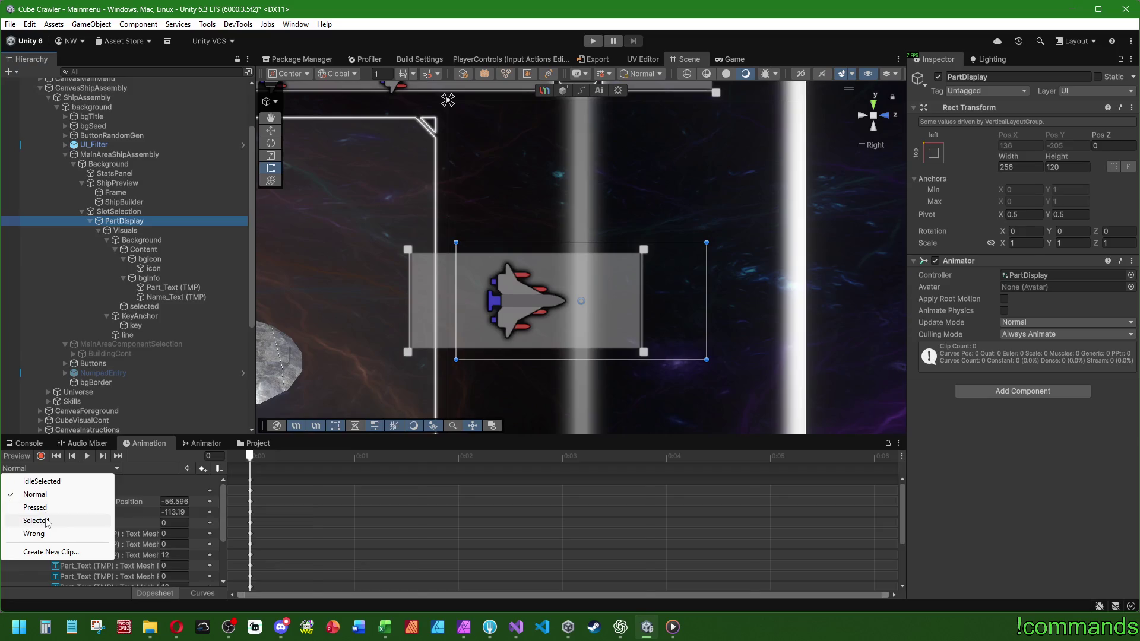
click(47, 521)
drag(250, 457, 874, 466)
click(29, 469)
click(34, 482)
click(92, 458)
click(61, 468)
click(24, 504)
click(86, 456)
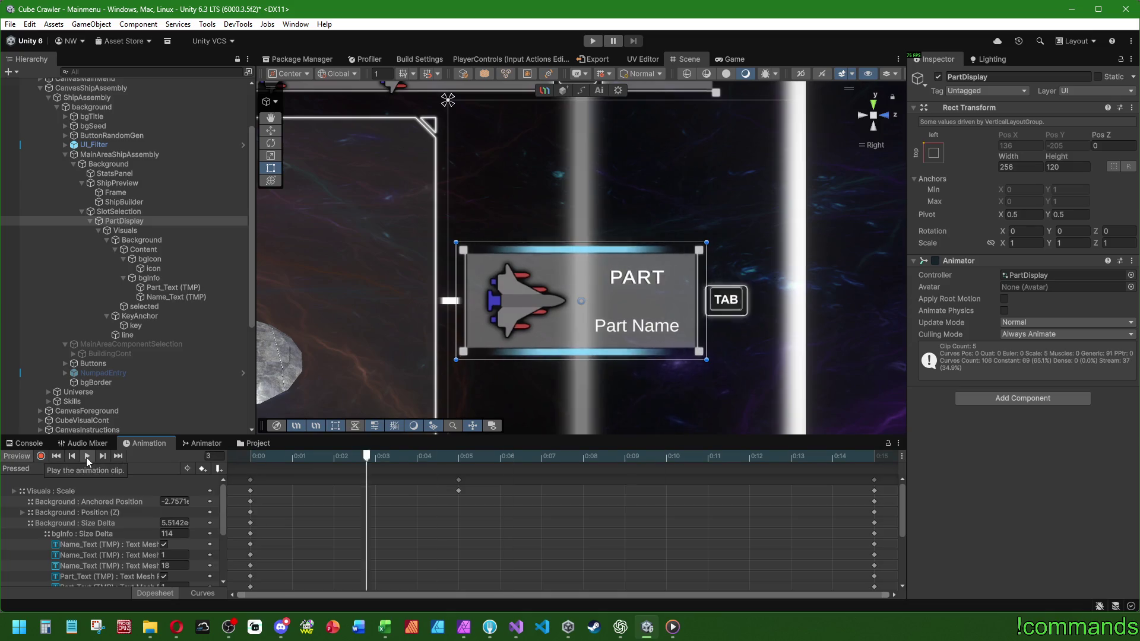
Load the Normal clip with recording on and select the 'selected' highlight's image colour.
click(24, 469)
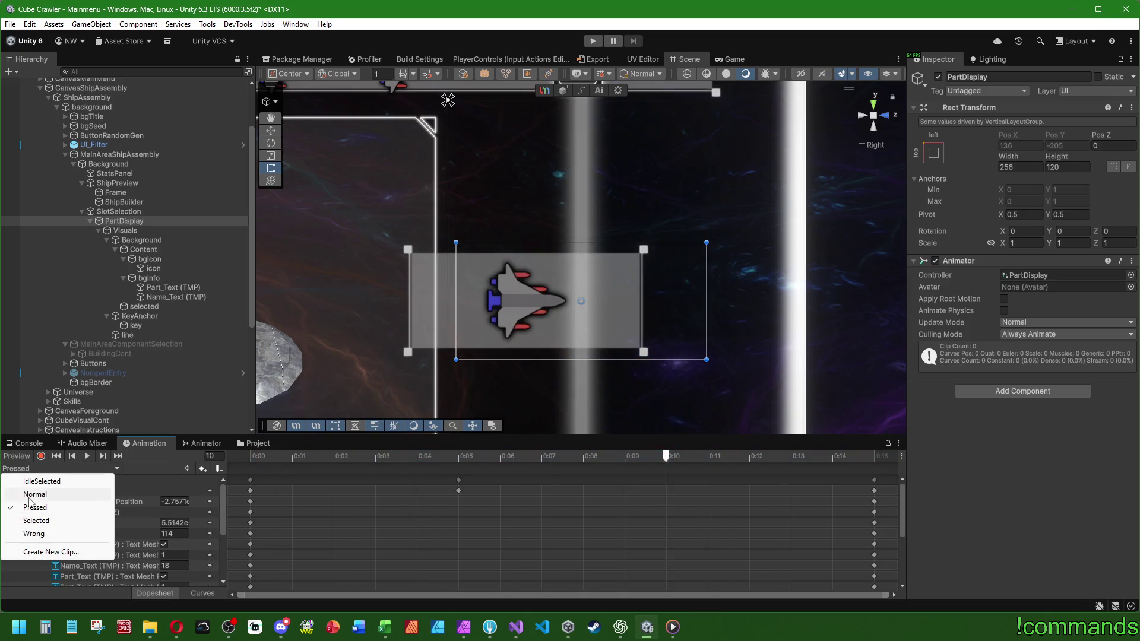
click(20, 446)
click(258, 446)
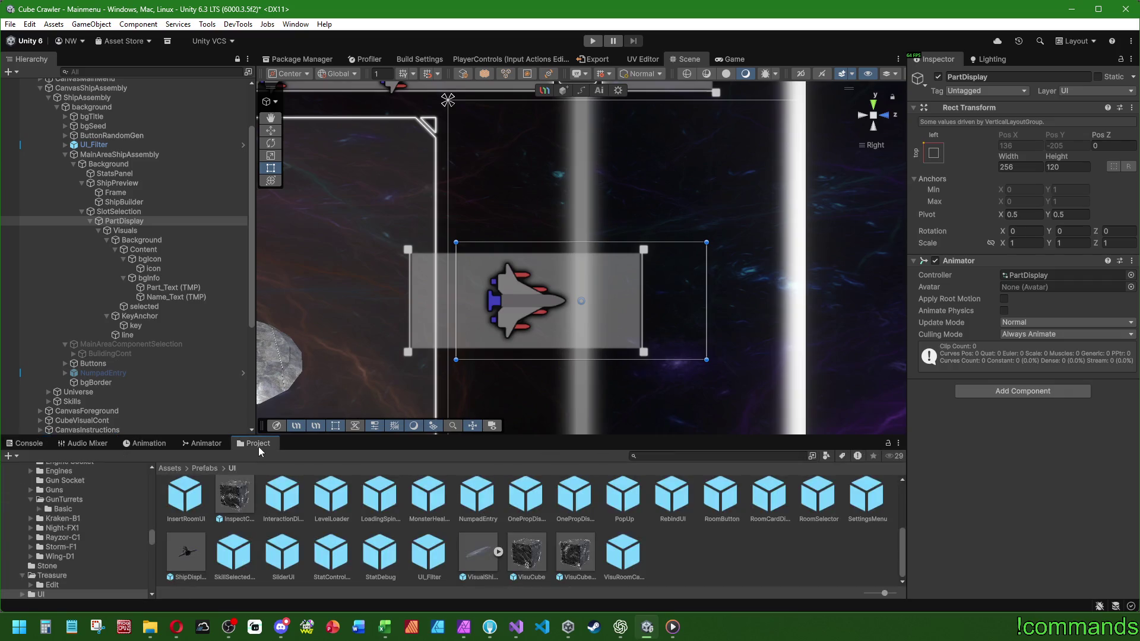
click(25, 443)
click(257, 444)
click(149, 444)
click(48, 468)
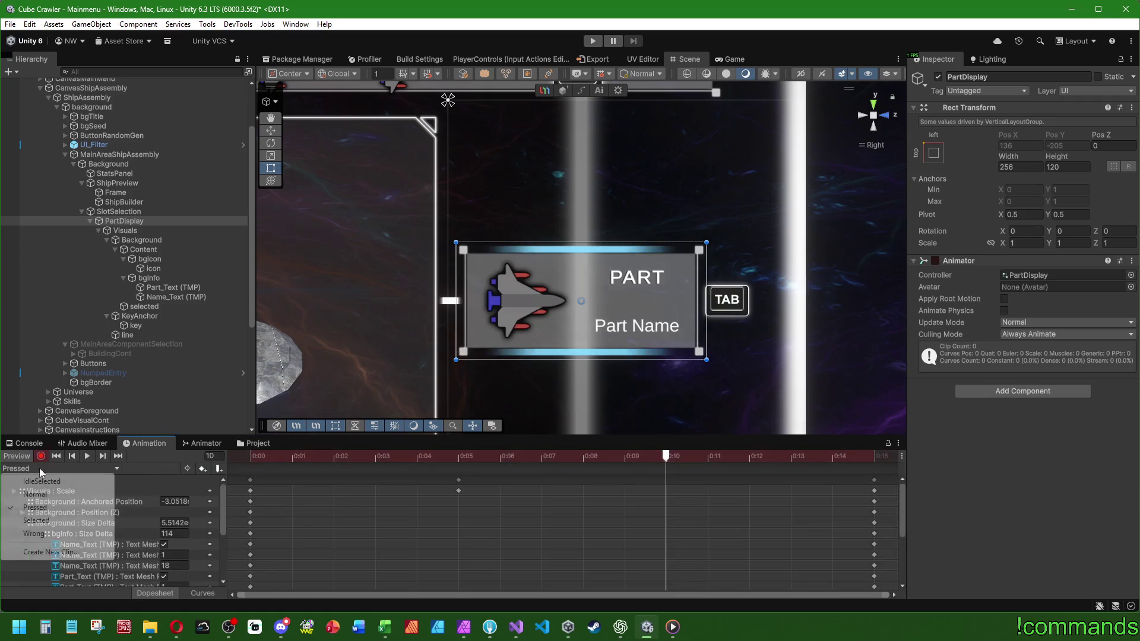
click(35, 494)
click(41, 456)
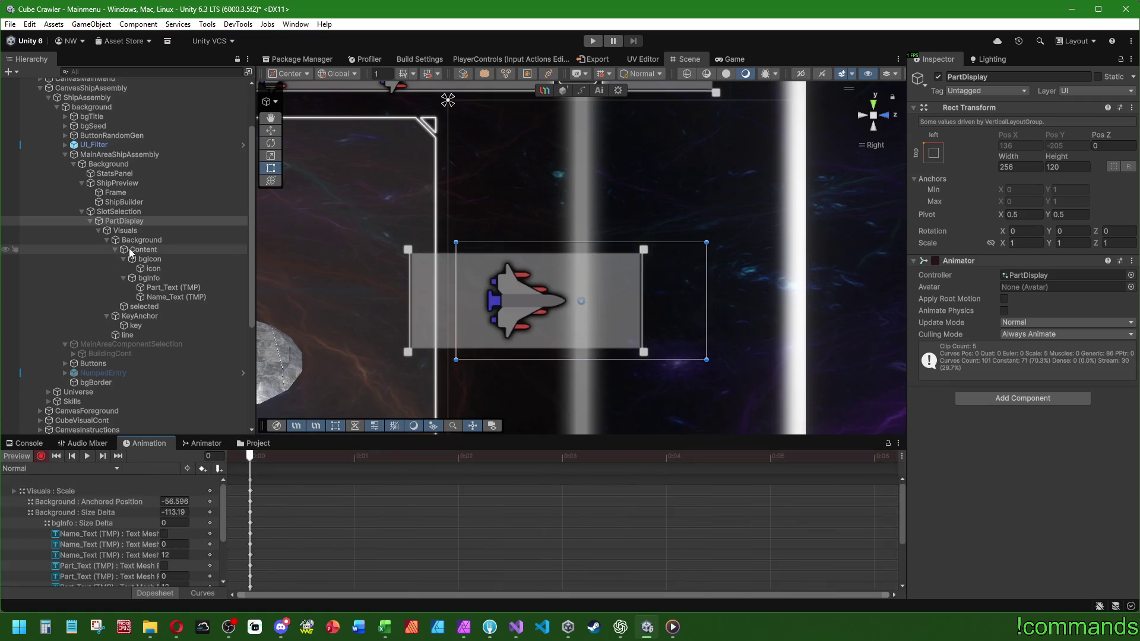
click(125, 230)
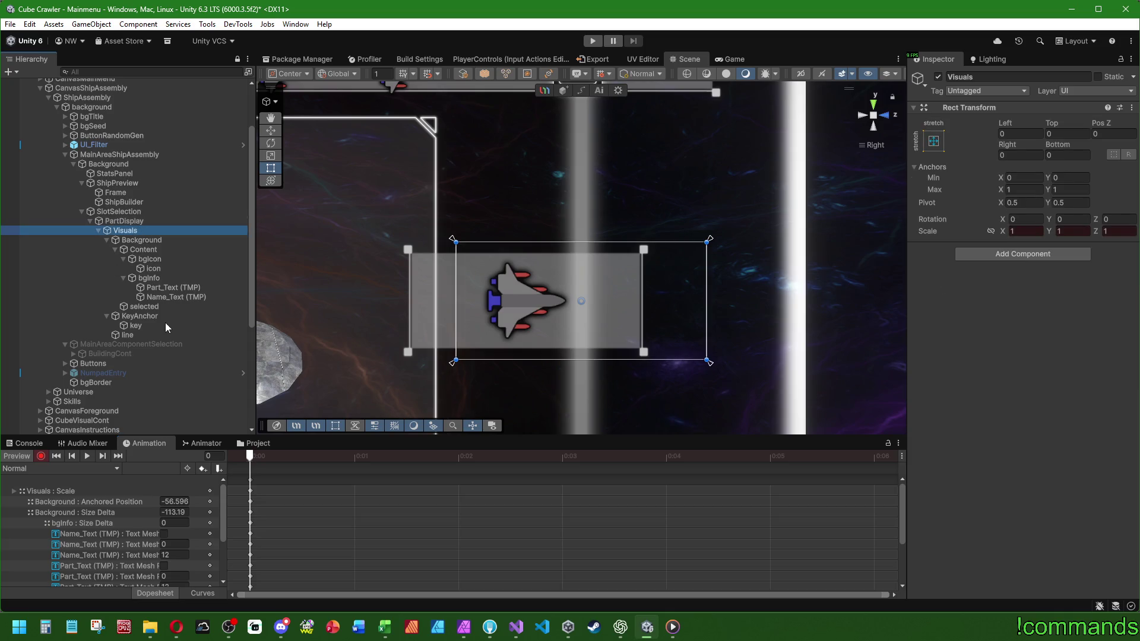
click(167, 307)
click(1058, 306)
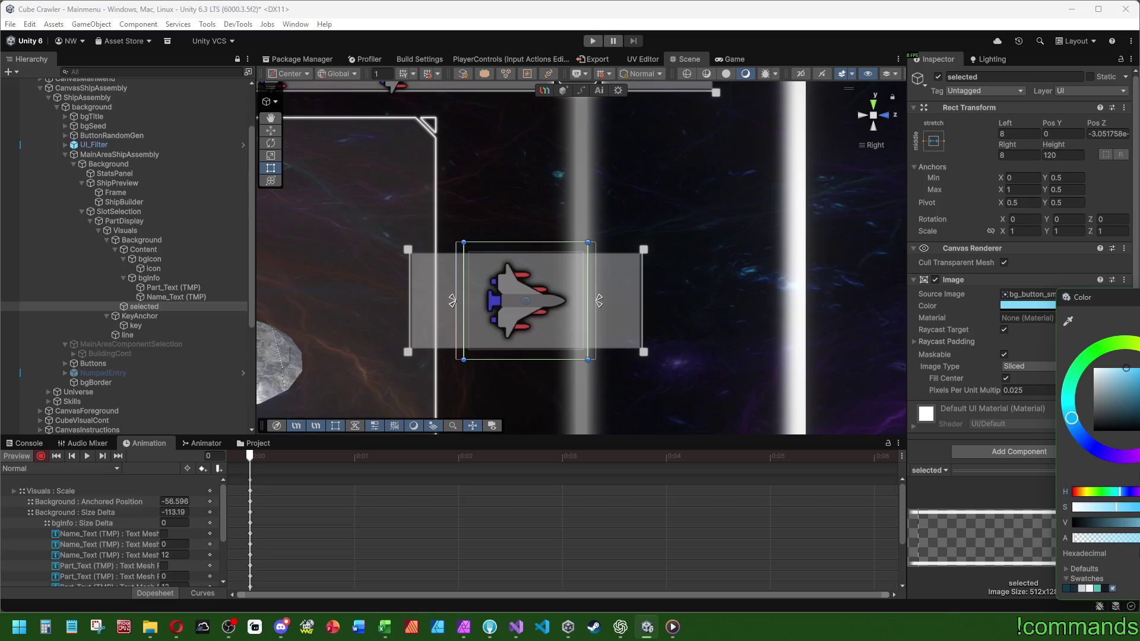
Switch to the Selected clip with recording on and open the highlight's colour picker.
key(Escape)
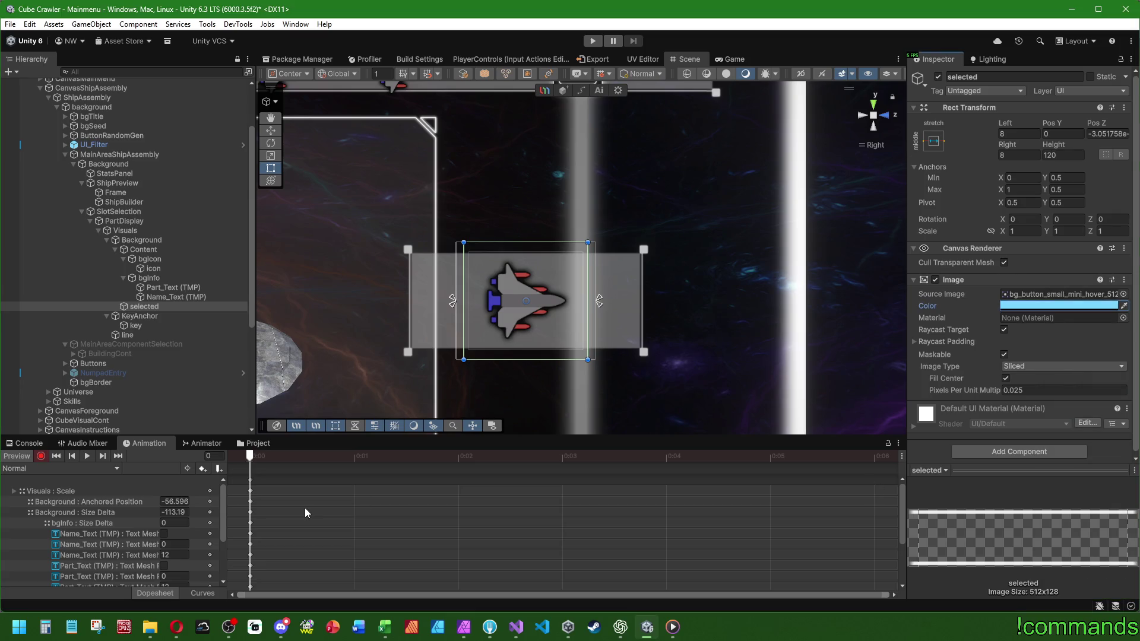
click(29, 471)
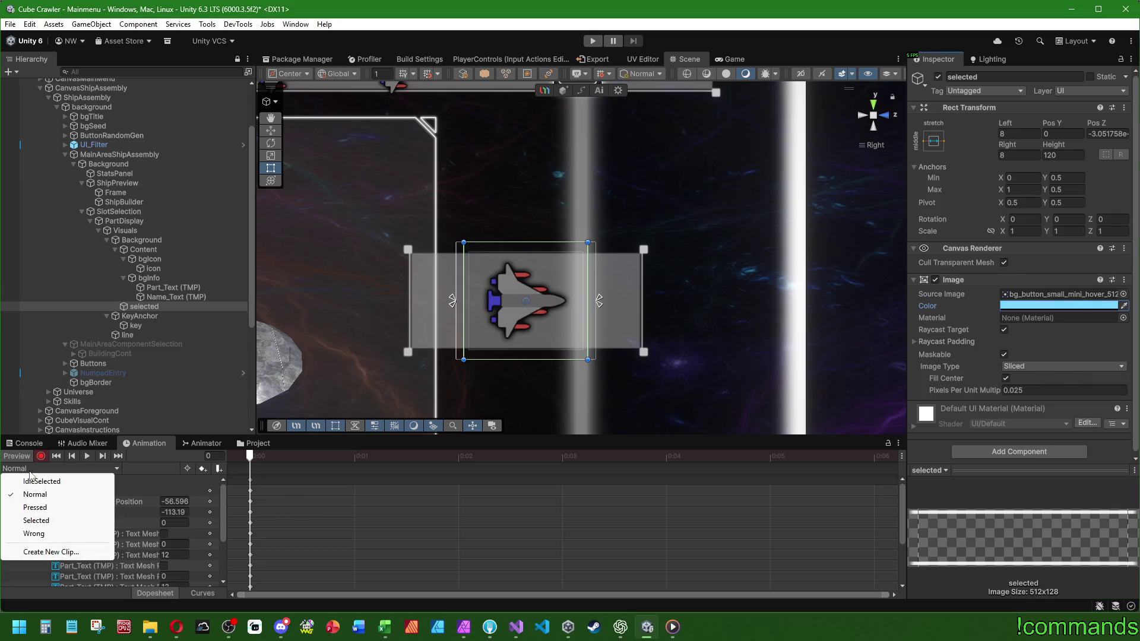
click(36, 521)
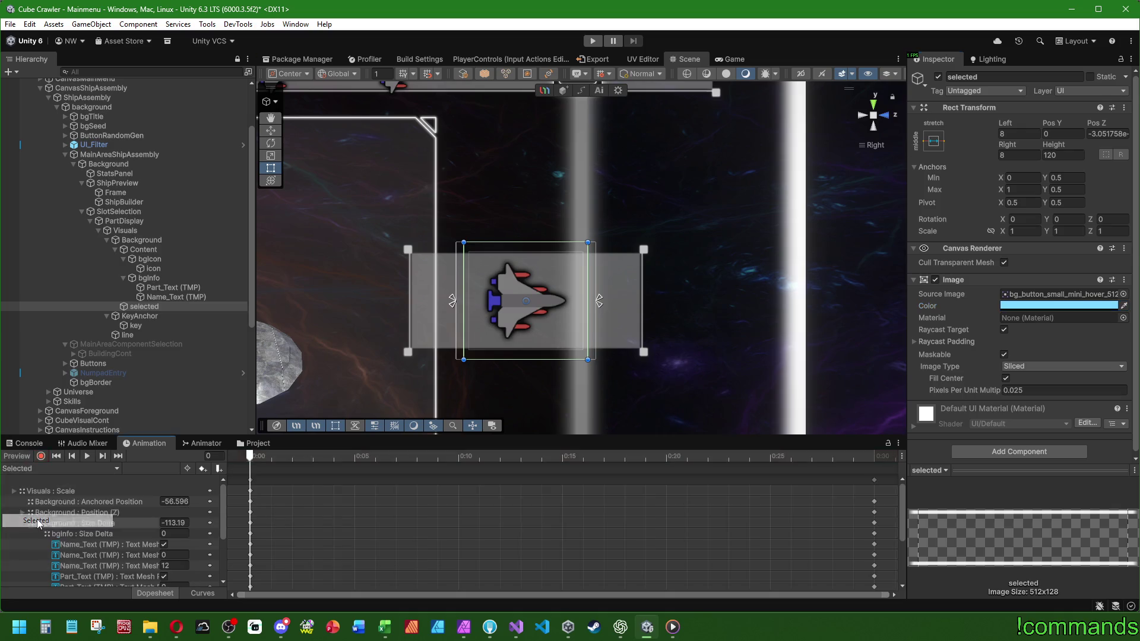
click(40, 456)
click(1092, 306)
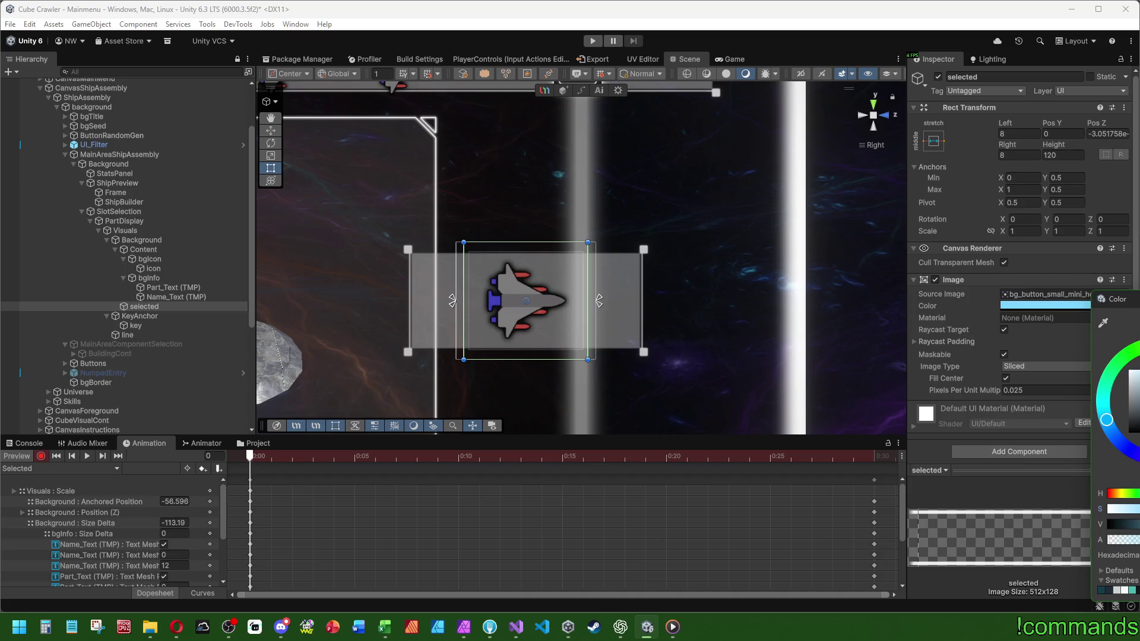
Load IdleSelected, turn off preview, and open VisuRoomCardDisplay from the UI prefabs.
click(60, 470)
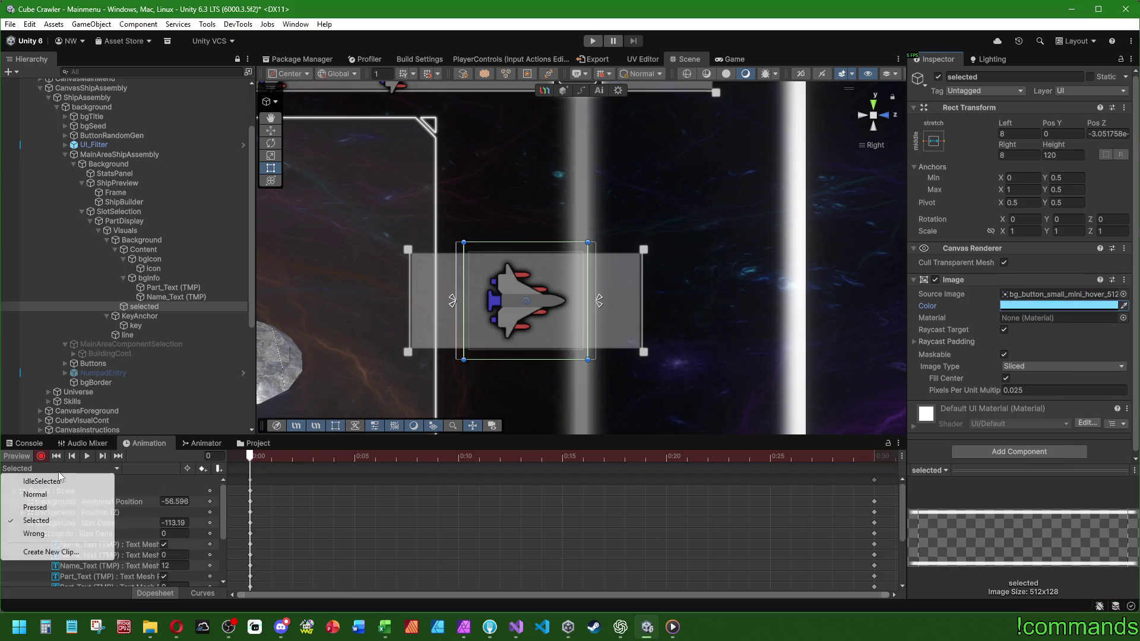
click(42, 481)
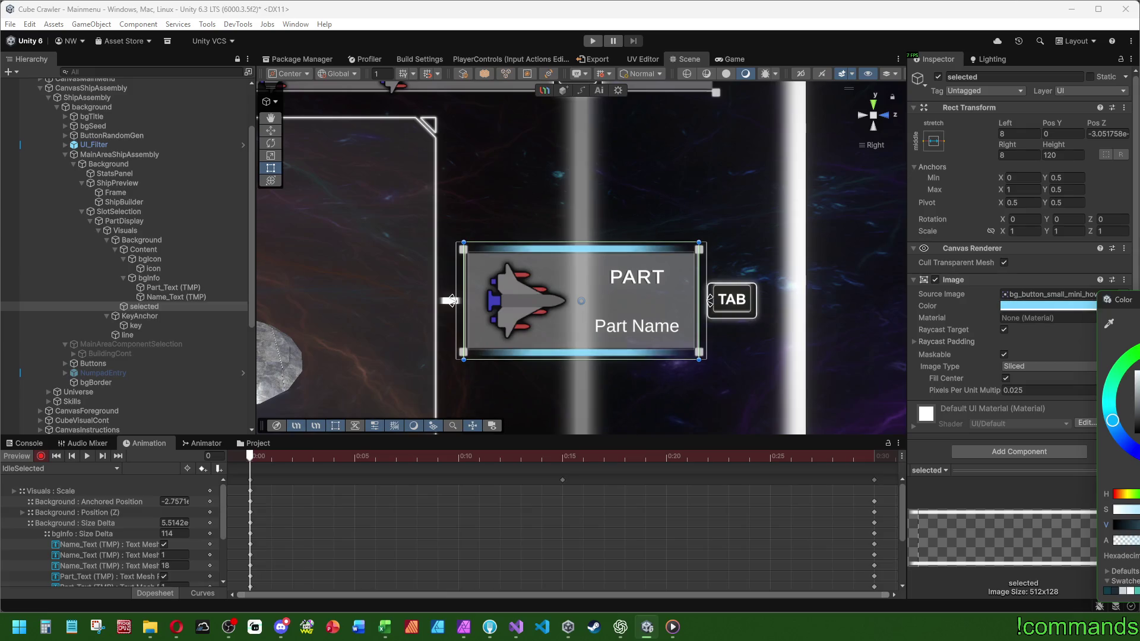
click(176, 468)
click(16, 456)
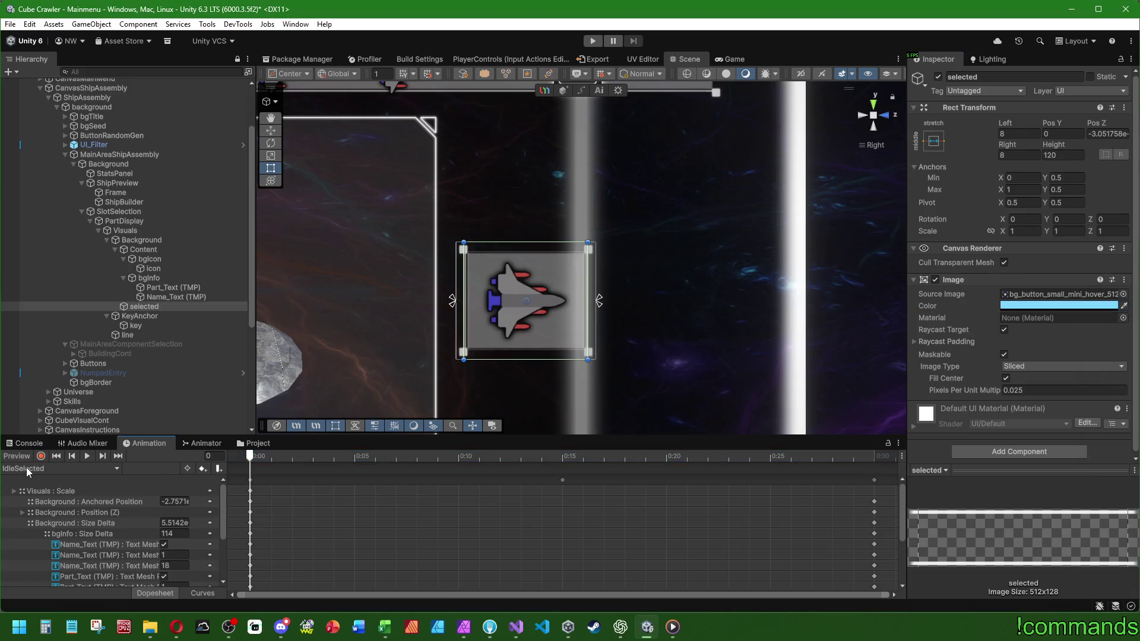
click(255, 445)
double_click(625, 554)
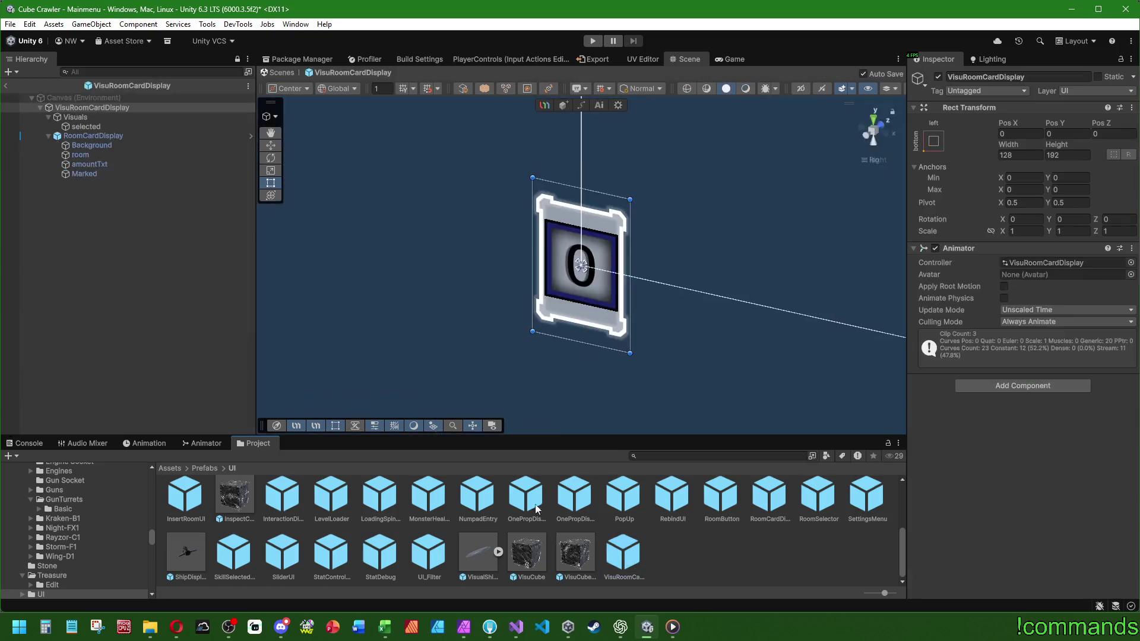
Play and scrub the room card's Wrong clip to frame 13, inspecting its glow tracks.
click(147, 444)
click(50, 468)
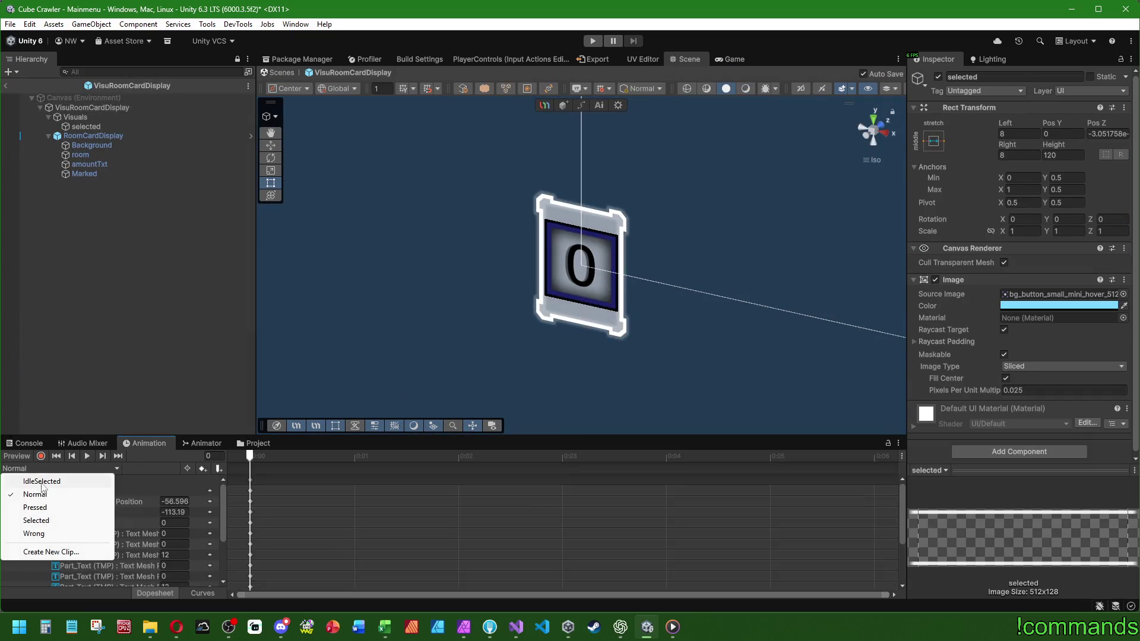
click(35, 533)
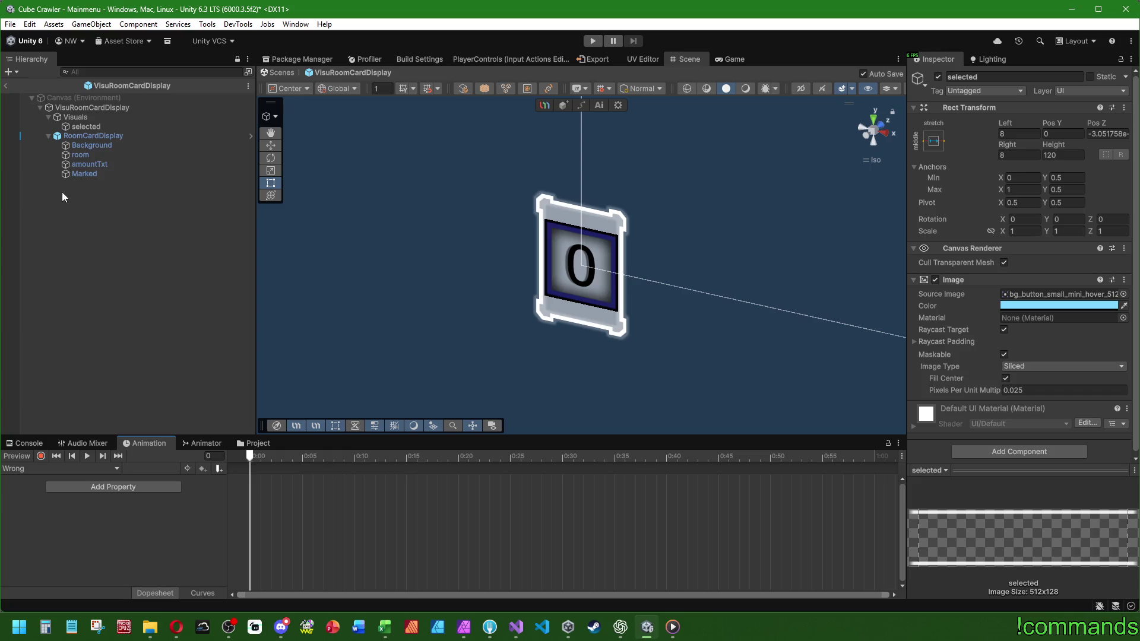
click(95, 127)
click(504, 463)
click(28, 453)
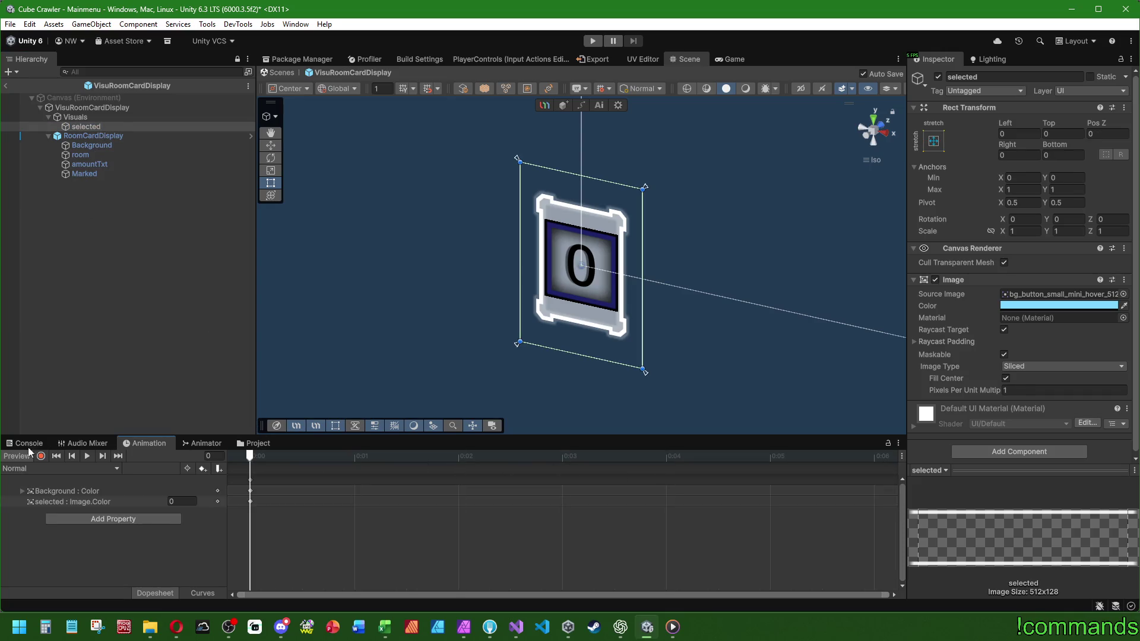
click(59, 468)
click(35, 509)
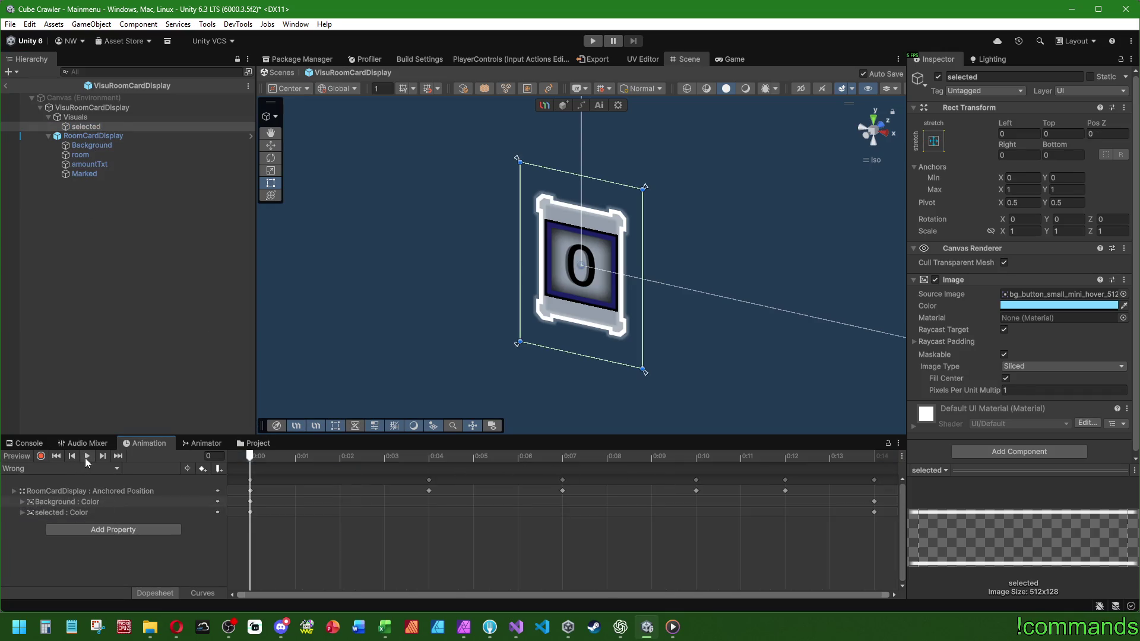
click(84, 458)
click(247, 457)
drag(247, 458, 823, 489)
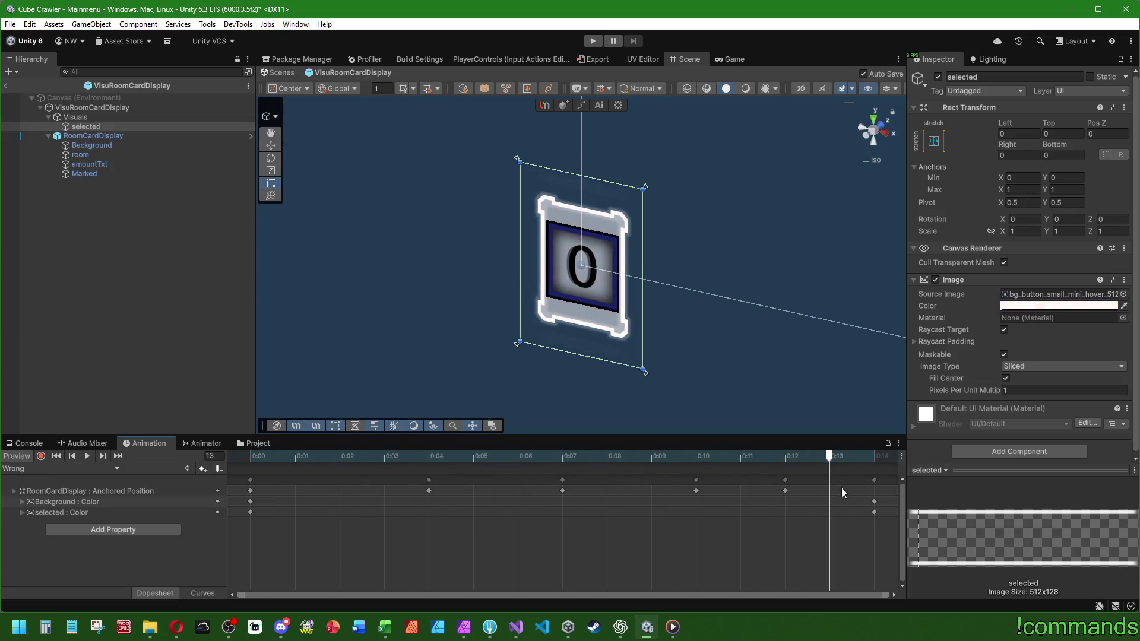
Exit the prefab, select PartDisplay, and load its empty Wrong clip.
click(109, 336)
click(6, 86)
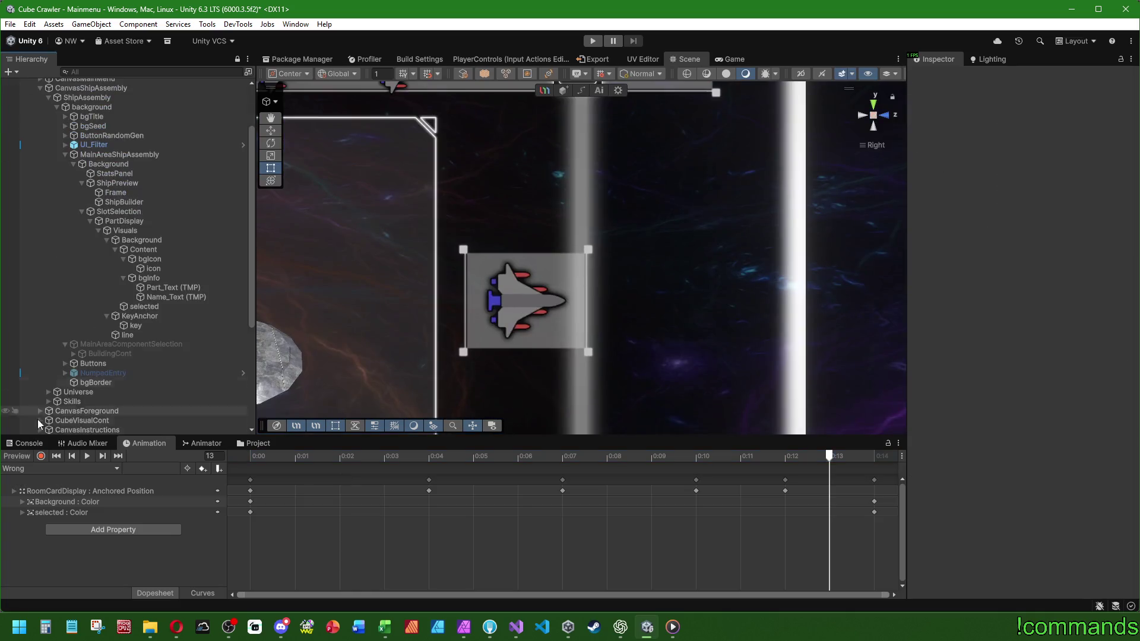
click(267, 443)
click(162, 224)
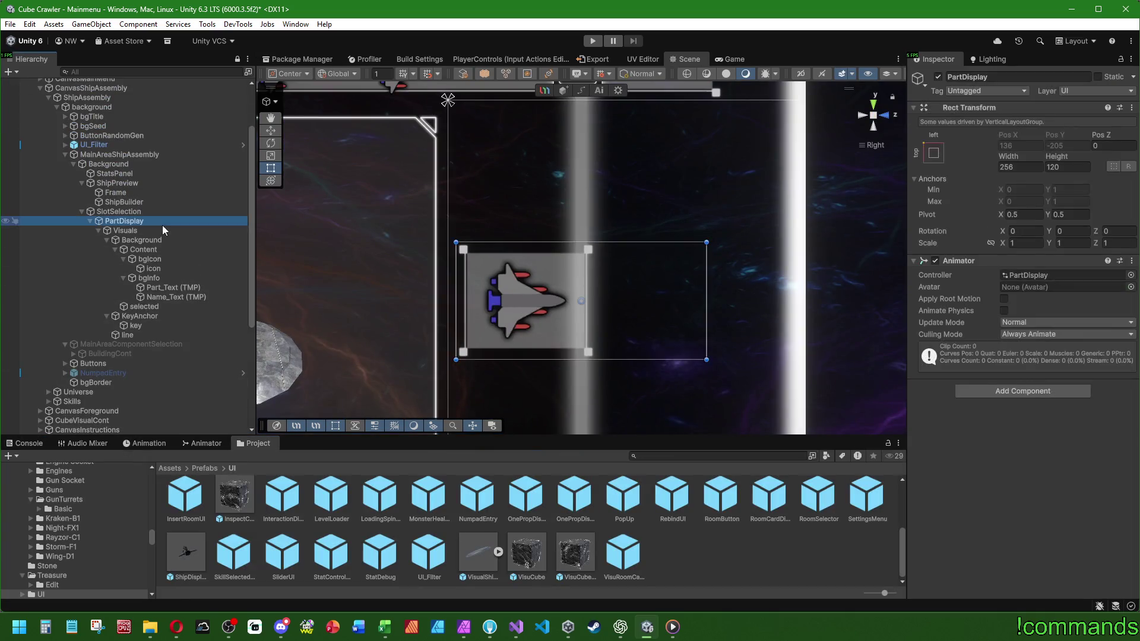
click(136, 444)
click(49, 469)
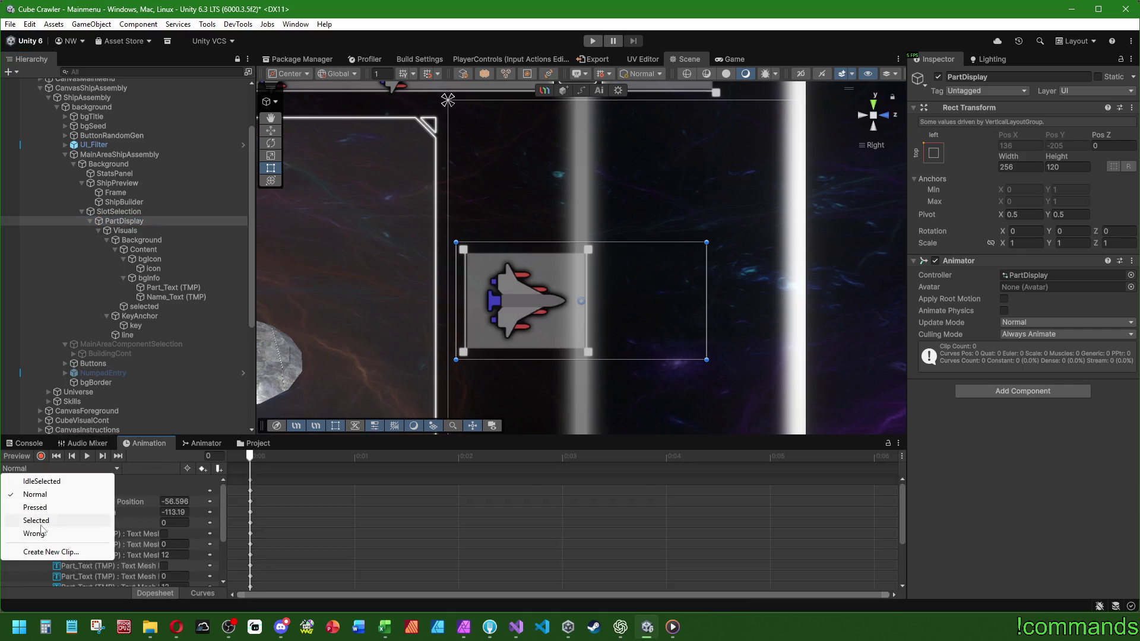
click(34, 534)
click(41, 469)
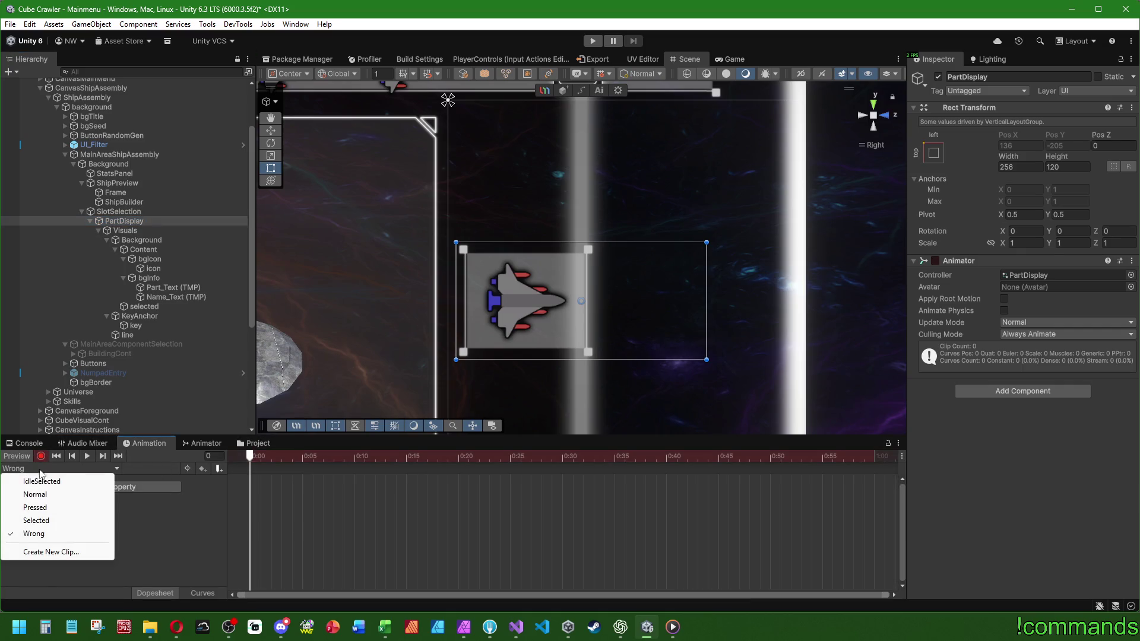
Record and box-select the Selected clip's frame-0 keys, preview IdleSelected, then go to Wrong.
click(27, 495)
click(41, 457)
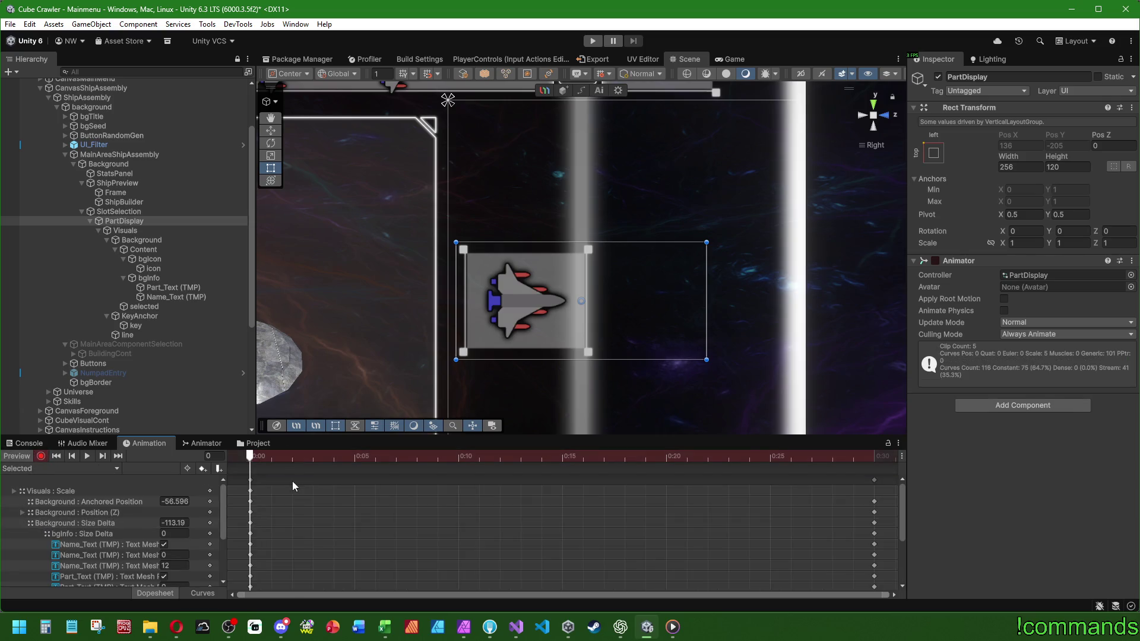
drag(284, 482, 112, 511)
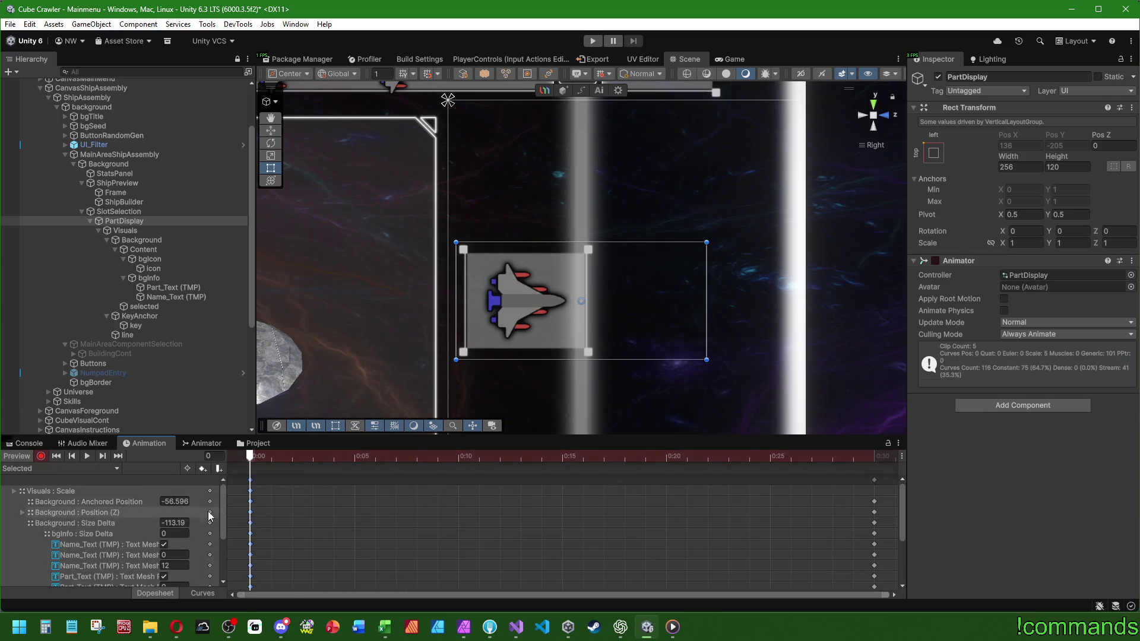
click(87, 457)
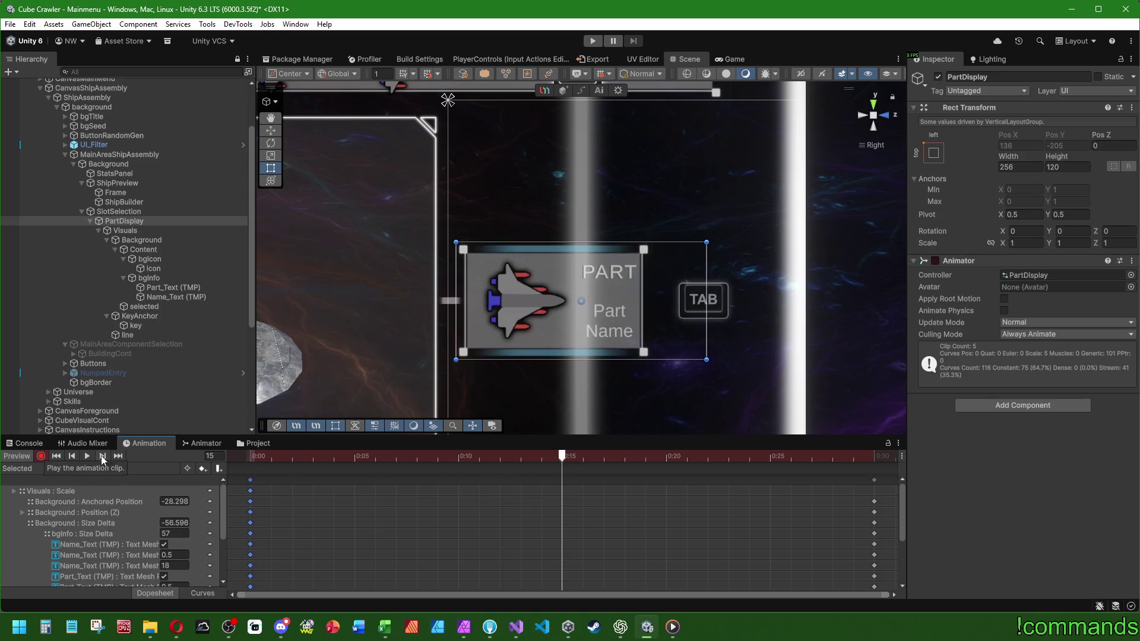
click(41, 456)
click(59, 468)
click(71, 482)
click(41, 456)
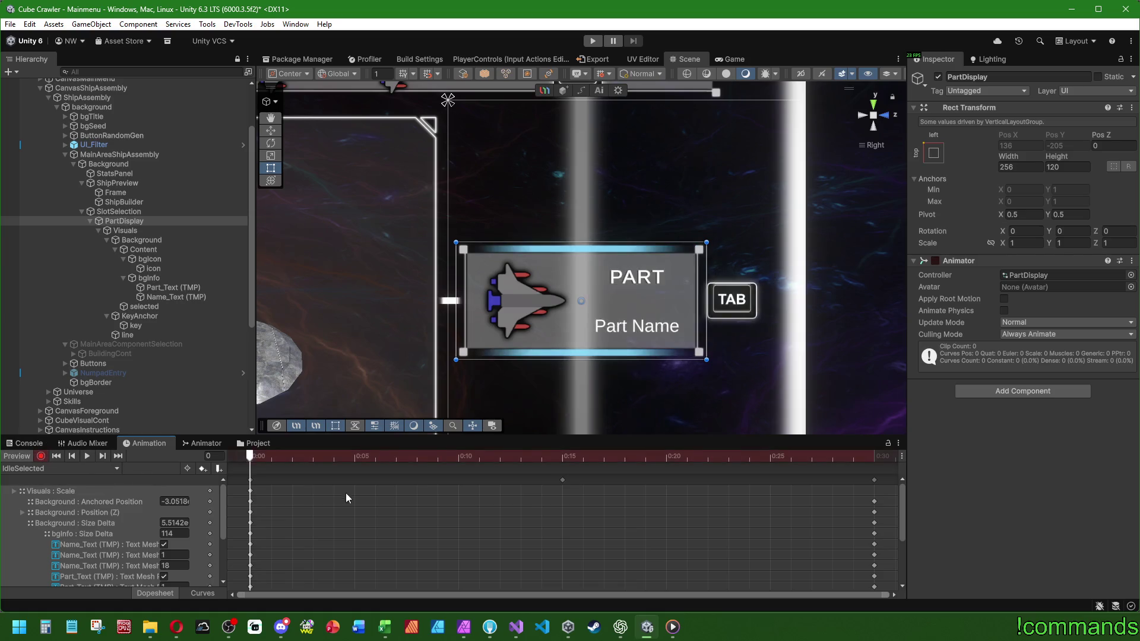
key(space)
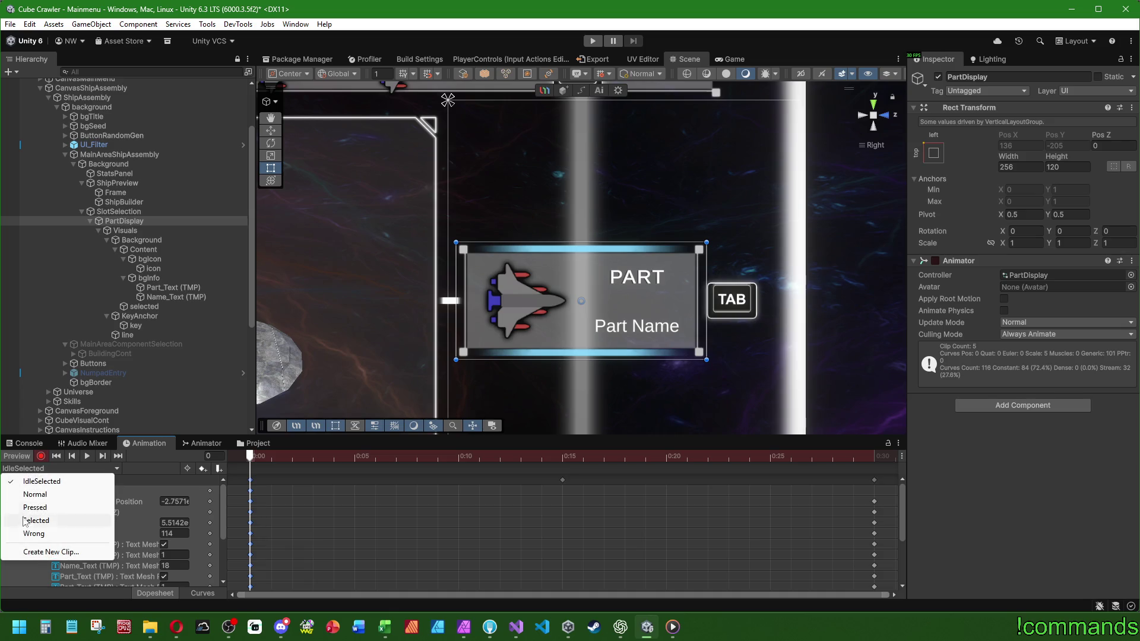
click(33, 533)
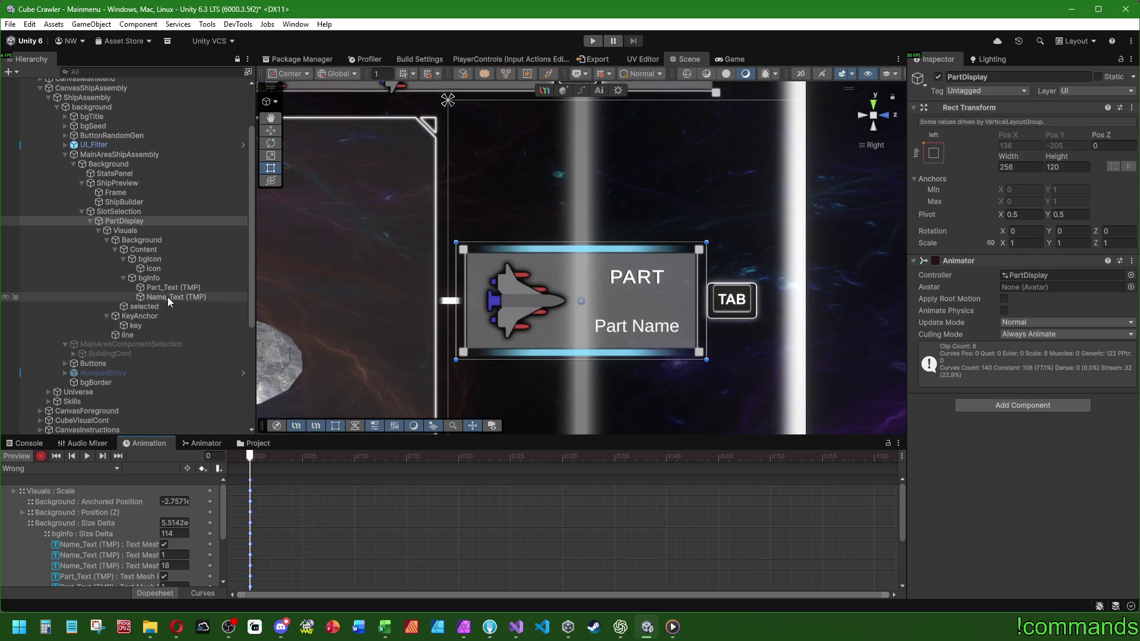
Tint the 'selected' glow image a saturated red (EA1E2D), then move to frame 5.
click(144, 307)
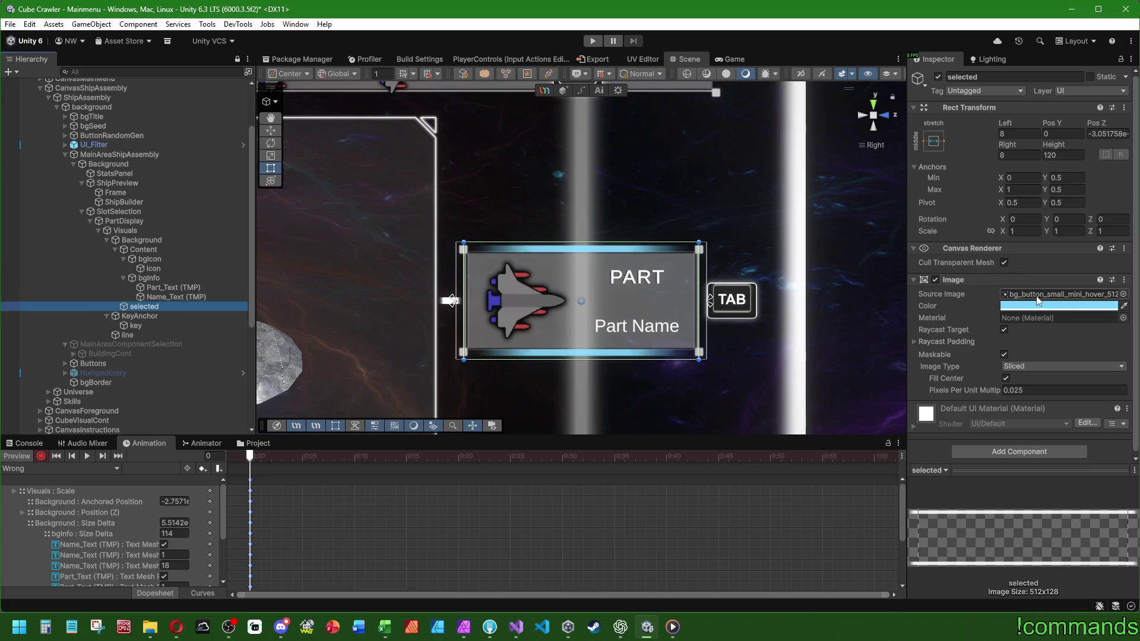
click(1013, 306)
click(1128, 398)
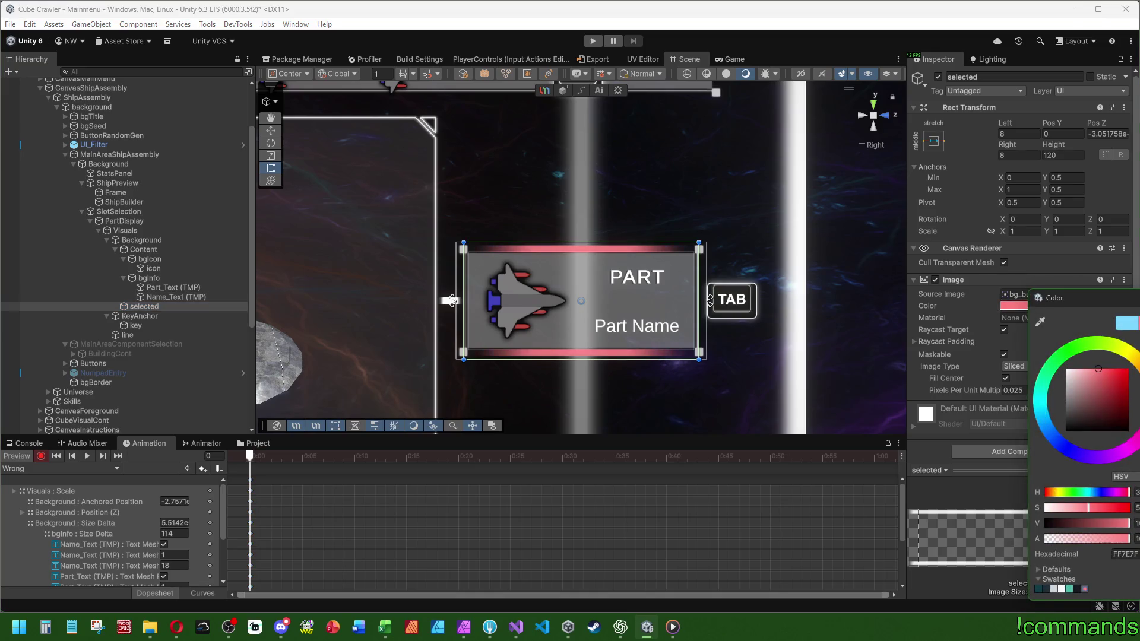
mouse_move(1107, 382)
mouse_down()
mouse_move(1129, 368)
mouse_move(1121, 374)
mouse_up()
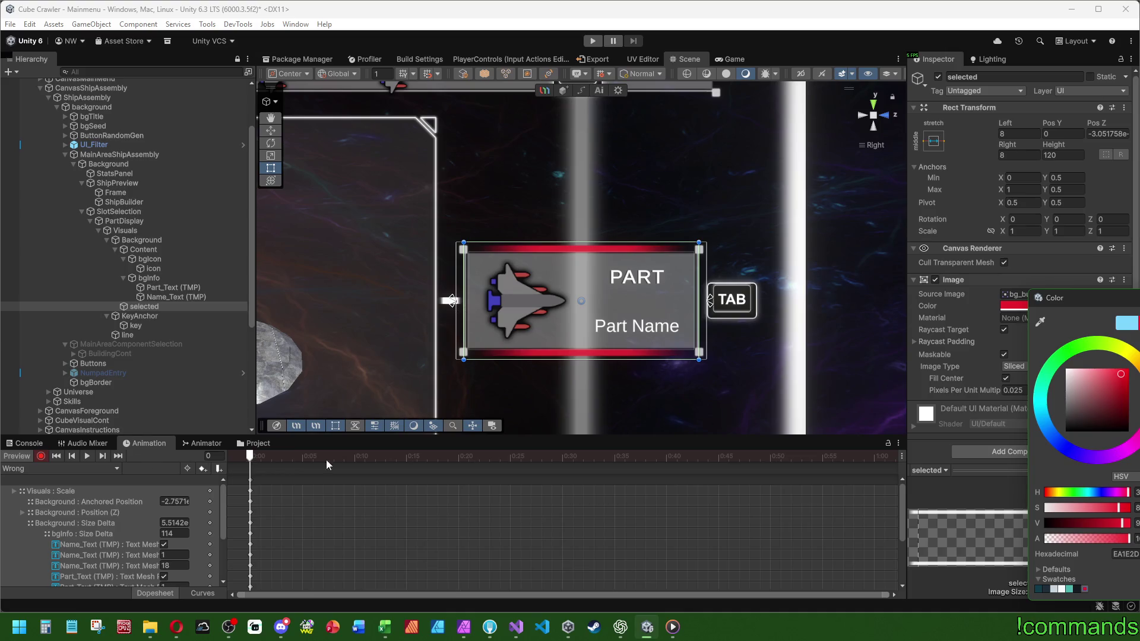
click(305, 456)
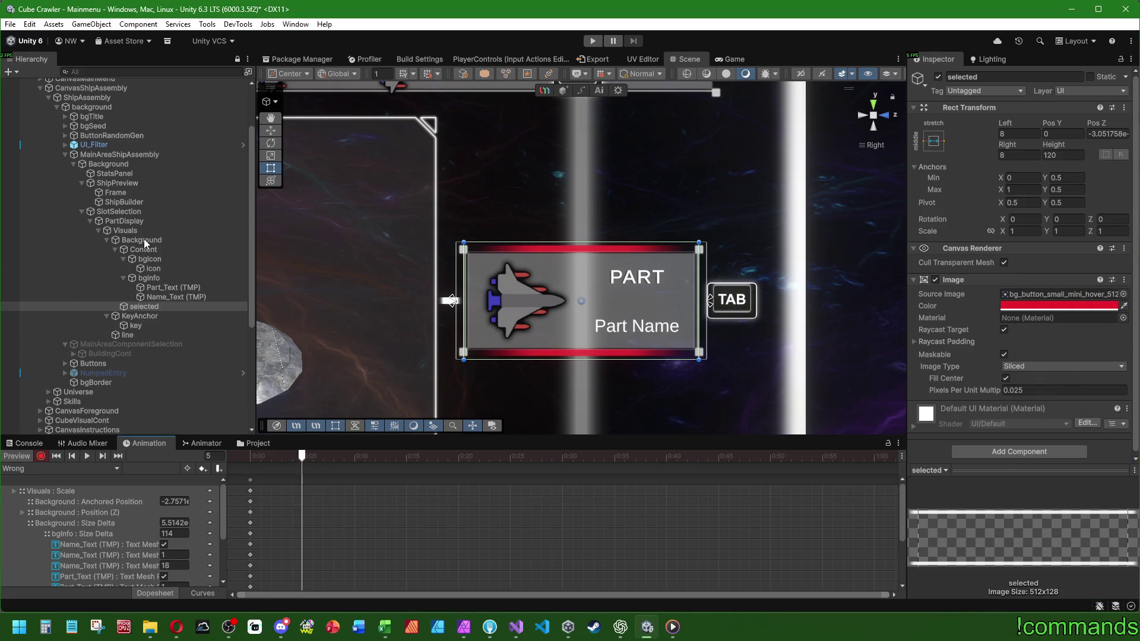
Key the Visuals vertical scale to 0,98 at frame 5.
click(238, 229)
click(1073, 231)
text(0)
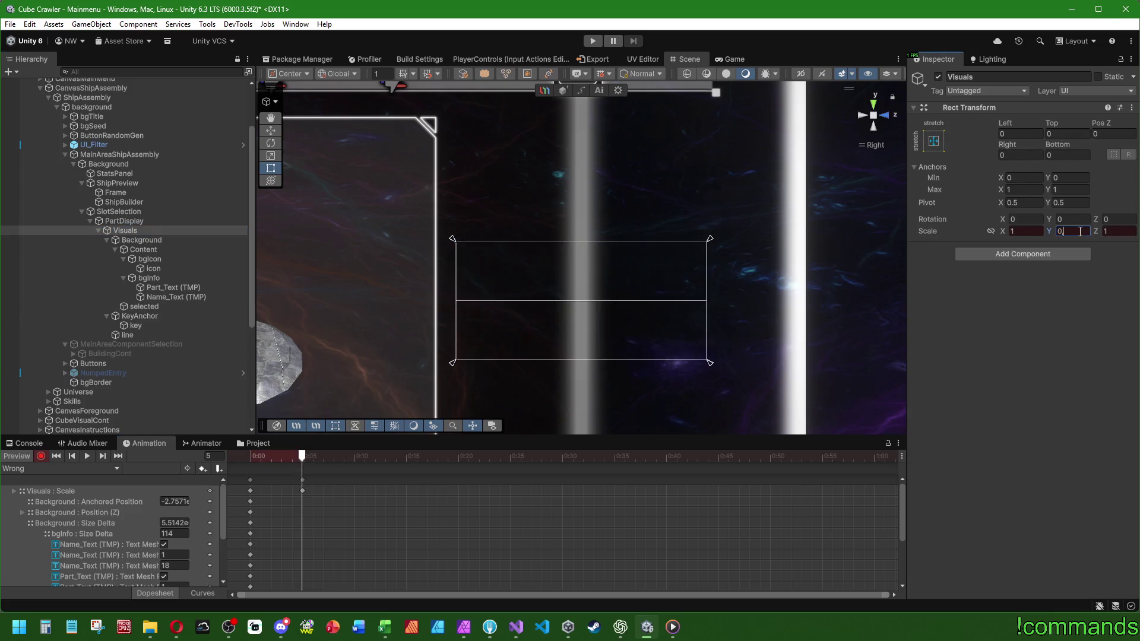
text(,98)
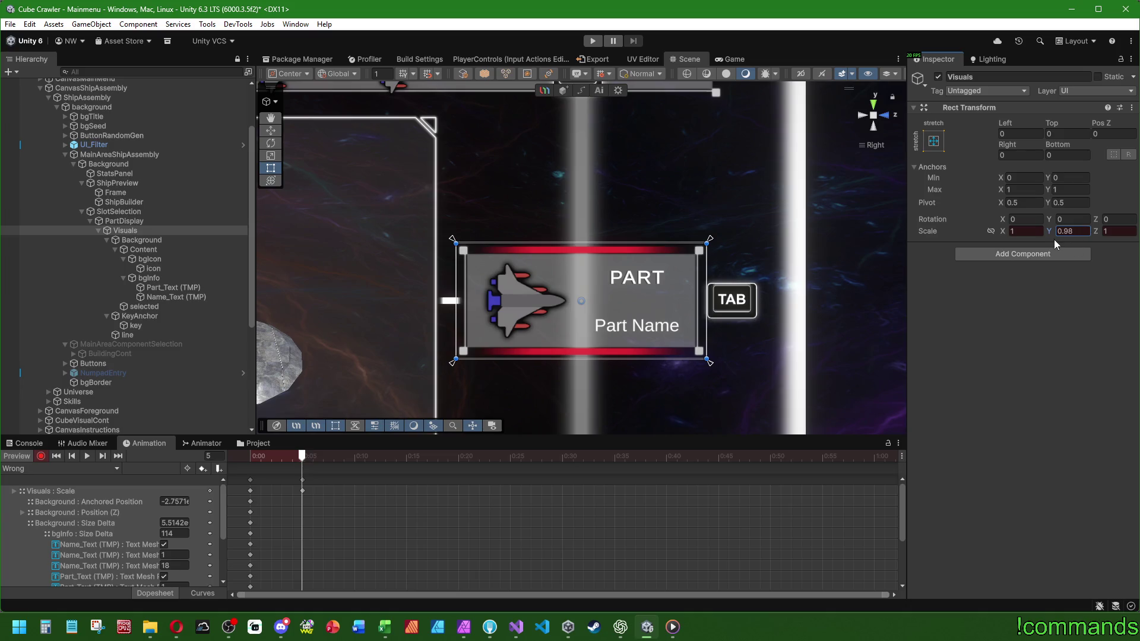
Try nudging the card down at frame 3, then undo the move.
click(271, 130)
click(281, 456)
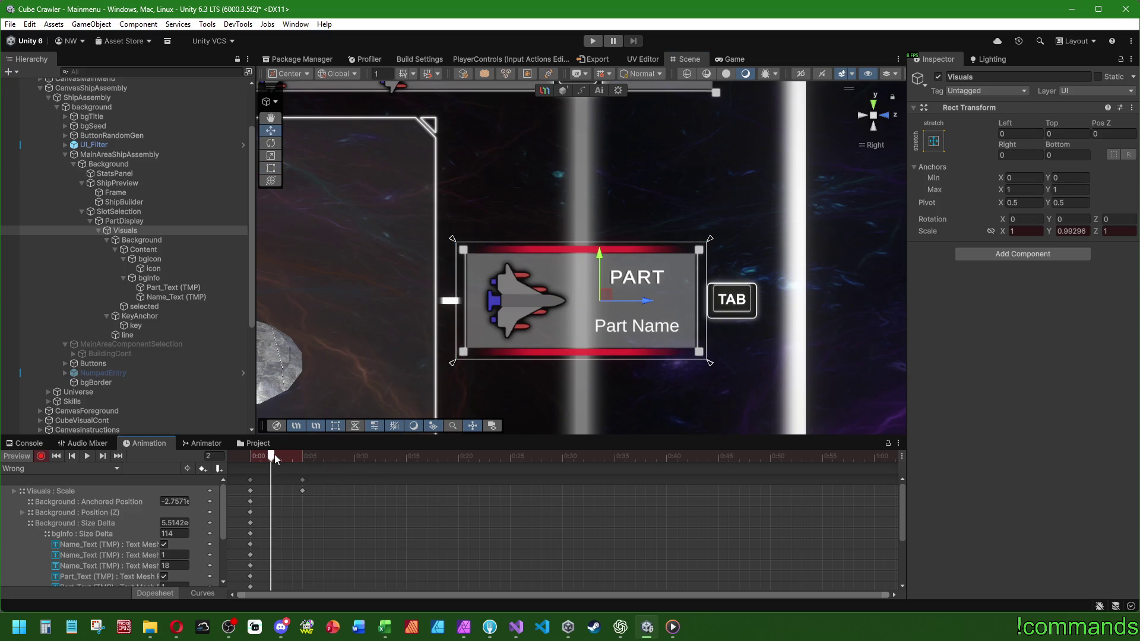
drag(606, 298, 605, 301)
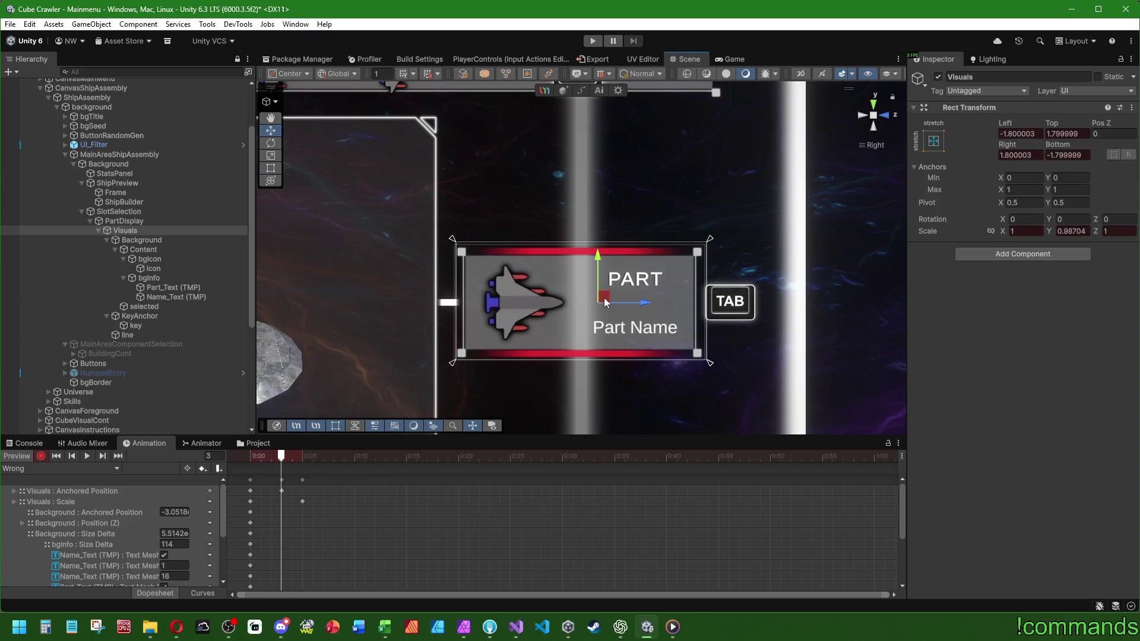
key(ctrl+z)
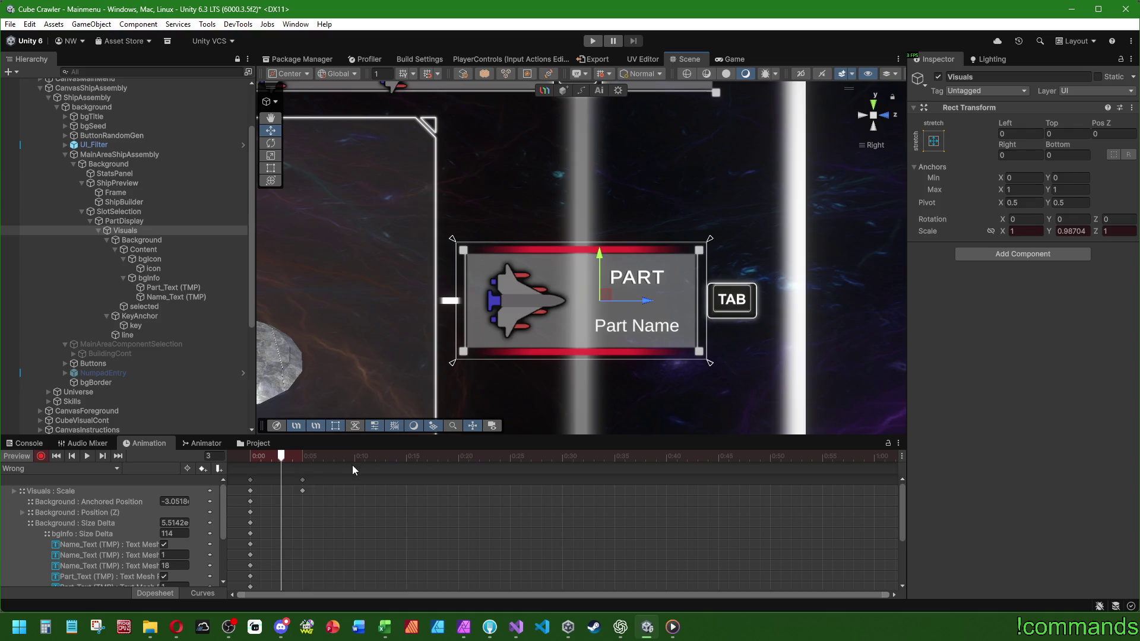
Select Background, move the playhead to frame 5, and select Content for animating.
click(107, 240)
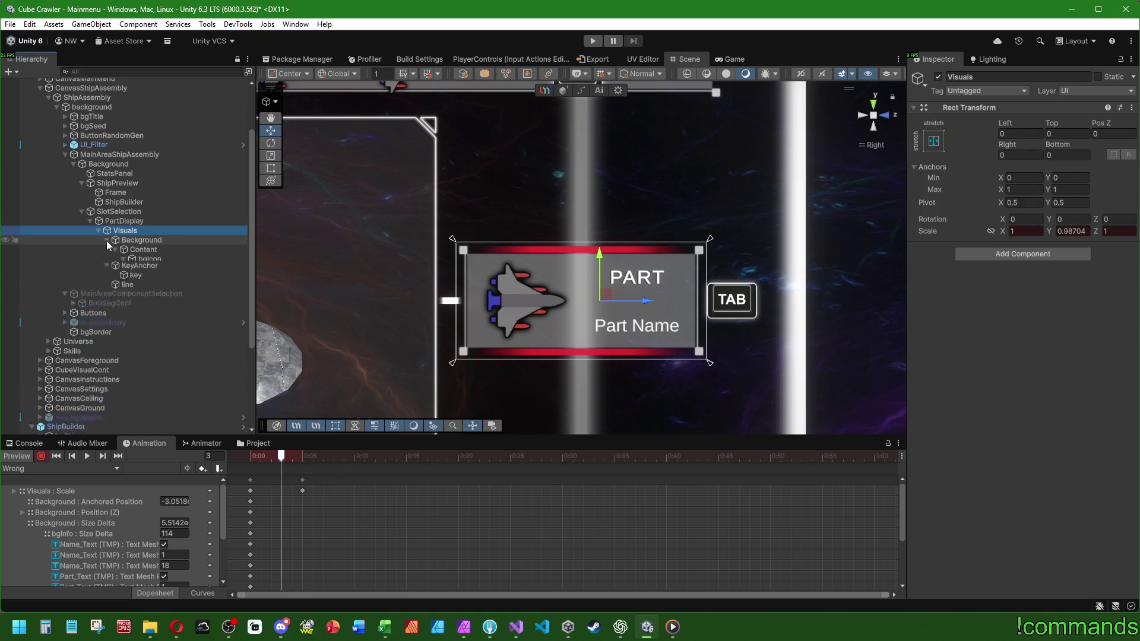
click(145, 240)
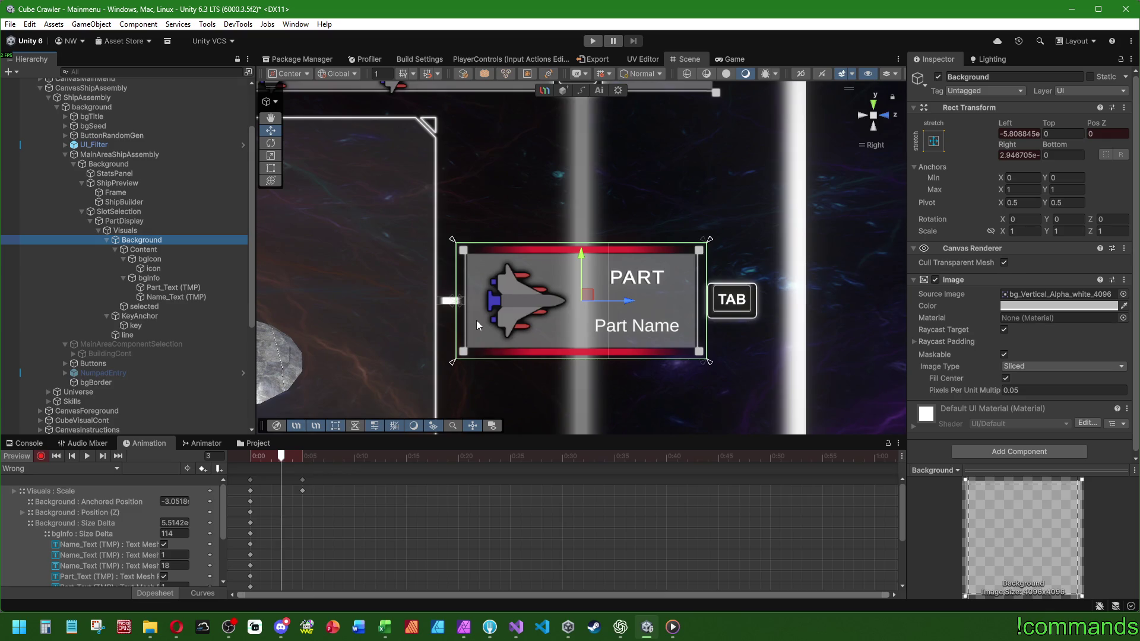
click(287, 458)
drag(290, 462, 306, 456)
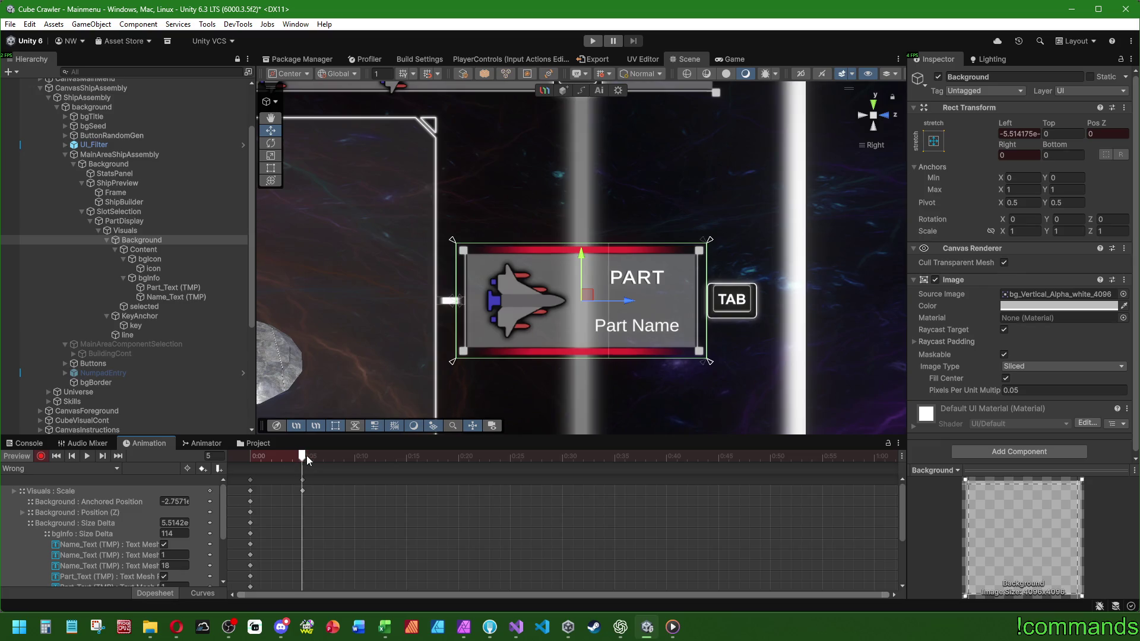
click(115, 250)
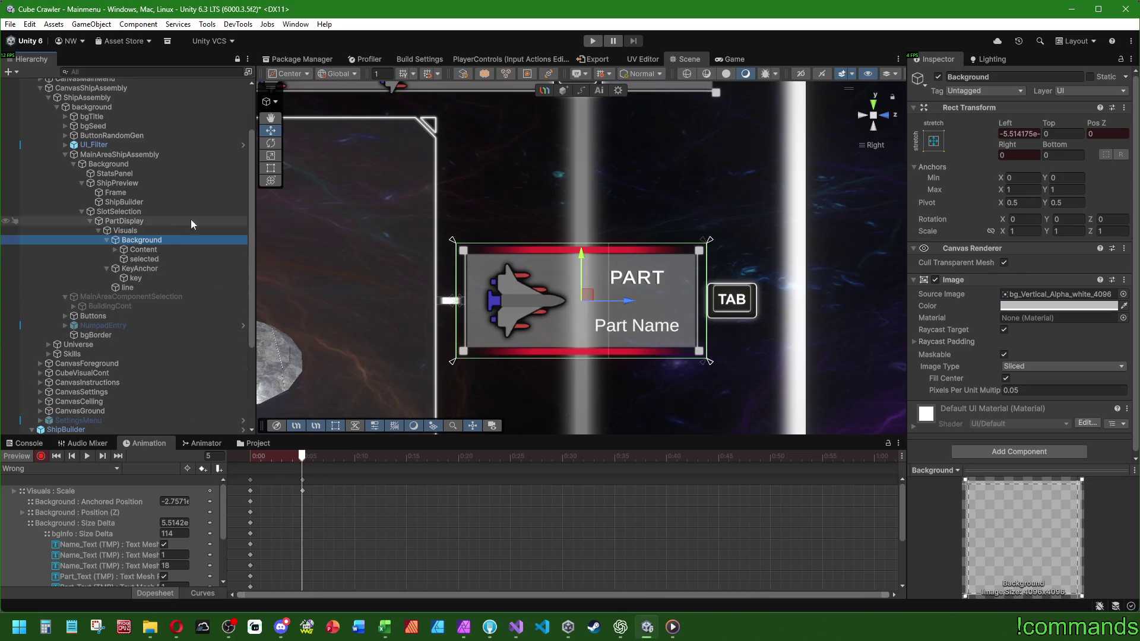
click(143, 250)
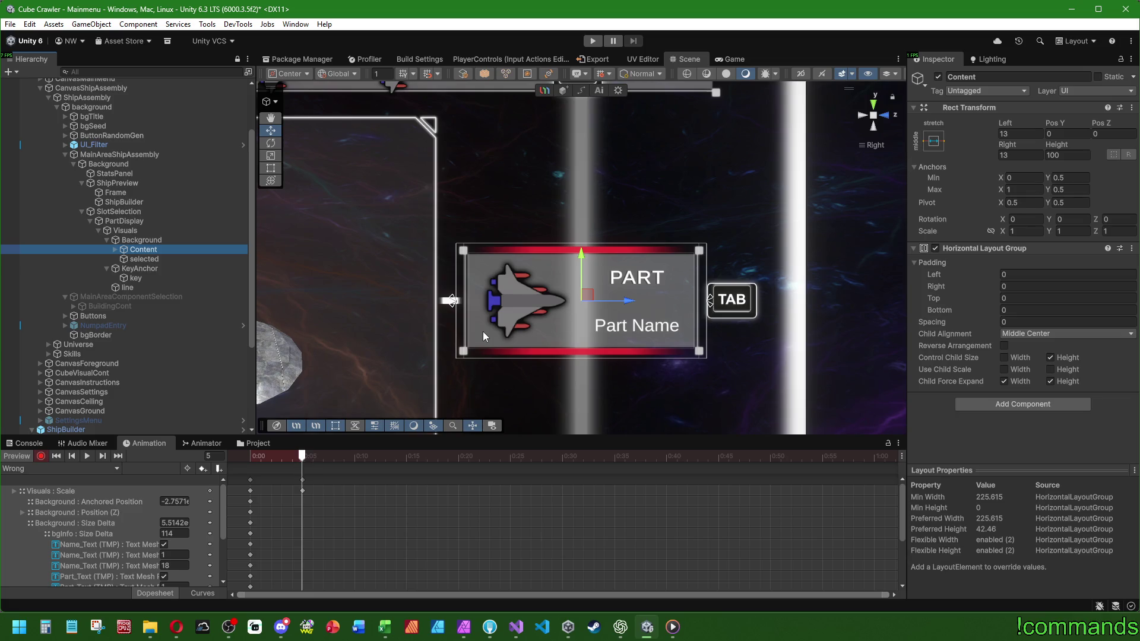
At frame 2, undo a Content move and offset Visuals by about 1.8 px instead.
click(271, 456)
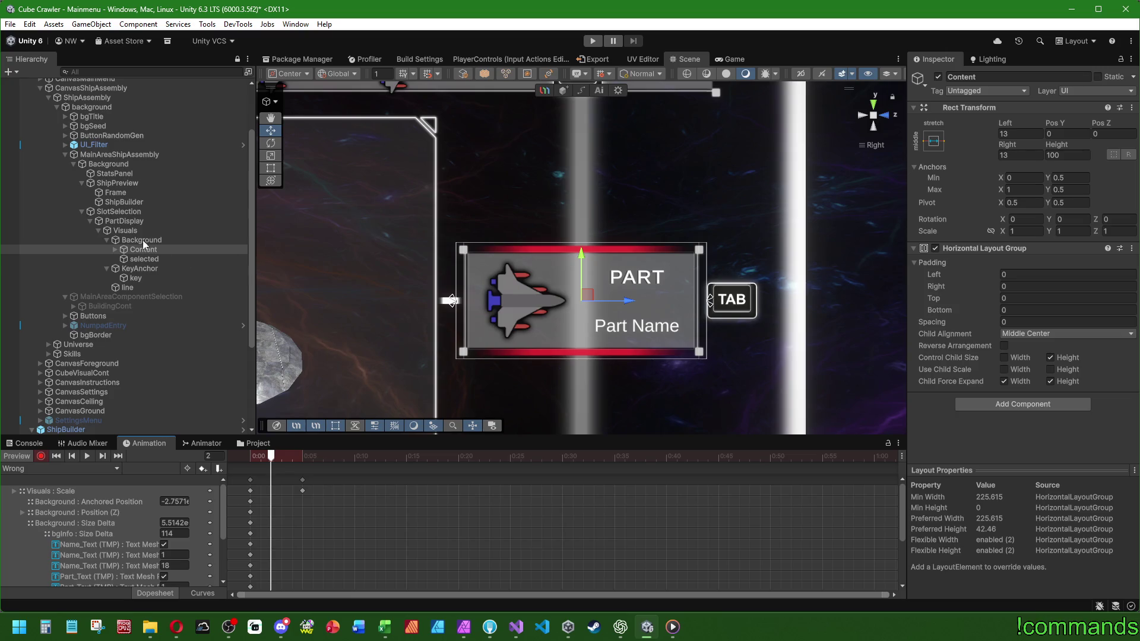
mouse_move(587, 297)
mouse_down()
mouse_move(549, 281)
mouse_move(612, 228)
mouse_move(550, 193)
mouse_up()
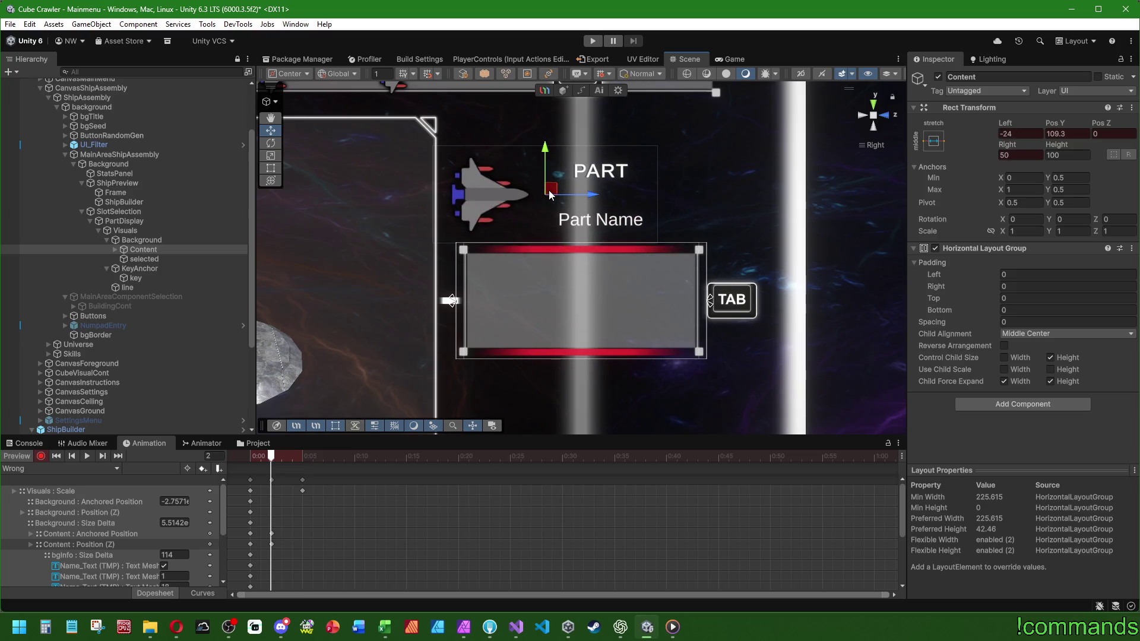
key(ctrl+z)
key(ctrl+z)
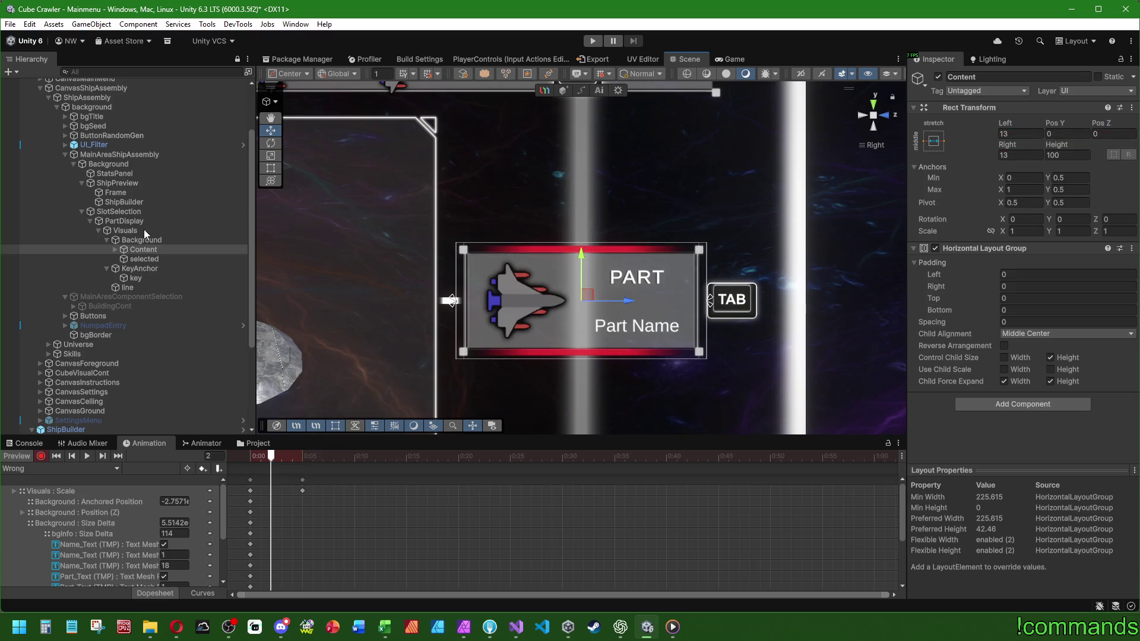
click(145, 230)
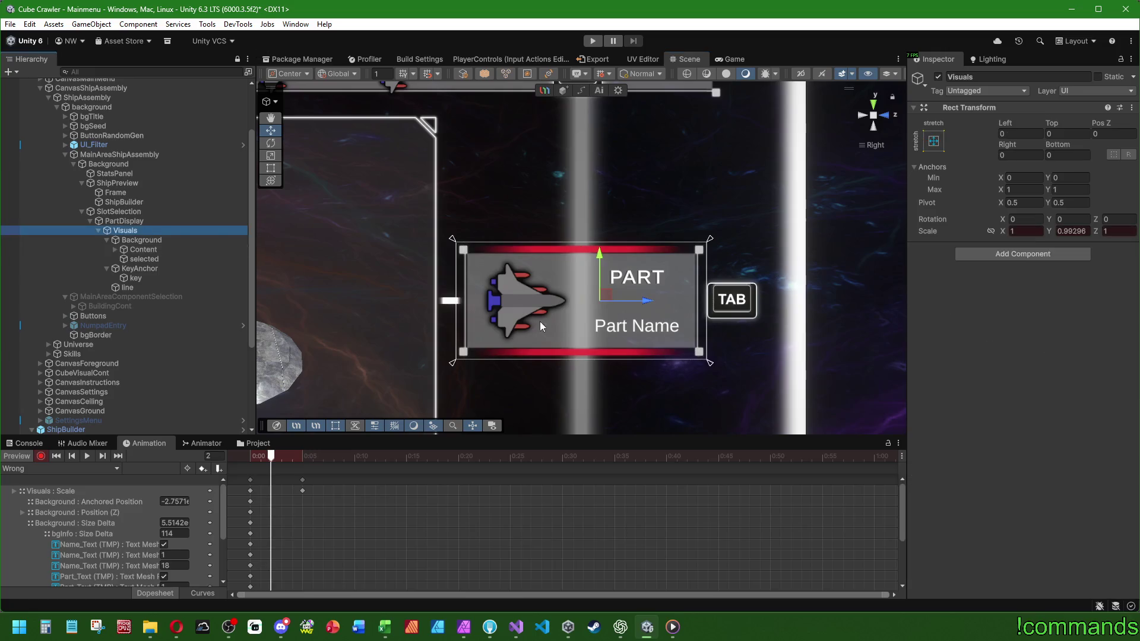
drag(601, 297, 599, 299)
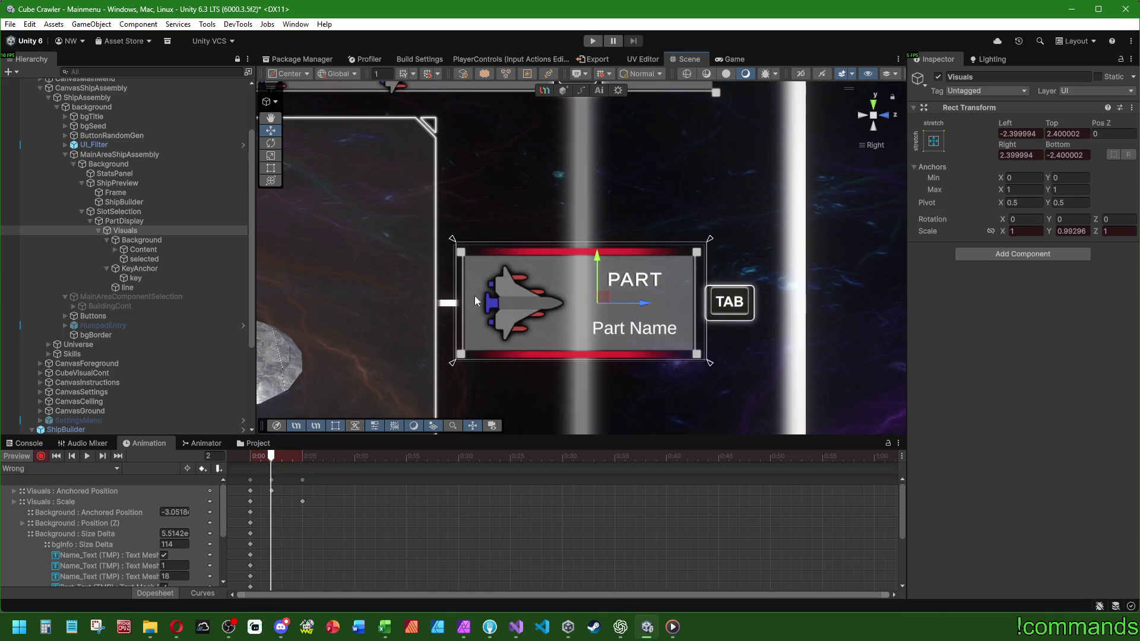
drag(602, 298, 604, 297)
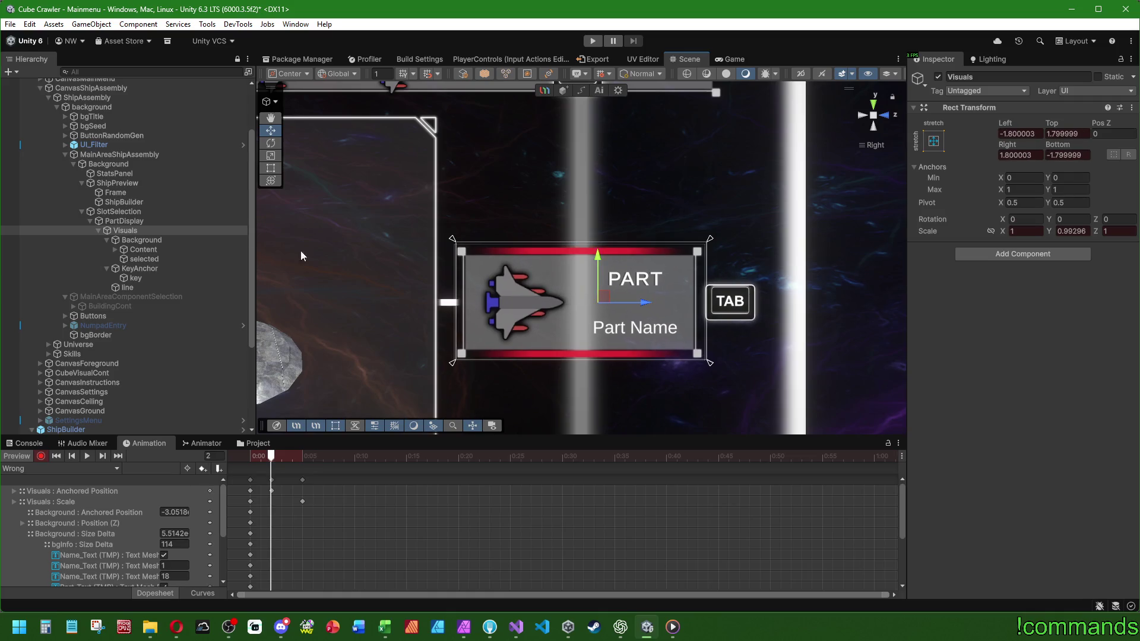
Select the 'selected' highlight at frame 5, try widening its right edge, and undo.
click(148, 259)
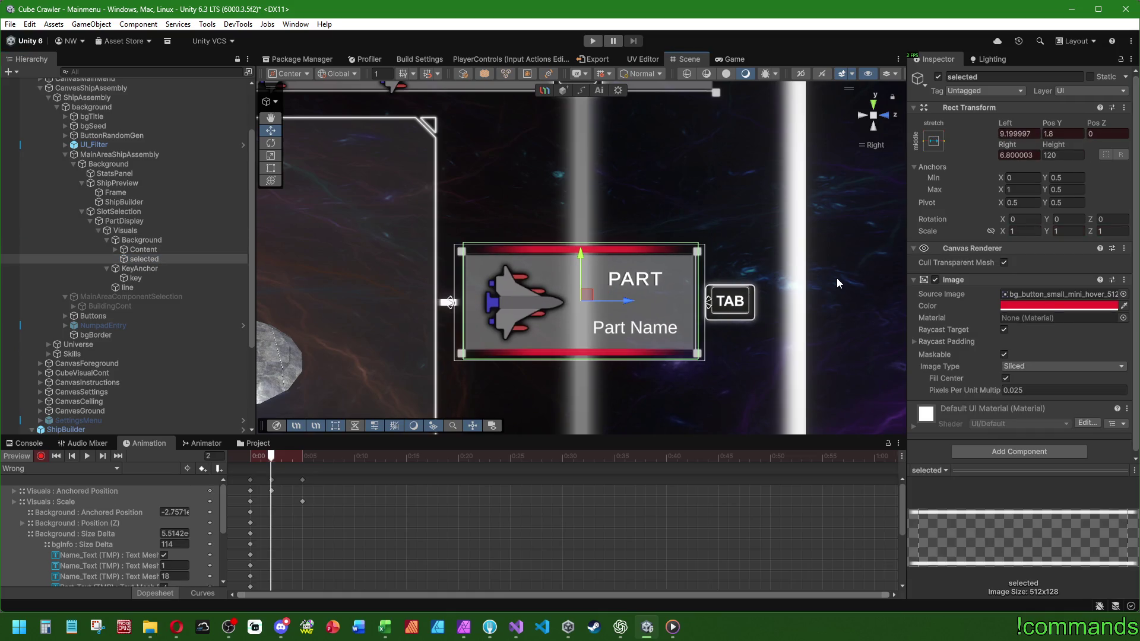
click(303, 456)
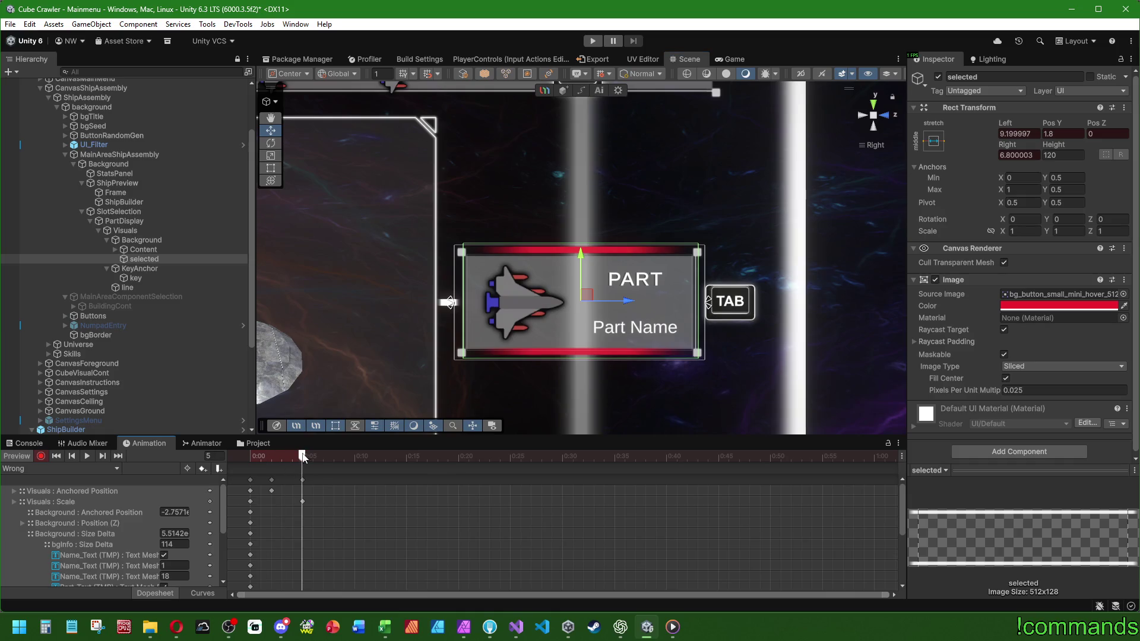
click(171, 260)
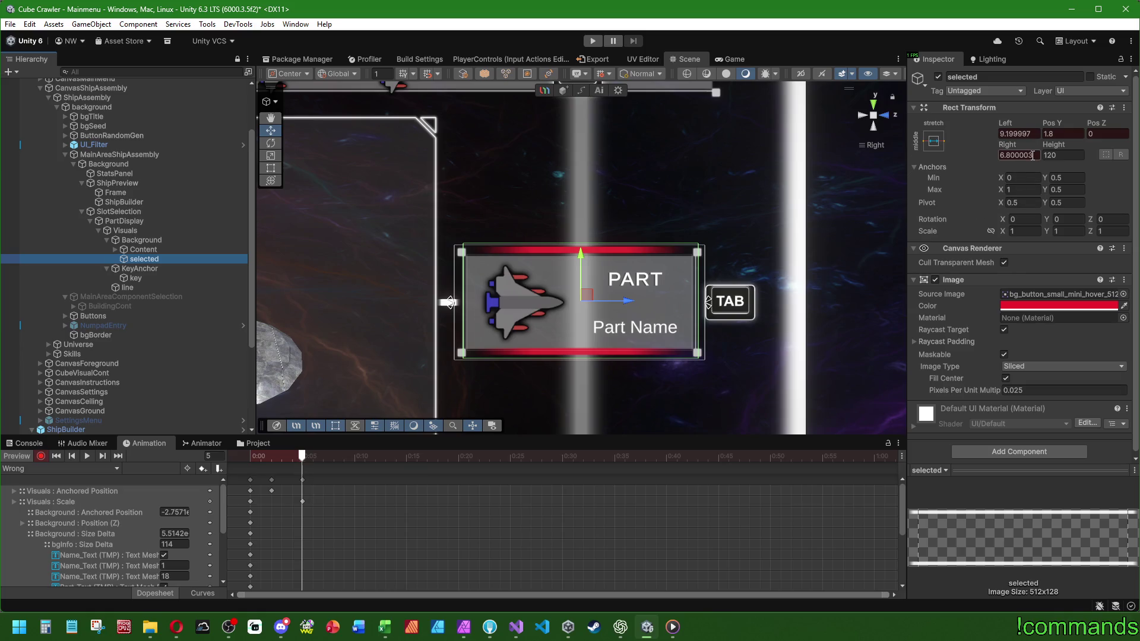
mouse_move(1012, 149)
mouse_down()
mouse_move(956, 141)
mouse_move(982, 148)
mouse_up()
key(ctrl+z)
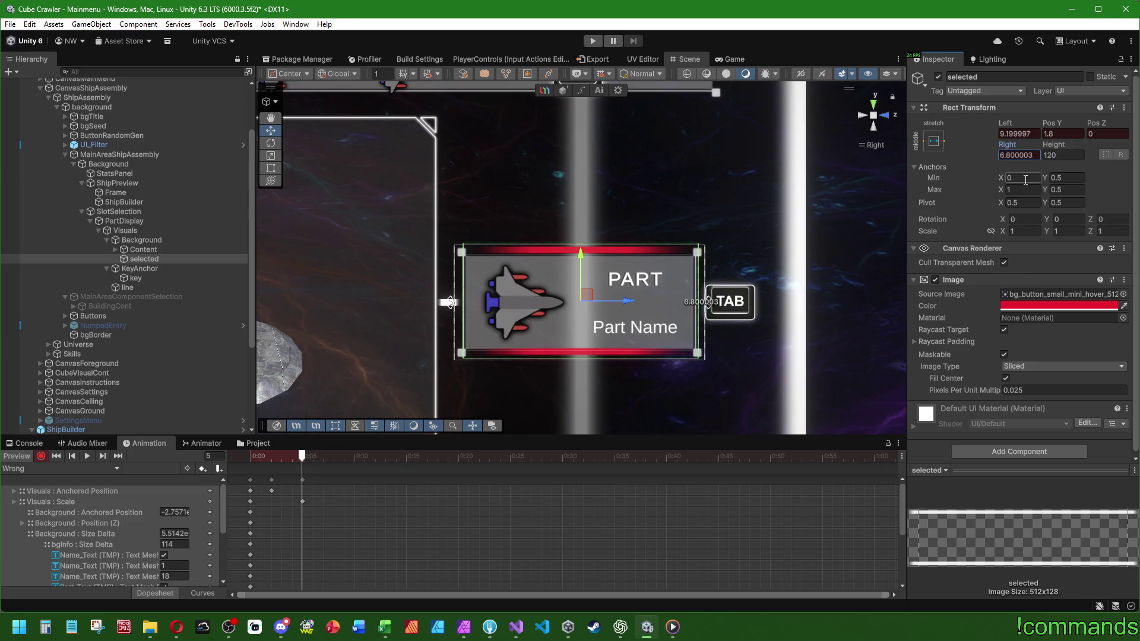
Preview the IdleSelected and Pressed clips for comparison.
click(51, 468)
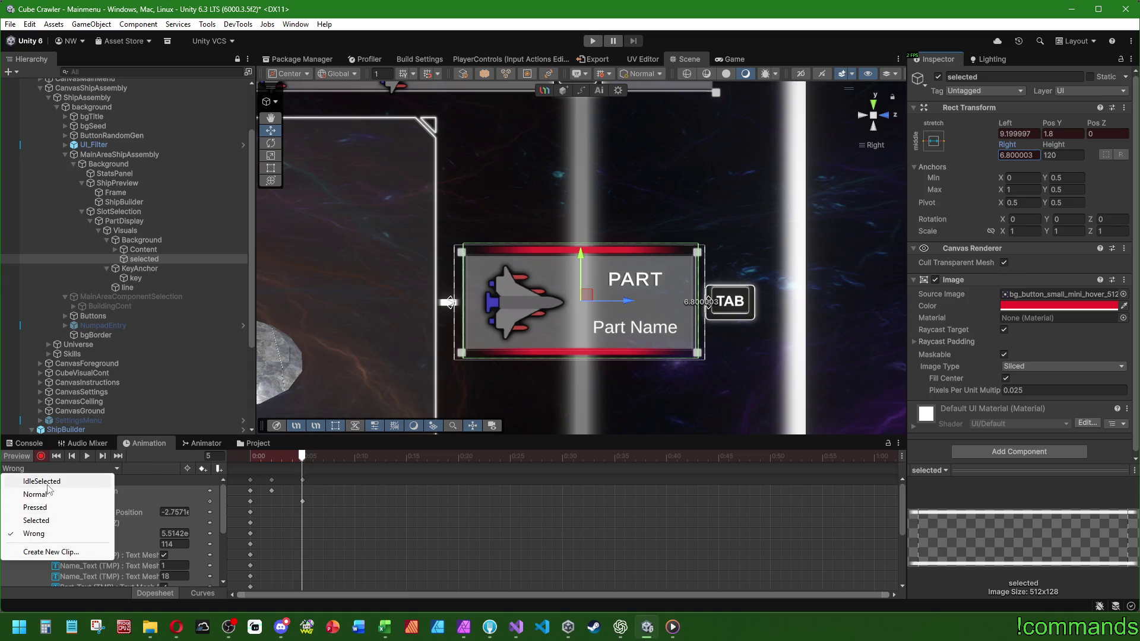
click(42, 481)
mouse_move(374, 456)
mouse_down()
mouse_move(664, 455)
mouse_move(273, 456)
mouse_move(832, 455)
mouse_move(249, 457)
mouse_move(873, 456)
mouse_move(250, 457)
mouse_up()
click(84, 468)
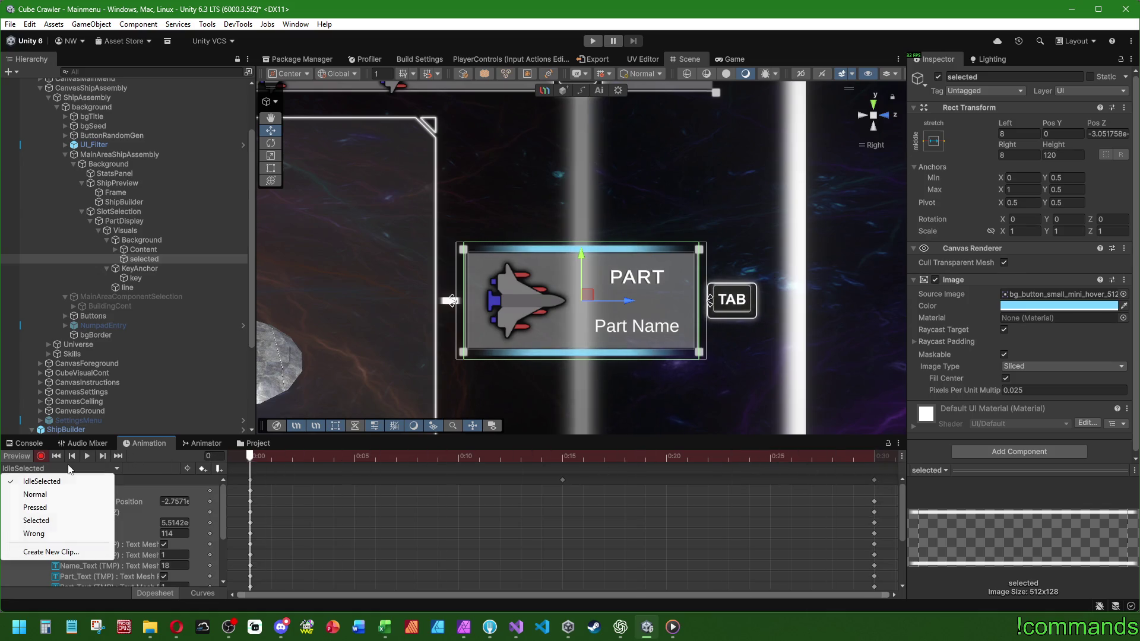
click(49, 509)
mouse_move(254, 454)
mouse_down()
mouse_move(614, 461)
mouse_move(541, 457)
mouse_up()
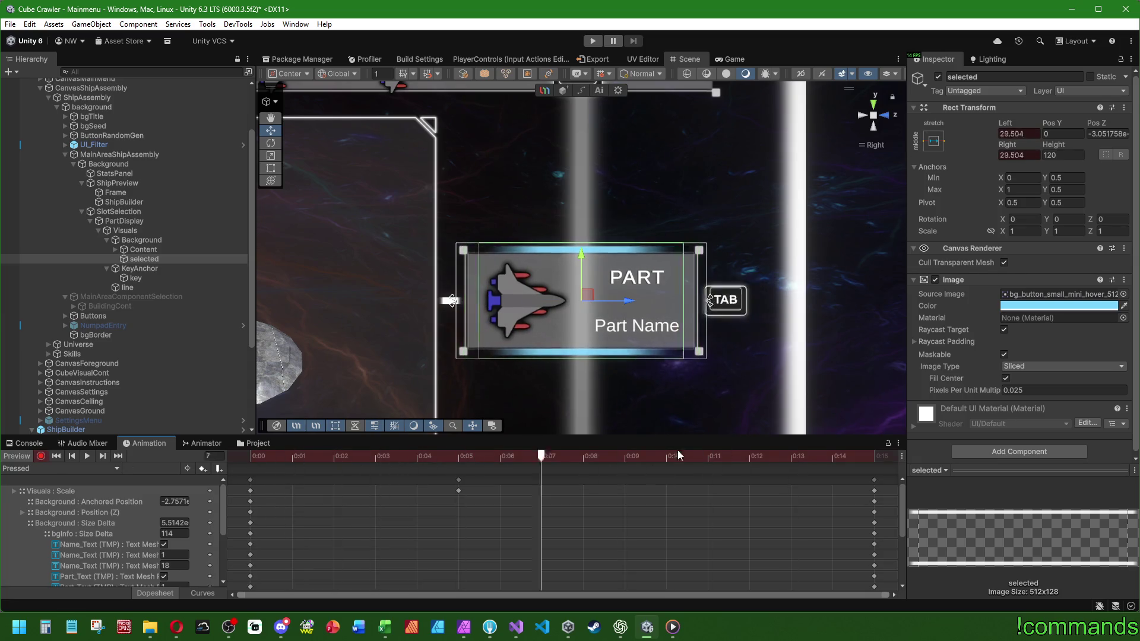
drag(678, 456, 28, 463)
Back in the Wrong clip, set the highlight's Left and Right insets to 32 at frame 5.
click(78, 469)
click(27, 524)
scroll(405, 511, down, 10)
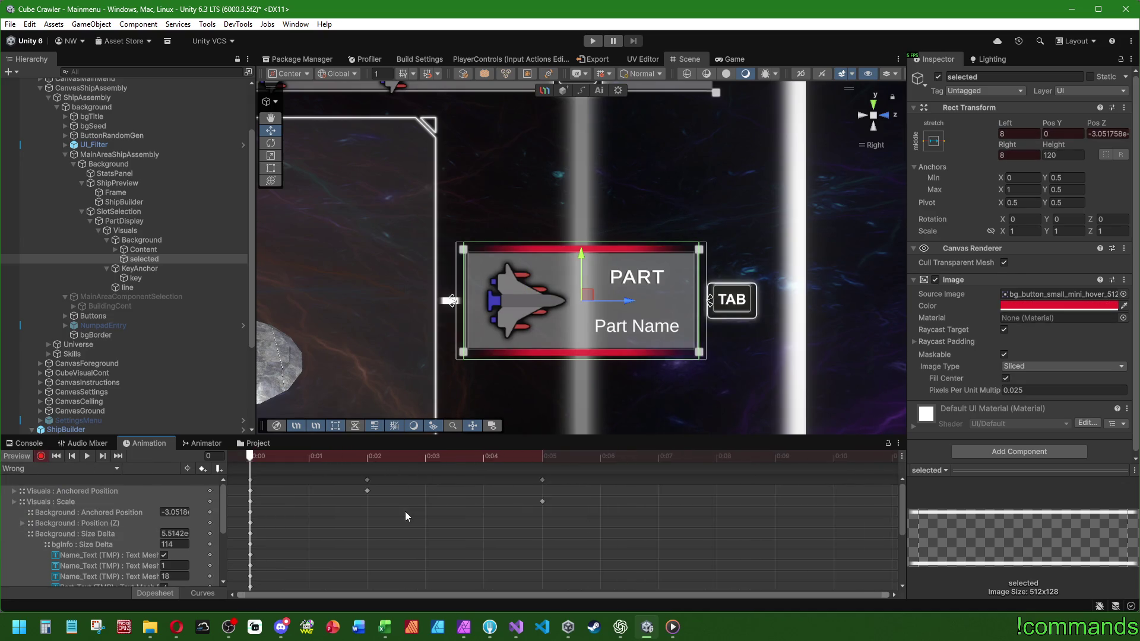
drag(250, 456, 348, 457)
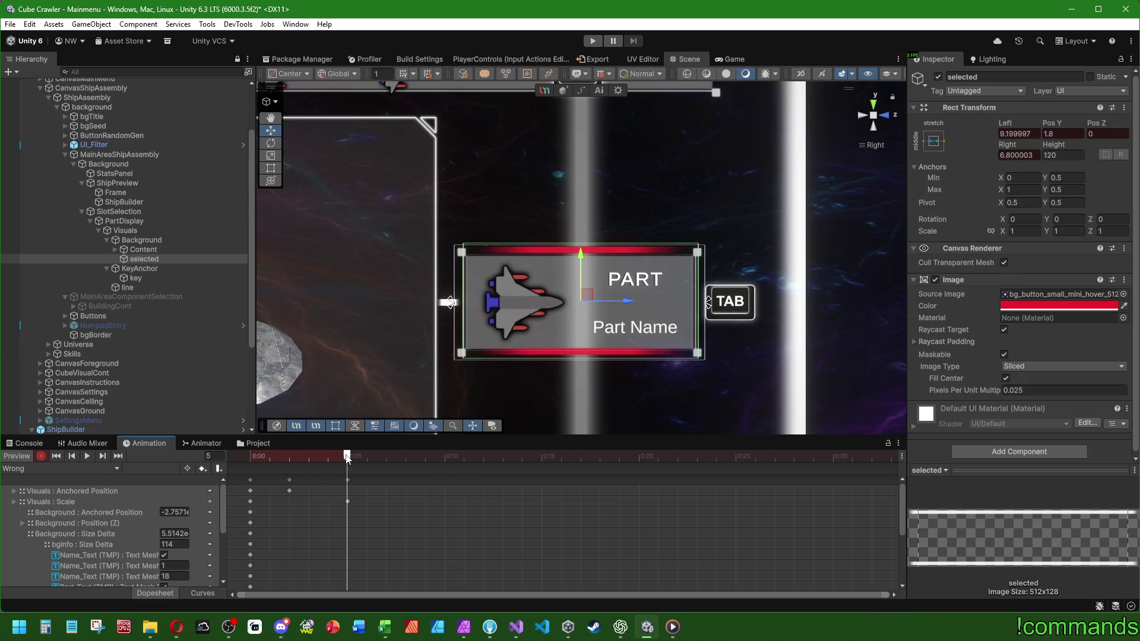
click(162, 258)
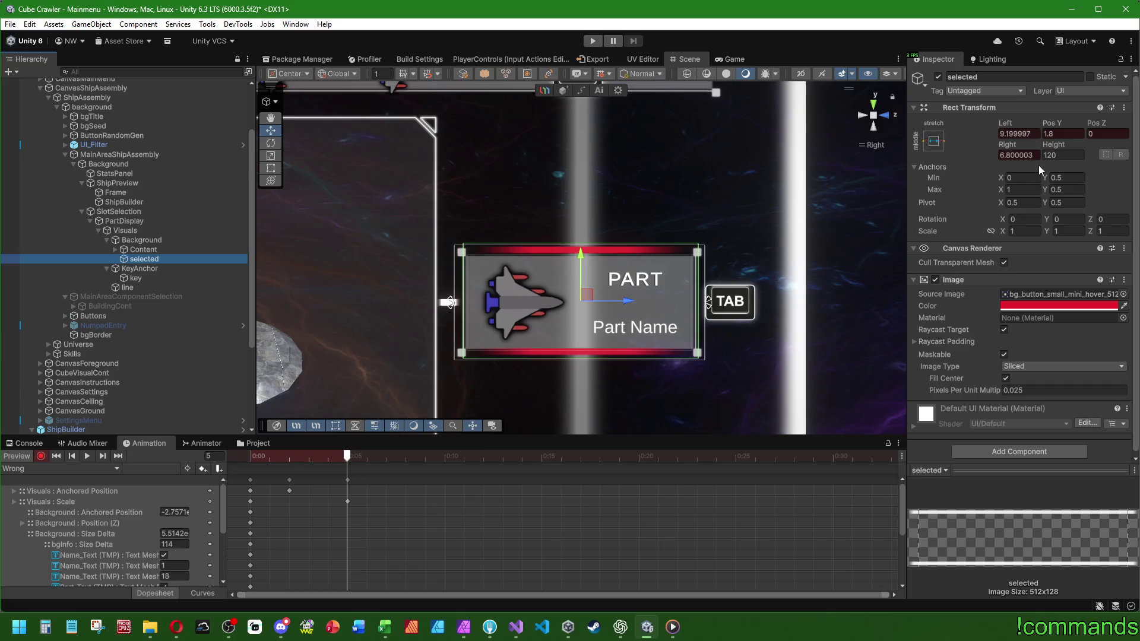
click(1018, 155)
text(32)
click(1033, 137)
text(32)
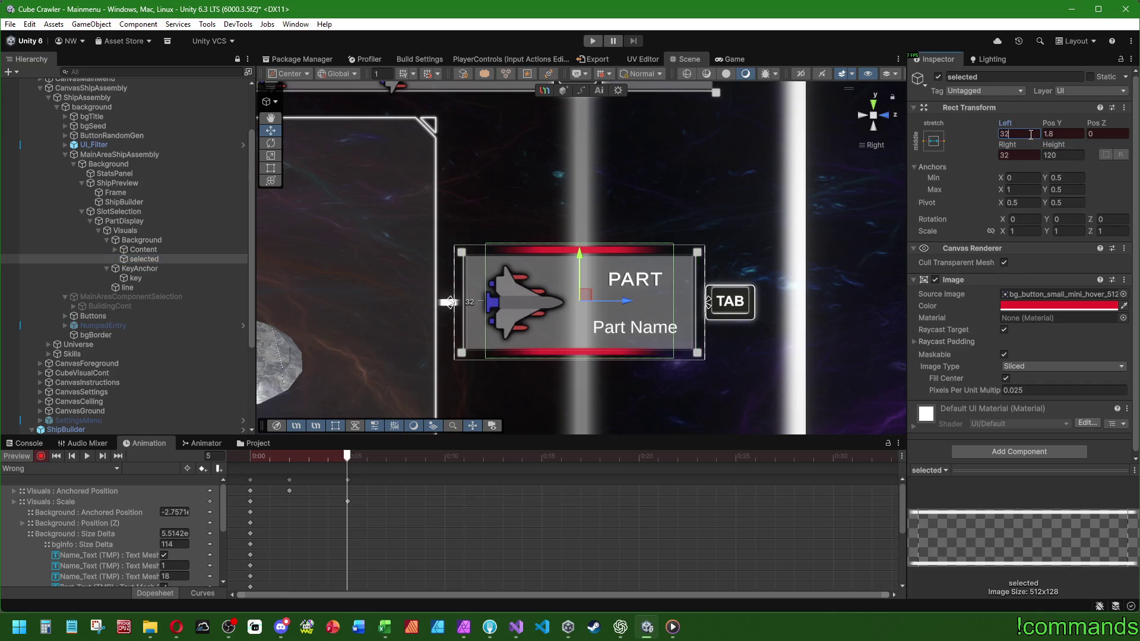
Shift the highlight slightly up and right at frame 2.
click(291, 455)
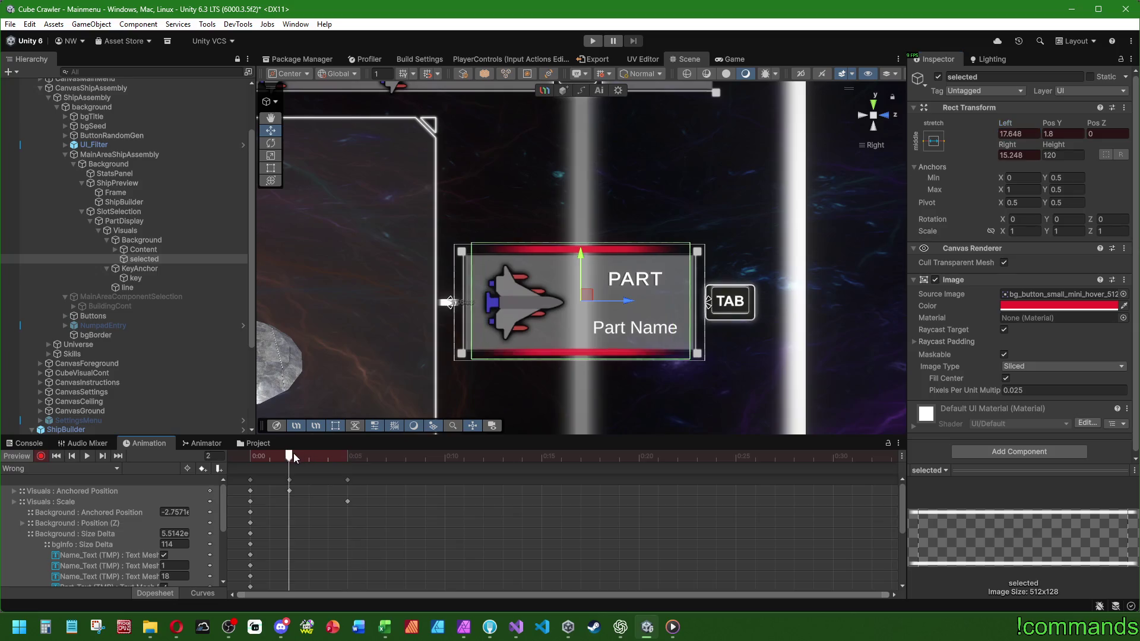
drag(513, 308, 515, 305)
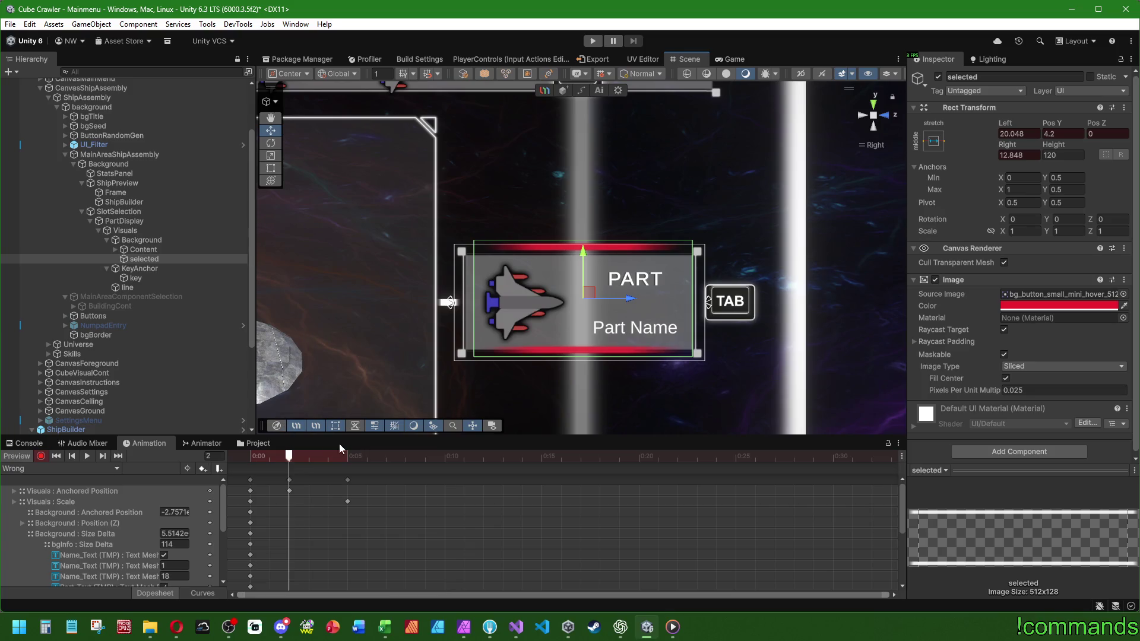
click(249, 456)
Make the TAB key icon's Image Color red at frame 0.
click(135, 278)
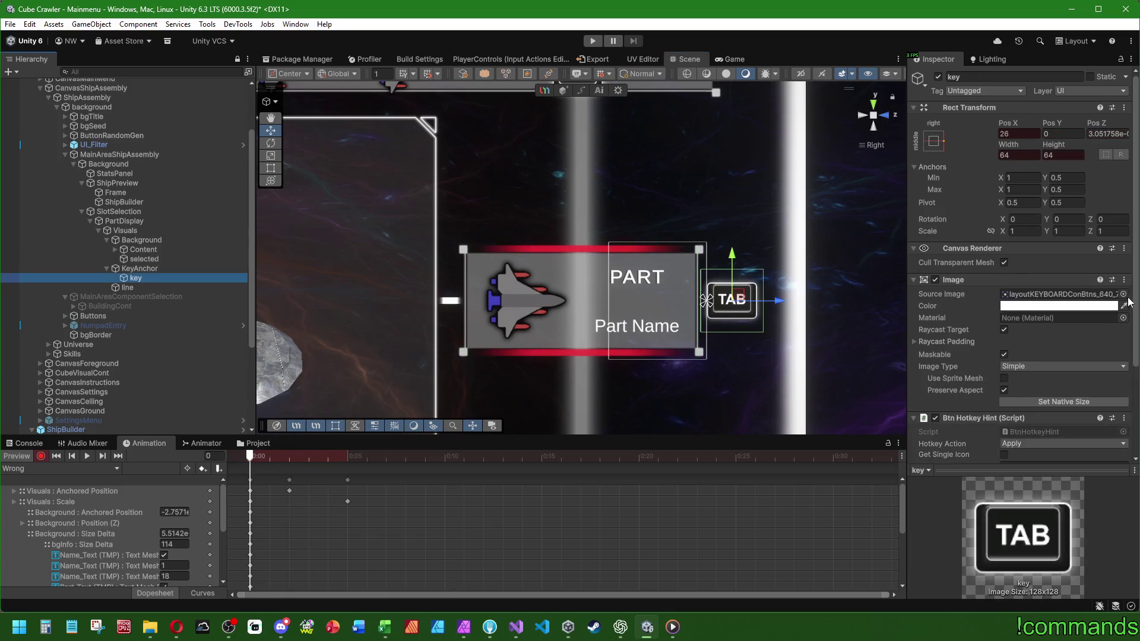
click(1039, 305)
click(1094, 590)
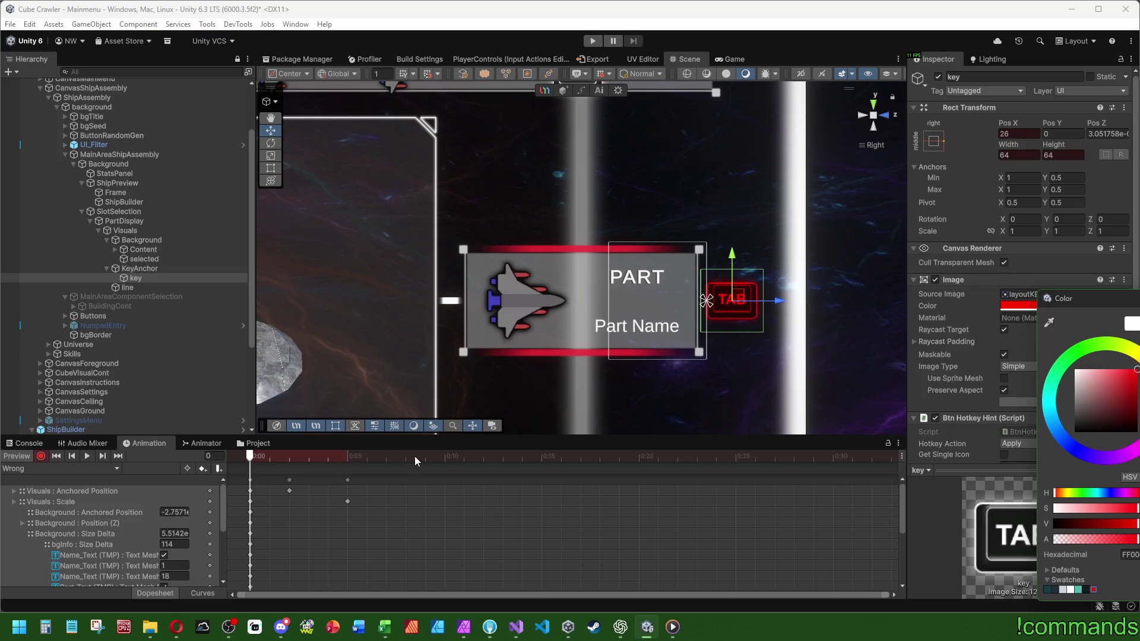
click(250, 480)
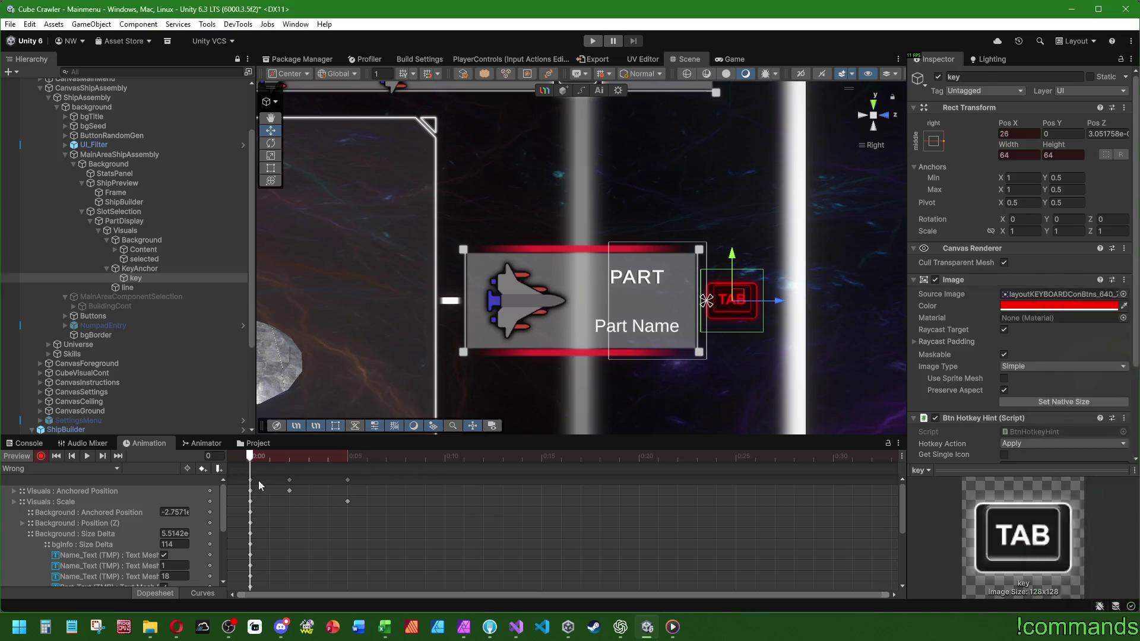
Set the TAB key icon's colour back to white at frame 15.
click(561, 460)
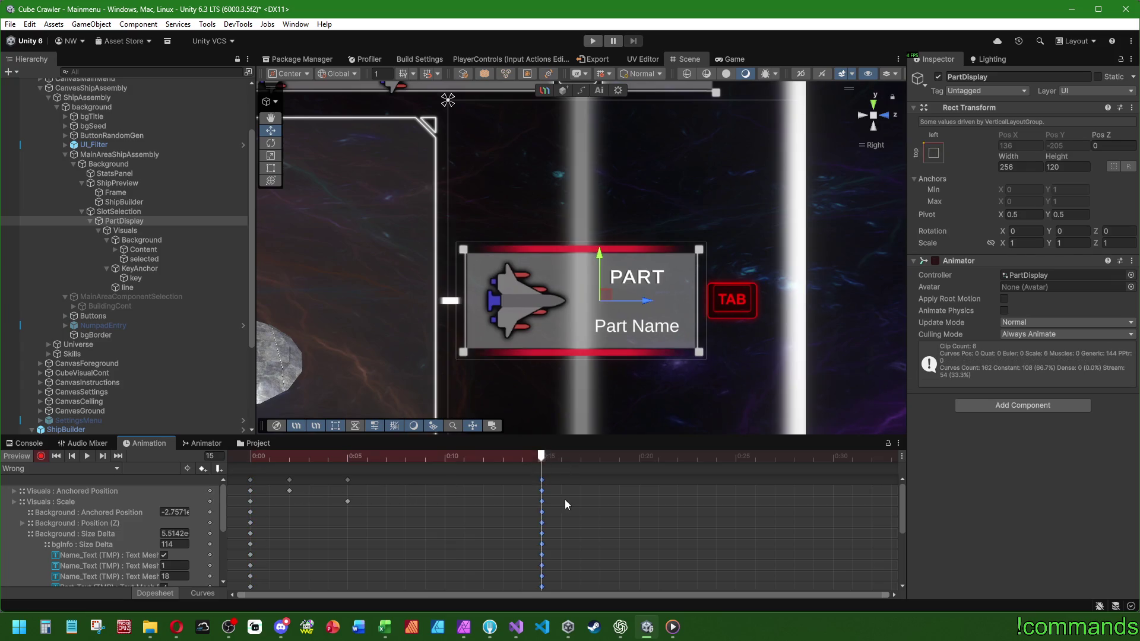
click(141, 279)
click(1034, 307)
drag(1092, 376, 718, 161)
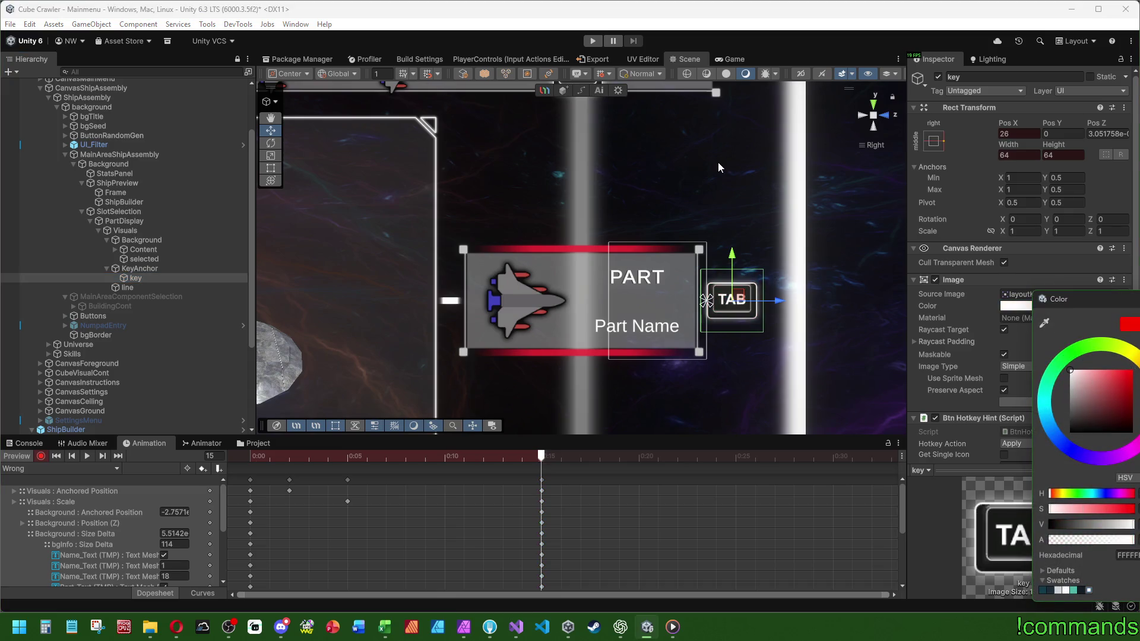
Copy the highlight's light blue colour from the Selected clip, then return to Wrong with recording on.
click(141, 262)
right_click(1033, 307)
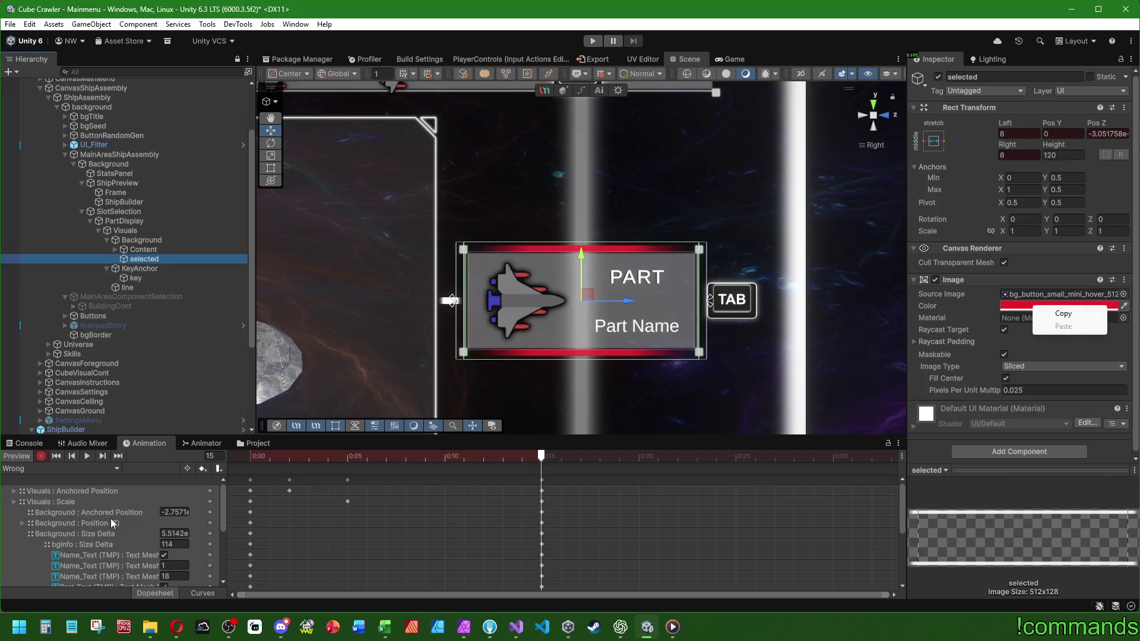
click(45, 469)
click(35, 520)
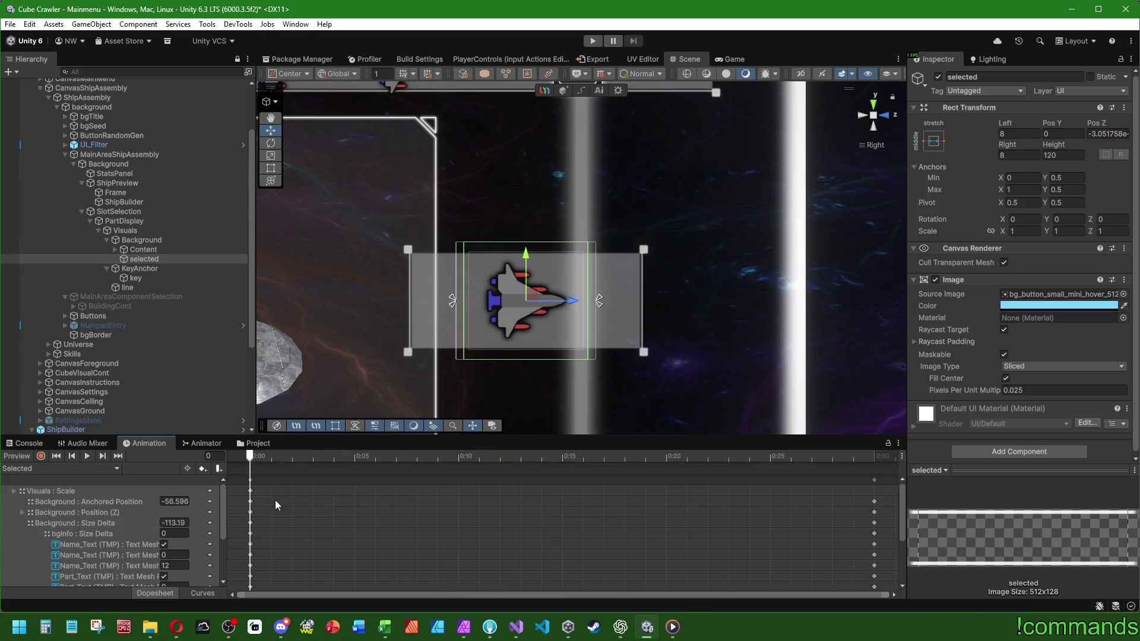
right_click(1023, 307)
click(1052, 310)
click(59, 469)
click(43, 534)
click(41, 457)
Scrub the Wrong clip, try raising the highlight opacity, undo it, and preview playback.
drag(250, 456, 885, 476)
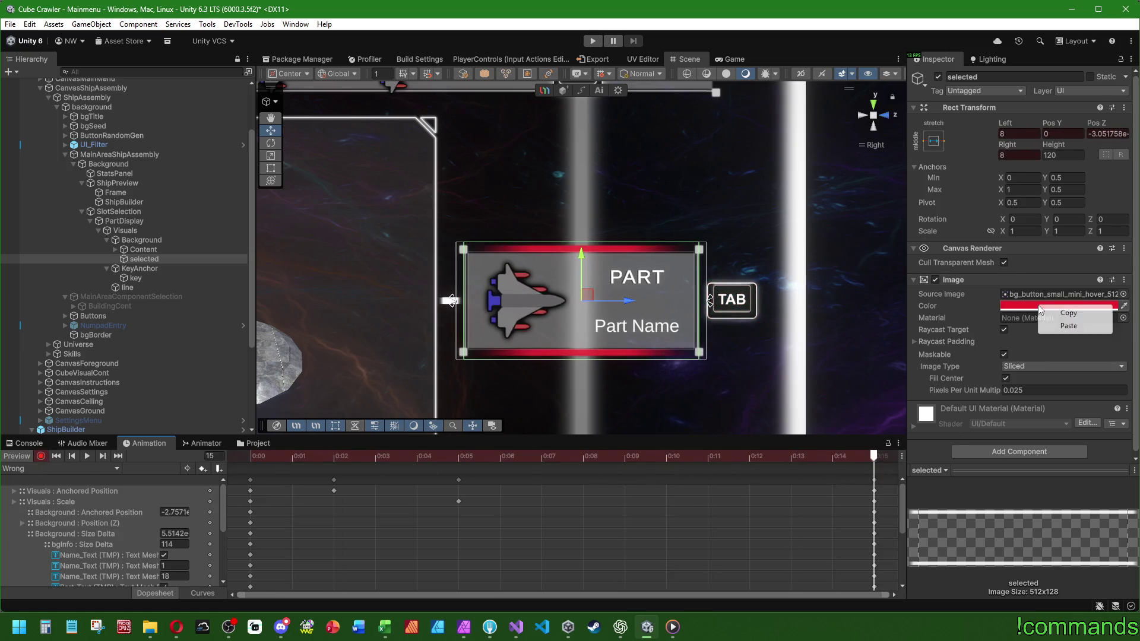
click(259, 458)
mouse_move(259, 458)
mouse_down()
mouse_move(868, 472)
mouse_move(156, 462)
mouse_move(693, 476)
mouse_move(642, 476)
mouse_move(666, 475)
mouse_up()
click(1059, 306)
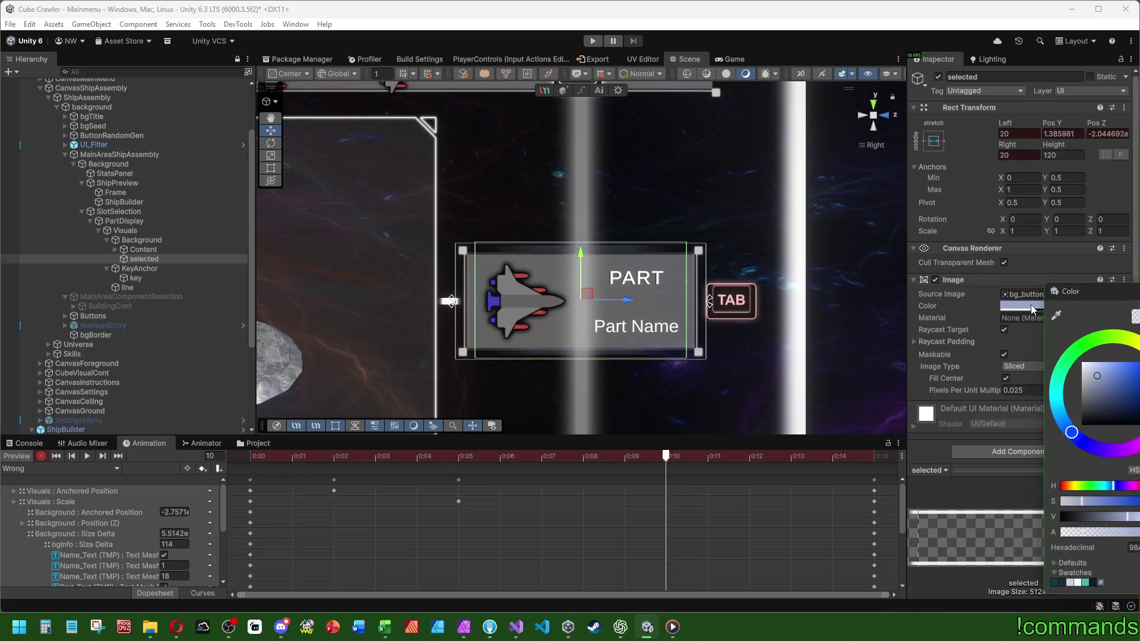
click(1109, 538)
mouse_move(1109, 537)
mouse_down()
mouse_move(1131, 537)
mouse_move(1116, 541)
mouse_up()
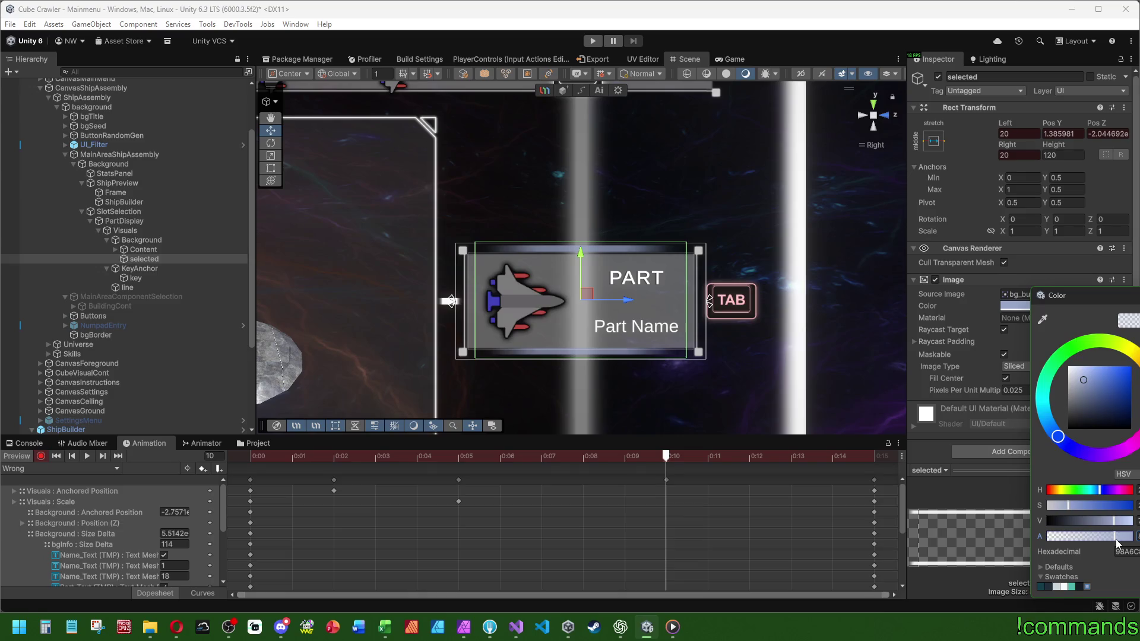
key(ctrl+z)
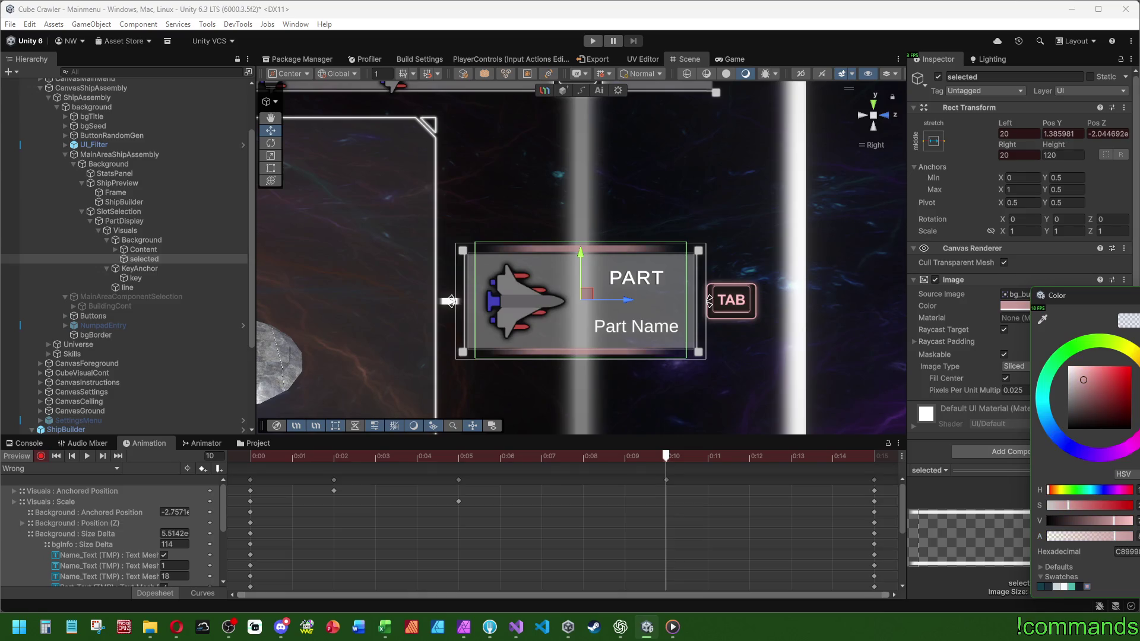
click(688, 474)
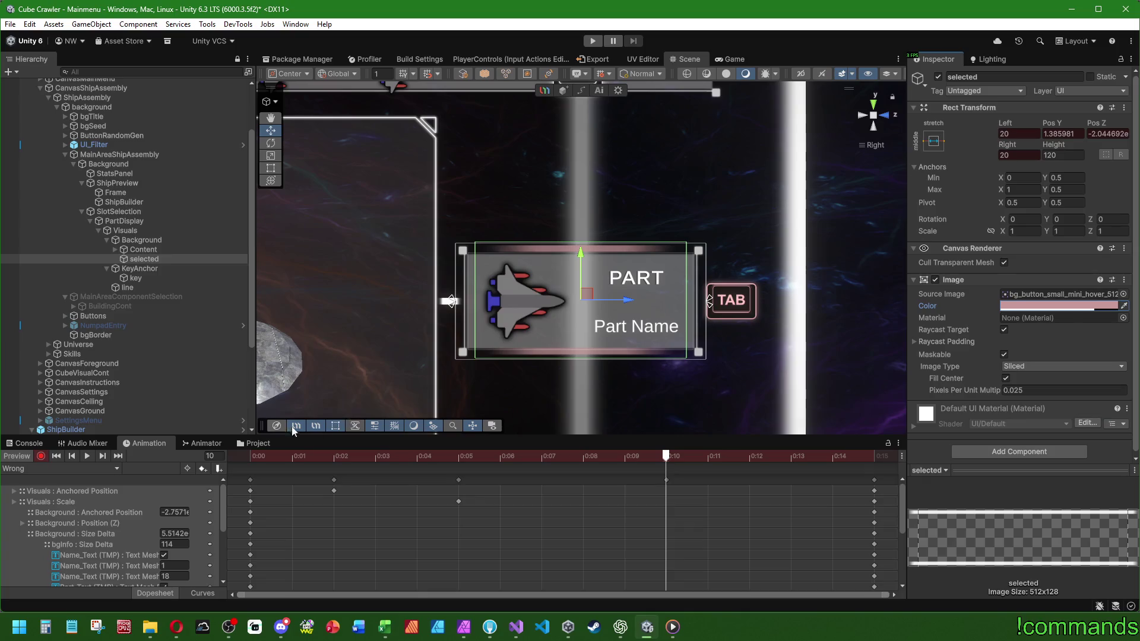
key(space)
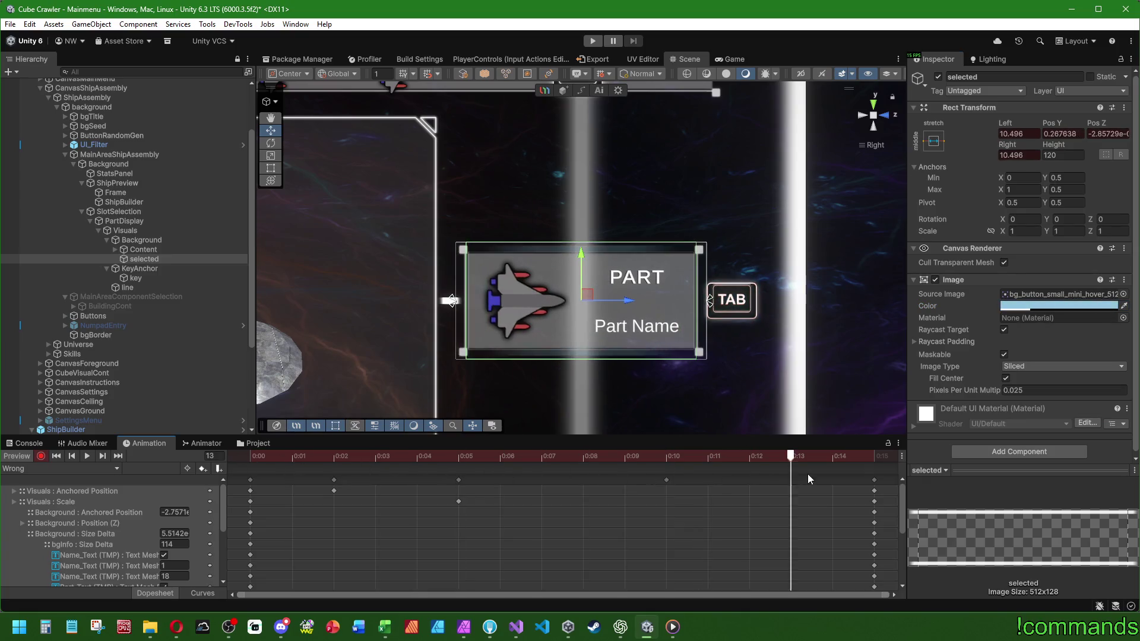
drag(565, 479, 871, 477)
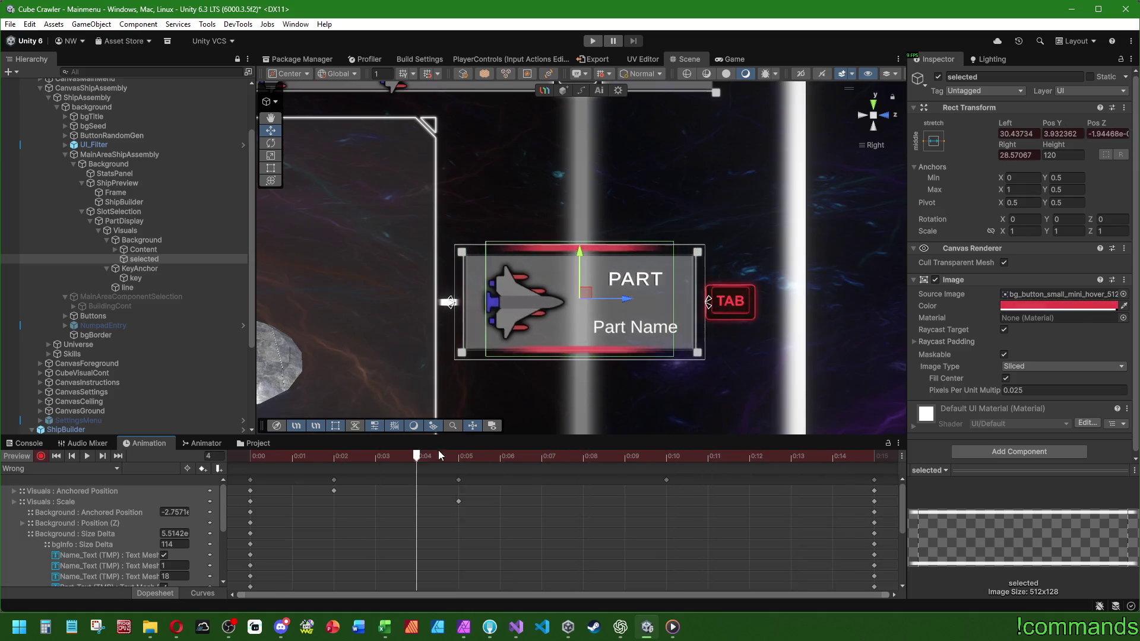
click(57, 456)
Set the highlight colour to red at frame 0 and replay the Wrong clip preview.
click(1044, 305)
drag(1134, 383, 1131, 380)
click(184, 504)
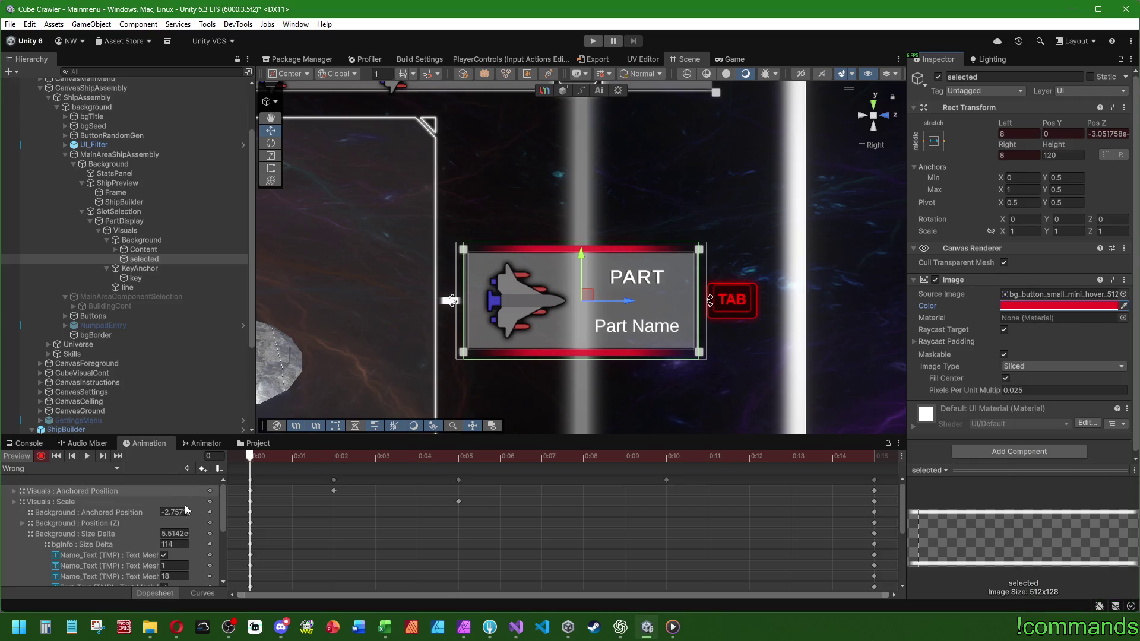
scroll(329, 516, down, 2)
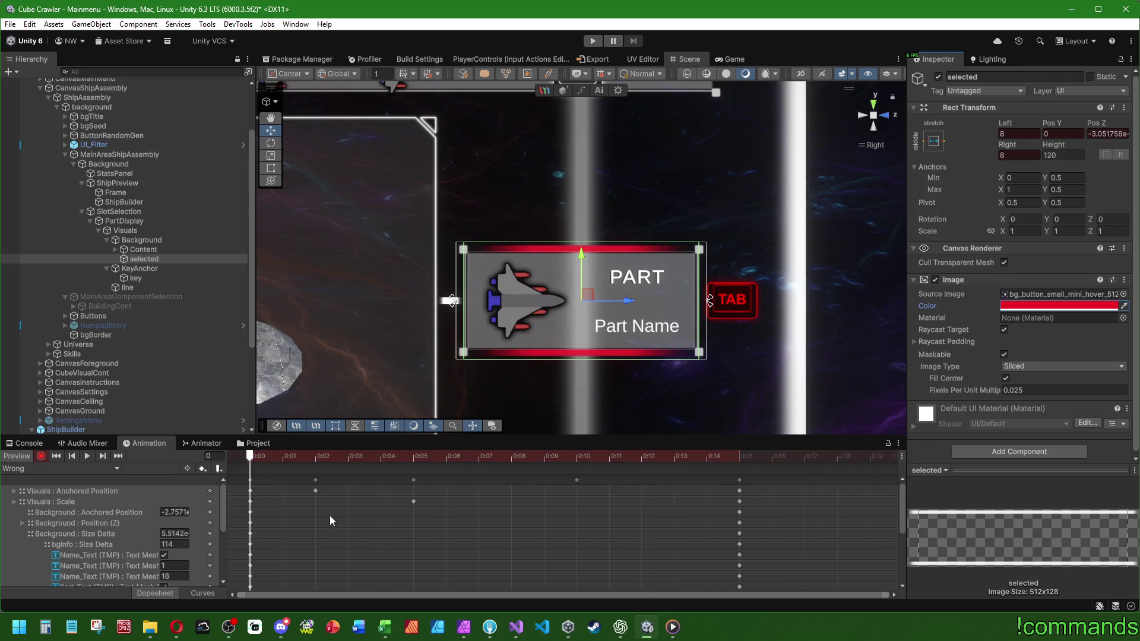
click(87, 456)
drag(247, 465, 706, 464)
click(86, 456)
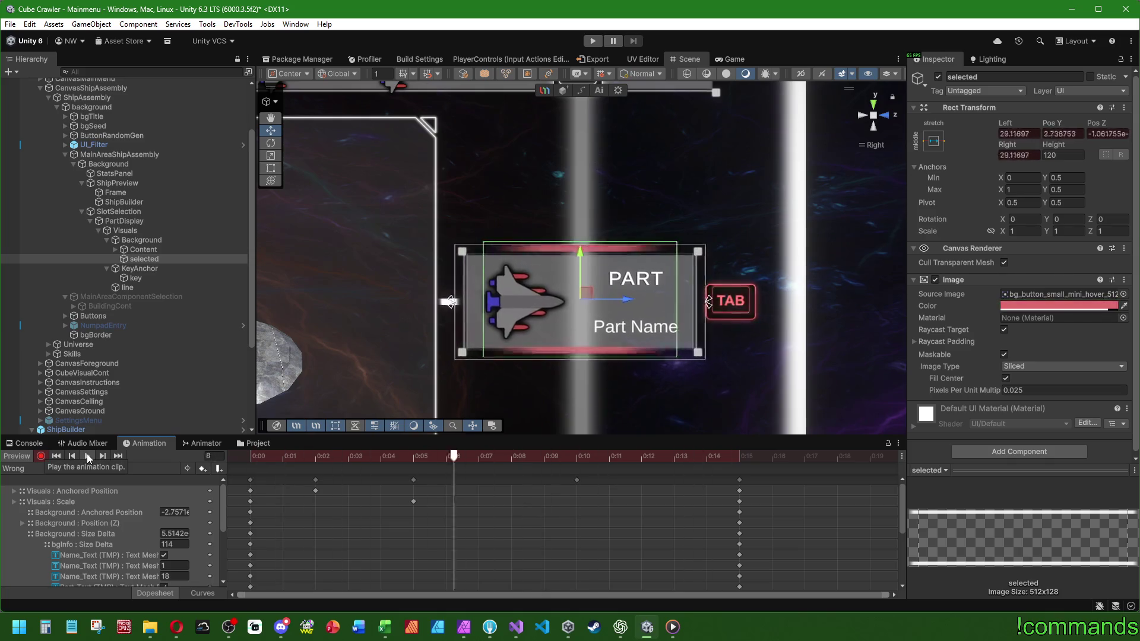
click(405, 457)
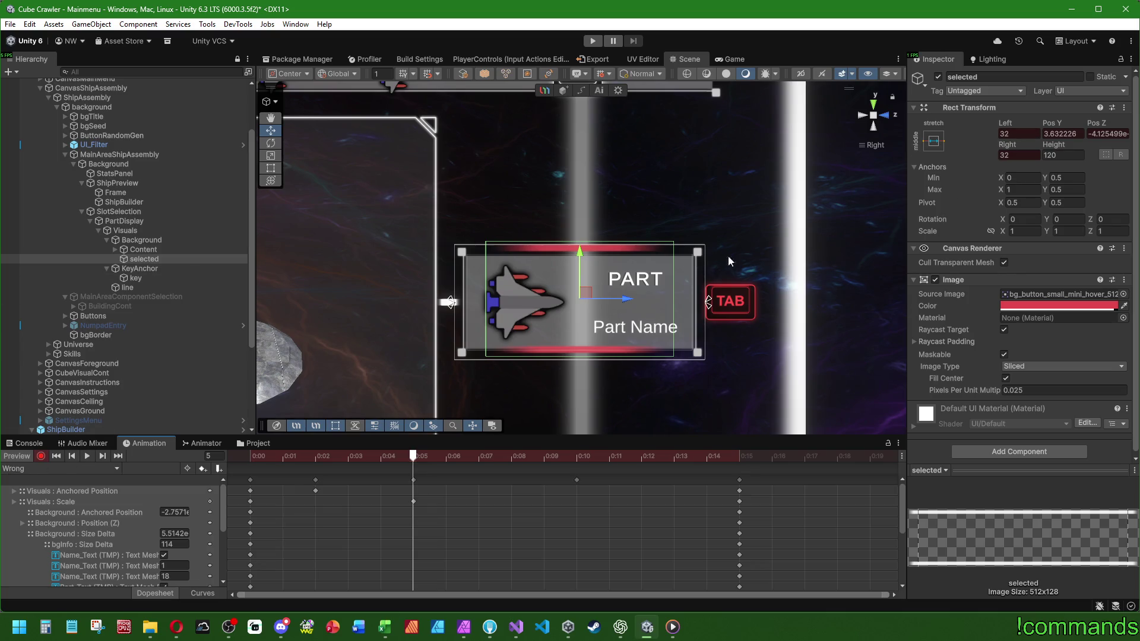
click(146, 278)
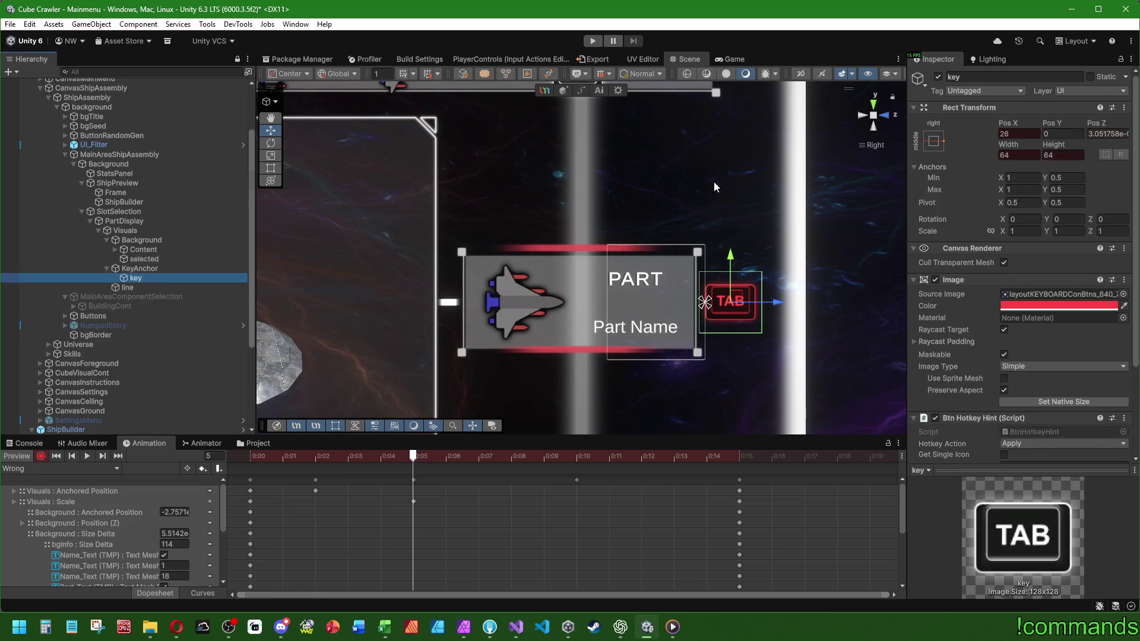
Set the TAB key's Width 56, Height 56 and Pos X 20.
click(1031, 157)
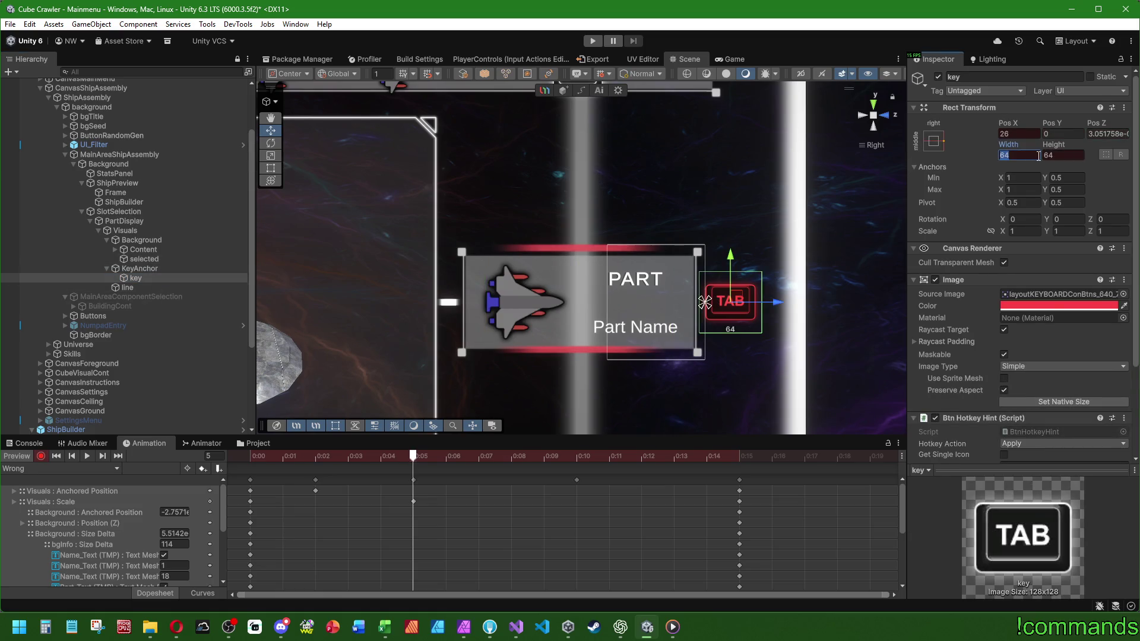
text(56)
click(1073, 155)
text(56)
click(1021, 136)
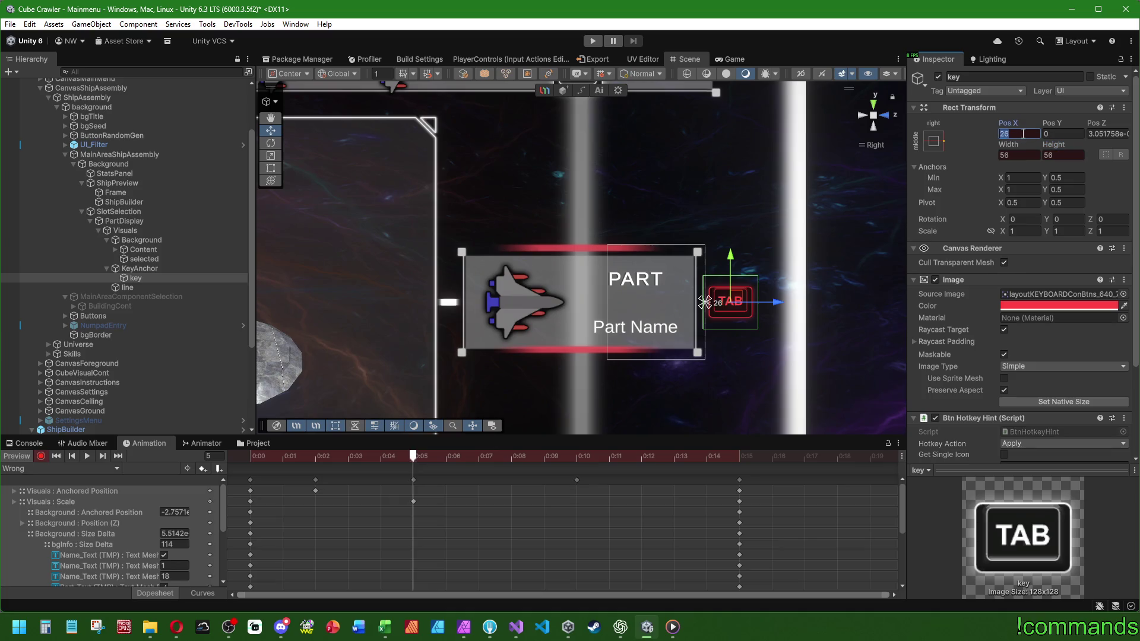
text(20)
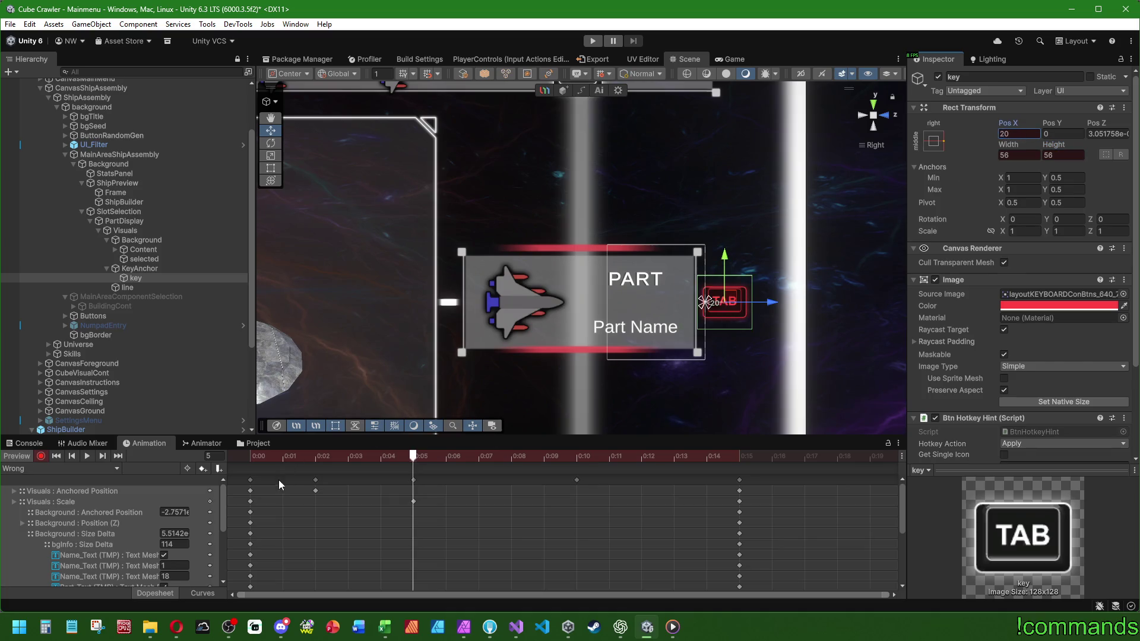
Scrub and play the Wrong clip to check, then enlarge the timeline at frame 5.
click(279, 480)
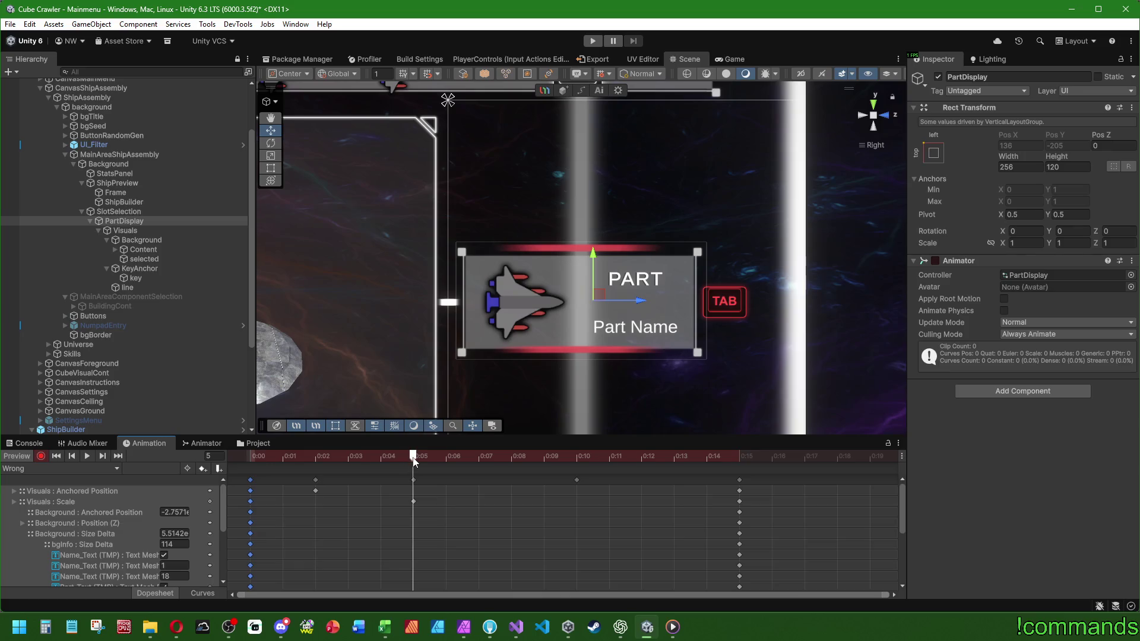
drag(413, 462, 750, 457)
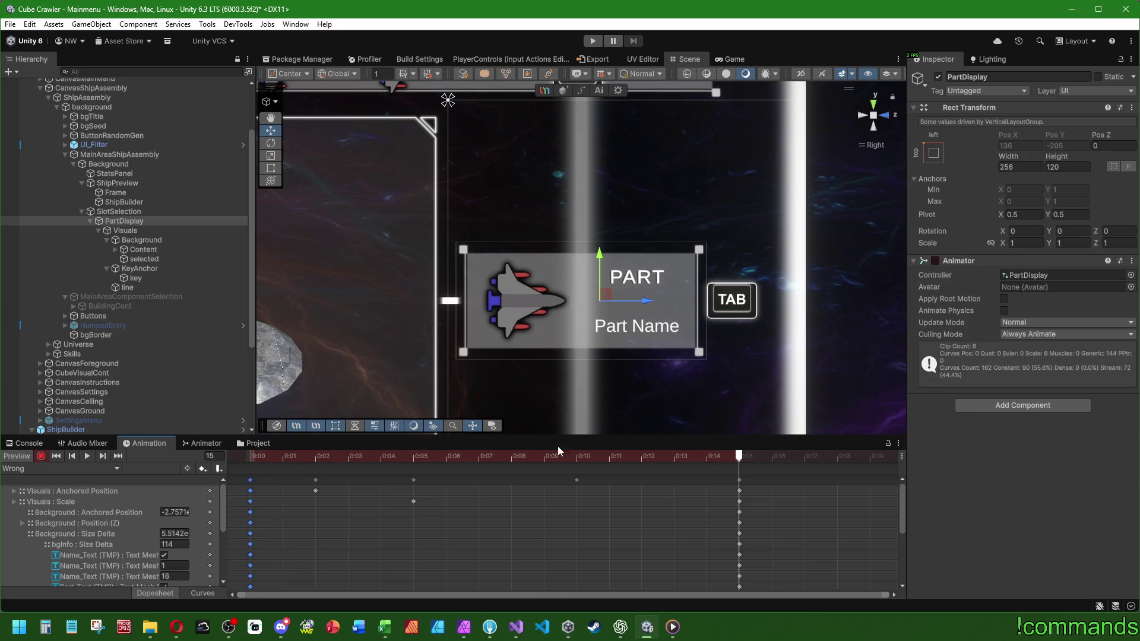
click(251, 458)
drag(251, 457, 739, 458)
click(91, 456)
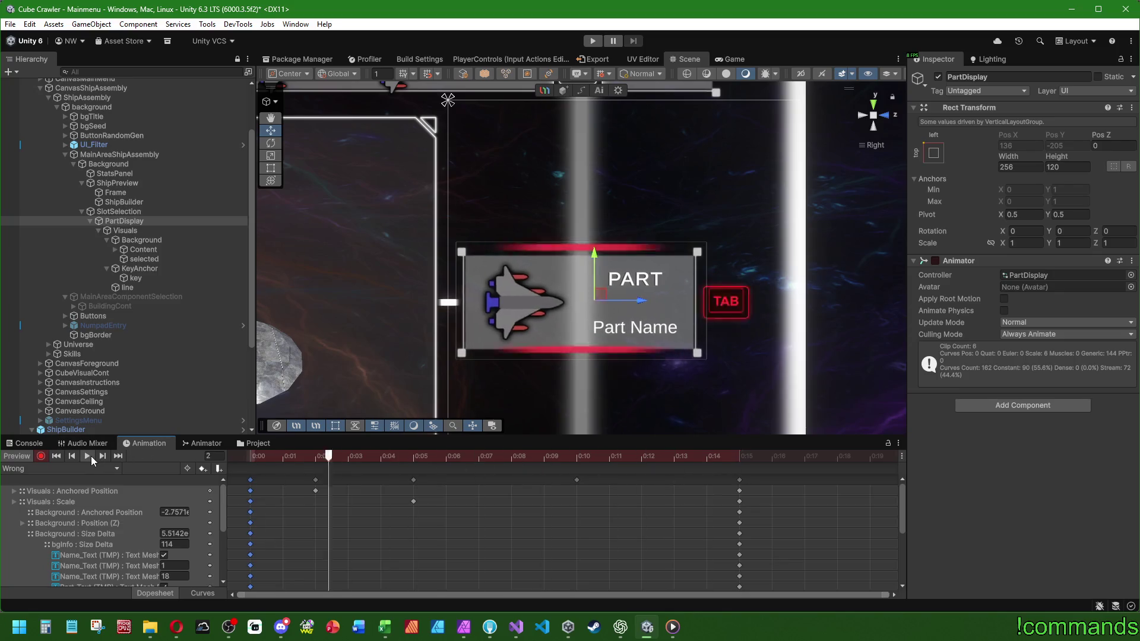
click(250, 457)
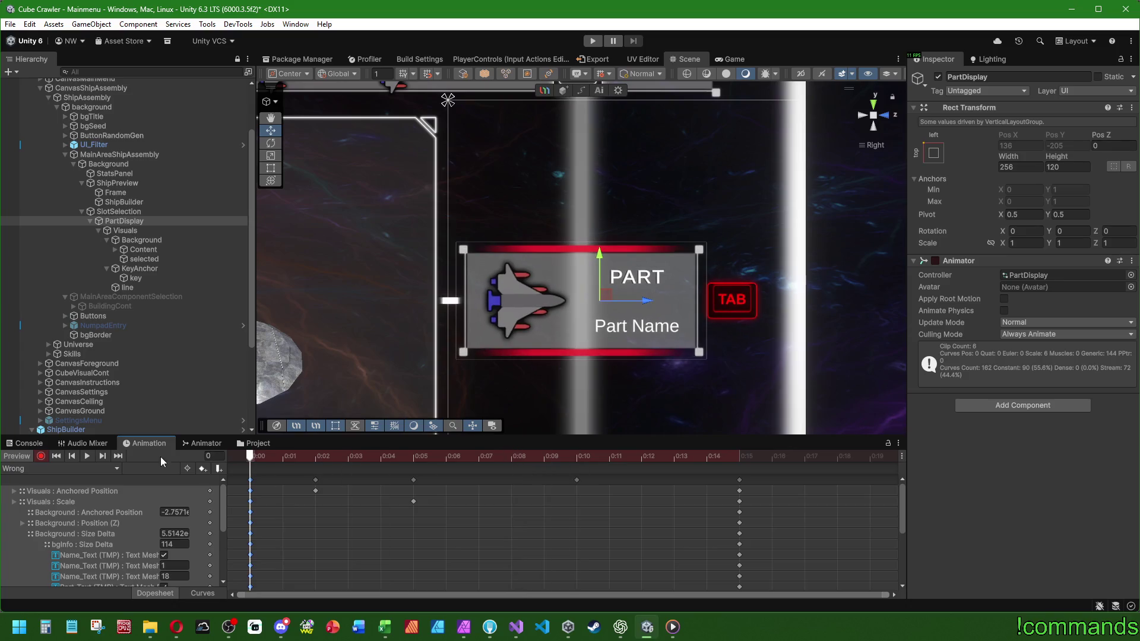
click(318, 461)
drag(318, 462, 418, 464)
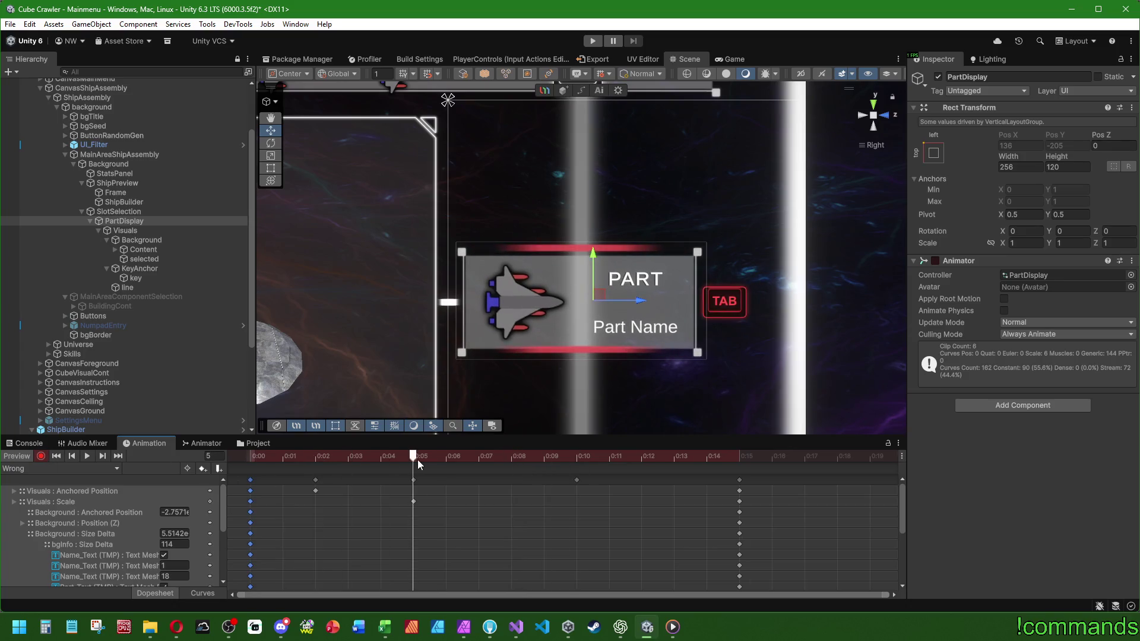
click(136, 233)
click(140, 222)
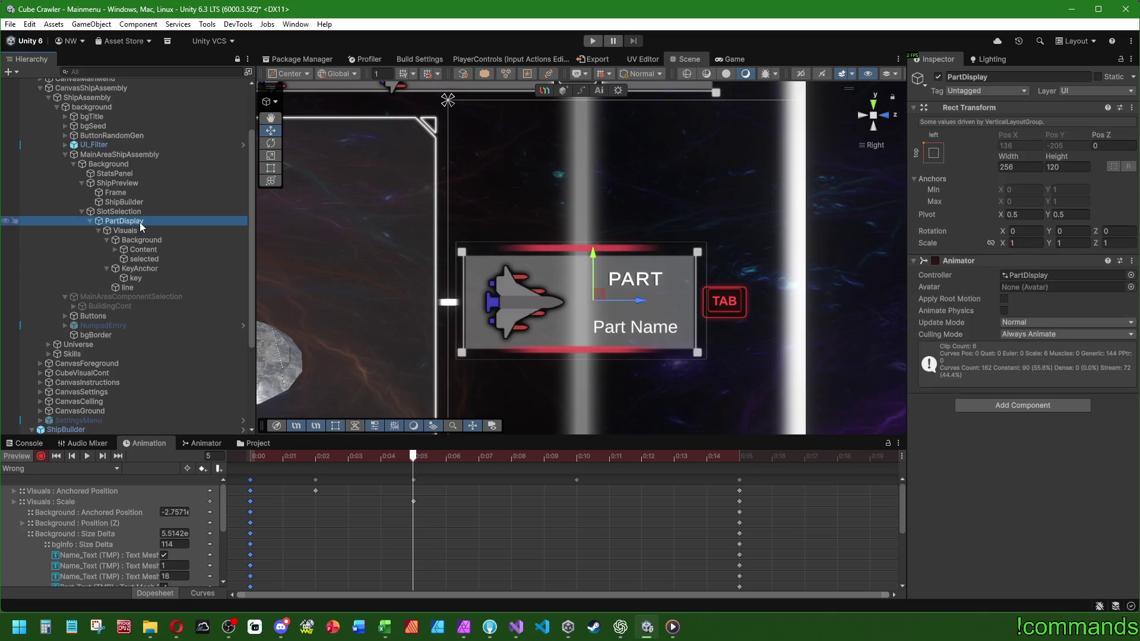
mouse_move(535, 437)
mouse_down()
mouse_move(551, 251)
mouse_move(534, 321)
mouse_move(416, 286)
mouse_move(440, 306)
mouse_move(413, 306)
mouse_up()
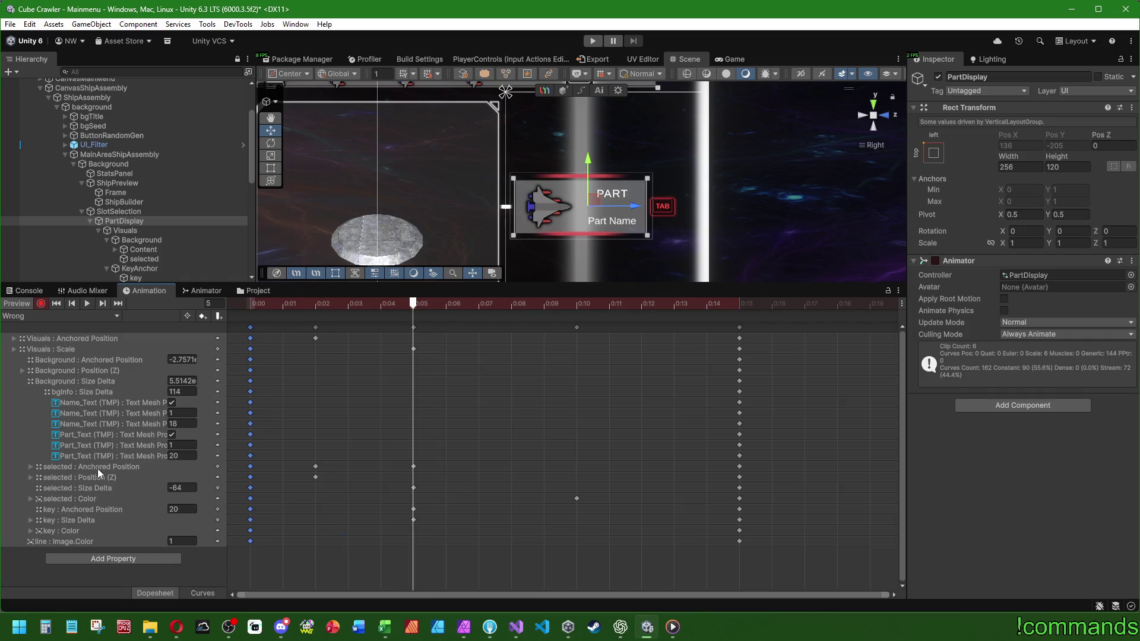
At frame 5, nudge the highlight and the Visuals slightly up and right.
scroll(140, 223, down, 3)
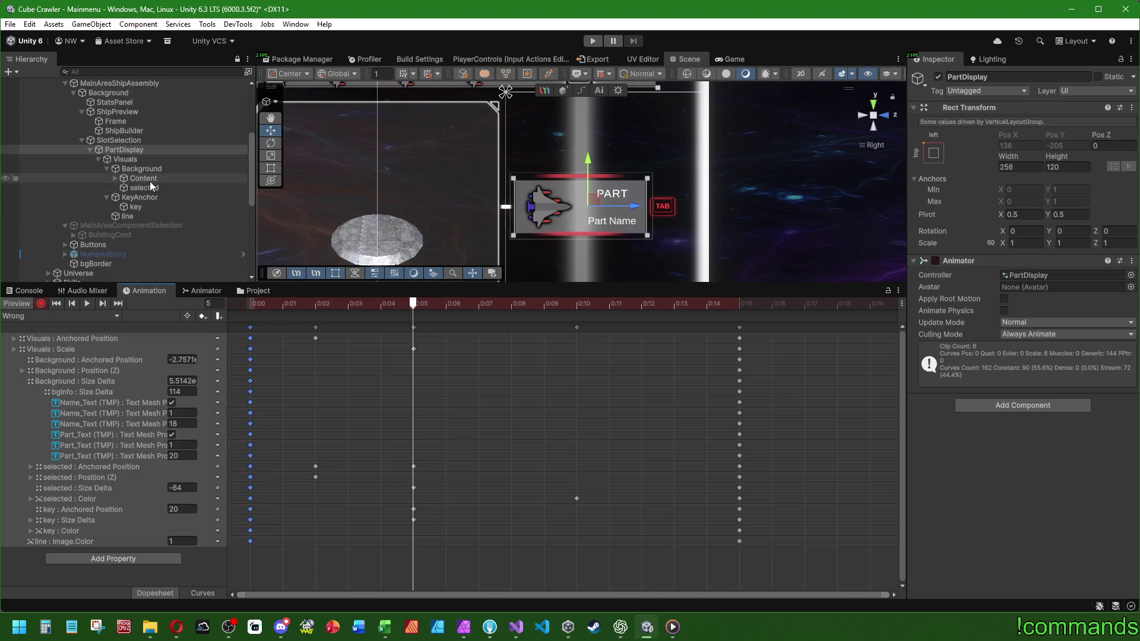
click(143, 190)
drag(587, 203, 591, 200)
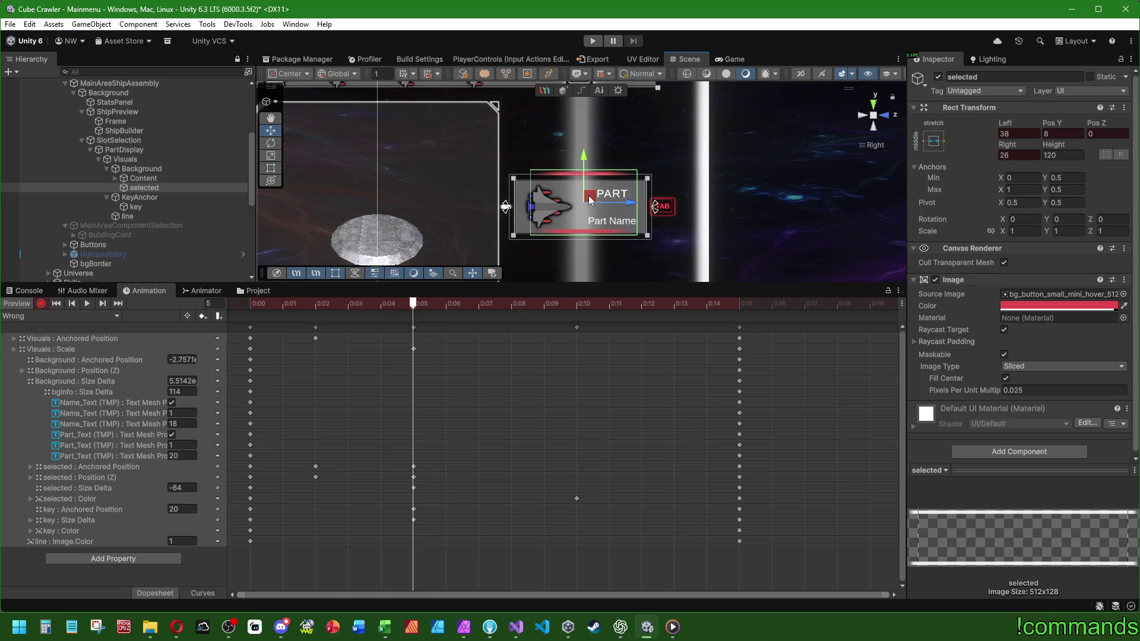
click(100, 508)
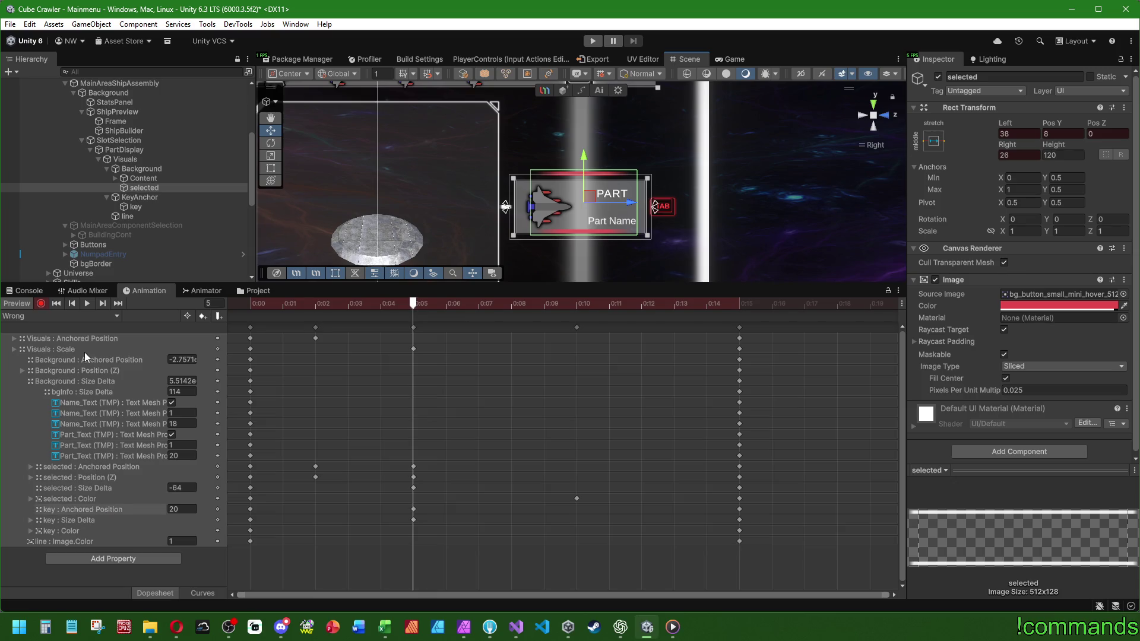
click(126, 159)
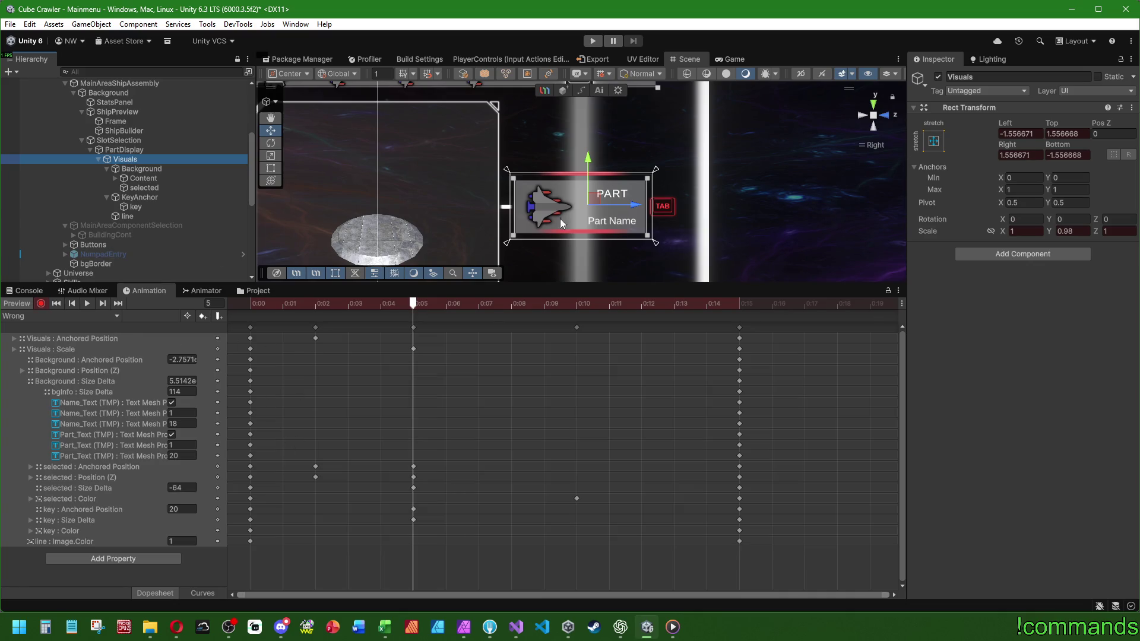
drag(591, 206, 596, 205)
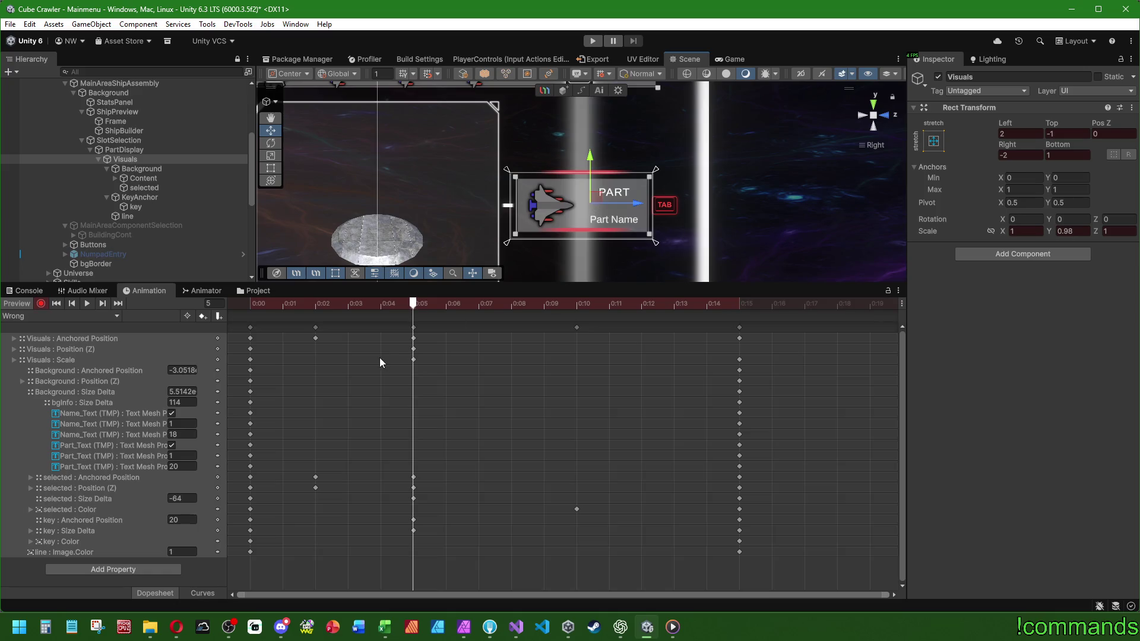
Nudge the Visuals again at frame 8.
click(493, 301)
click(499, 300)
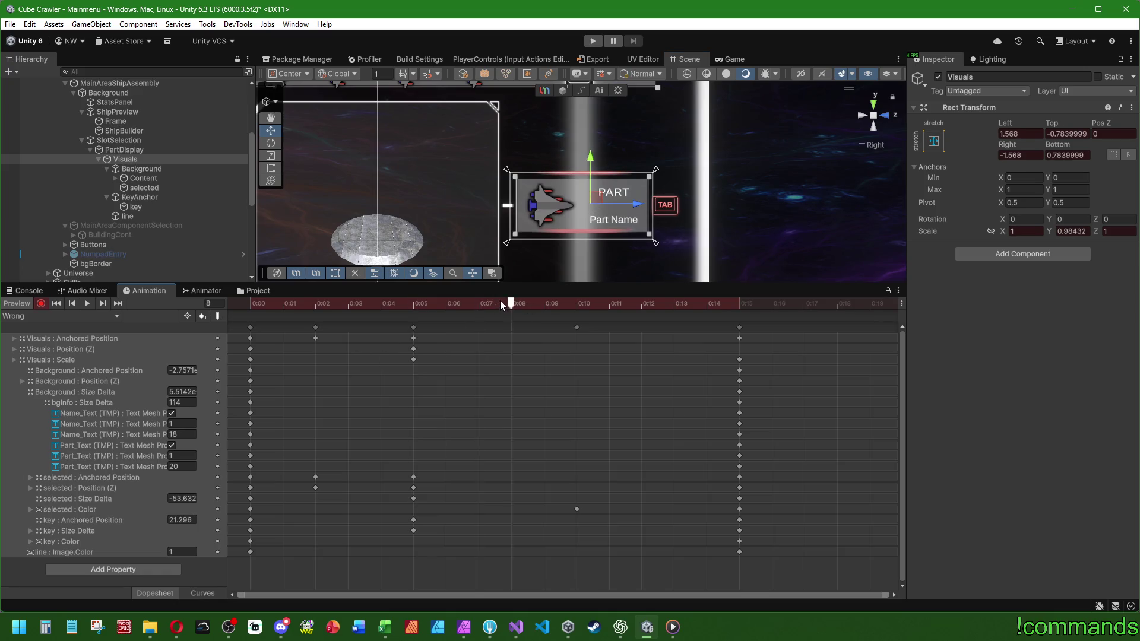
drag(604, 206, 593, 201)
click(153, 189)
Stop recording, enlarge the Scene view, and scrub to frame 15 to check the shake.
drag(252, 304, 729, 314)
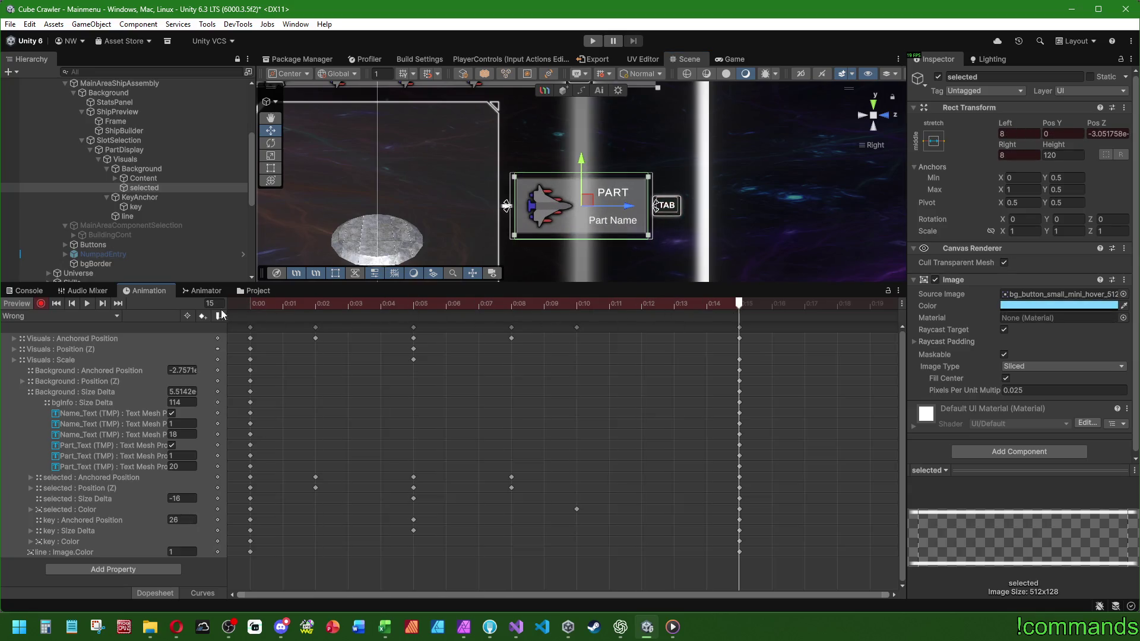
click(89, 305)
click(40, 305)
mouse_move(534, 285)
mouse_down()
mouse_move(528, 351)
mouse_move(553, 441)
mouse_move(549, 452)
mouse_move(517, 440)
mouse_up()
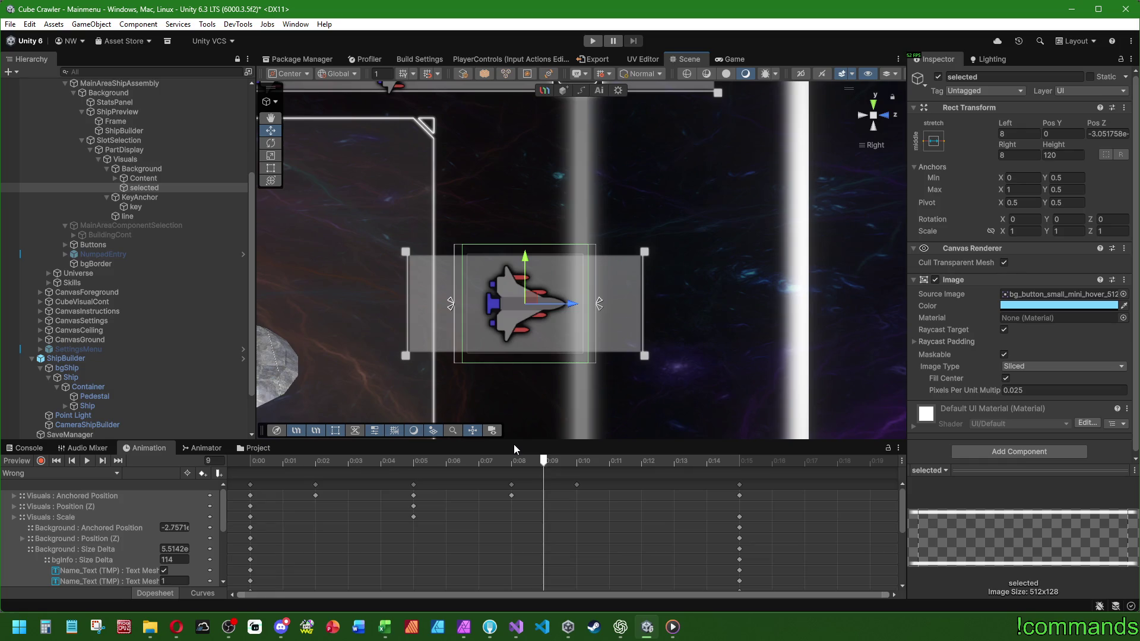
click(23, 449)
click(145, 454)
mouse_move(343, 462)
mouse_down()
mouse_move(255, 463)
mouse_move(739, 476)
mouse_up()
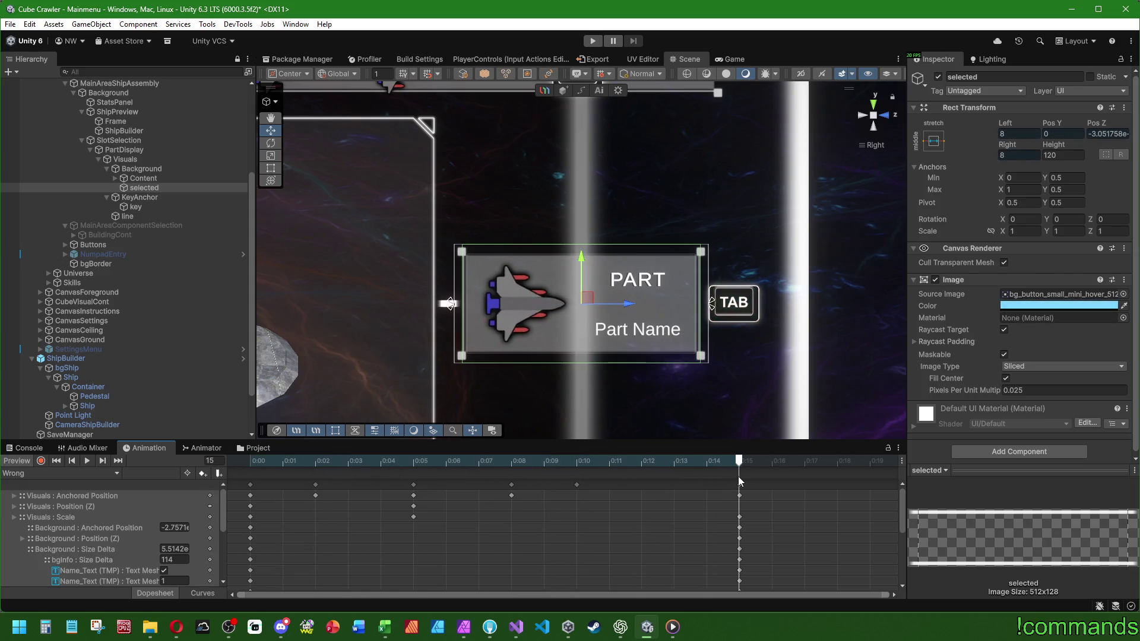
Inspect the TAB key's colour at the start of the IdleSelected clip.
click(41, 461)
click(26, 473)
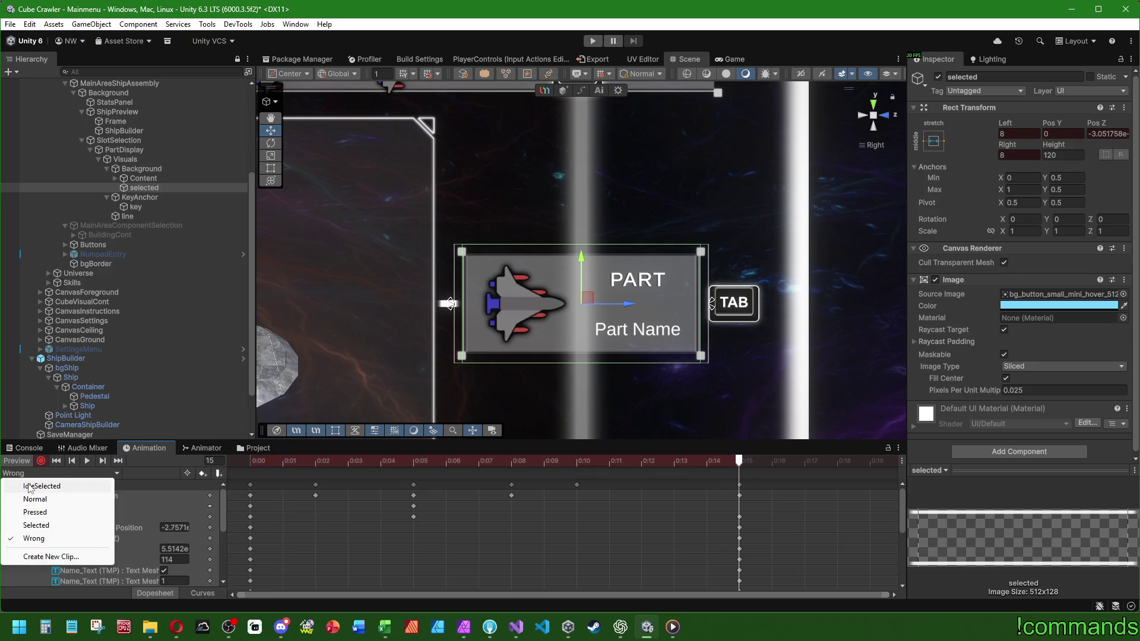
click(31, 486)
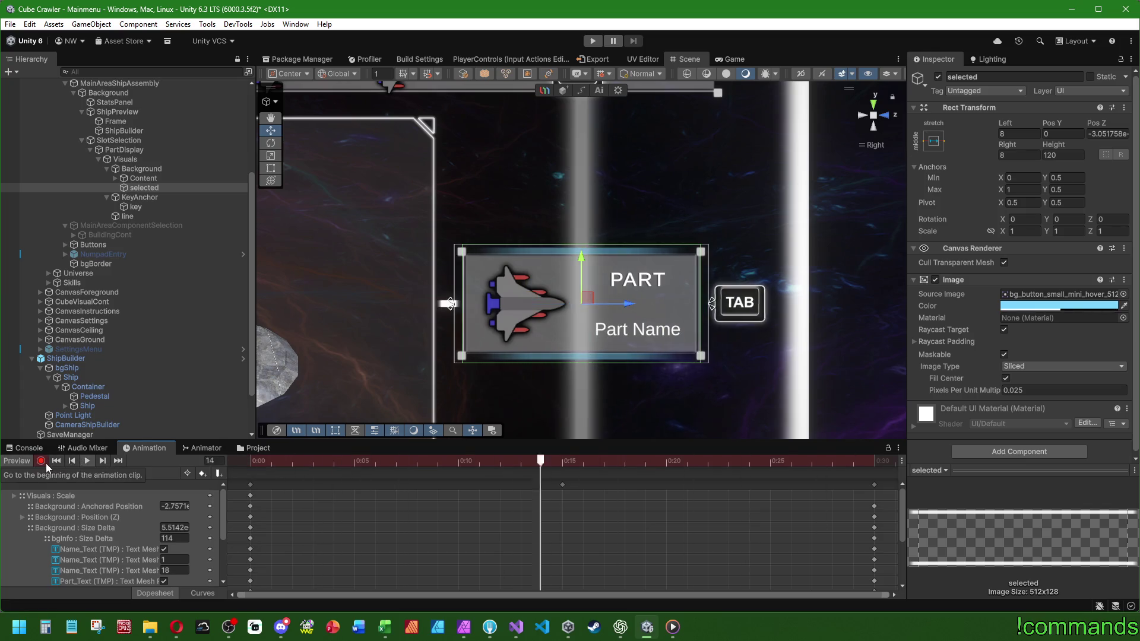
click(140, 208)
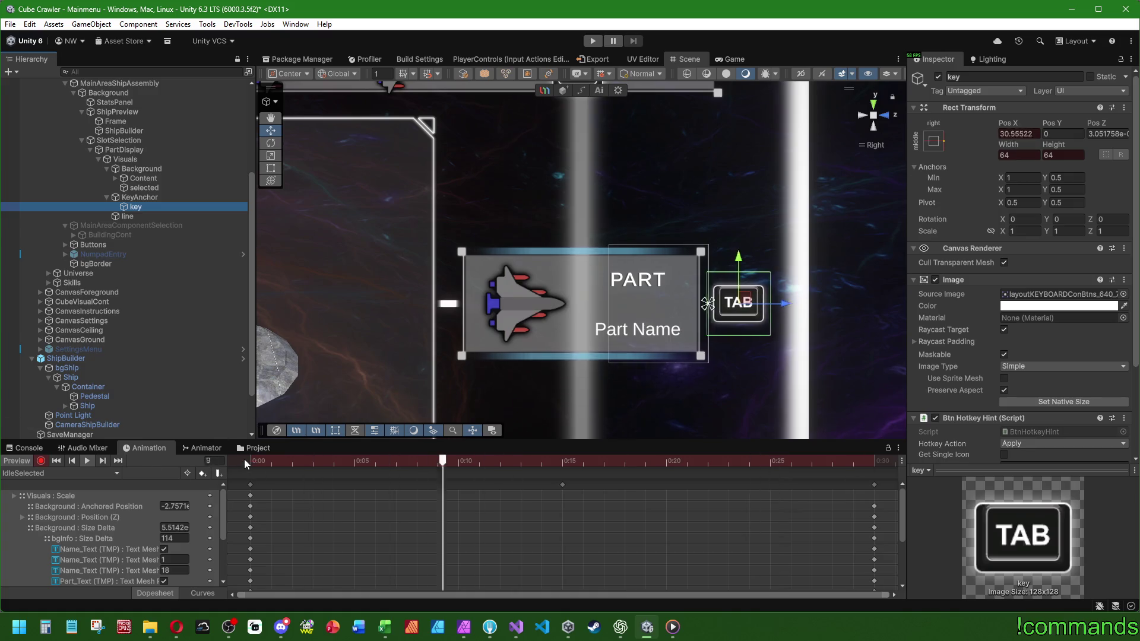
drag(476, 461, 226, 455)
click(1036, 308)
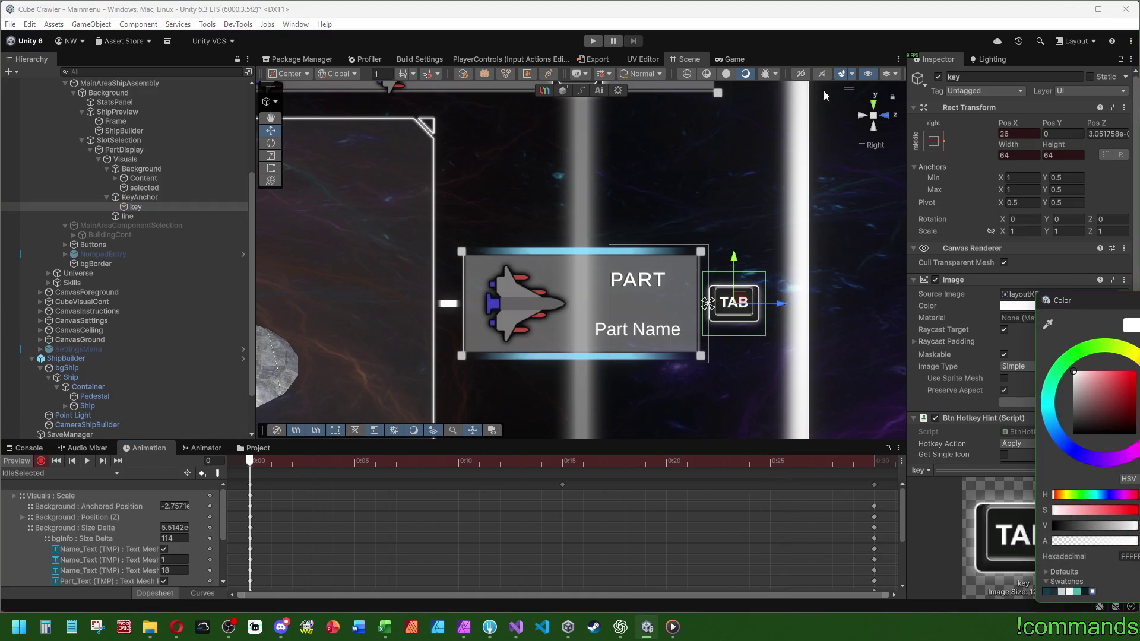
key(Escape)
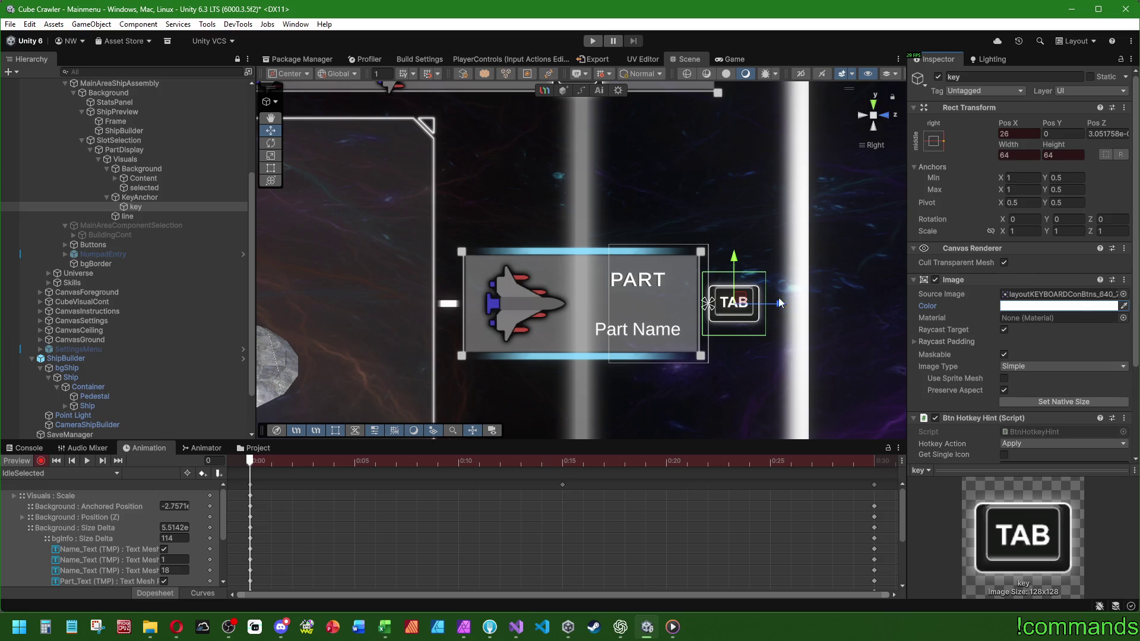
Preview IdleSelected, stop recording, and show the ButtonAnim Animator graph.
click(92, 462)
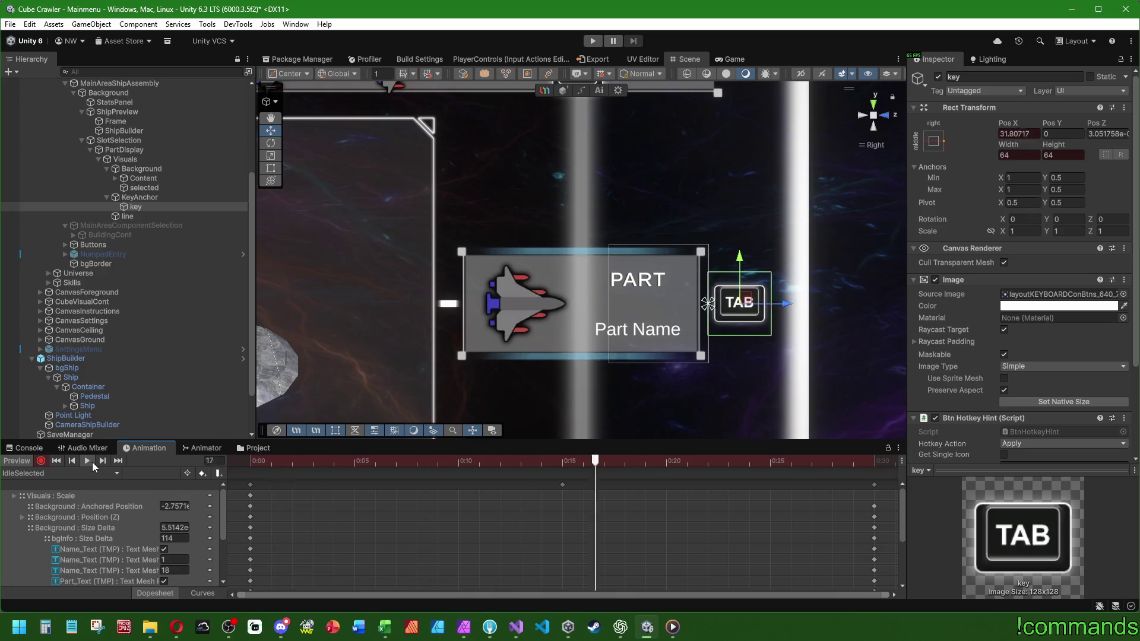
click(38, 462)
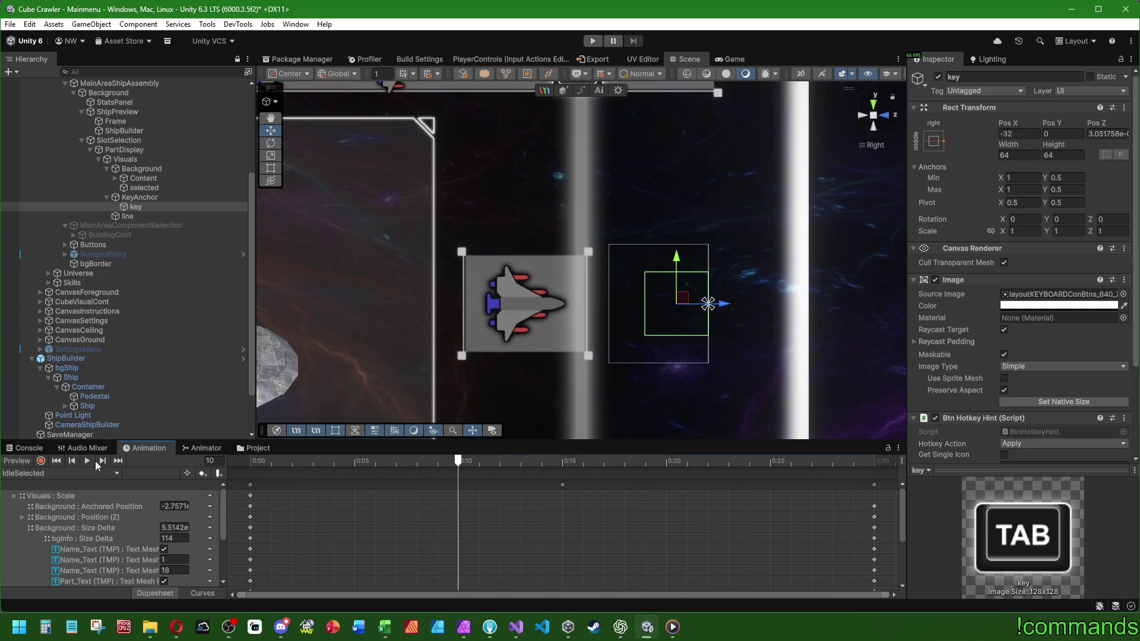
click(208, 449)
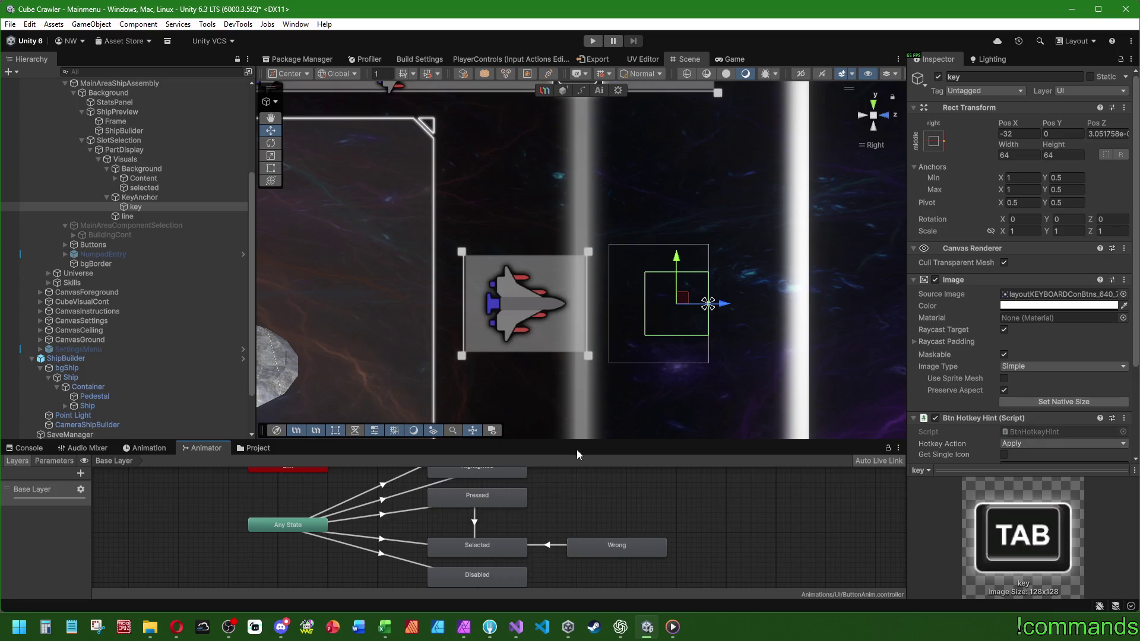
Enlarge the graph and rearrange Normal, Selected, Wrong, Pressed and IdleSelected in PartDisplay's Animator.
mouse_move(584, 440)
mouse_down()
mouse_move(584, 409)
mouse_move(618, 339)
mouse_up()
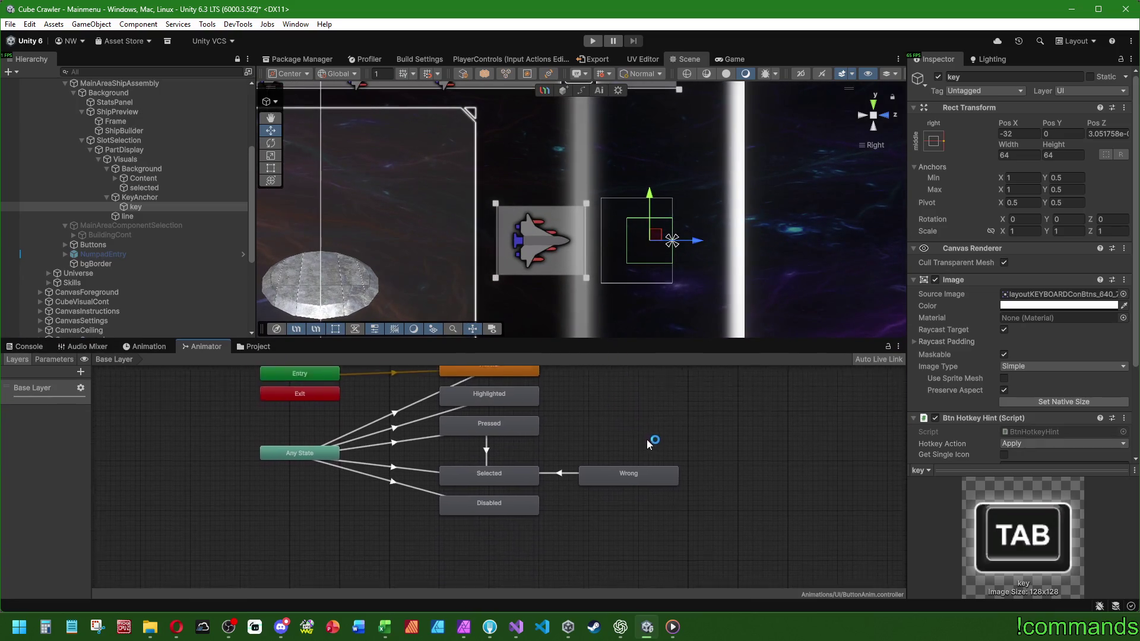
click(149, 143)
click(139, 150)
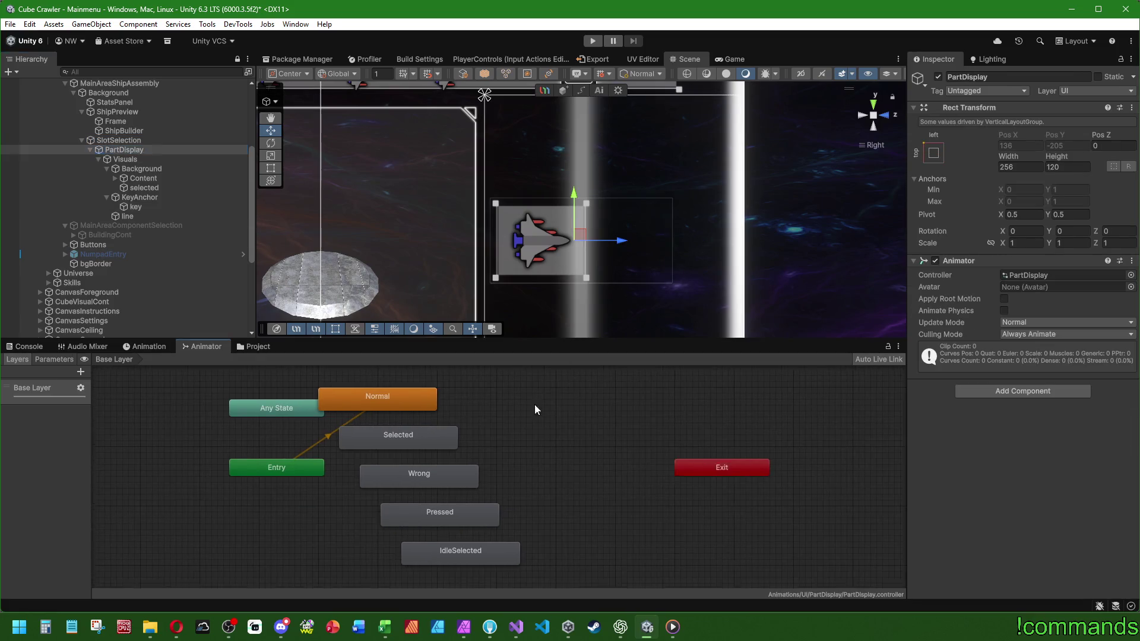
drag(426, 402, 539, 404)
drag(423, 434, 520, 440)
mouse_move(469, 473)
mouse_down()
mouse_move(557, 478)
mouse_move(546, 472)
mouse_up()
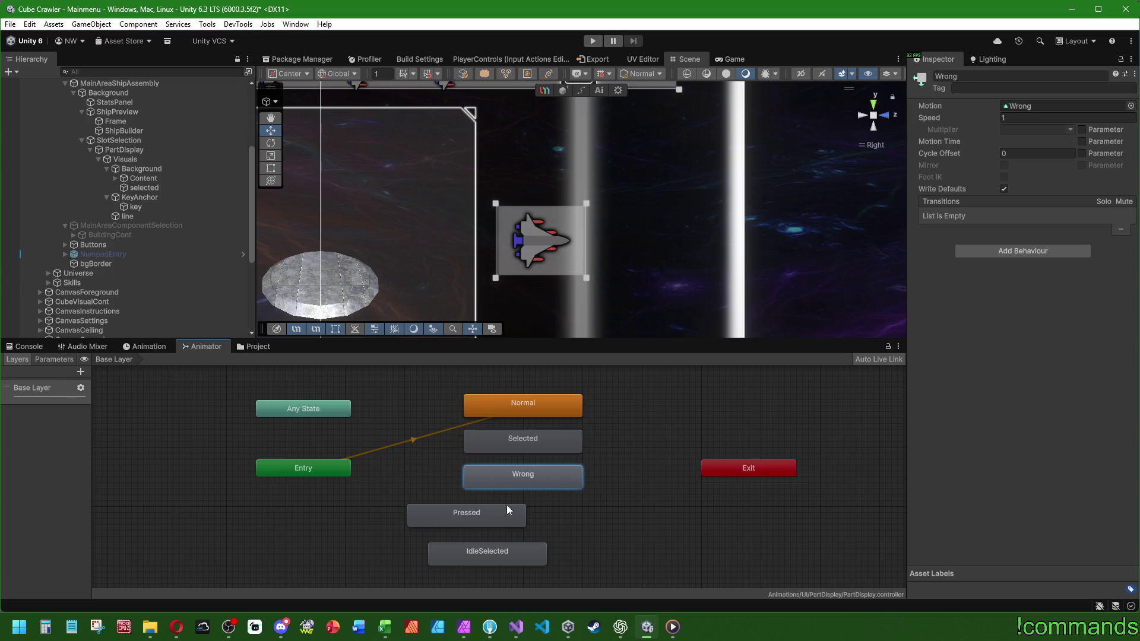
drag(422, 510, 252, 484)
drag(489, 561, 526, 527)
Reposition Pressed, Exit and Any State, then shift the five custom states left together.
ctrl+click(507, 480)
drag(507, 479, 509, 501)
click(322, 490)
mouse_move(321, 491)
mouse_down()
mouse_move(684, 436)
mouse_move(696, 450)
mouse_up()
drag(774, 468, 328, 497)
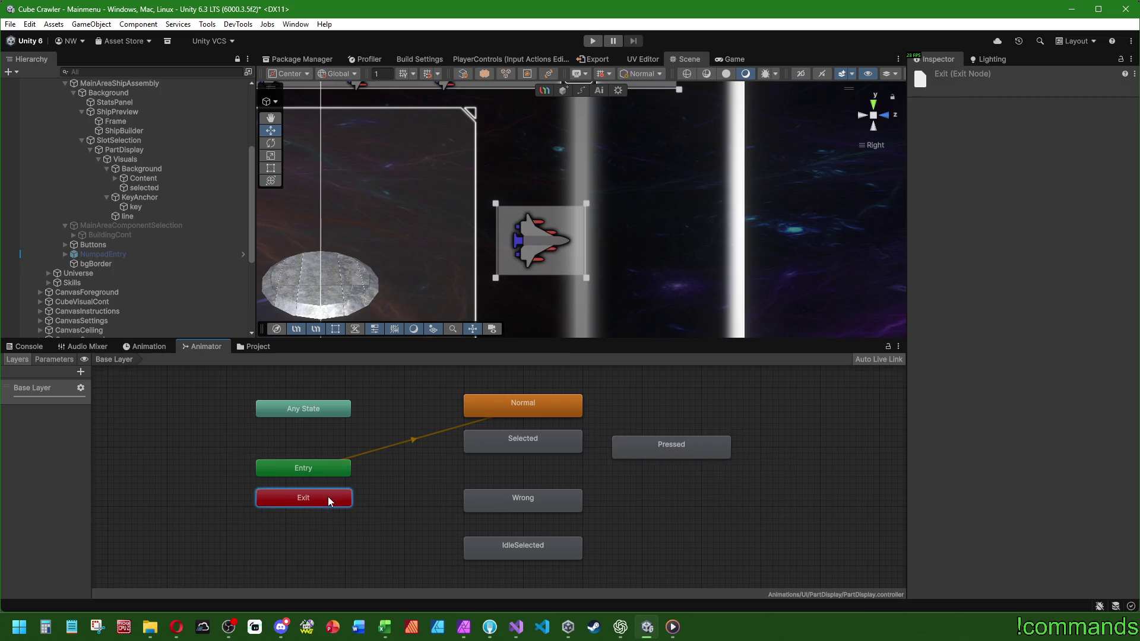
drag(324, 410, 323, 439)
mouse_move(191, 383)
mouse_down()
mouse_move(232, 442)
mouse_move(362, 516)
mouse_up()
mouse_move(454, 387)
mouse_down()
mouse_move(643, 501)
mouse_move(594, 567)
mouse_up()
mouse_move(546, 412)
mouse_down()
mouse_move(520, 409)
mouse_move(499, 444)
mouse_move(511, 404)
mouse_up()
click(671, 512)
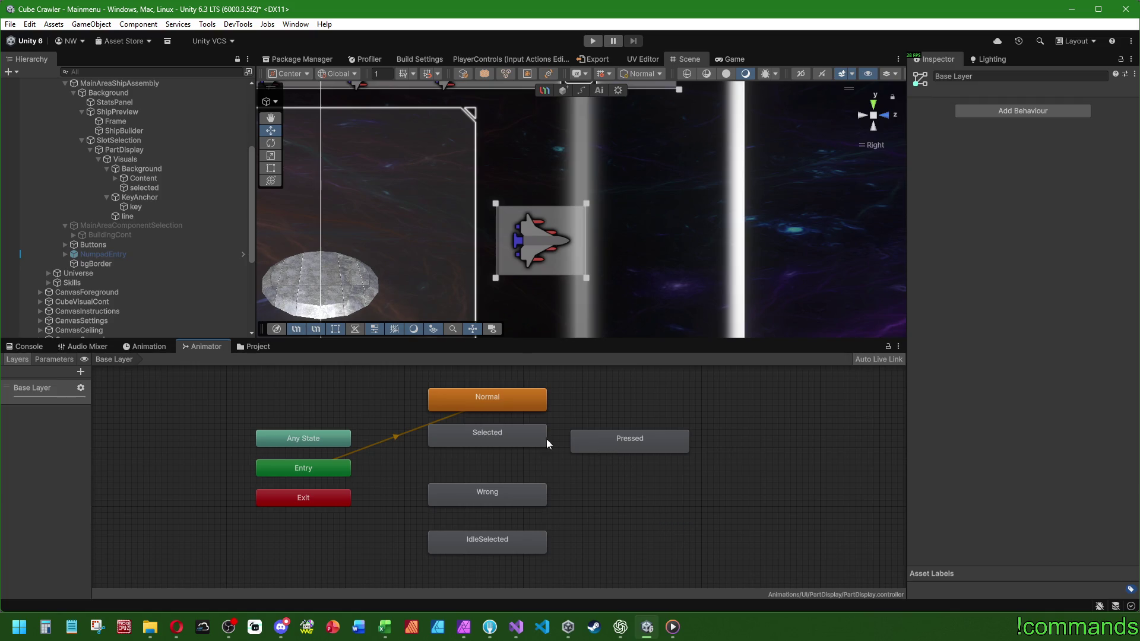
Add transitions from Pressed and from Wrong into IdleSelected.
mouse_move(621, 440)
mouse_down()
mouse_move(621, 536)
mouse_move(641, 543)
mouse_up()
right_click(640, 543)
click(667, 466)
click(498, 538)
right_click(498, 494)
click(544, 502)
click(492, 543)
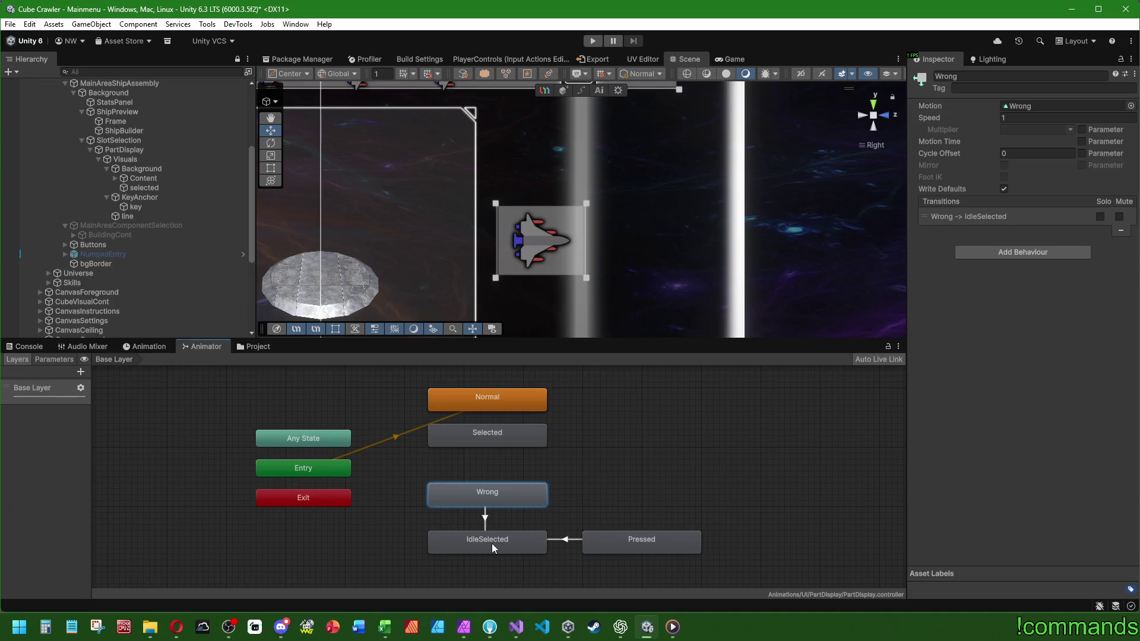
Turn off Loop Time on the Pressed animation clip.
double_click(492, 543)
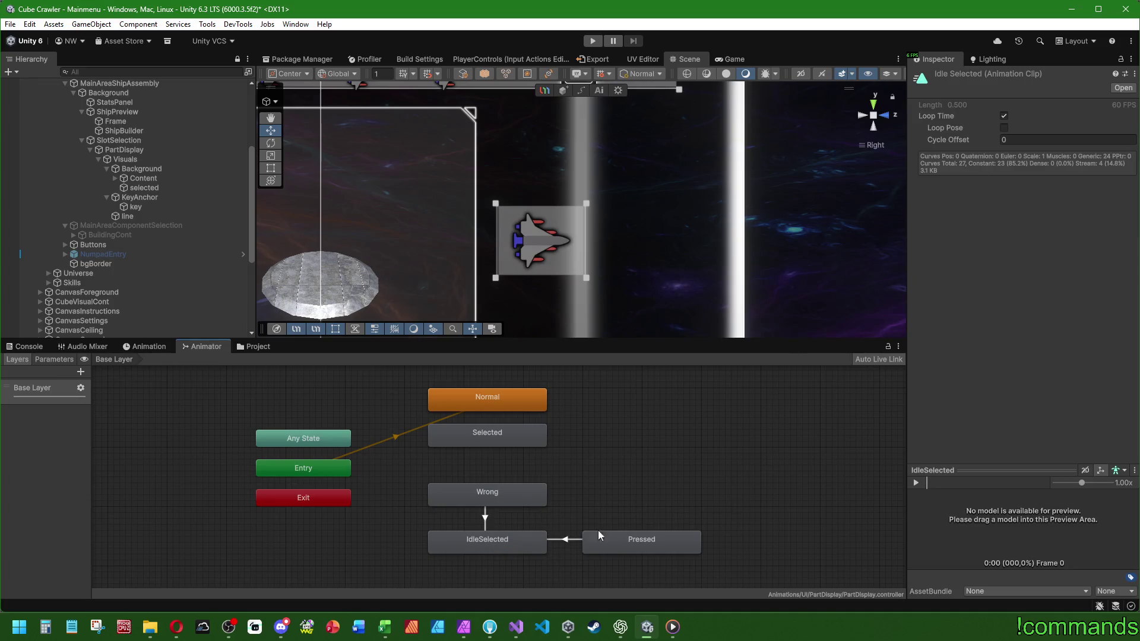
double_click(659, 544)
click(1003, 116)
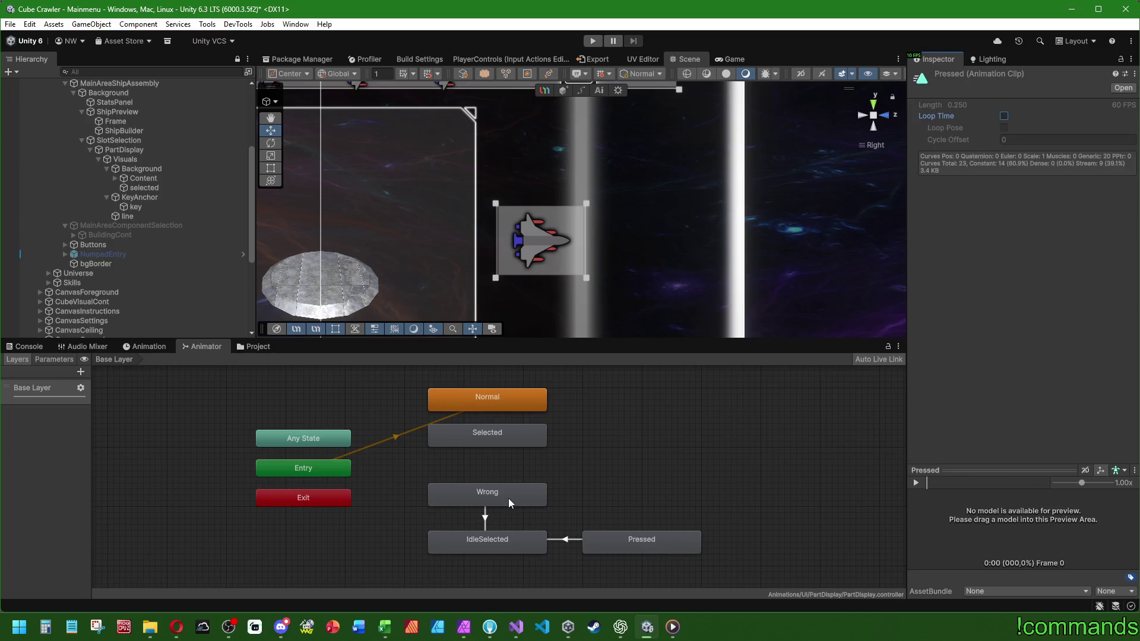
Regroup Wrong, Pressed and IdleSelected, and move Selected up beside Normal.
mouse_move(514, 492)
mouse_down()
mouse_move(677, 492)
mouse_move(695, 569)
mouse_up()
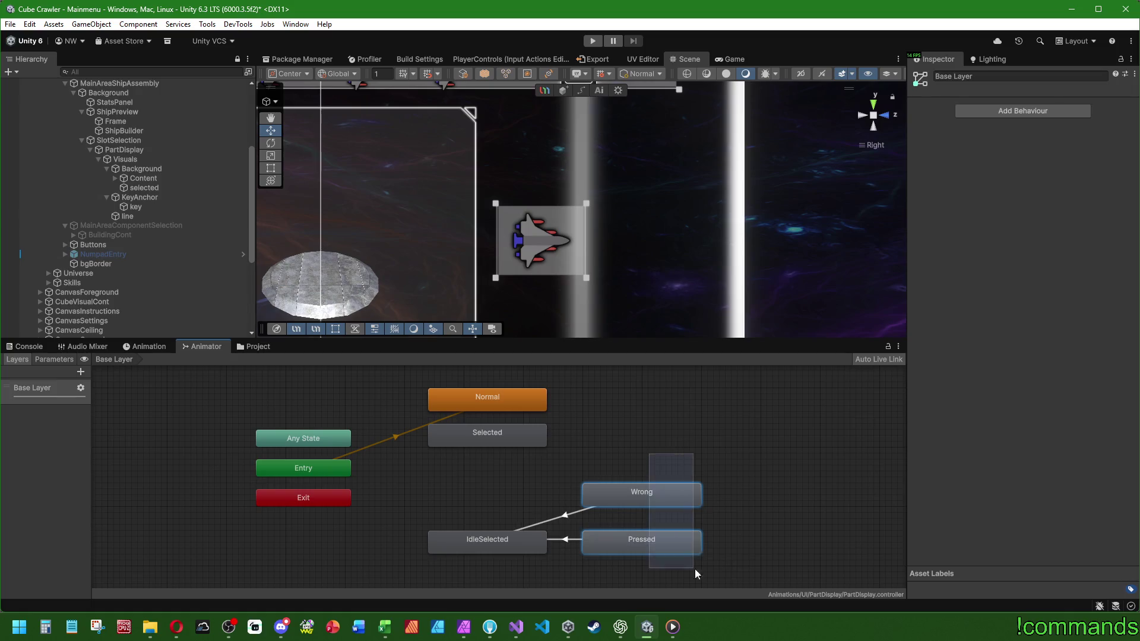
click(462, 498)
drag(472, 539, 472, 518)
mouse_move(416, 475)
mouse_down()
mouse_move(610, 534)
mouse_move(608, 482)
mouse_up()
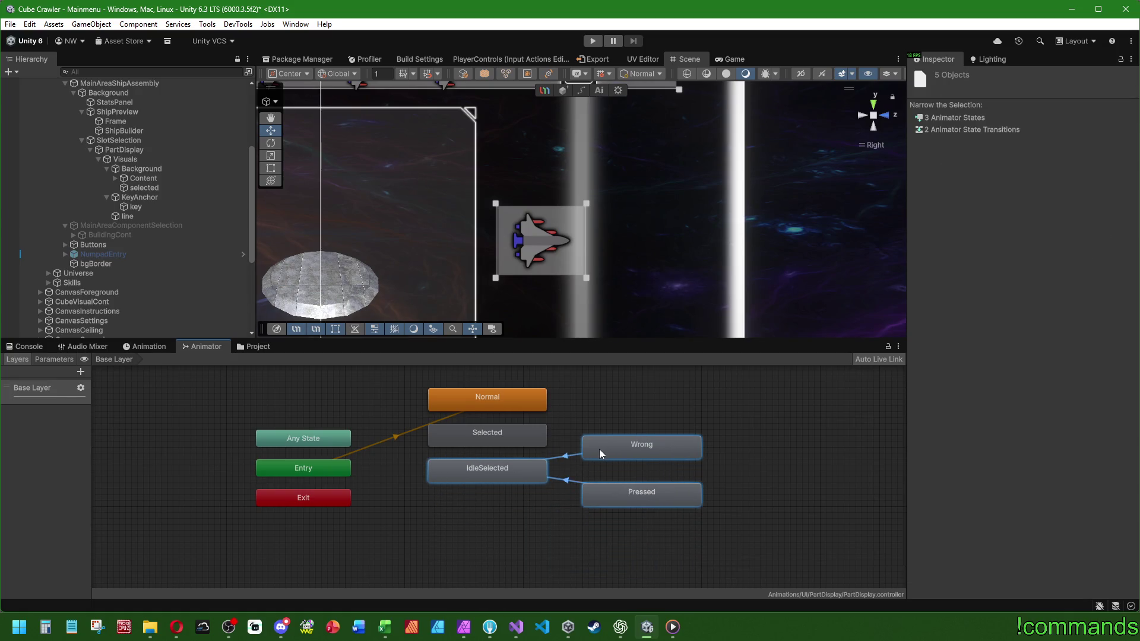
click(602, 401)
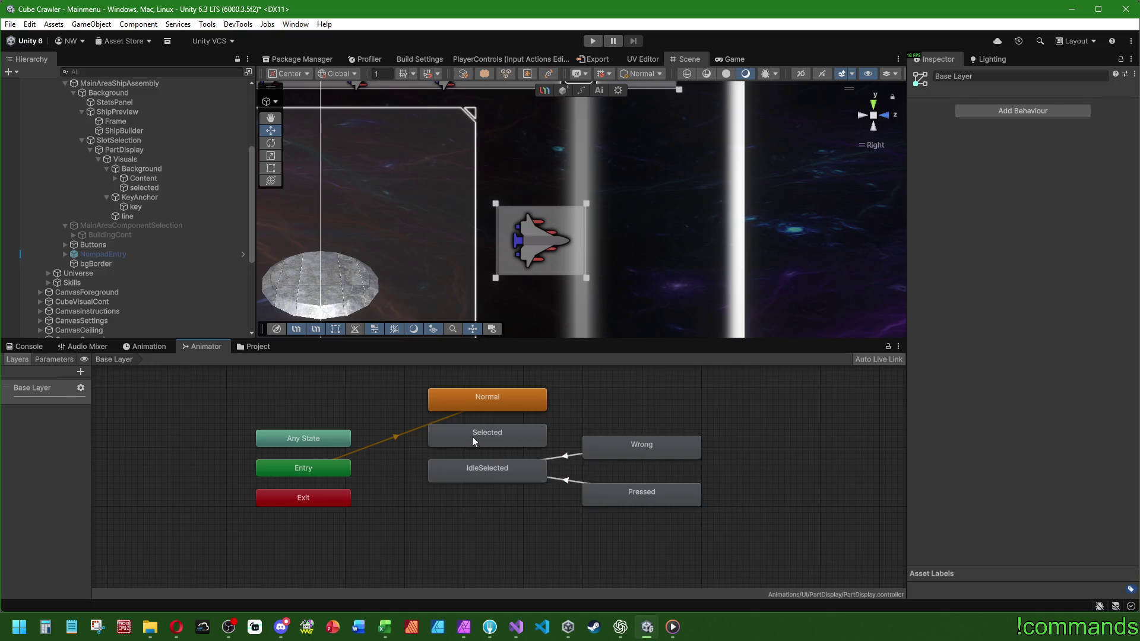
right_click(492, 439)
drag(523, 431, 675, 394)
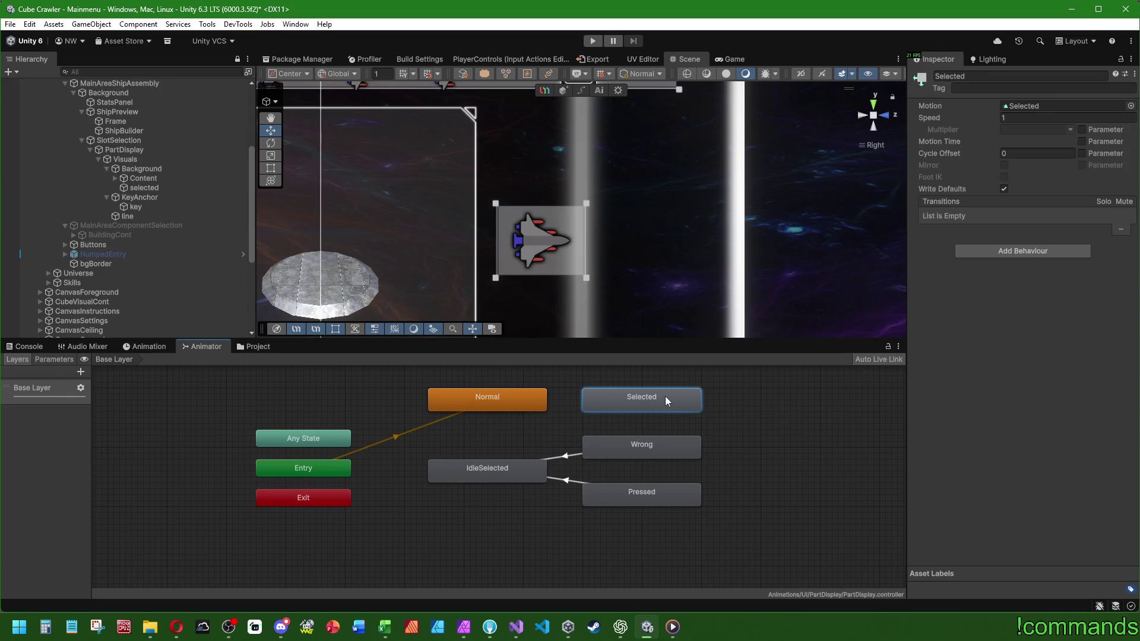
Add a transition from Selected into IdleSelected.
double_click(670, 395)
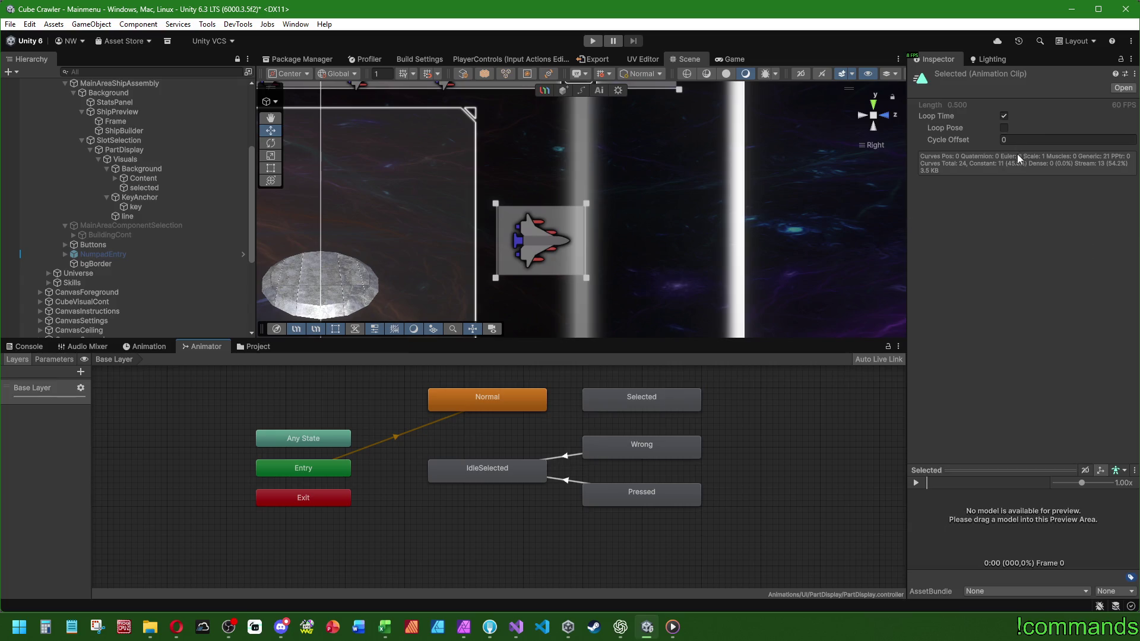
right_click(618, 408)
click(636, 409)
click(468, 480)
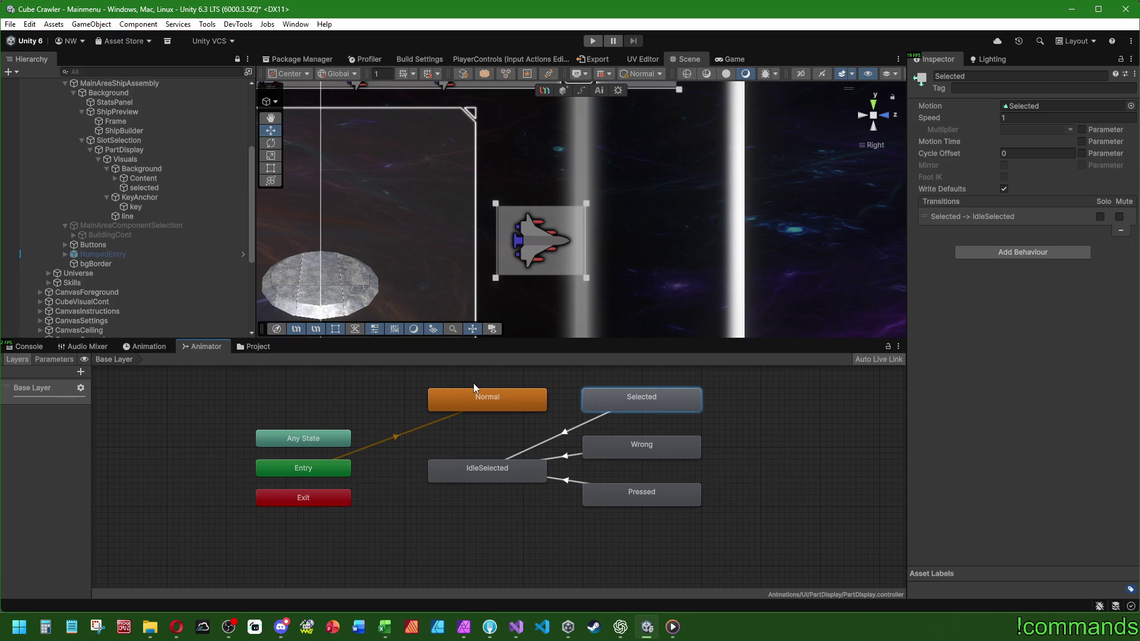
Rearrange the graph so IdleSelected sits to the right of the states feeding it.
mouse_move(500, 529)
mouse_down()
mouse_move(568, 504)
mouse_move(726, 411)
mouse_up()
click(757, 419)
drag(481, 400, 494, 441)
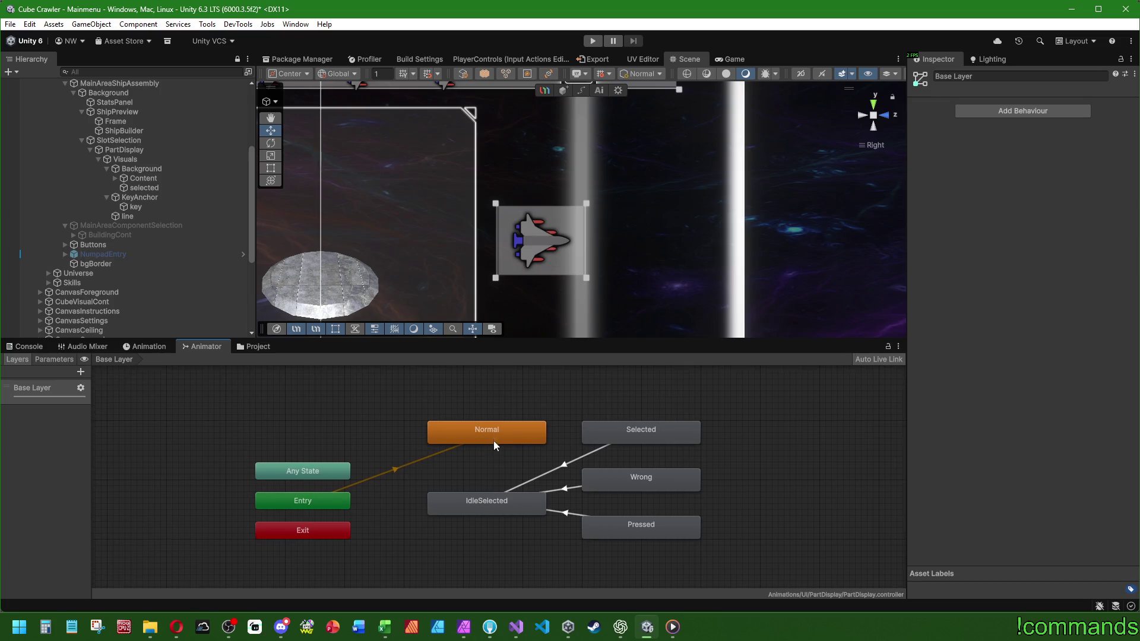
click(496, 407)
drag(720, 429, 481, 543)
drag(631, 437, 617, 453)
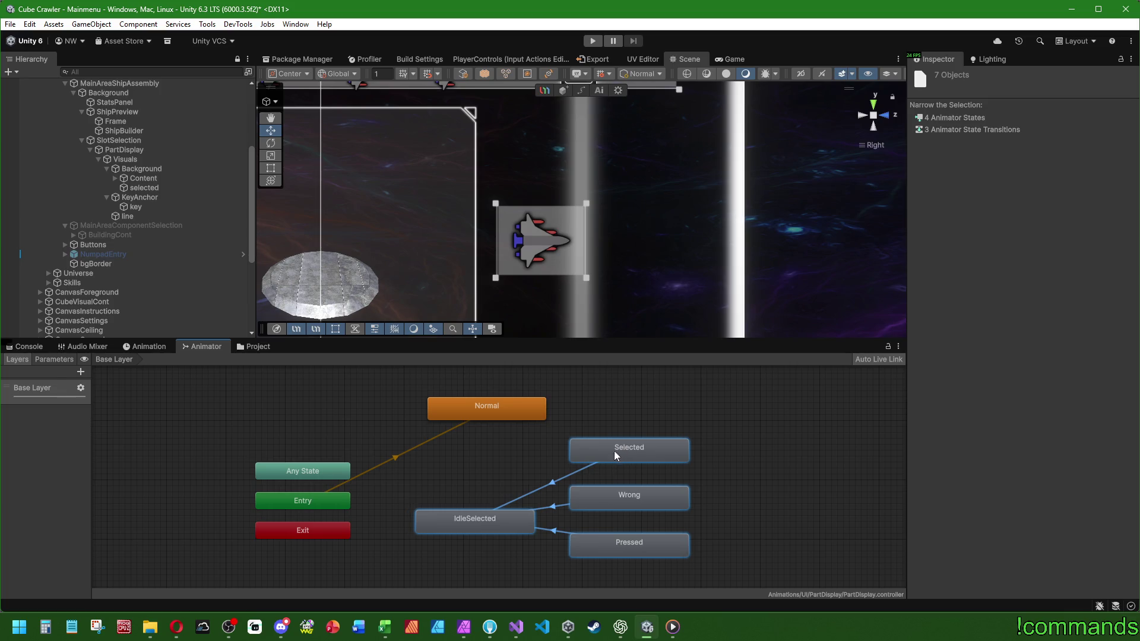
mouse_move(480, 520)
mouse_down()
mouse_move(738, 484)
mouse_move(777, 497)
mouse_up()
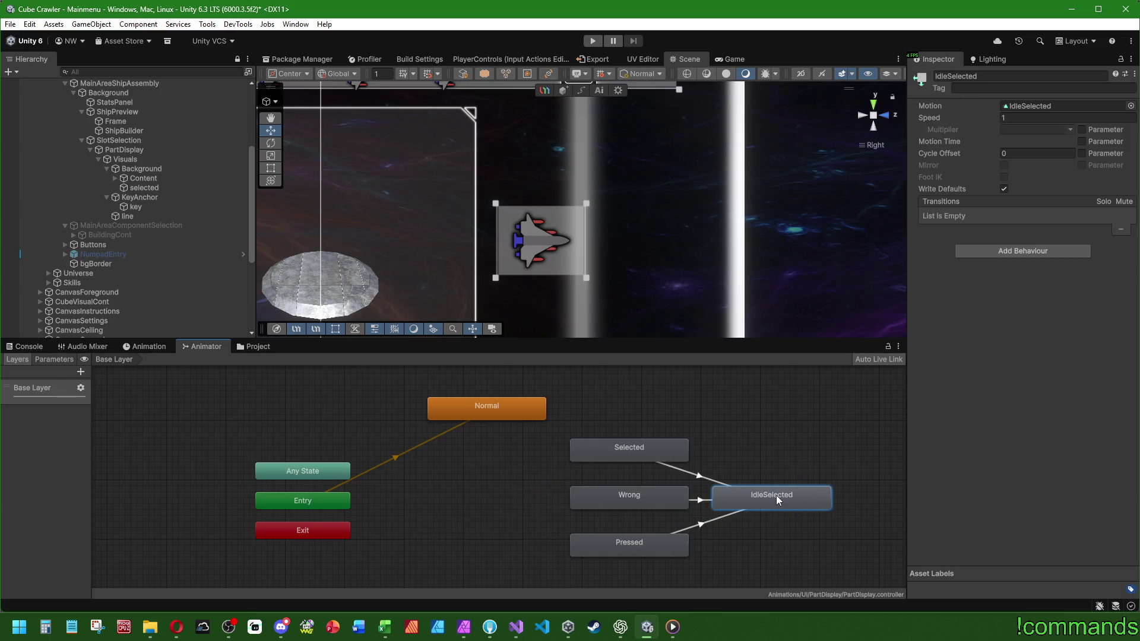
drag(787, 430, 549, 563)
drag(638, 458, 500, 455)
shift+click(504, 410)
mouse_move(497, 415)
mouse_down()
mouse_move(436, 497)
mouse_move(444, 505)
mouse_up()
Align the state group beside Any State and give the scene view more room.
drag(586, 472, 624, 388)
mouse_move(472, 417)
mouse_down()
mouse_move(475, 388)
mouse_move(465, 390)
mouse_up()
click(608, 410)
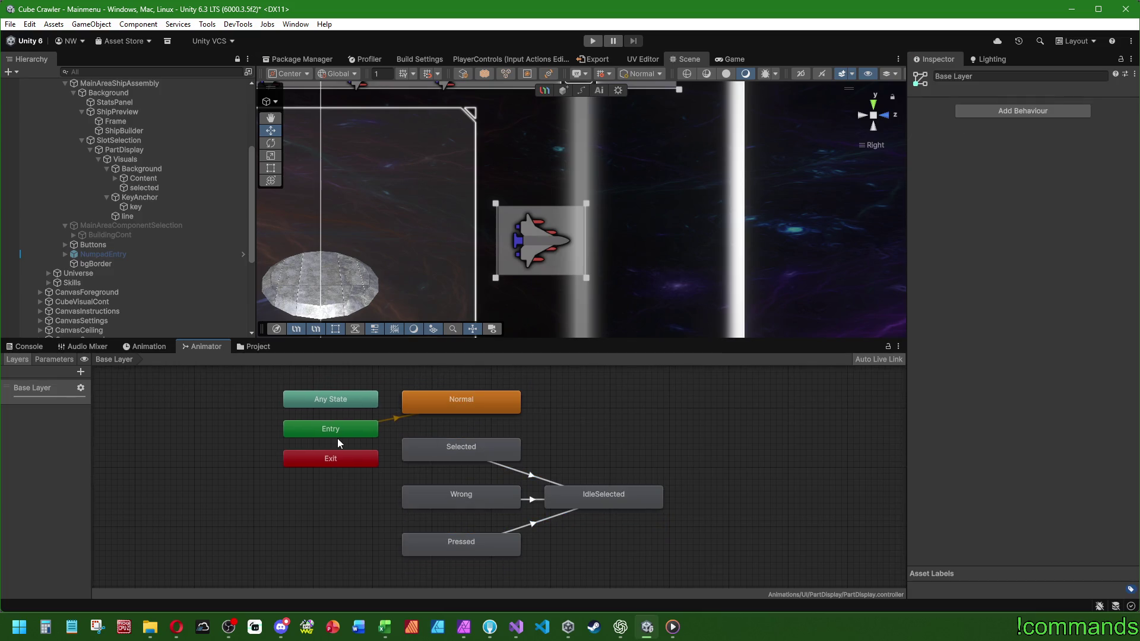
drag(337, 398, 312, 399)
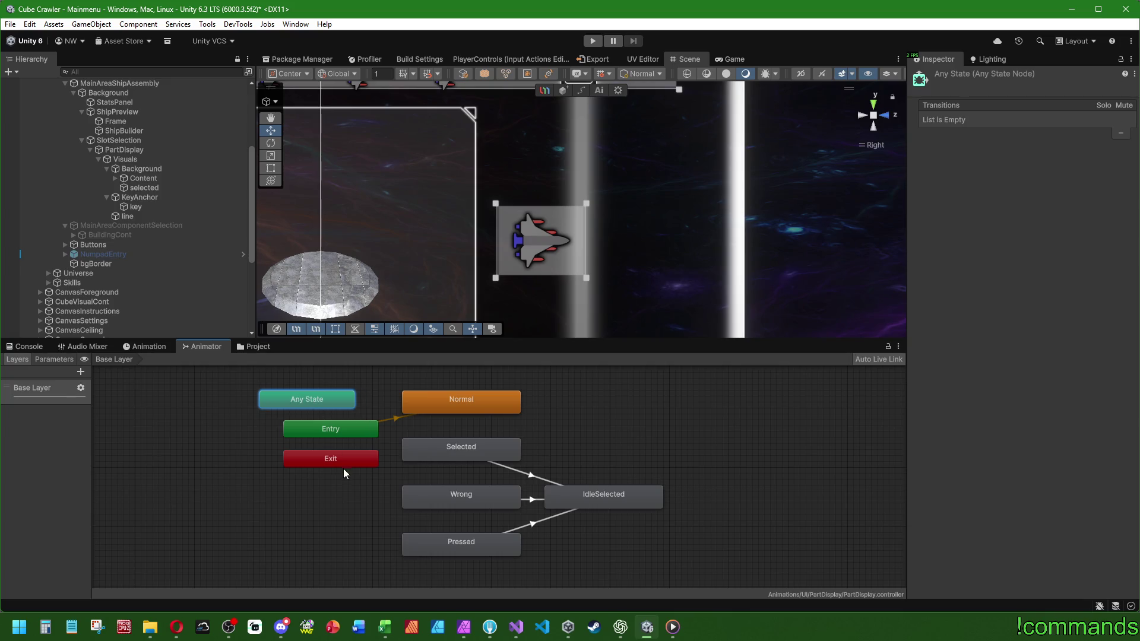
click(313, 462)
click(690, 411)
mouse_move(696, 435)
mouse_down()
mouse_move(739, 433)
mouse_move(732, 422)
mouse_up()
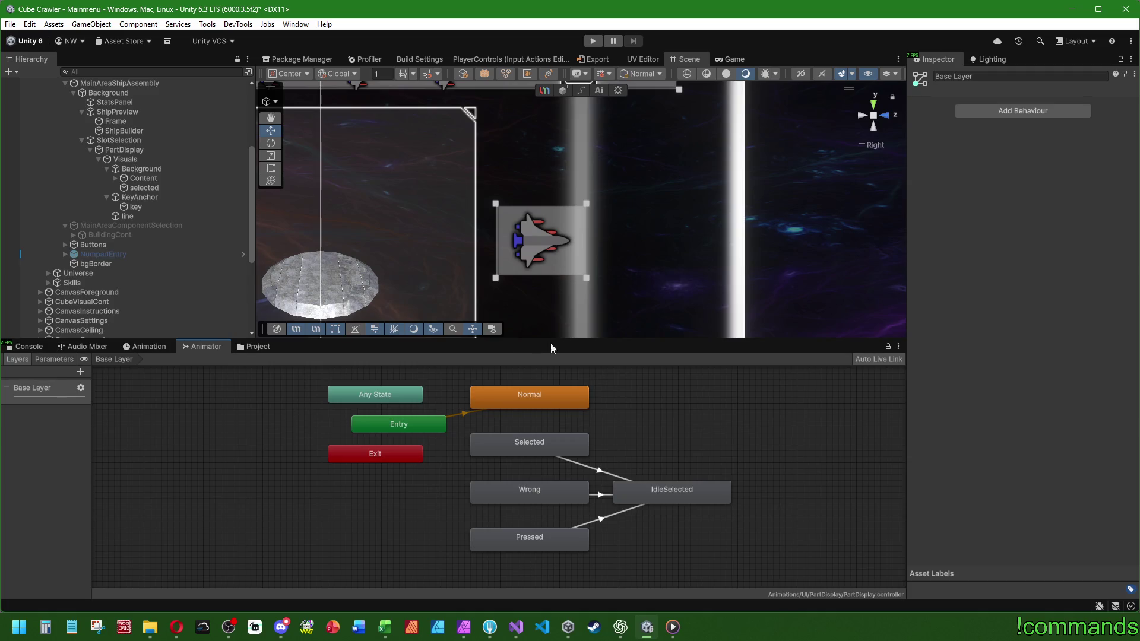
drag(202, 339, 182, 467)
Select PartDisplay in the Hierarchy and frame it in the scene view.
click(11, 474)
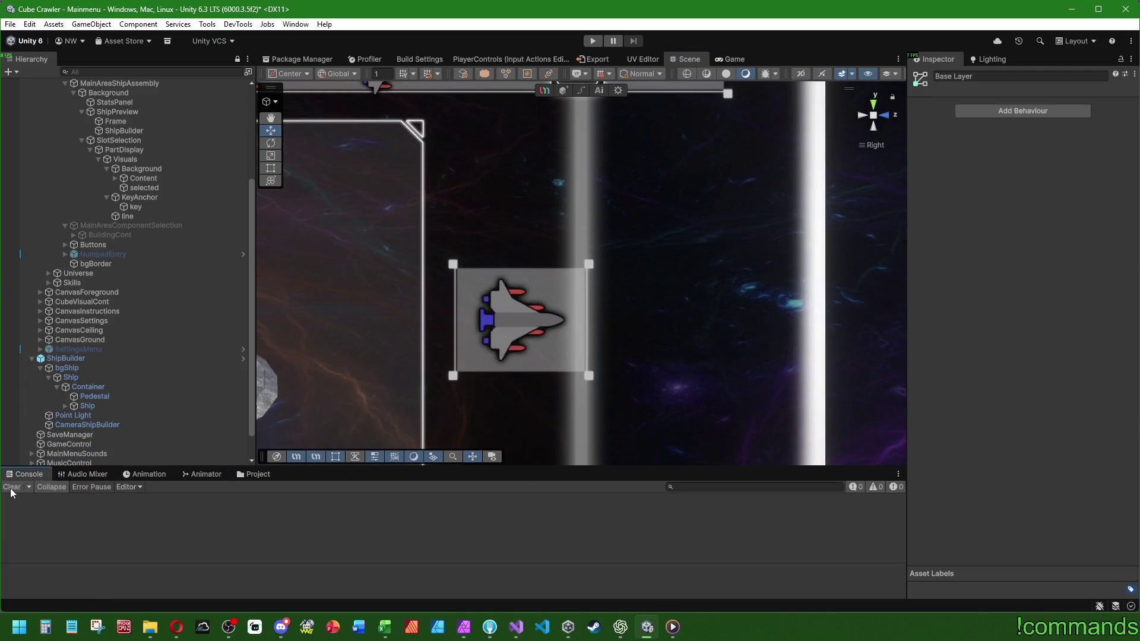
scroll(151, 285, up, 3)
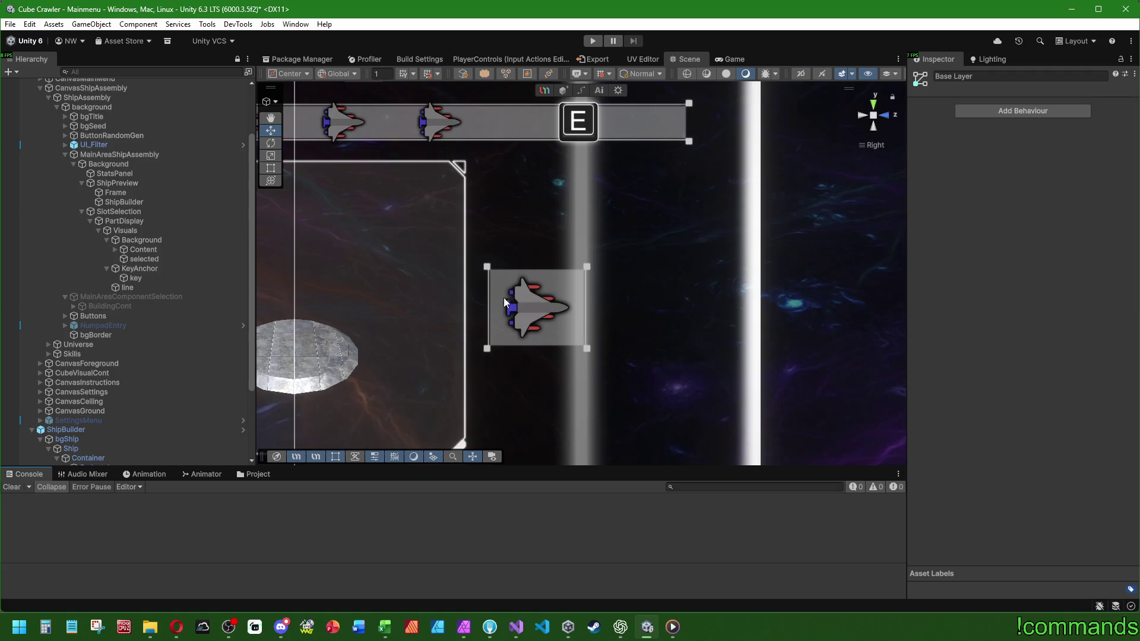
click(153, 220)
key(f)
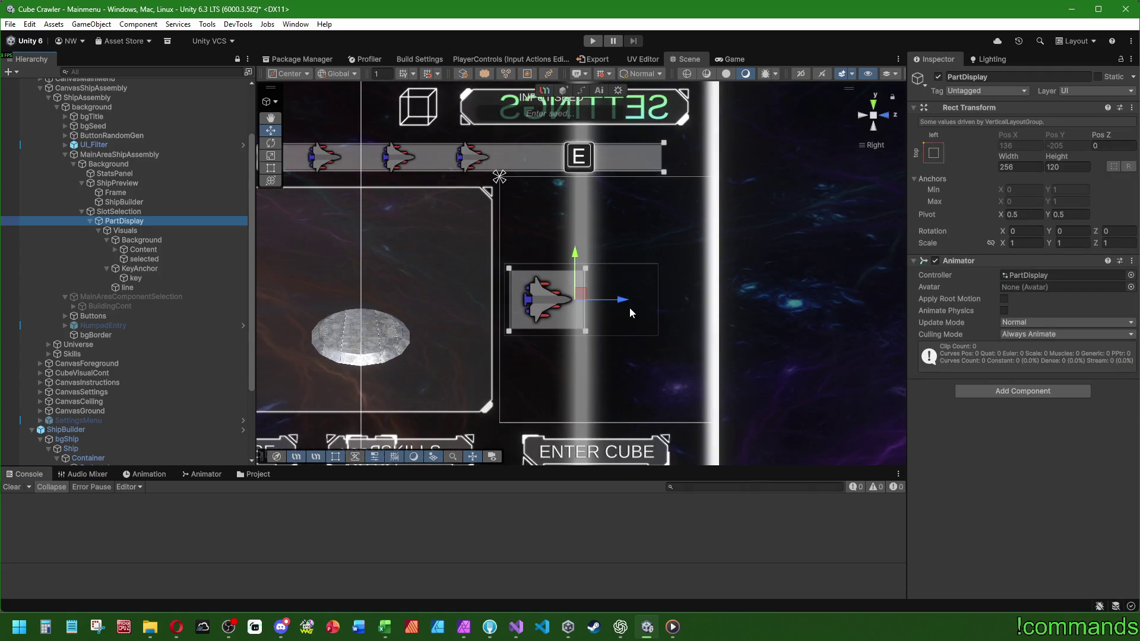
Open the VisuRoomCardDisplay prefab from Prefabs/UI, review RoomCardDisplay's card script, then return to the scene.
click(266, 484)
click(258, 474)
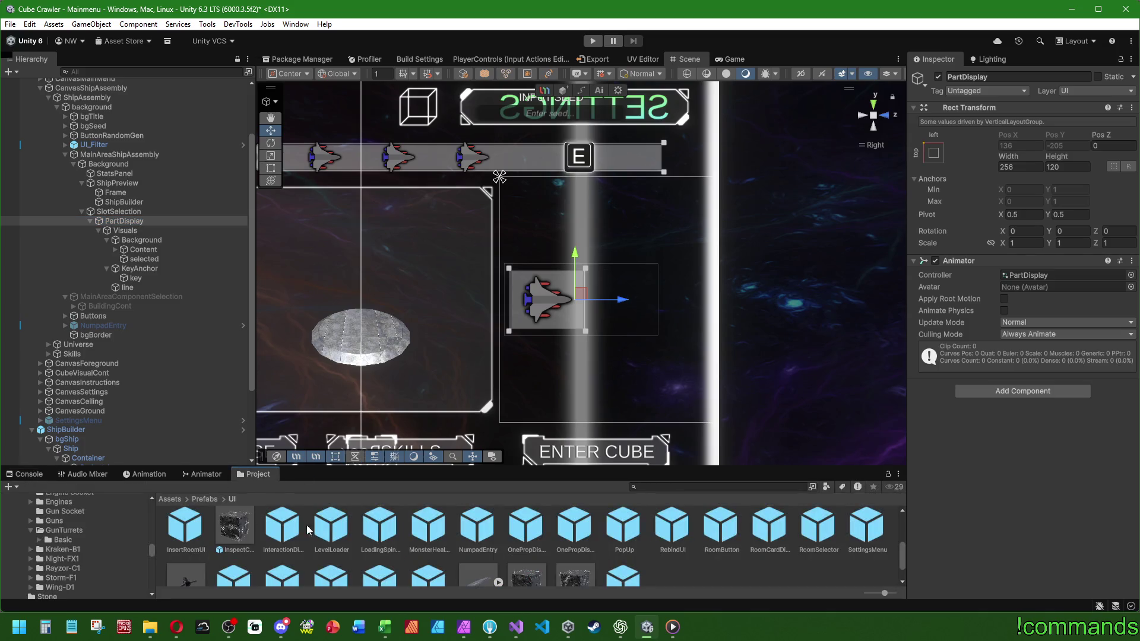
scroll(535, 552, down, 2)
click(622, 552)
double_click(636, 559)
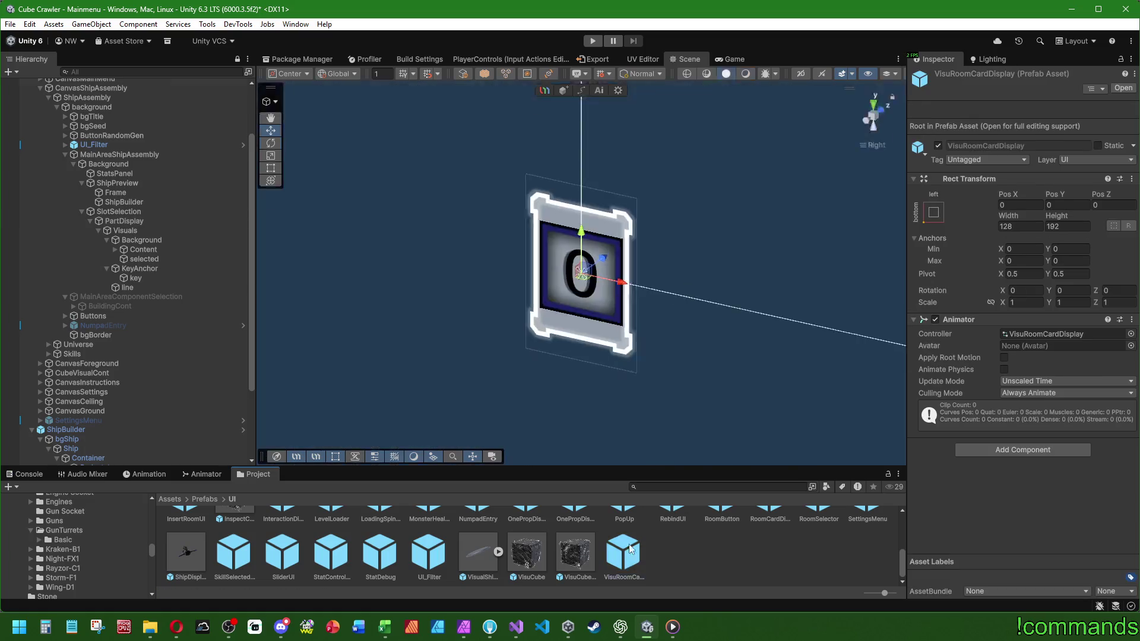
click(98, 136)
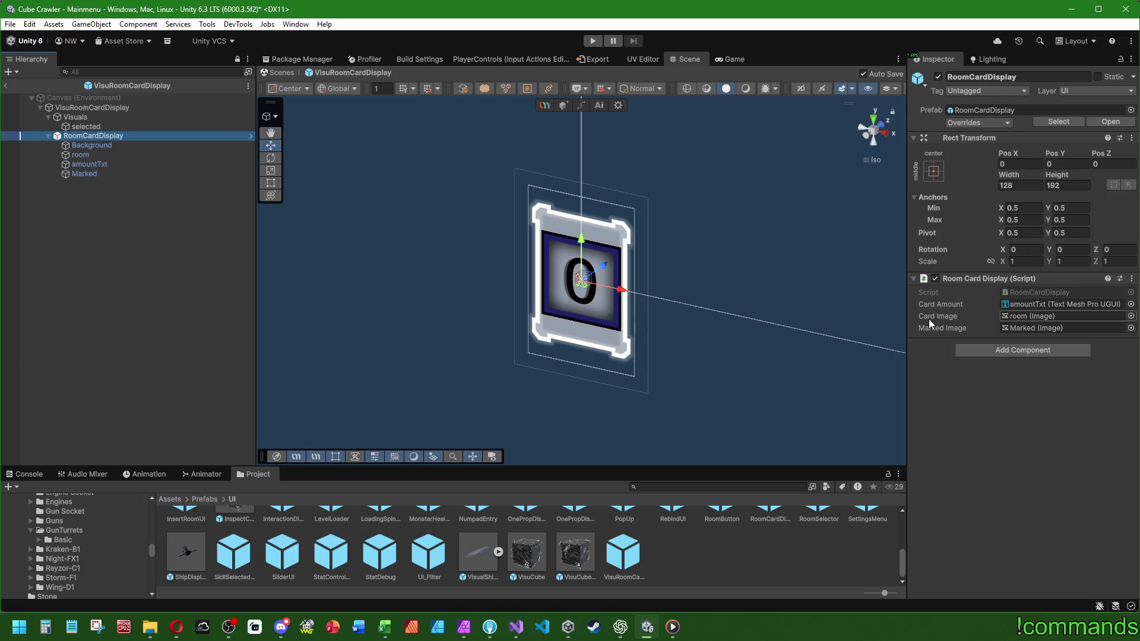
click(80, 229)
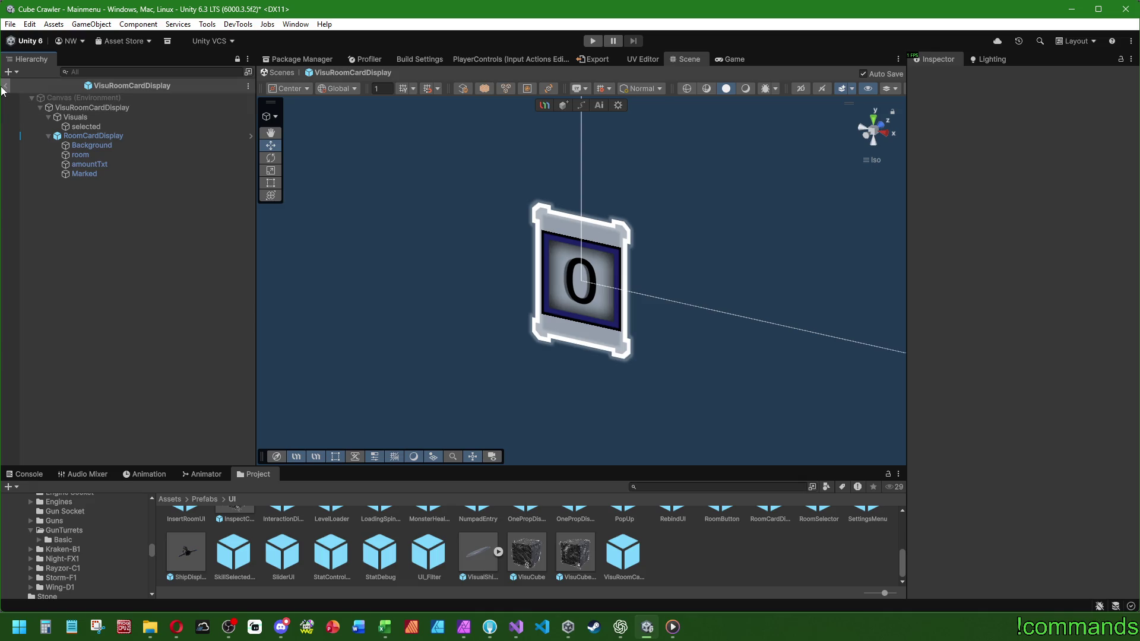
click(4, 89)
key(alt+Tab)
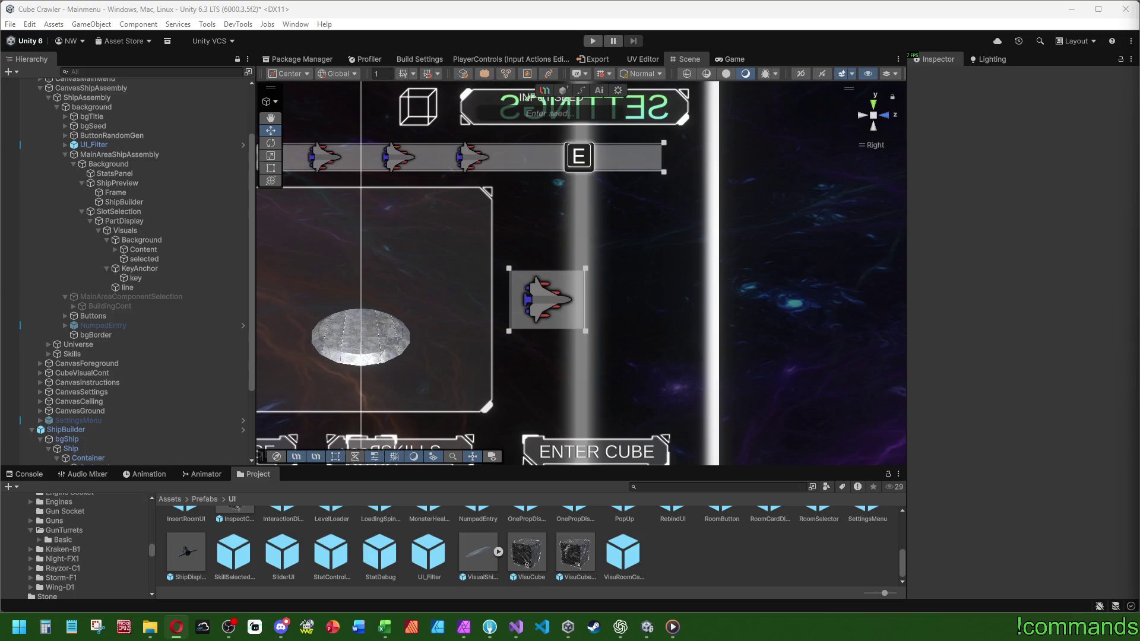
key(alt+Tab)
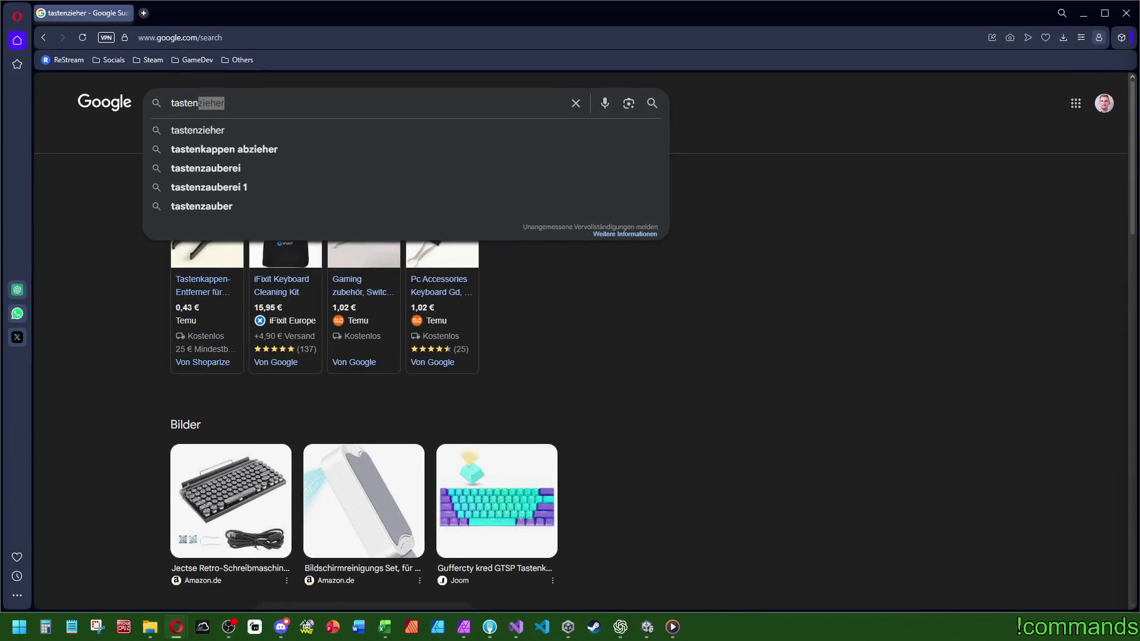
Change the query 'tastenzieher' to 'tastenkappen abzieher' and browse the keycap puller results.
key(Escape)
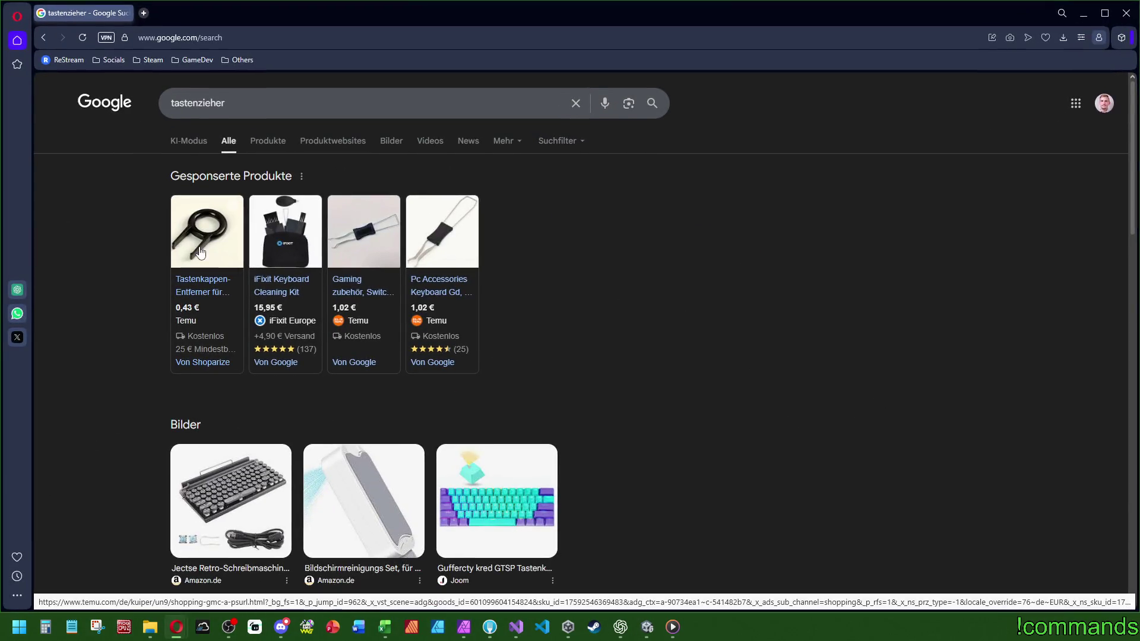
mouse_move(201, 253)
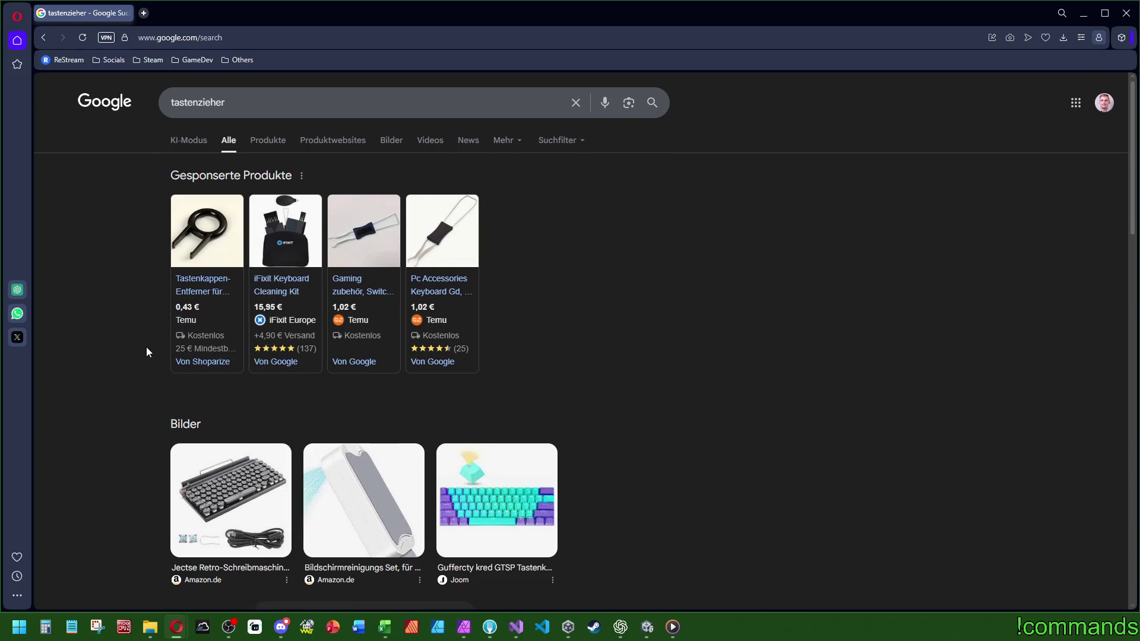
scroll(149, 350, down, 5)
scroll(147, 352, up, 5)
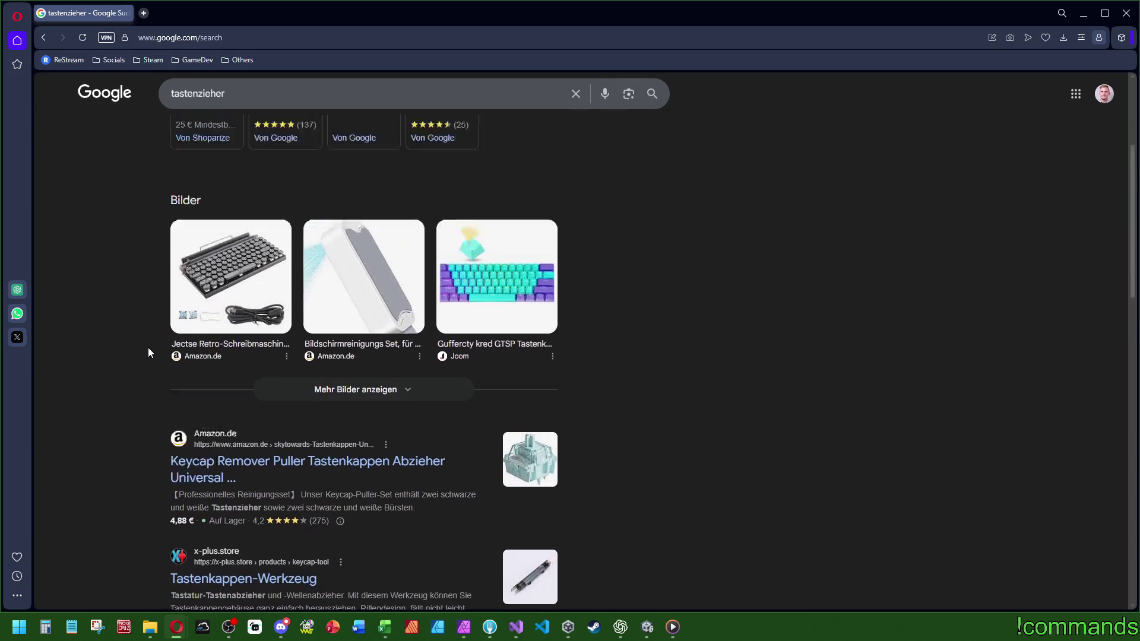
drag(250, 107, 197, 104)
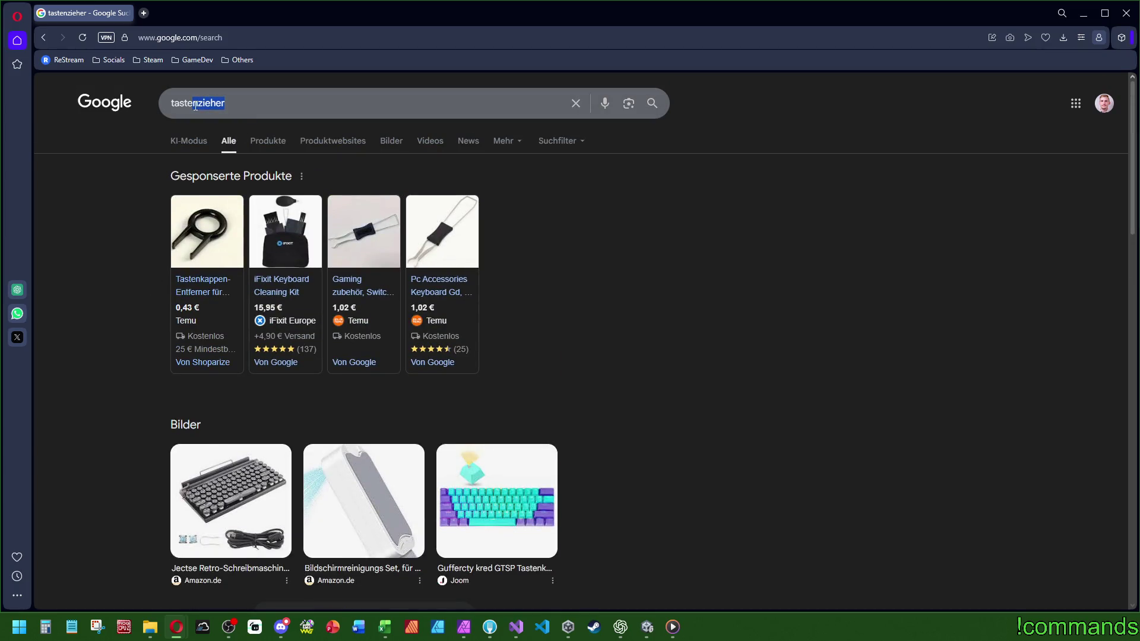
key(BackSpace)
text(kappen)
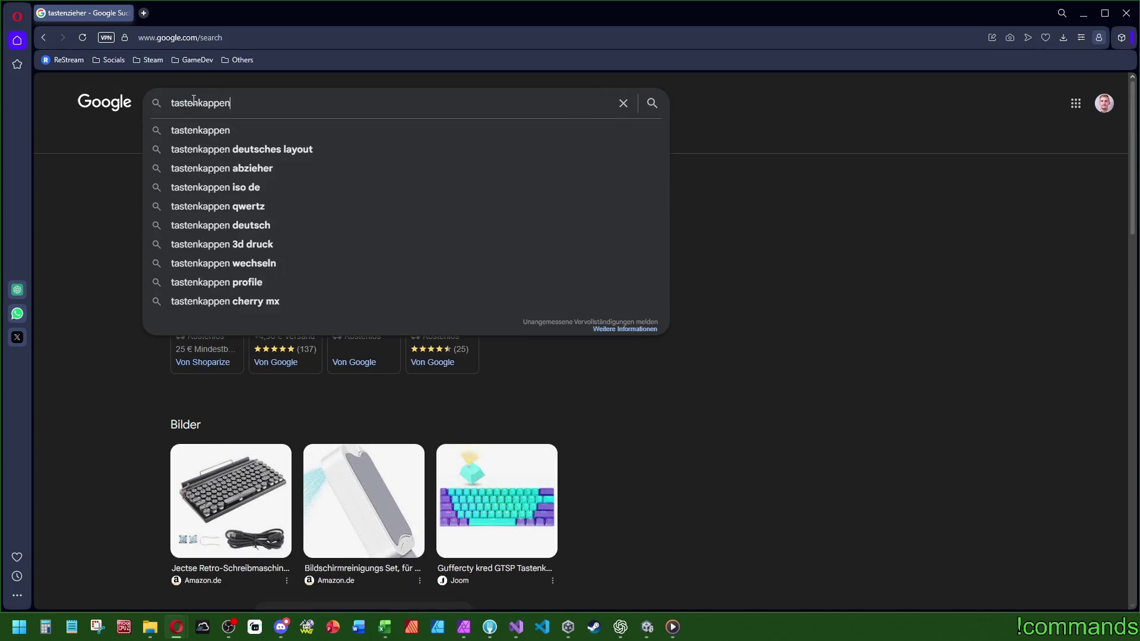
key(Down)
key(Down)
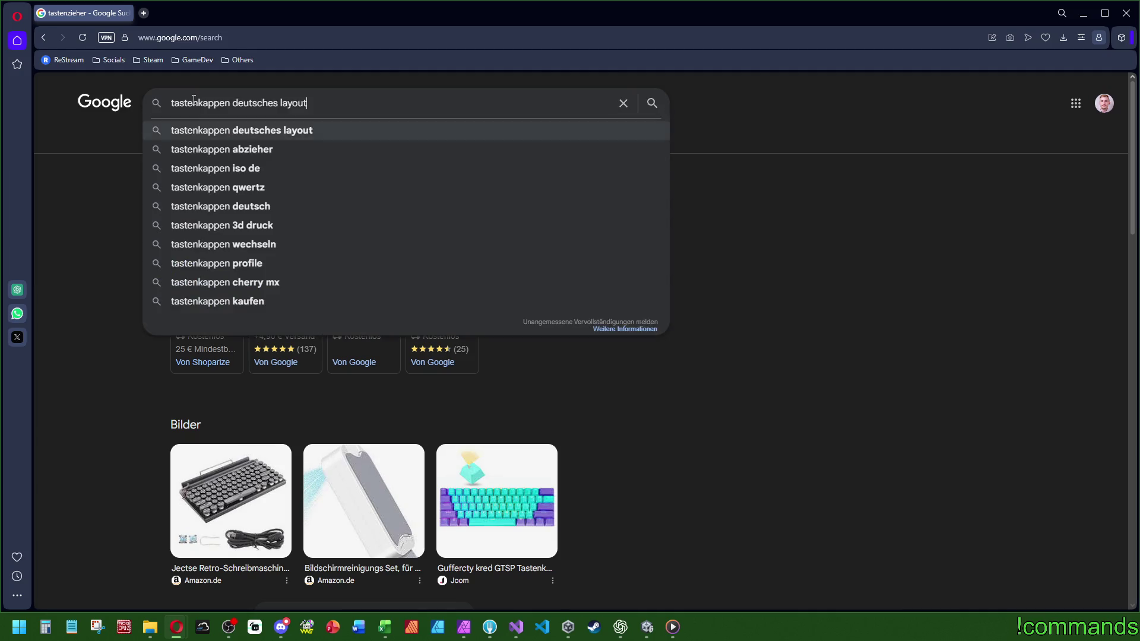
key(Return)
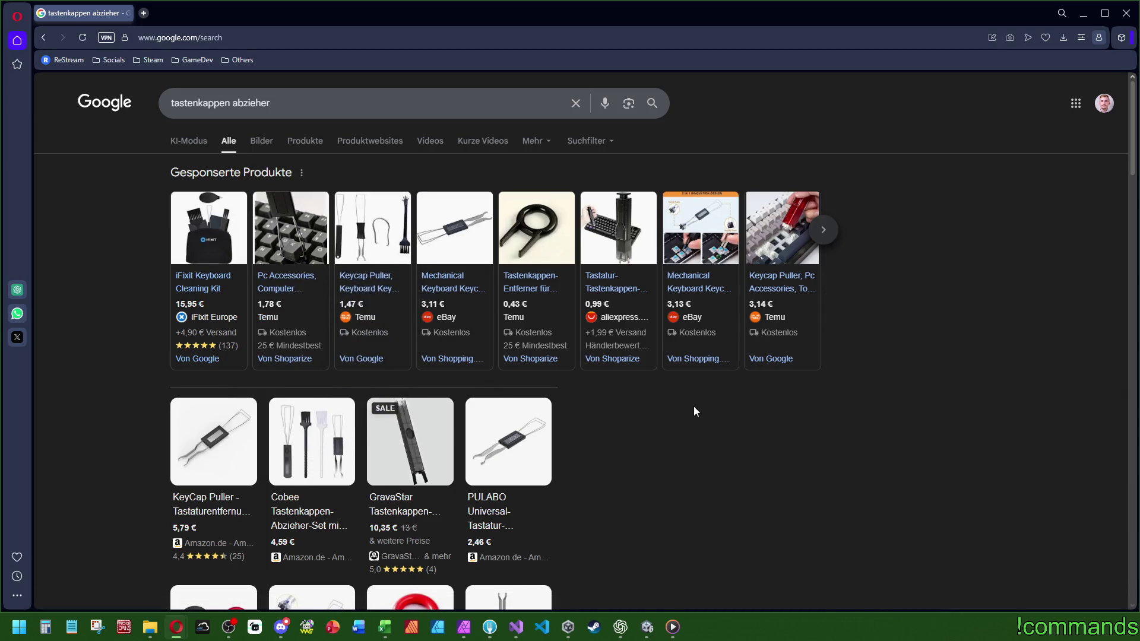
scroll(696, 411, down, 4)
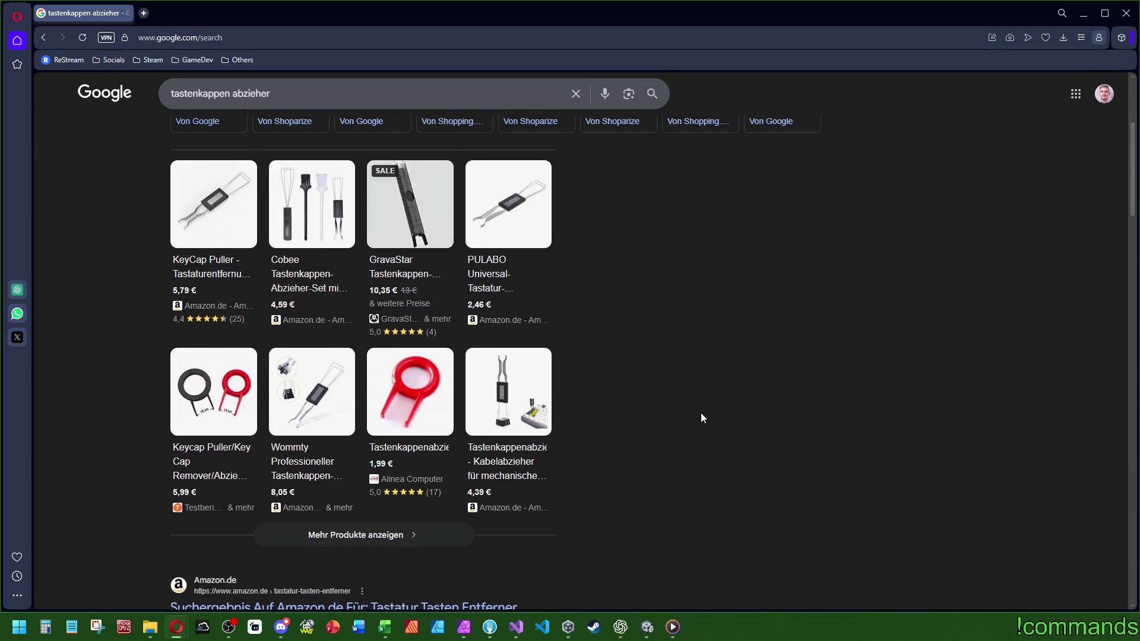
scroll(702, 422, down, 4)
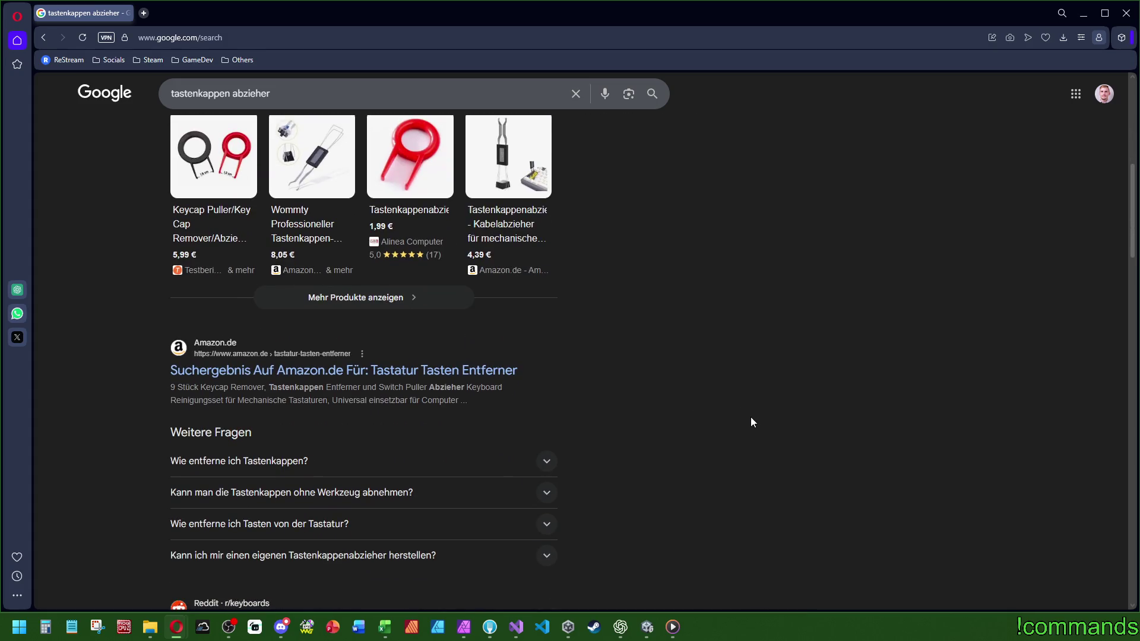
scroll(681, 418, up, 8)
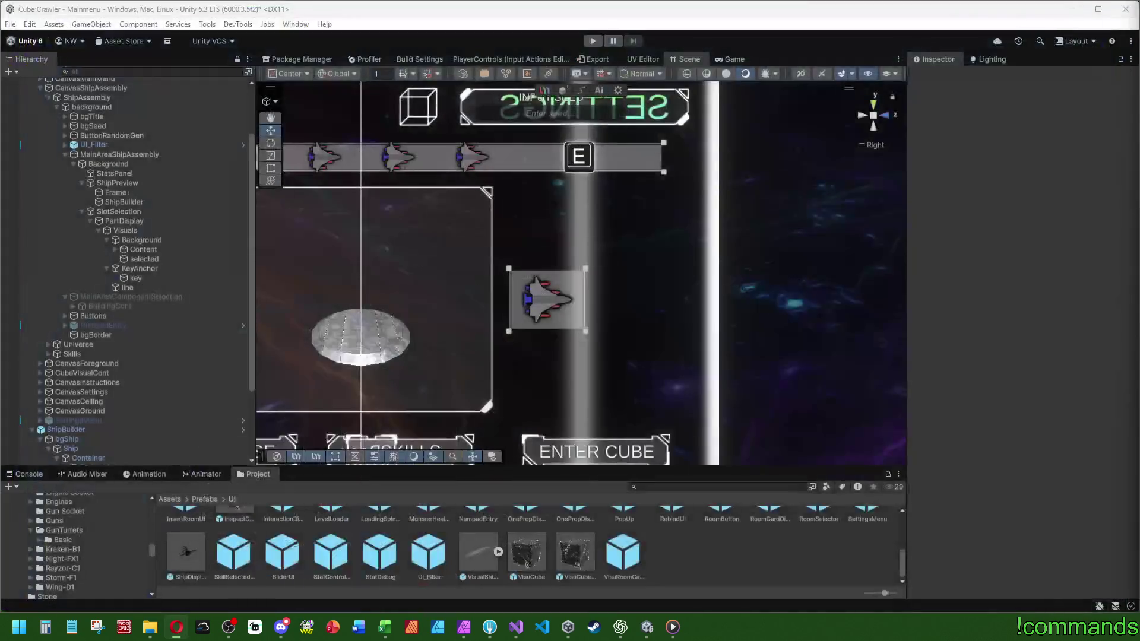
Enter Prefab Mode on VisuRoomCardDisplay and open its RoomCardDisplay script in Visual Studio.
click(1126, 13)
click(141, 223)
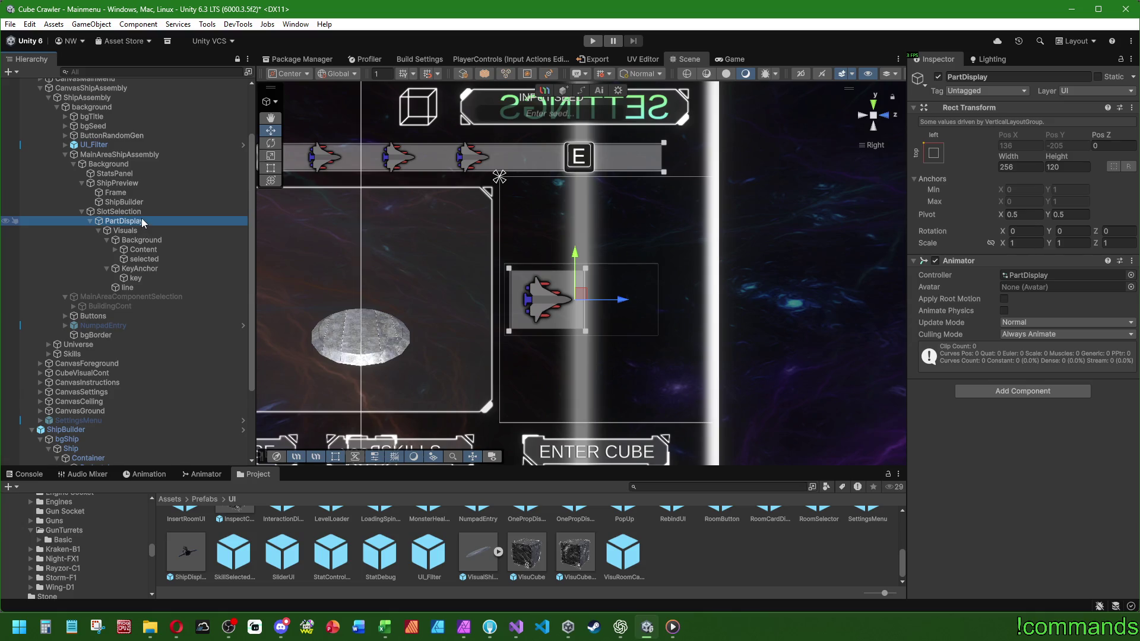
click(628, 577)
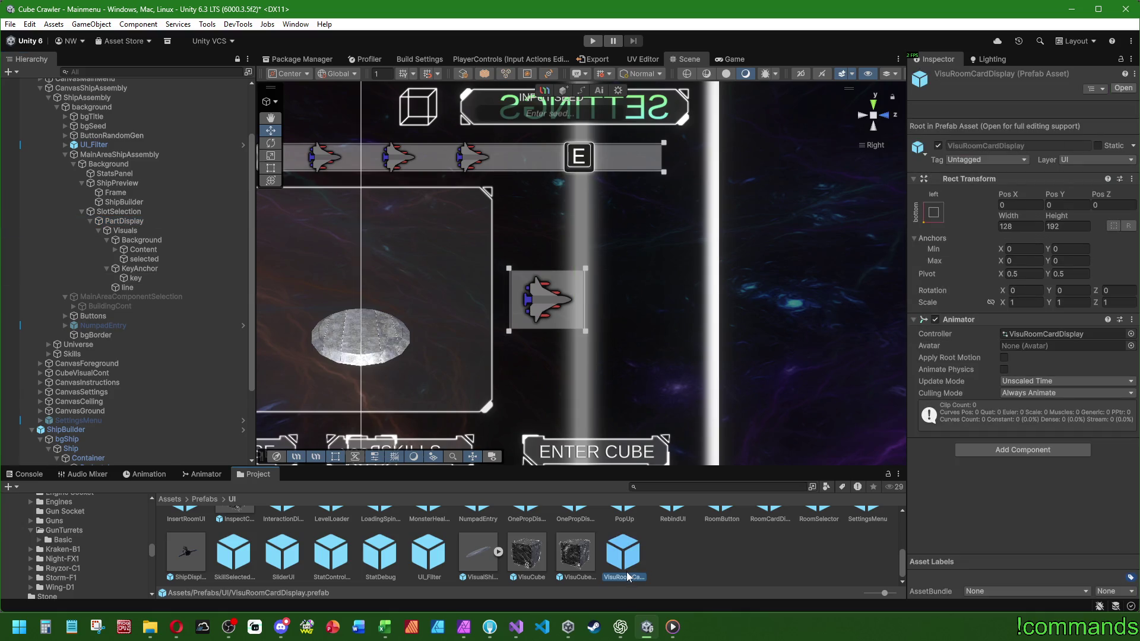
double_click(628, 576)
click(131, 137)
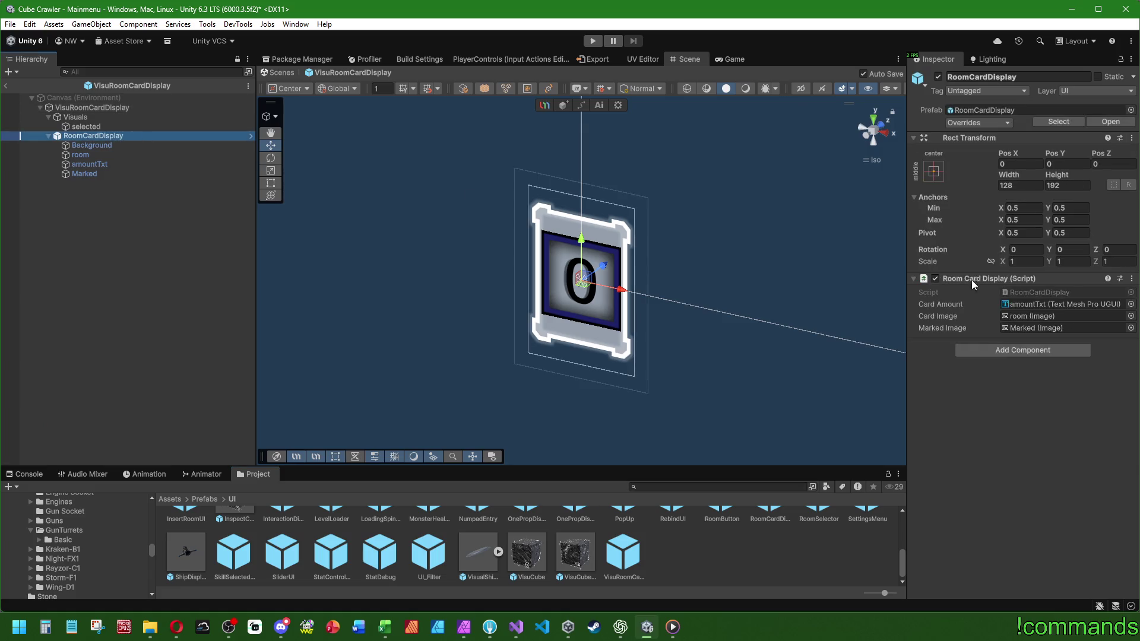
double_click(1052, 290)
key(Up)
key(Up)
key(Up)
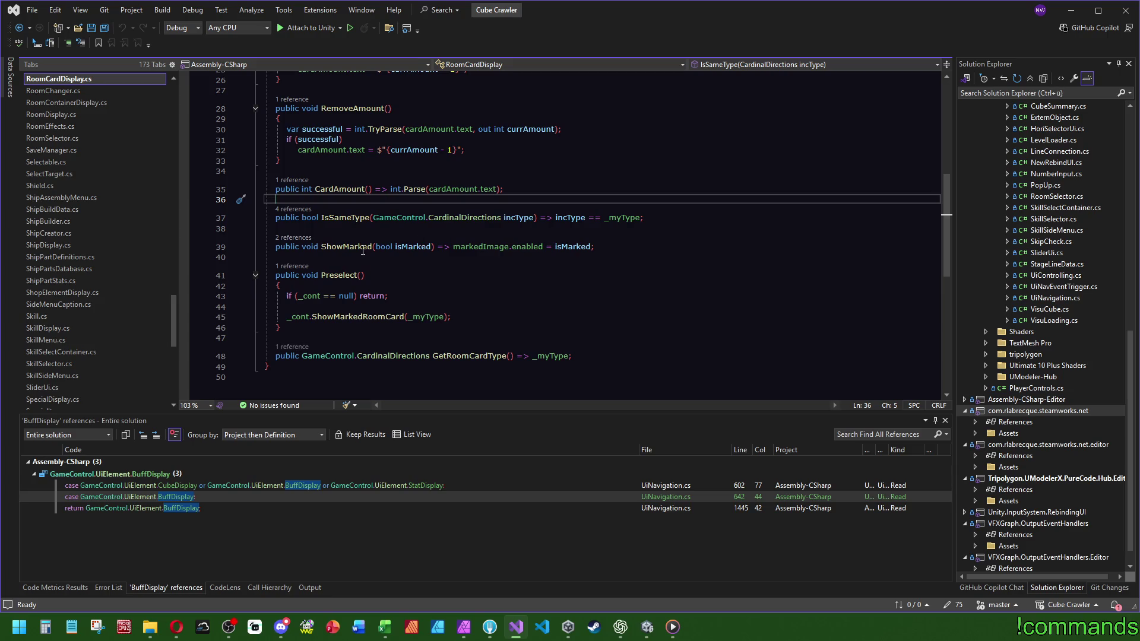
Review RoomCardDisplay's fields, including _myType on line 10, then return to Unity.
scroll(516, 344, up, 8)
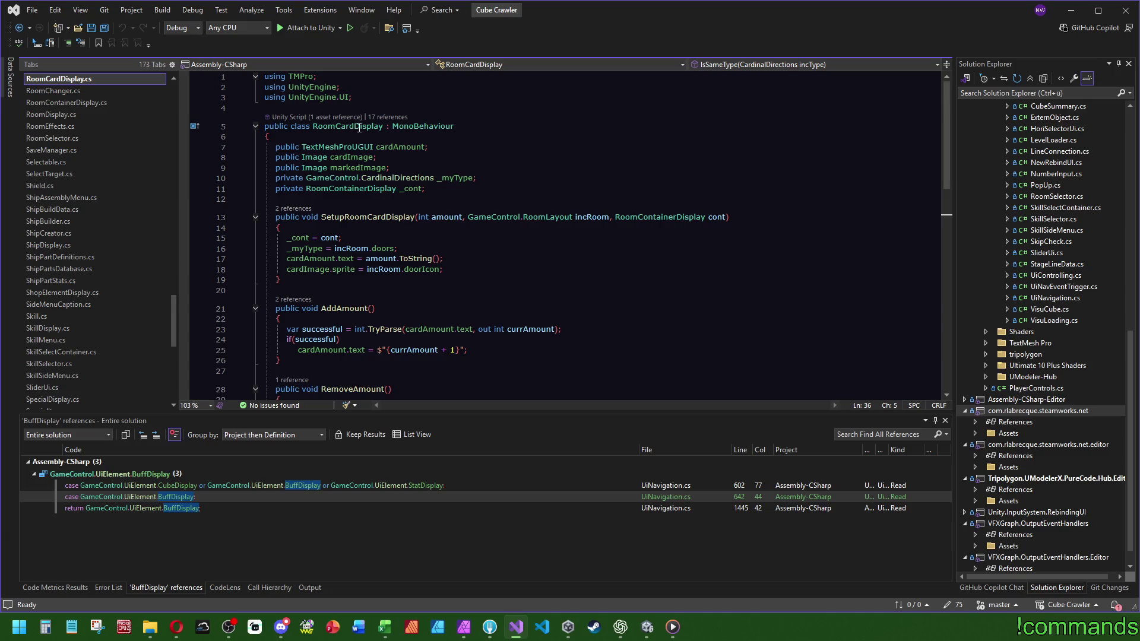
click(521, 177)
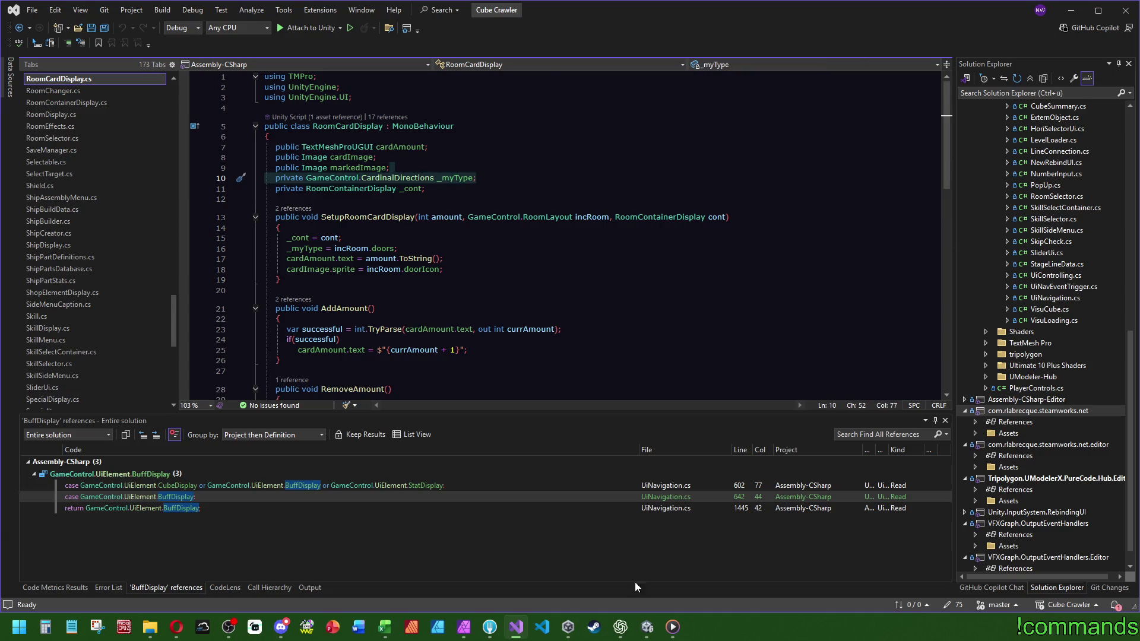
click(648, 627)
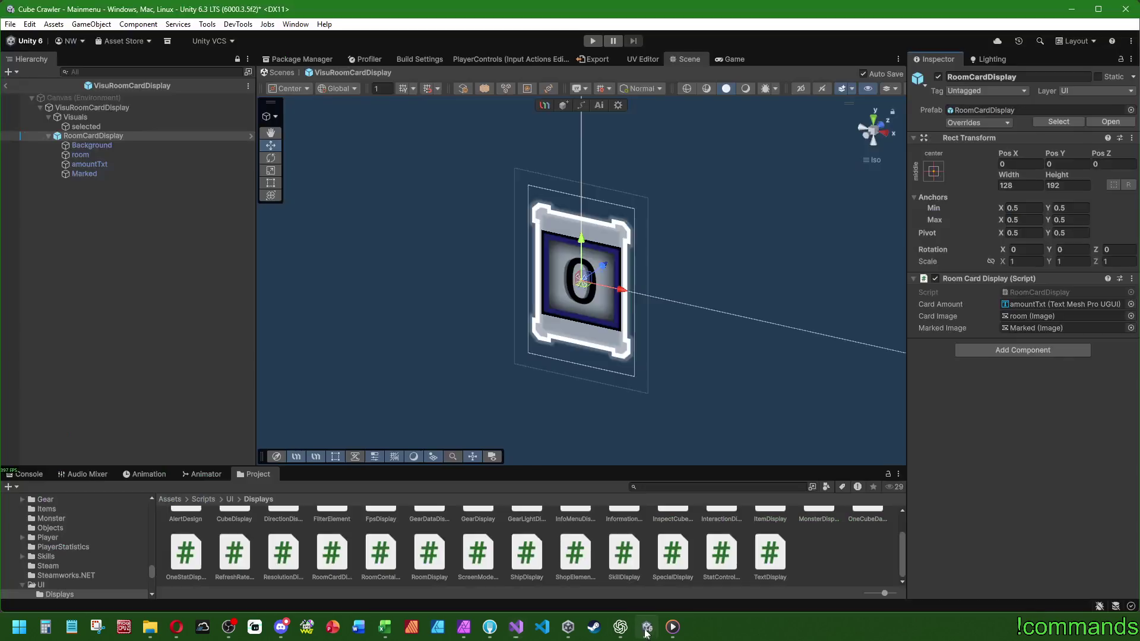
Exit Prefab Mode and browse the Project panel to Assets/Scripts/UI/Displays.
click(5, 85)
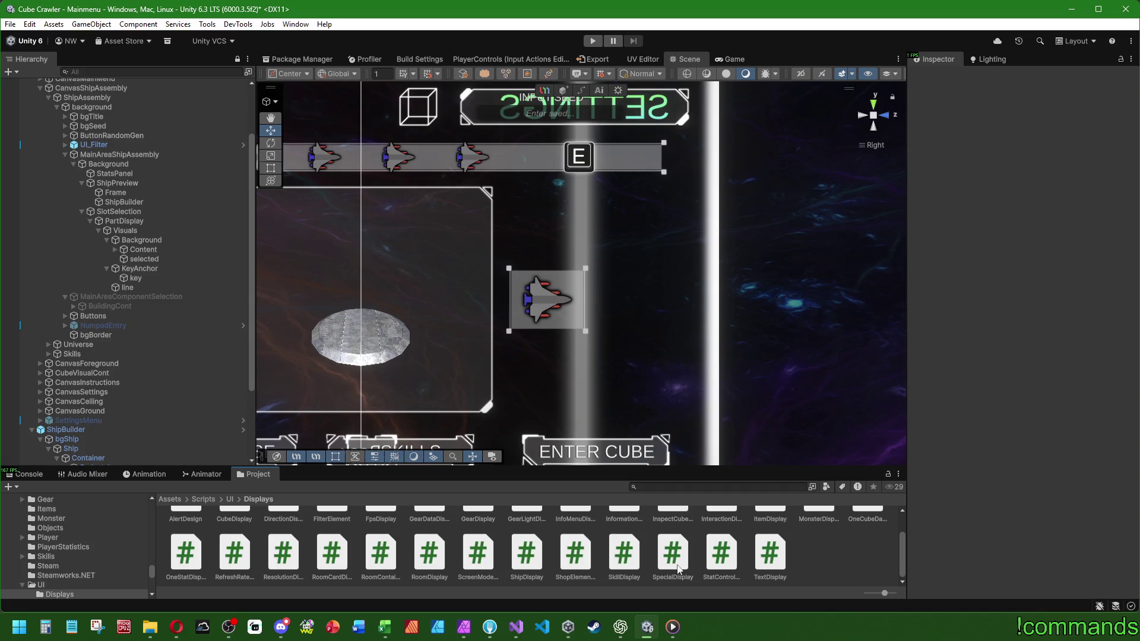
click(230, 500)
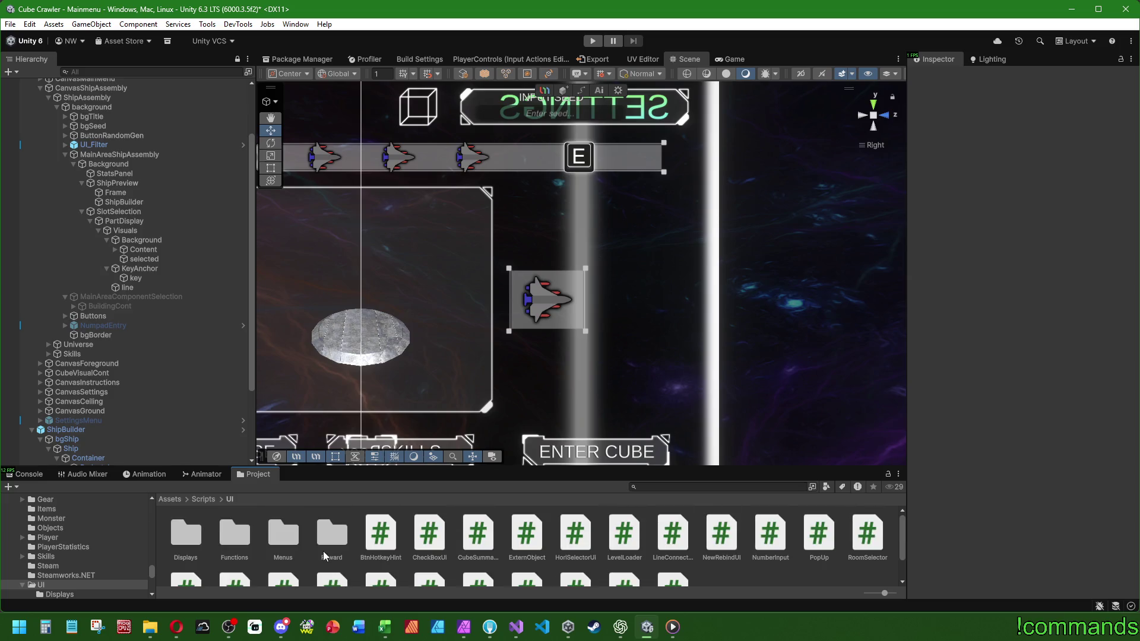
click(200, 499)
double_click(714, 534)
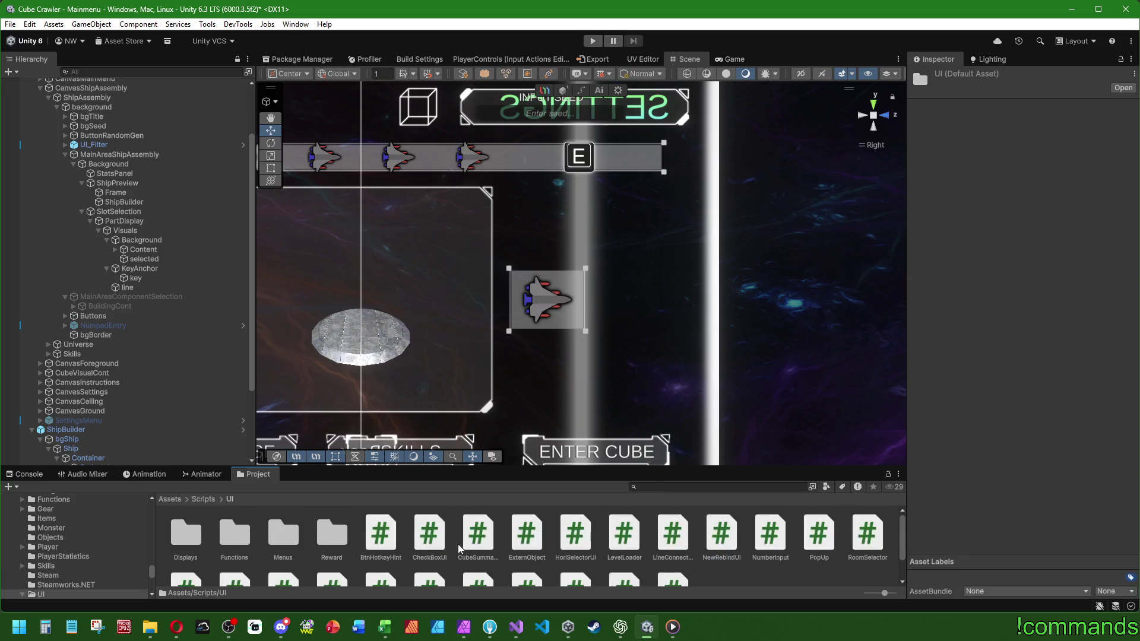
double_click(185, 535)
scroll(822, 576, down, 1)
Create a MonoBehaviour script named PartDisplay there and open it in Visual Studio.
right_click(822, 576)
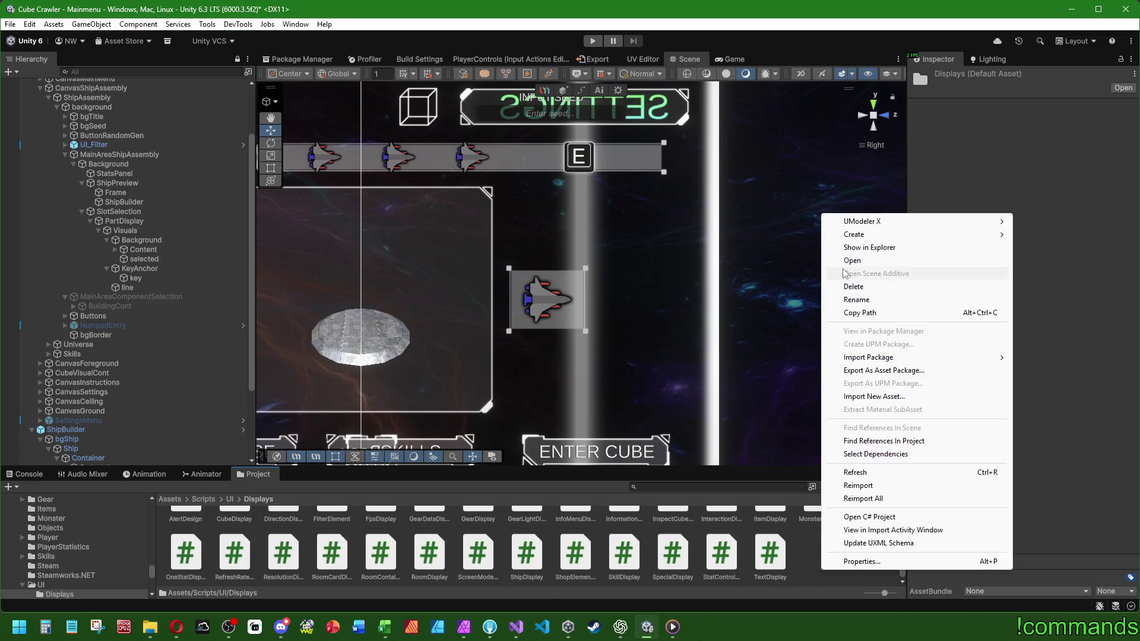
mouse_move(861, 238)
click(1045, 261)
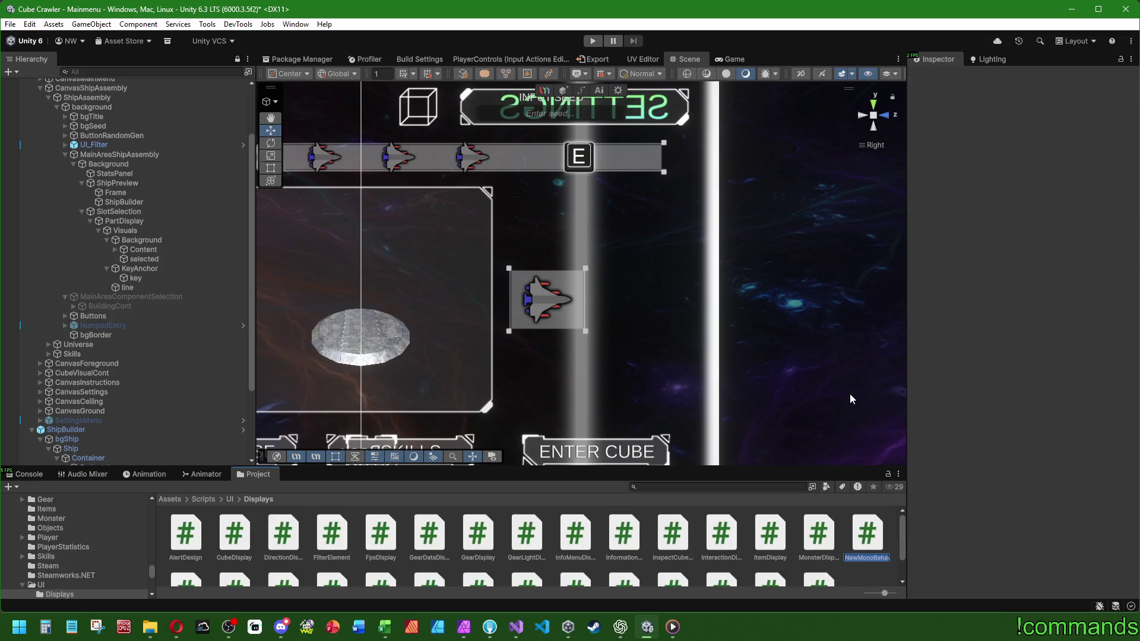
text(PartDisplay)
key(Return)
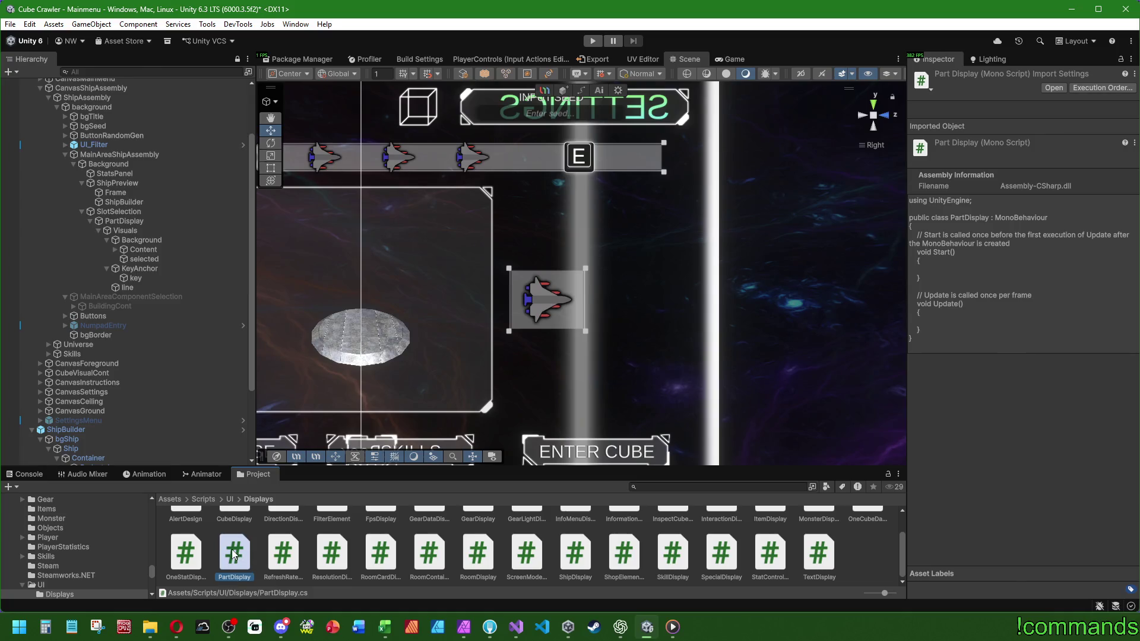
double_click(234, 553)
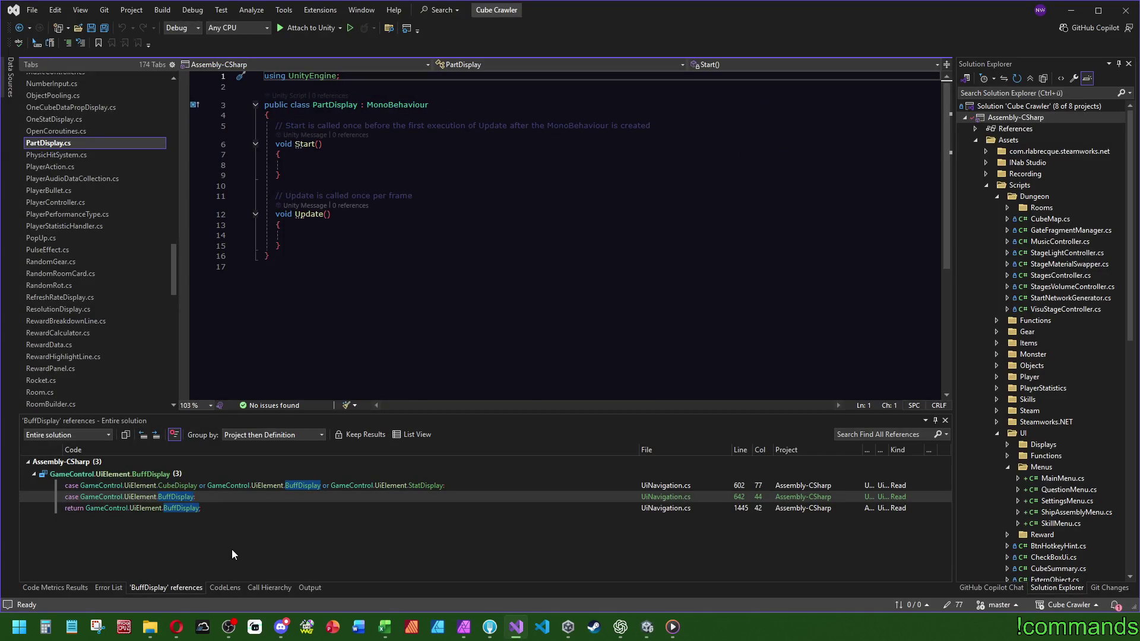